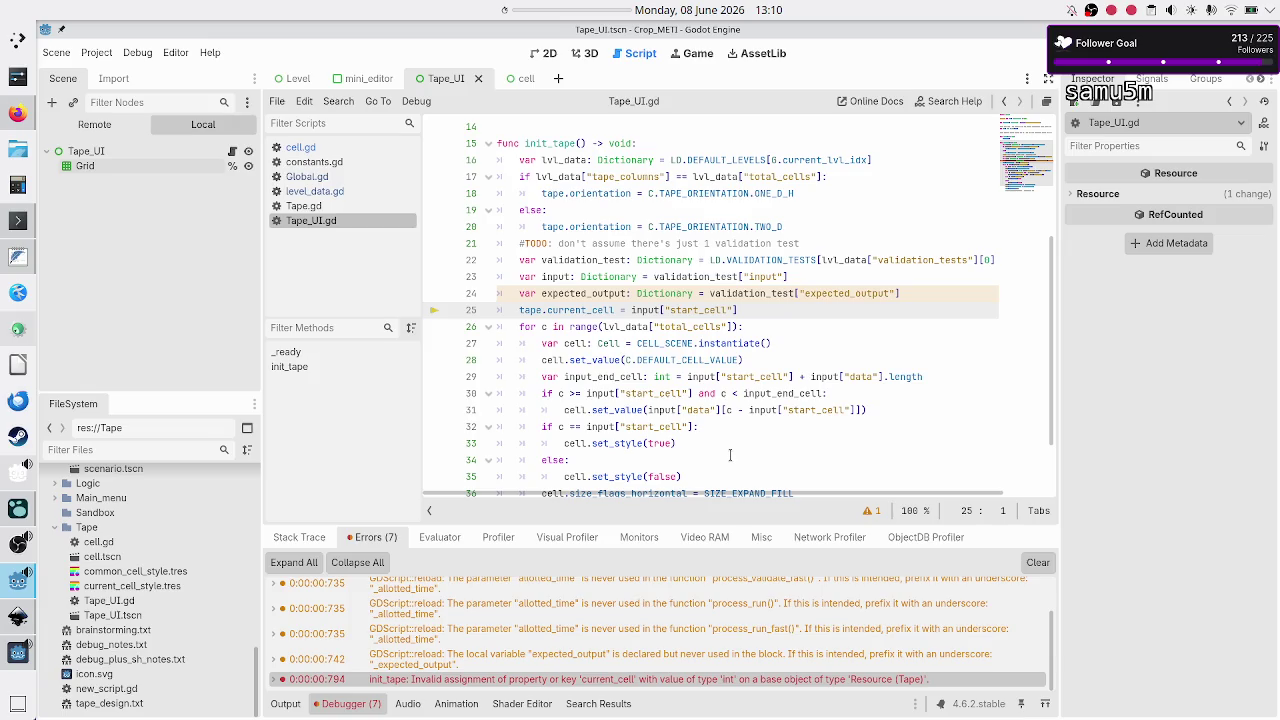
- Read the Vector2i docs in Tape.gd, then go back to Tape_UI.gd
{"action": "left_click", "coordinate": [312, 207]}
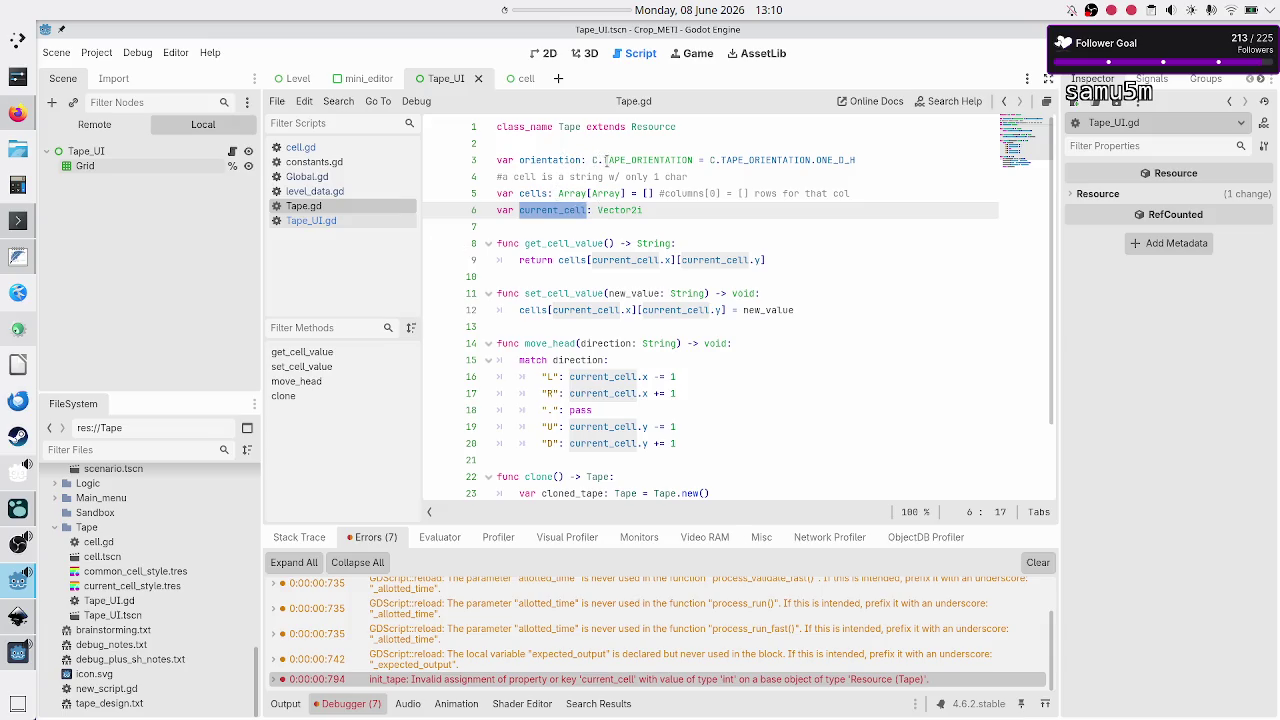
{"action": "mouse_move", "coordinate": [634, 155]}
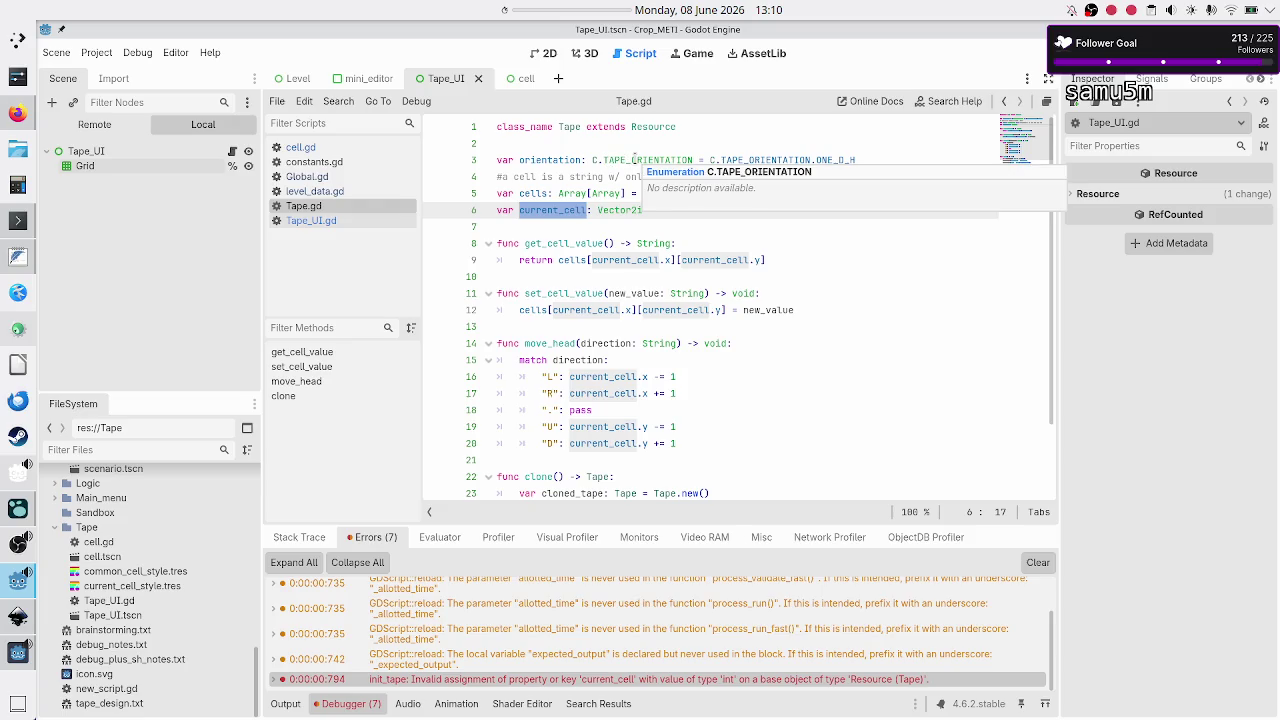
{"action": "left_click", "coordinate": [332, 220]}
{"action": "scroll", "coordinate": [599, 205], "scroll_direction": "up", "scroll_amount": 5}
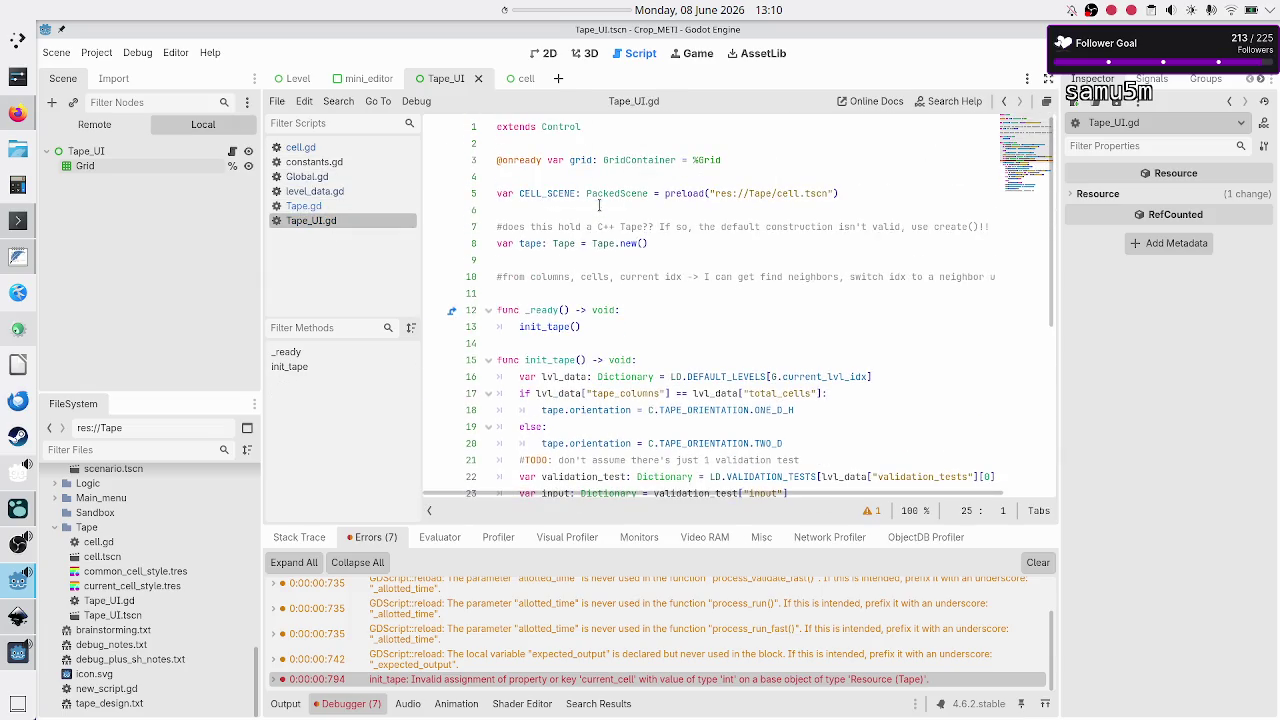
{"action": "scroll", "coordinate": [599, 205], "scroll_direction": "down", "scroll_amount": 3}
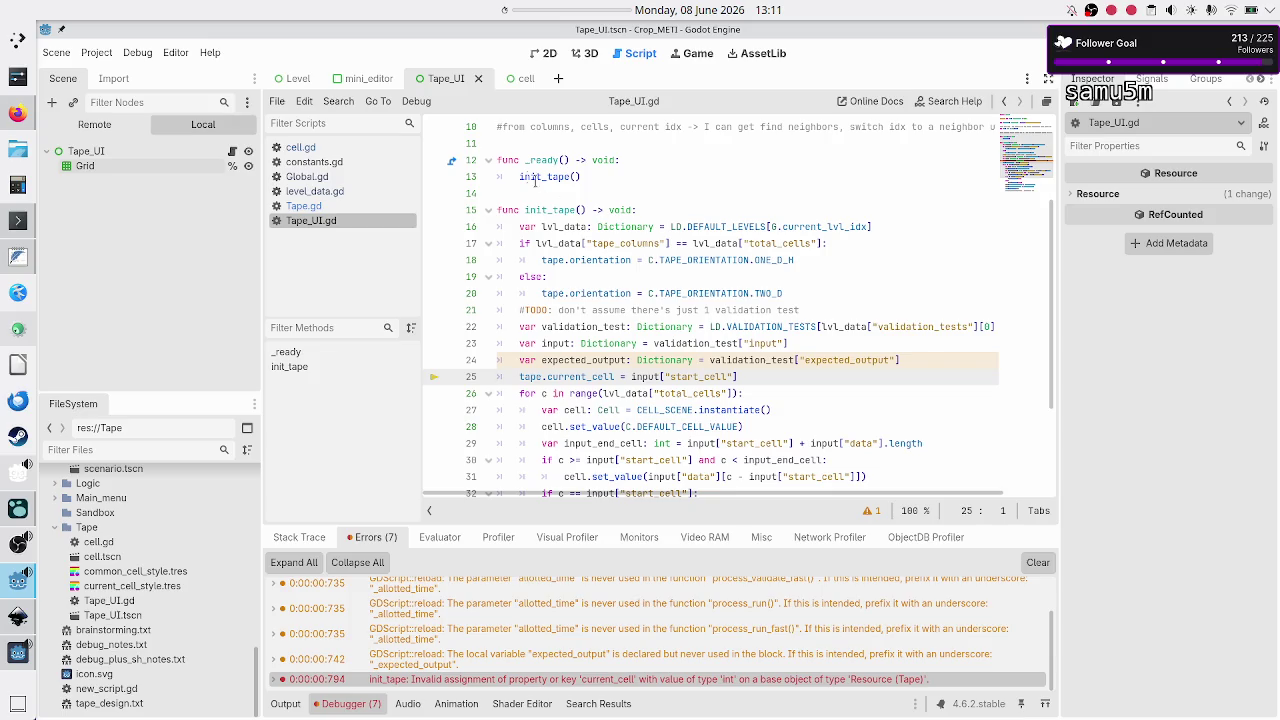
- Highlight init_tape in its definition and in its call inside _ready
{"action": "double_click", "coordinate": [547, 208]}
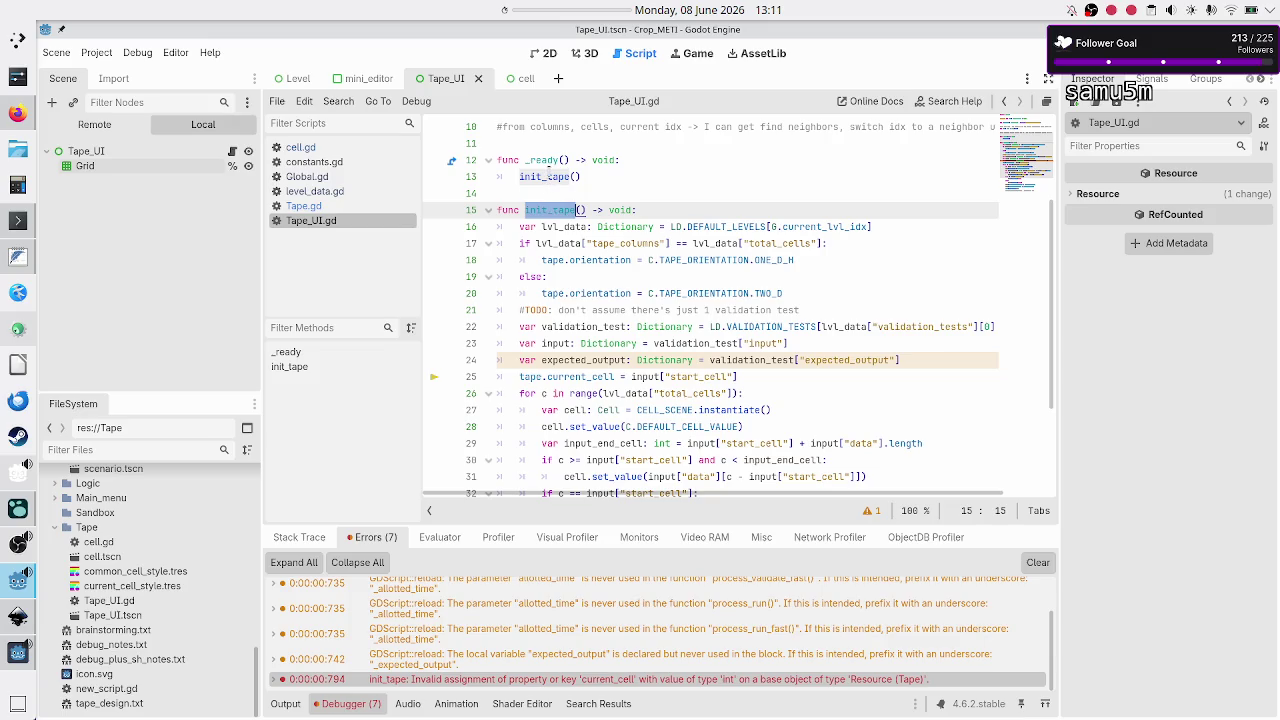
{"action": "double_click", "coordinate": [549, 175]}
{"action": "scroll", "coordinate": [587, 201], "scroll_direction": "up", "scroll_amount": 2}
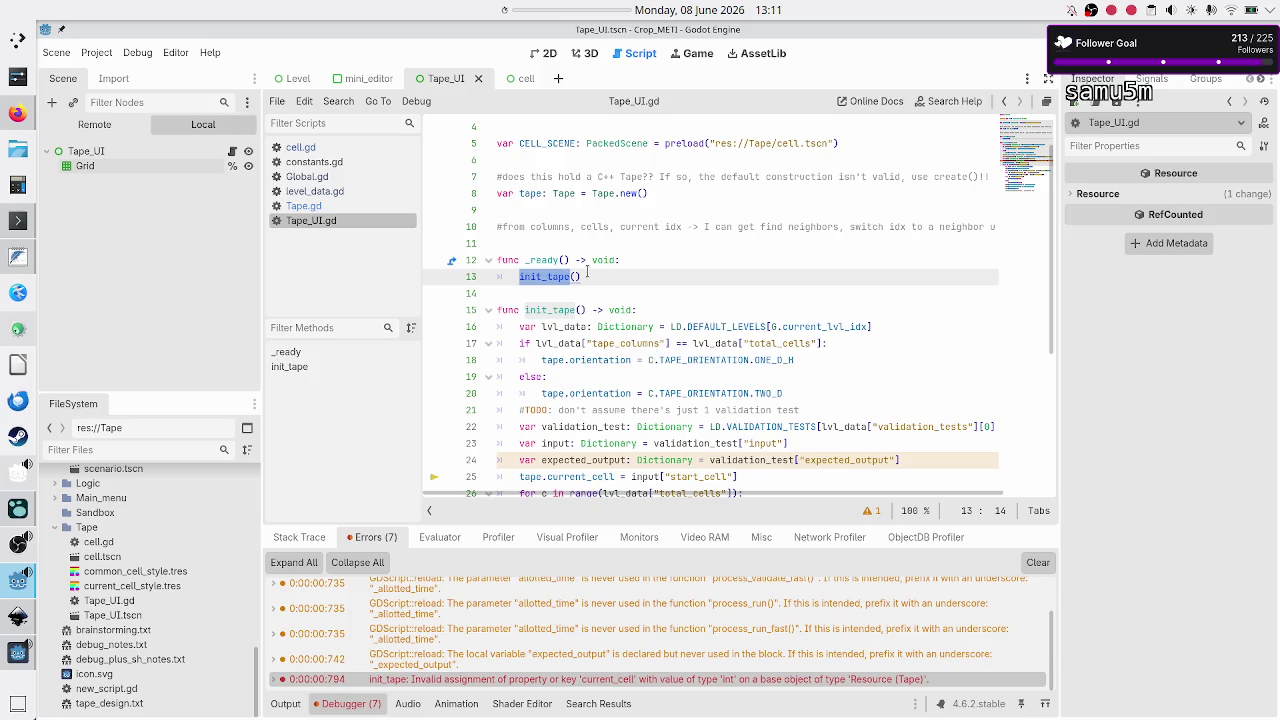
{"action": "scroll", "coordinate": [587, 271], "scroll_direction": "down", "scroll_amount": 2}
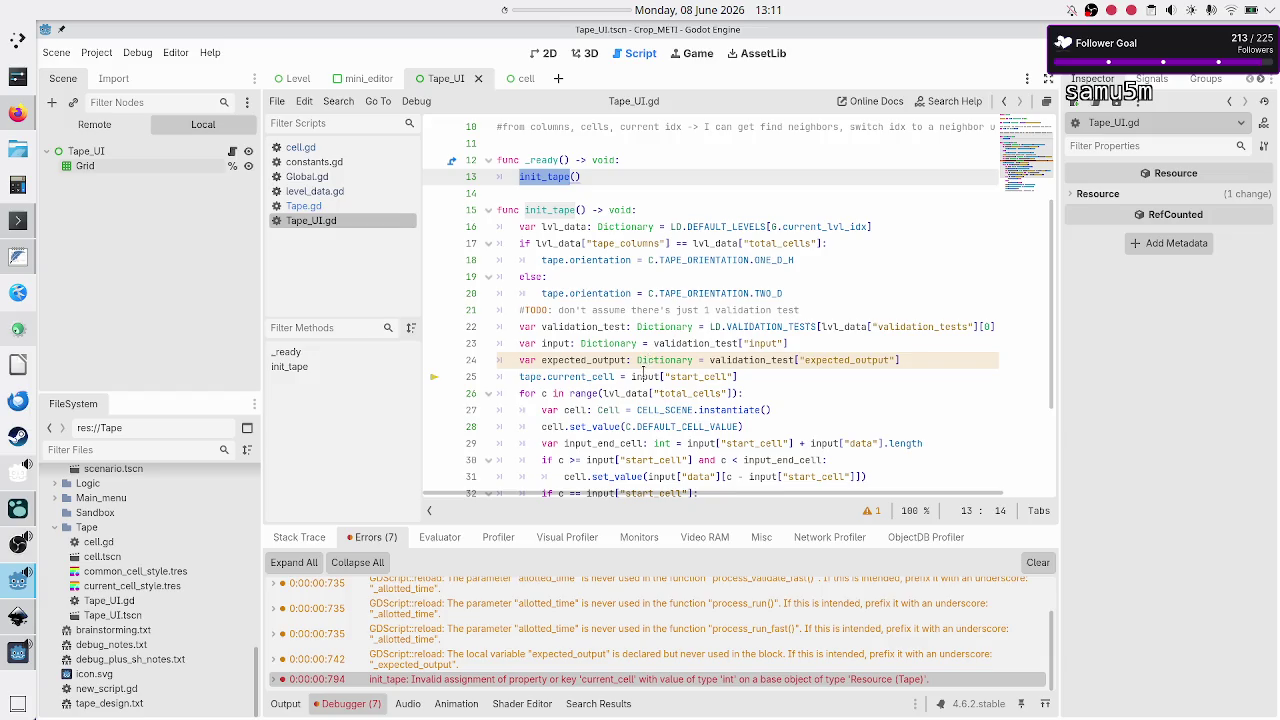
{"action": "mouse_move", "coordinate": [638, 380]}
- Inspect current_cell's Vector2i type in Tape.gd and stop the running game with F8
{"action": "left_click", "coordinate": [304, 206]}
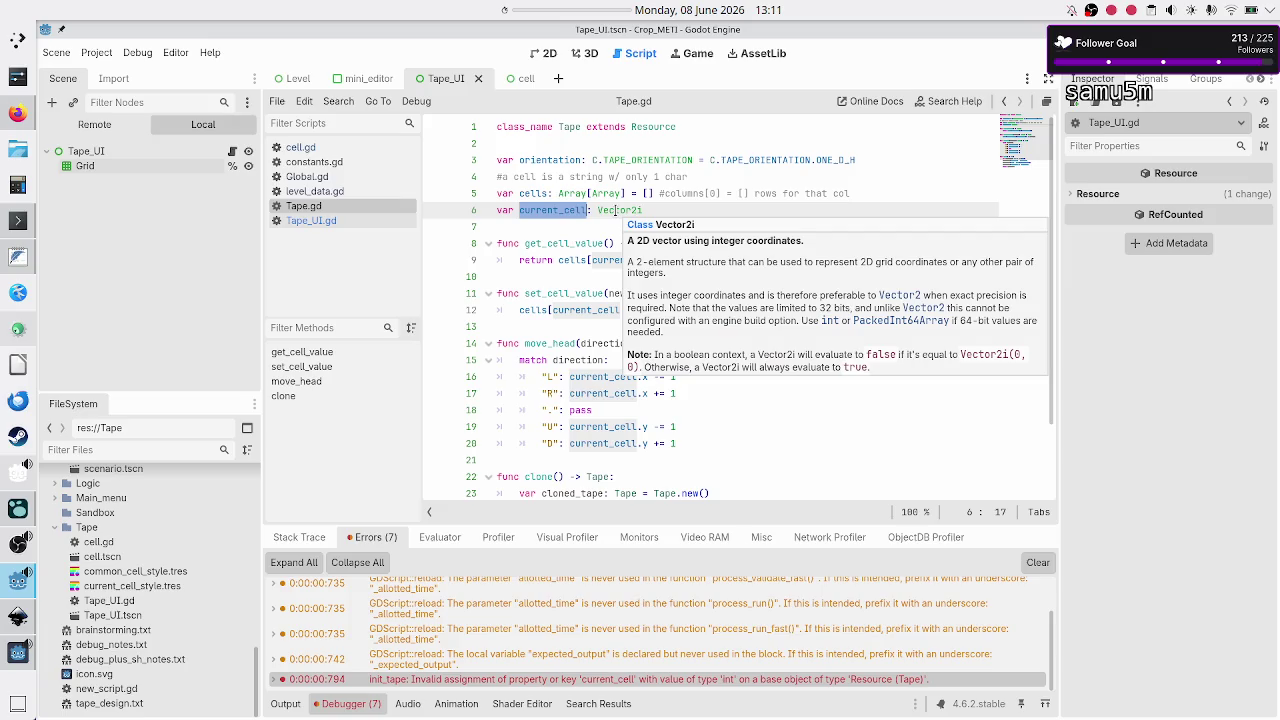
{"action": "double_click", "coordinate": [633, 210]}
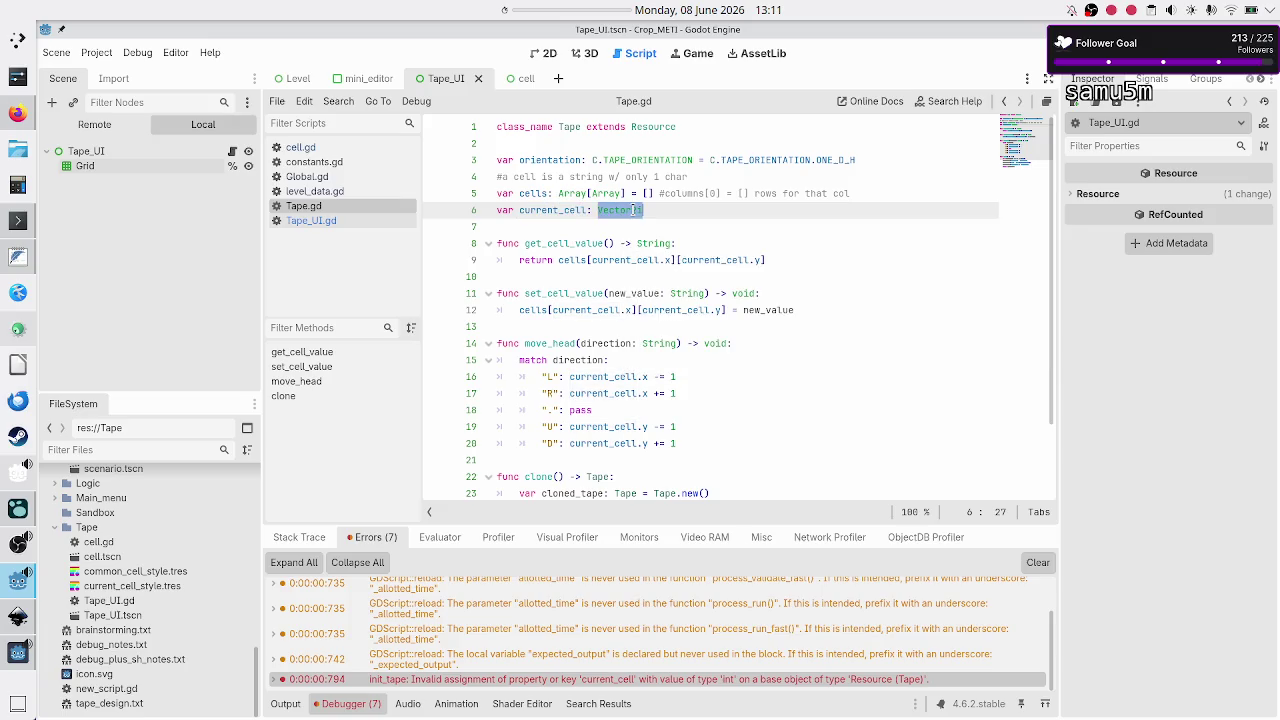
{"action": "left_click", "coordinate": [660, 210]}
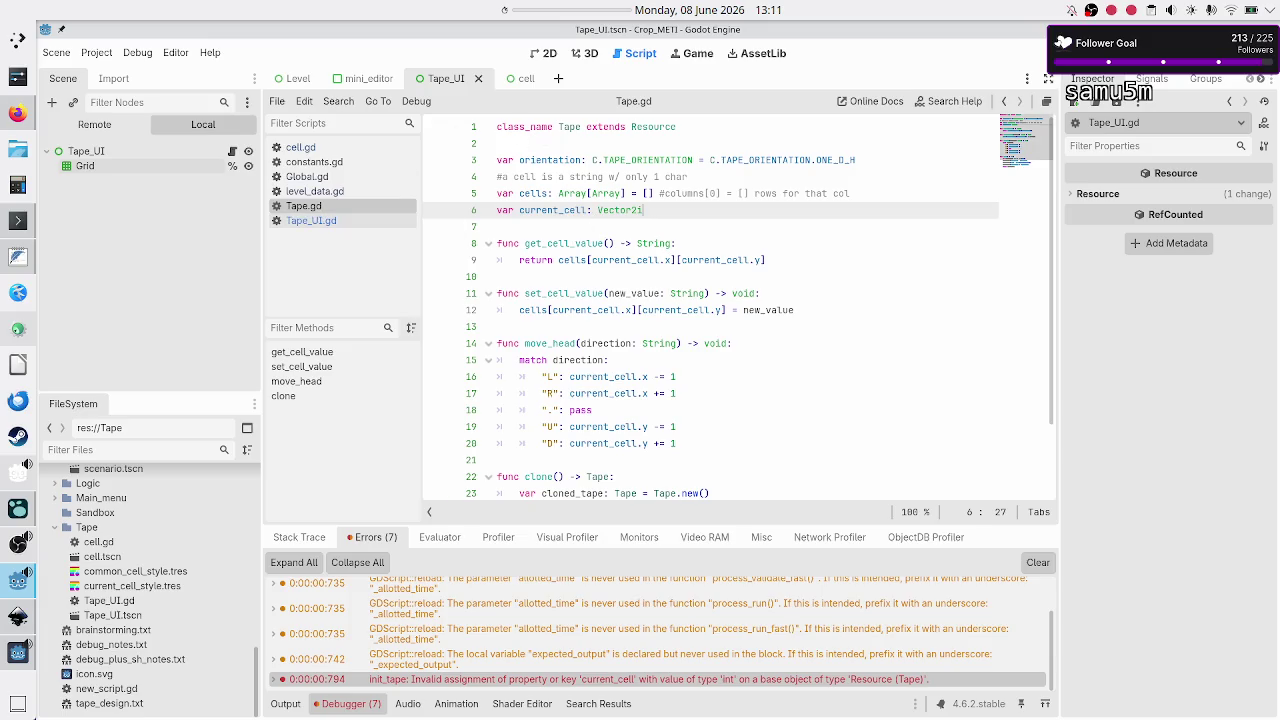
{"action": "key", "text": "F8"}
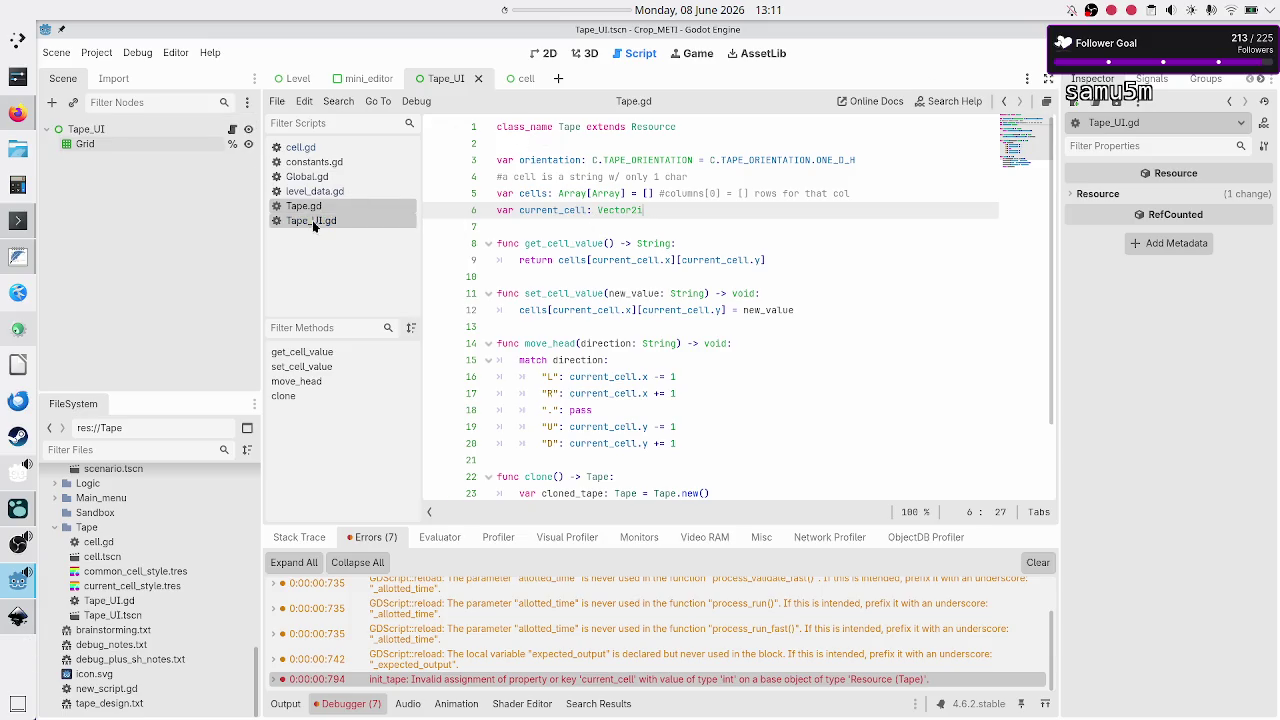
{"action": "left_click", "coordinate": [328, 190]}
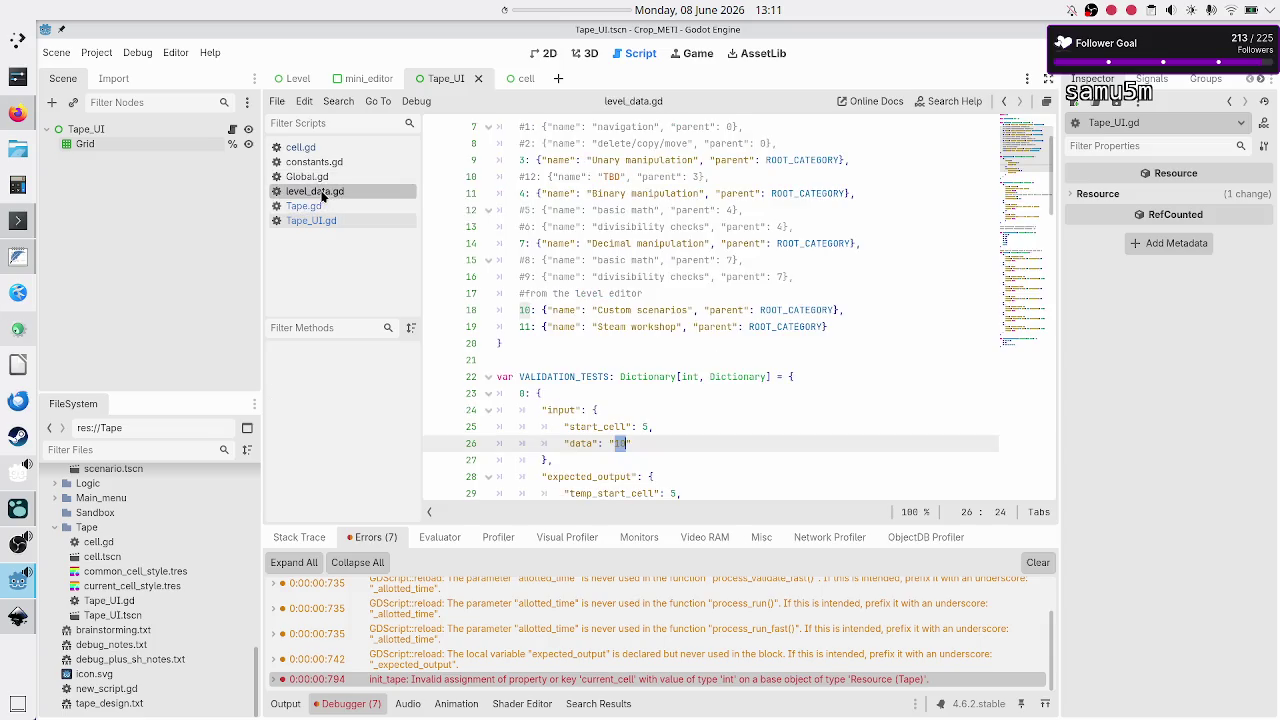
- Start wrapping the first test's start_cell value 5 as Vecot2i(5) on line 25
{"action": "right_click", "coordinate": [681, 418]}
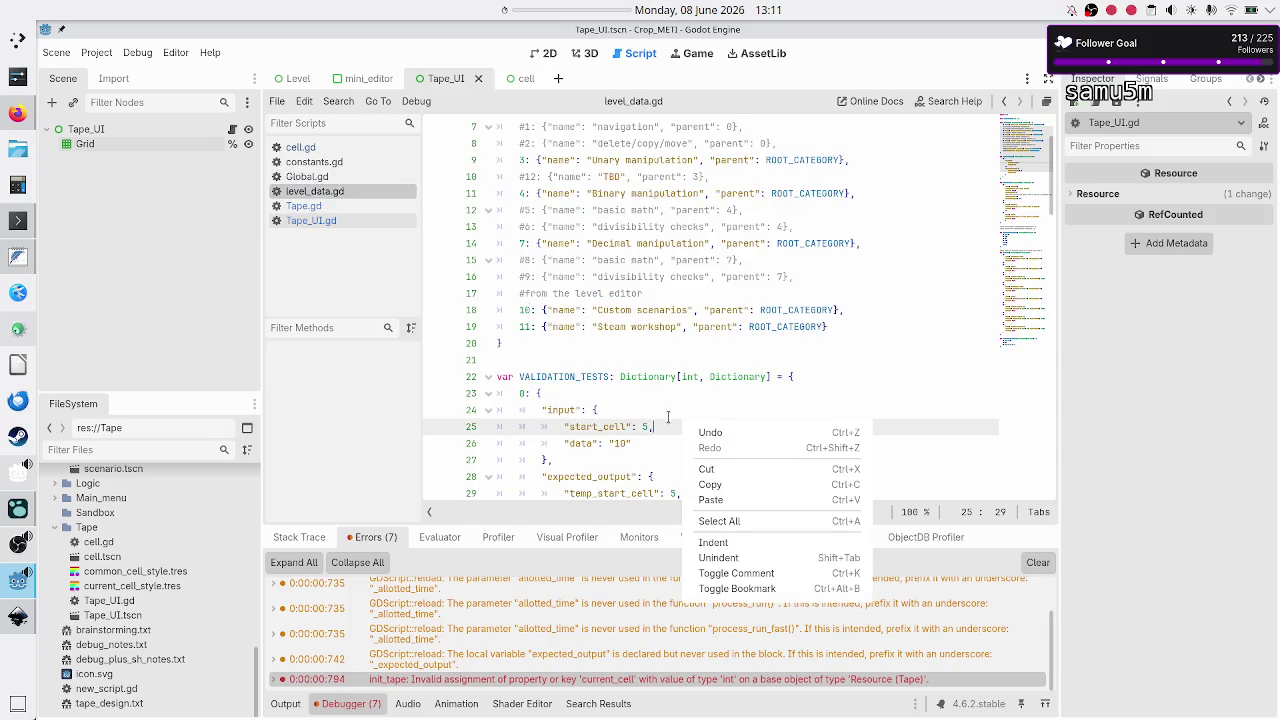
{"action": "left_click", "coordinate": [664, 426]}
{"action": "double_click", "coordinate": [664, 426]}
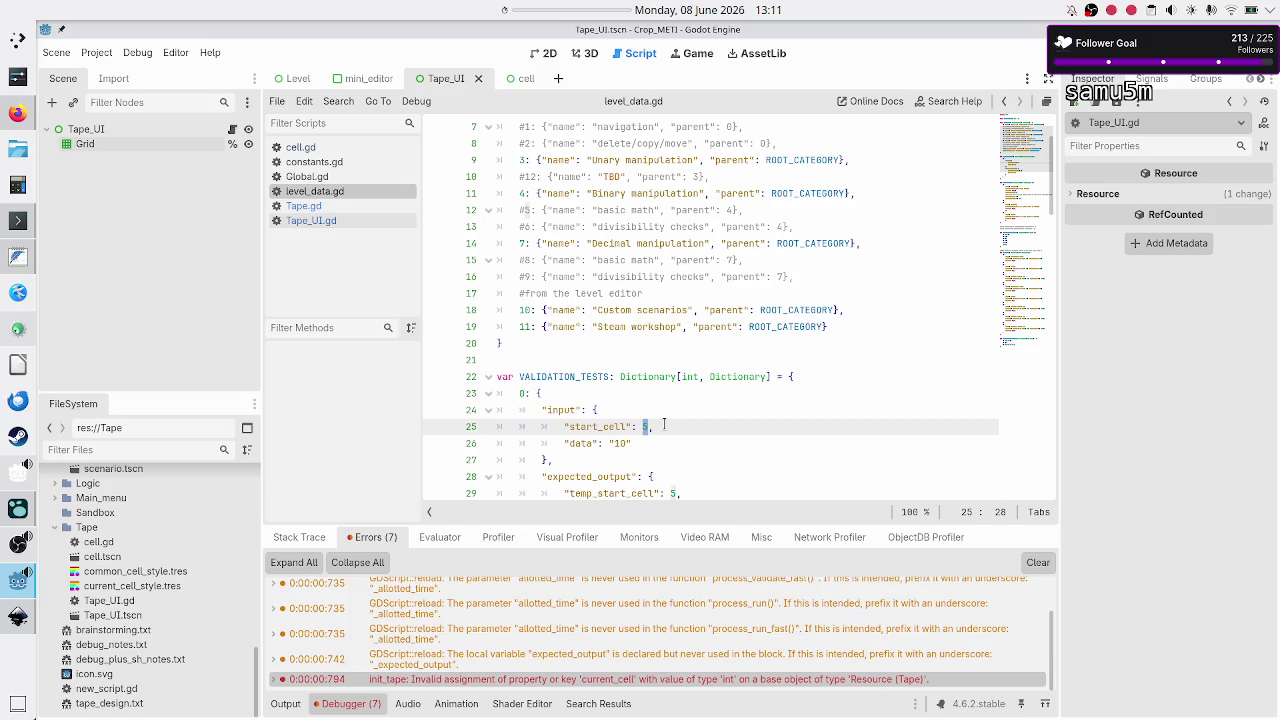
{"action": "scroll", "coordinate": [724, 357], "scroll_direction": "down", "scroll_amount": 3}
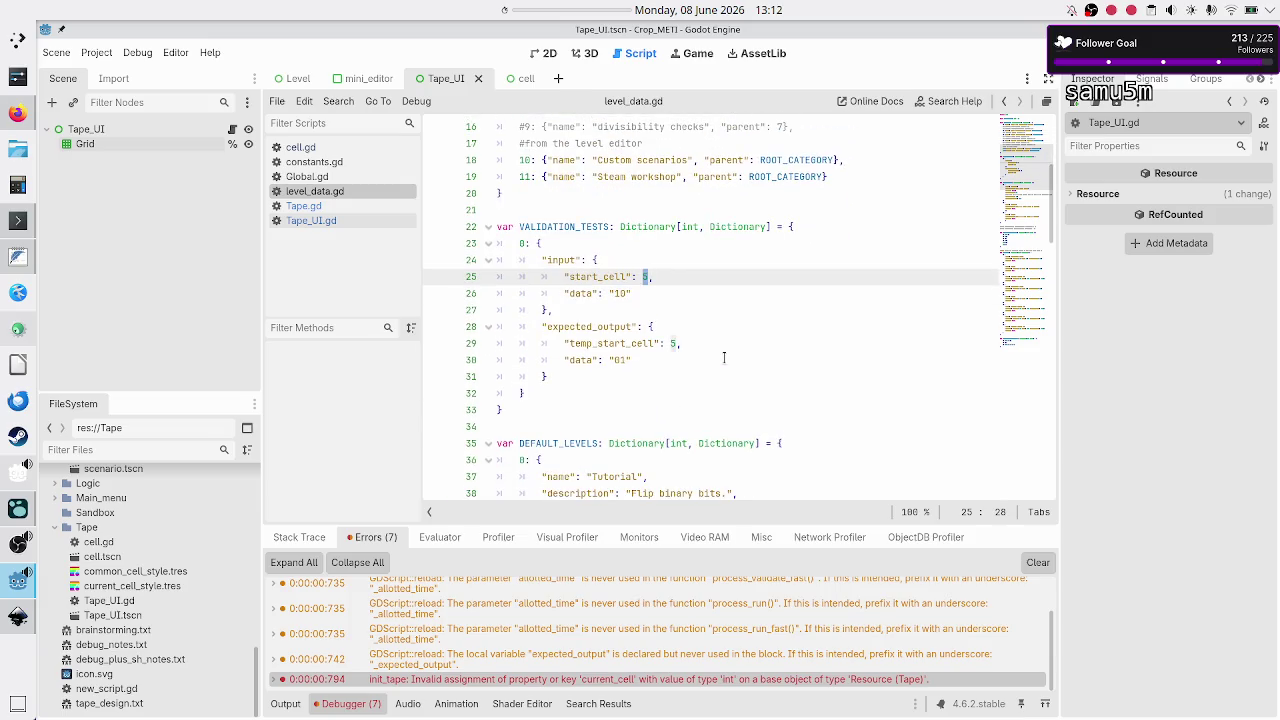
{"action": "key", "text": "Left"}
{"action": "type", "text": "Vecot2i"}
{"action": "key", "text": "Escape"}
{"action": "type", "text": "(5"}
{"action": "type", "text": ")"}
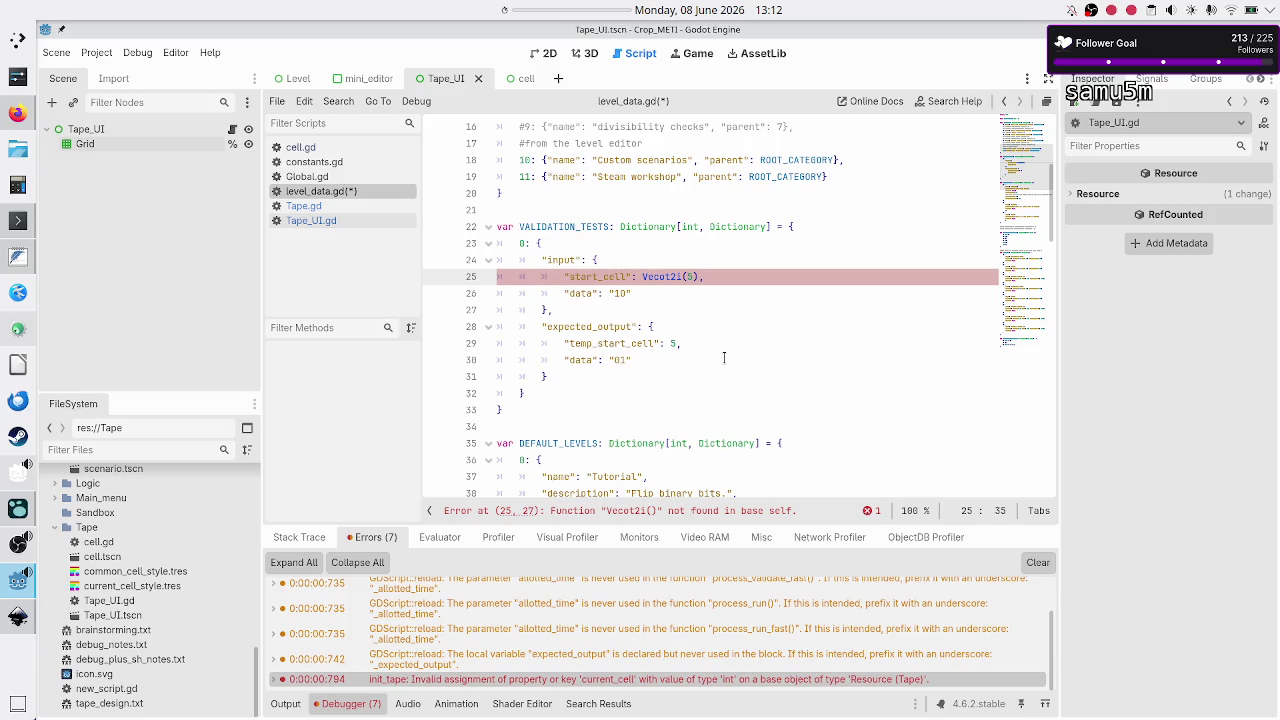
- Check the Inkscape mockup, then complete the value as Vecot2i(5, 0)
{"action": "key", "text": "alt+Tab"}
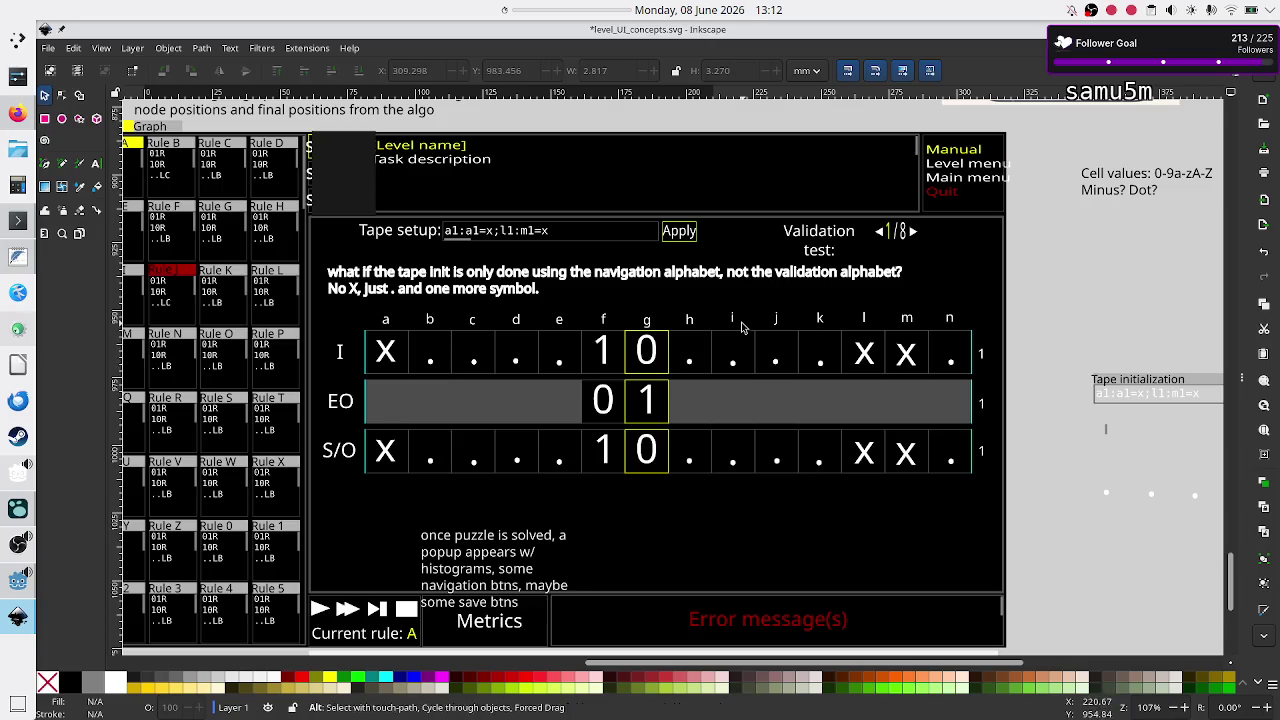
{"action": "key", "text": "alt+Tab"}
{"action": "type", "text": ", 0"}
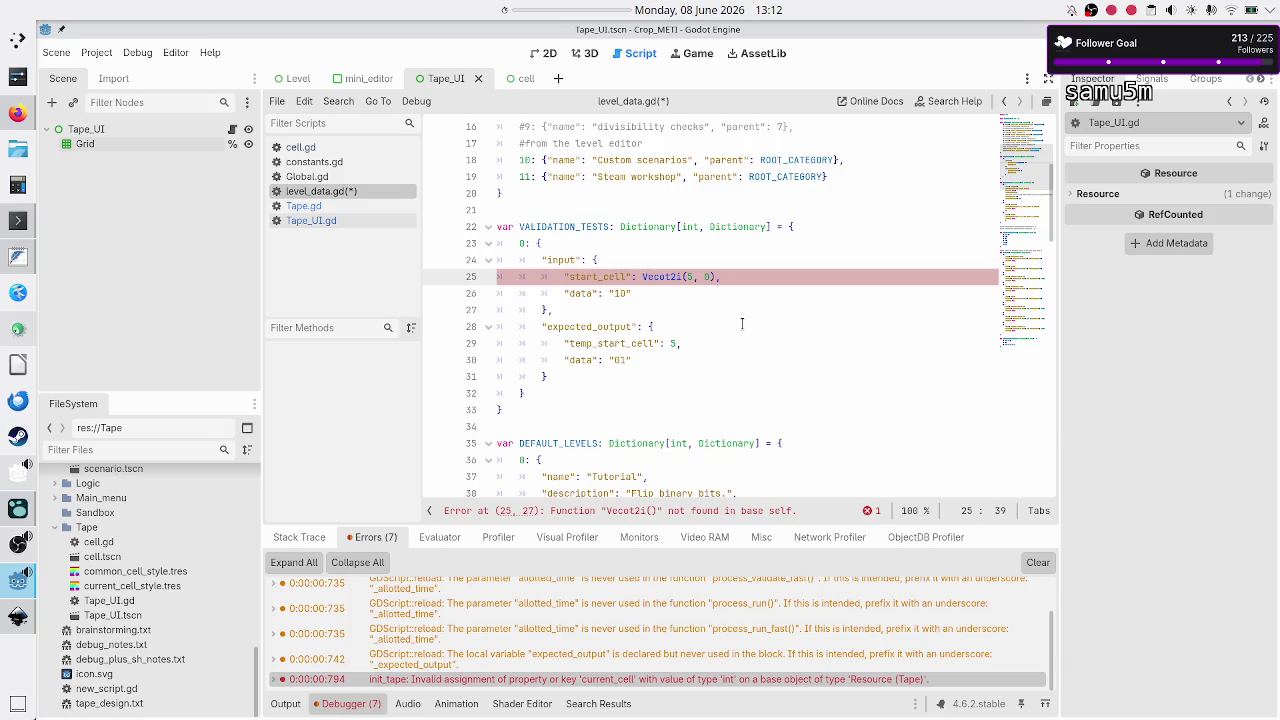
- Correct the typo to Vector2i via autocomplete and select Vector2i(5, 0) for reuse
{"action": "key", "text": "BackSpace"}
{"action": "key", "text": "BackSpace"}
{"action": "key", "text": "BackSpace"}
{"action": "type", "text": "tor"}
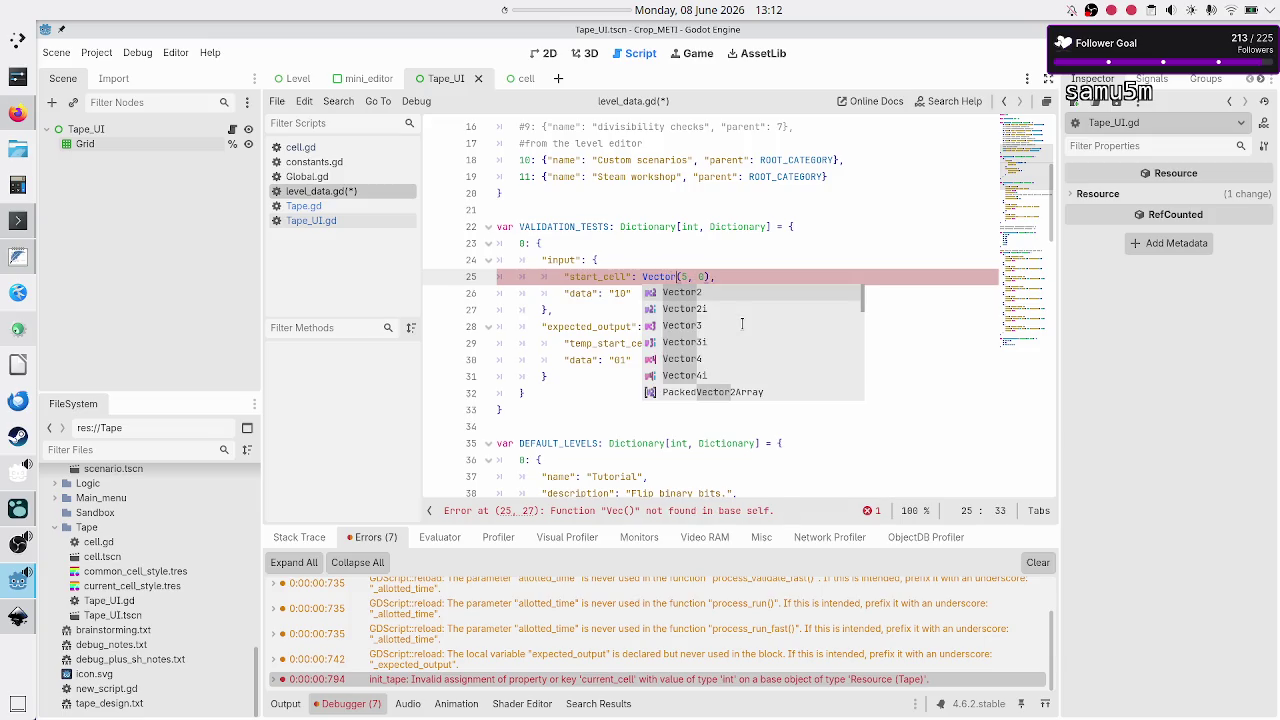
{"action": "key", "text": "Down"}
{"action": "key", "text": "Return"}
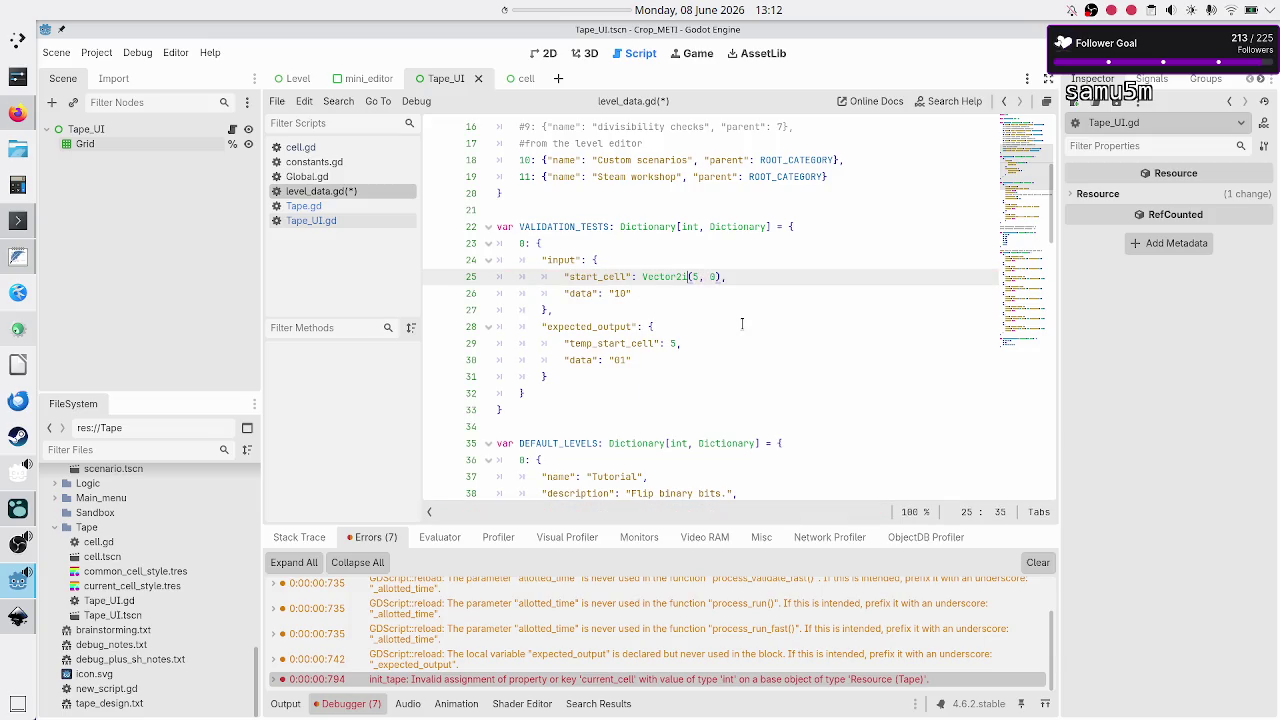
{"action": "key", "text": "Right"}
{"action": "key", "text": "Right"}
{"action": "key", "text": "Right"}
{"action": "key", "text": "shift+Left"}
{"action": "key", "text": "shift+Left"}
{"action": "key", "text": "ctrl+shift+Left"}
{"action": "key", "text": "ctrl+shift+Left"}
{"action": "key", "text": "ctrl+shift+Left"}
{"action": "key", "text": "Down"}
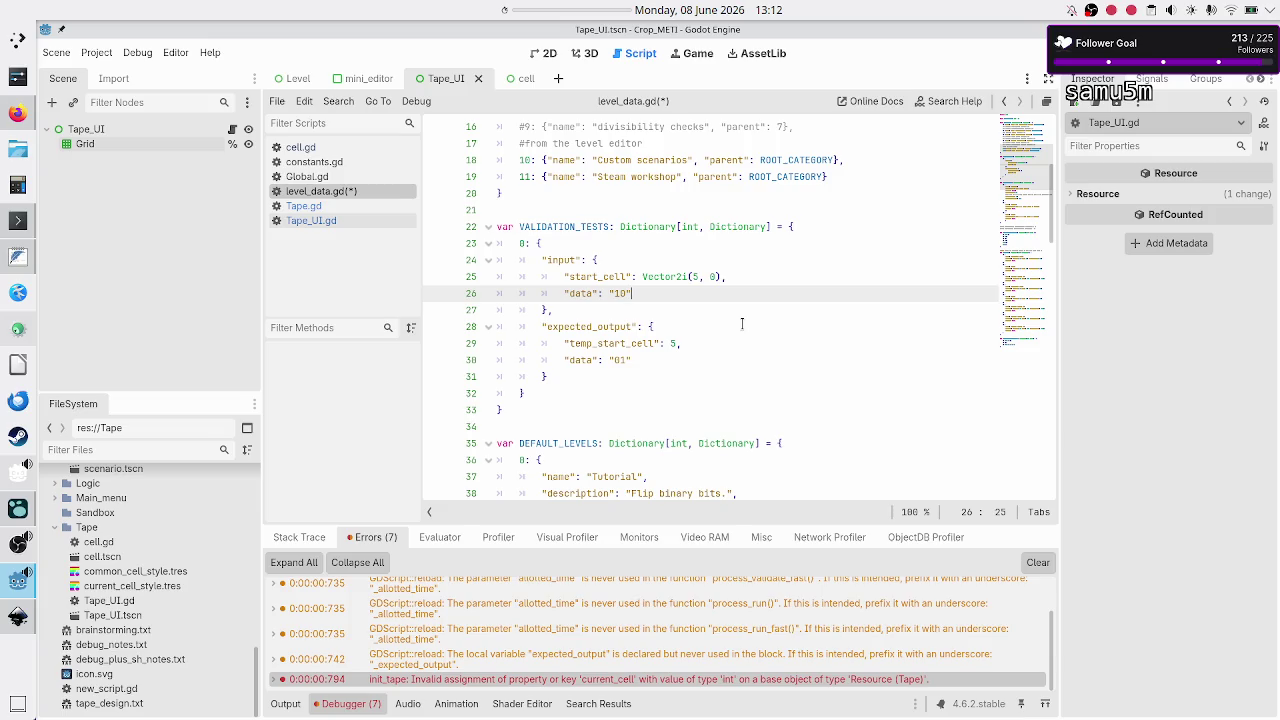
{"action": "key", "text": "Down"}
{"action": "key", "text": "Down"}
{"action": "key", "text": "Up"}
{"action": "key", "text": "Up"}
{"action": "key", "text": "shift+Left"}
{"action": "key", "text": "shift+Left"}
{"action": "key", "text": "shift+Left"}
{"action": "key", "text": "shift+Left"}
{"action": "key", "text": "Up"}
{"action": "key", "text": "Up"}
{"action": "key", "text": "Up"}
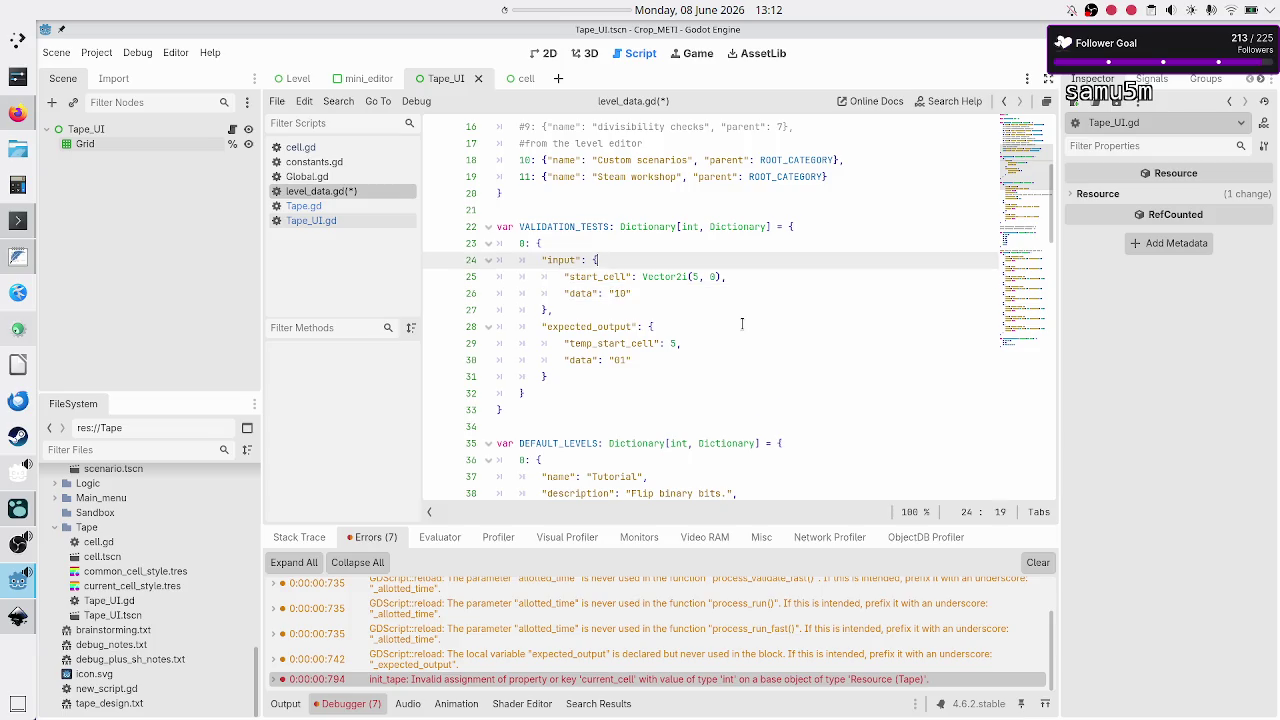
- Add the comment '#TODO: fix data for 2D tape!!!' above VALIDATION_TESTS
{"action": "key", "text": "Return"}
{"action": "type", "text": "#TODO:"}
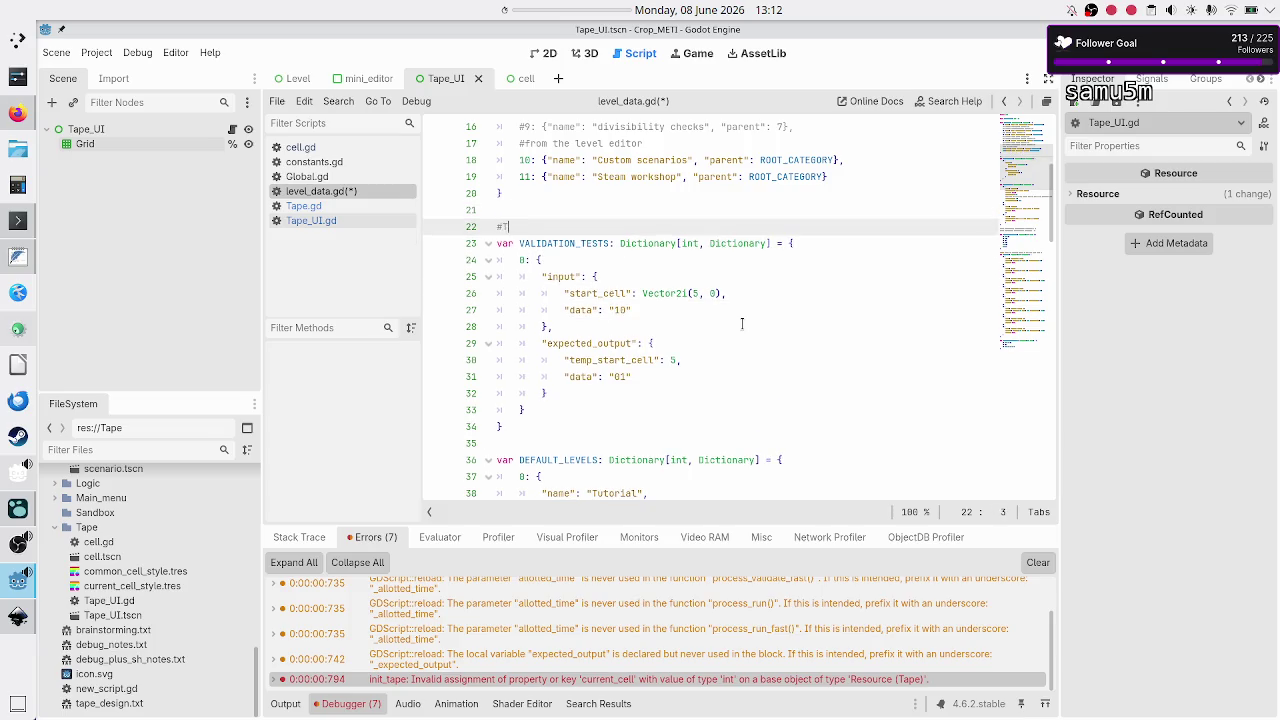
{"action": "type", "text": " fix data "}
{"action": "type", "text": "for 2D"}
{"action": "type", "text": " tape!!!"}
{"action": "key", "text": "Down"}
{"action": "key", "text": "Home"}
- Change temp_start_cell from 5 to Vector2i(5, 0) and save level_data.gd
{"action": "key", "text": "Down"}
{"action": "key", "text": "Down"}
{"action": "key", "text": "Down"}
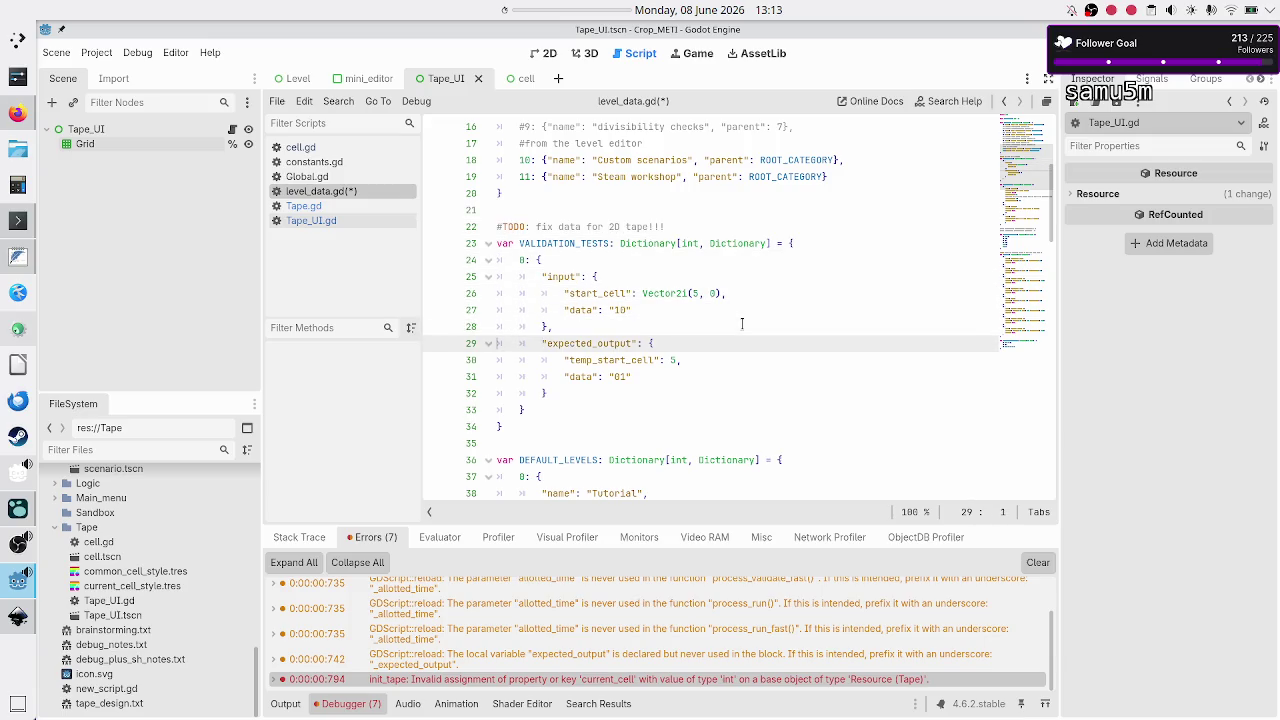
{"action": "key", "text": "End"}
{"action": "key", "text": "Left"}
{"action": "key", "text": "BackSpace"}
{"action": "type", "text": "Vector2i(5, 0)"}
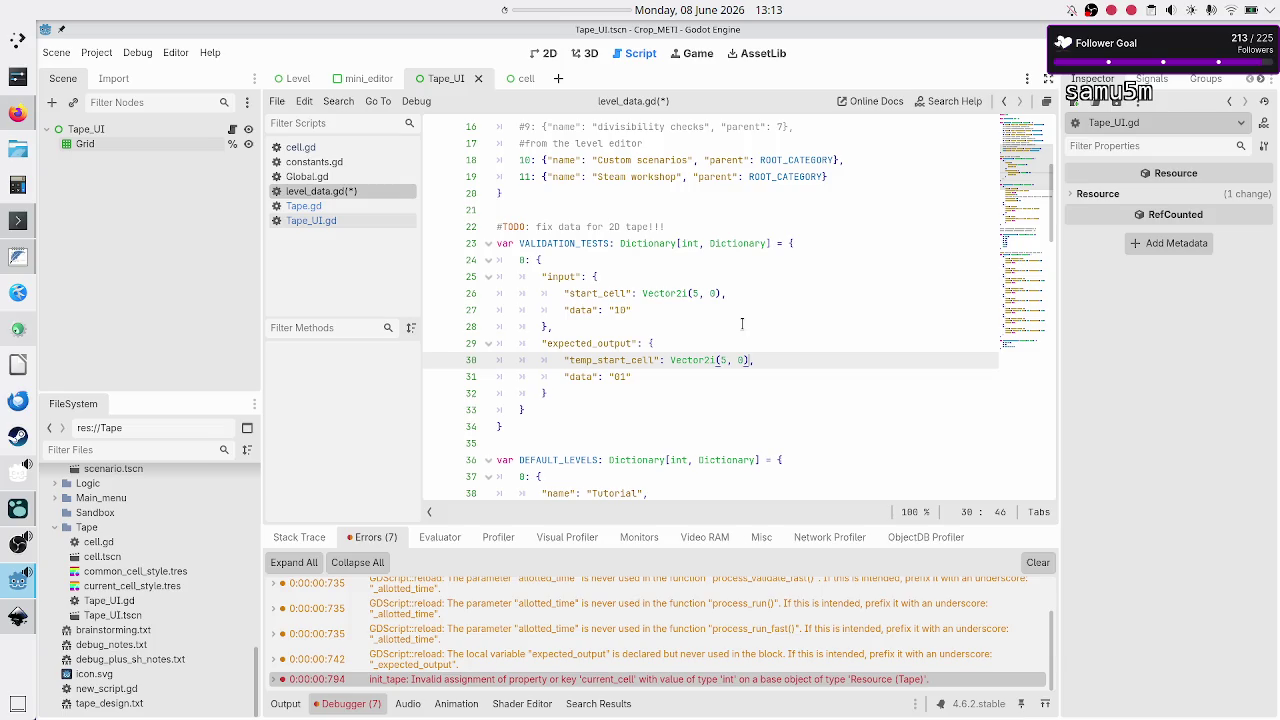
{"action": "key", "text": "Down"}
{"action": "key", "text": "Home"}
{"action": "key", "text": "ctrl+s"}
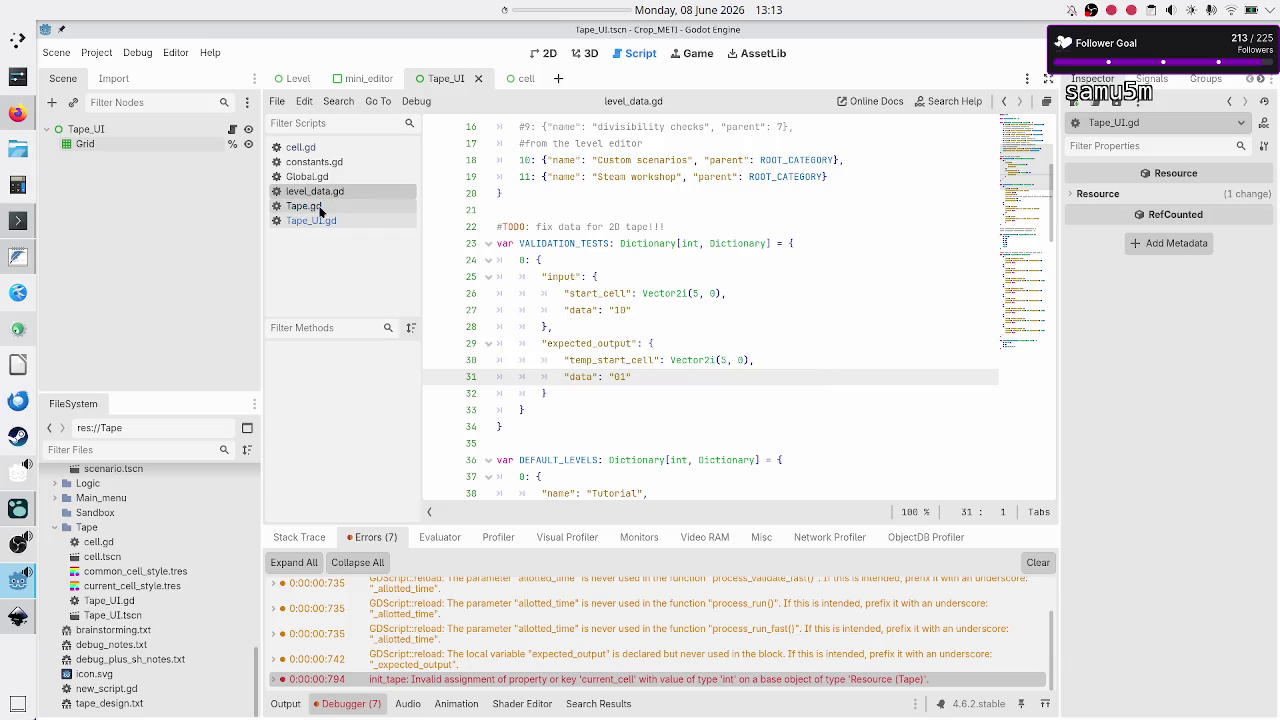
{"action": "left_click", "coordinate": [321, 211]}
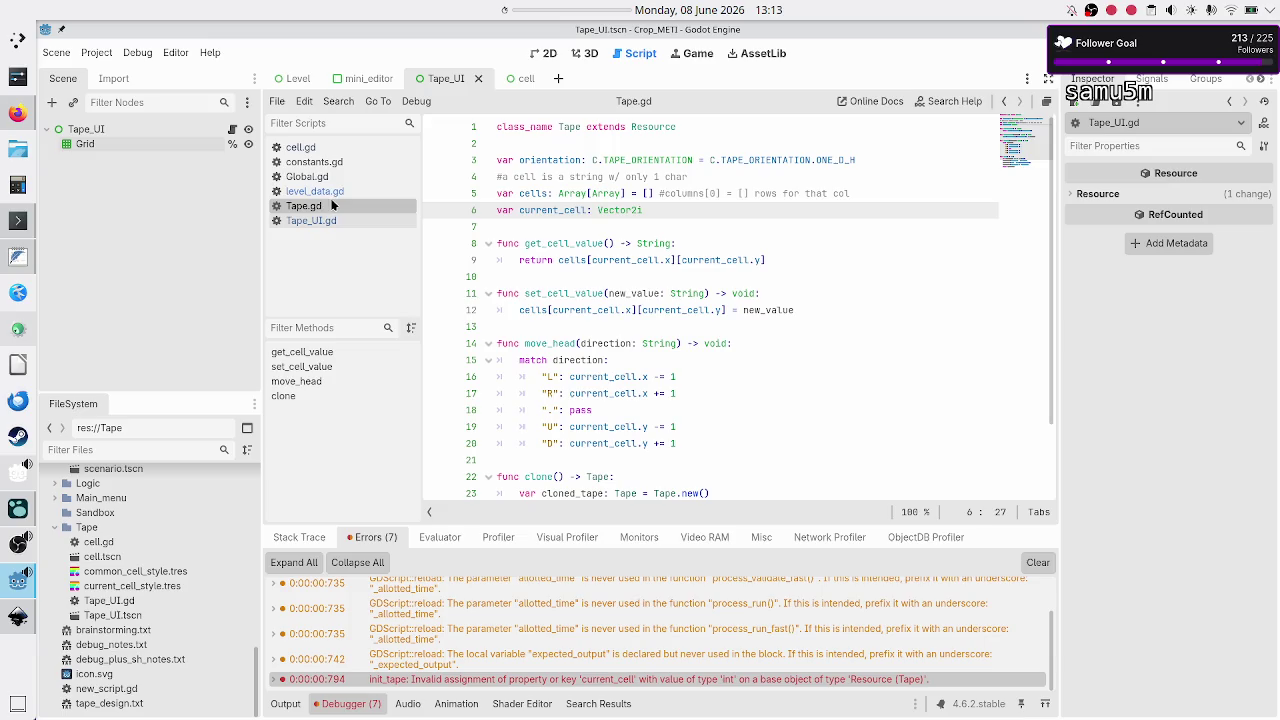
{"action": "left_click", "coordinate": [314, 221]}
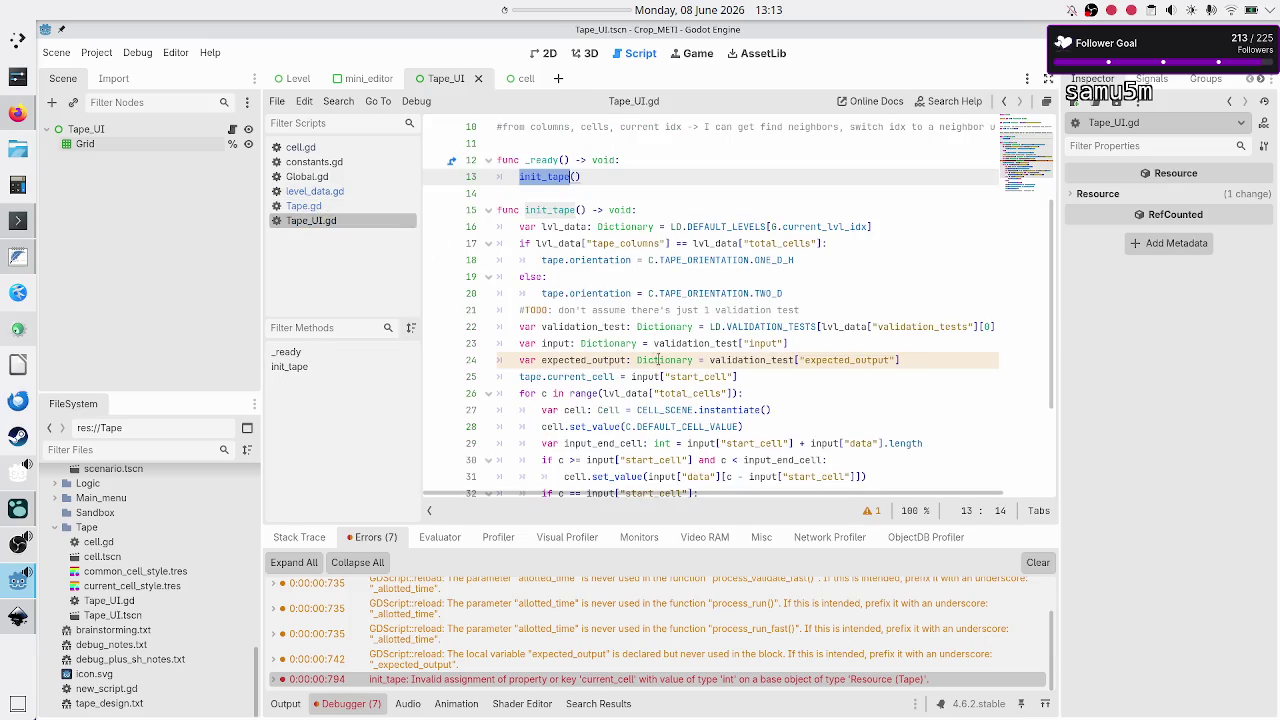
{"action": "double_click", "coordinate": [753, 360]}
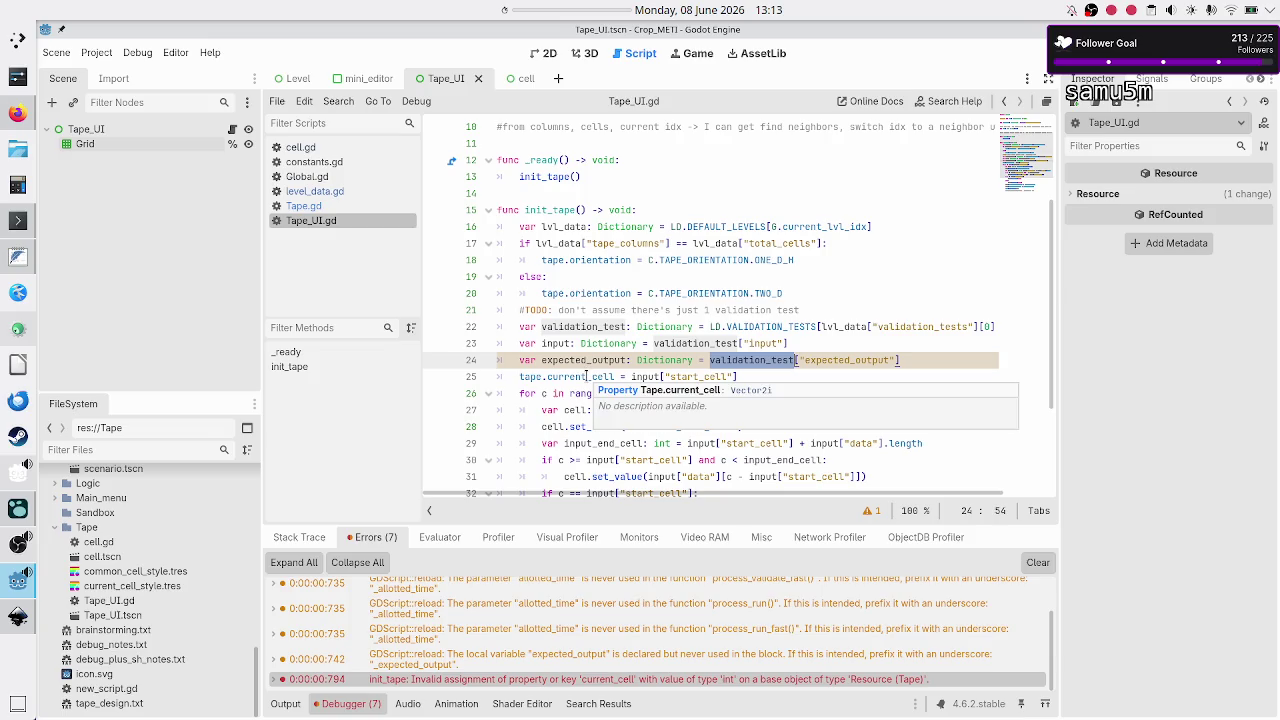
{"action": "double_click", "coordinate": [587, 377]}
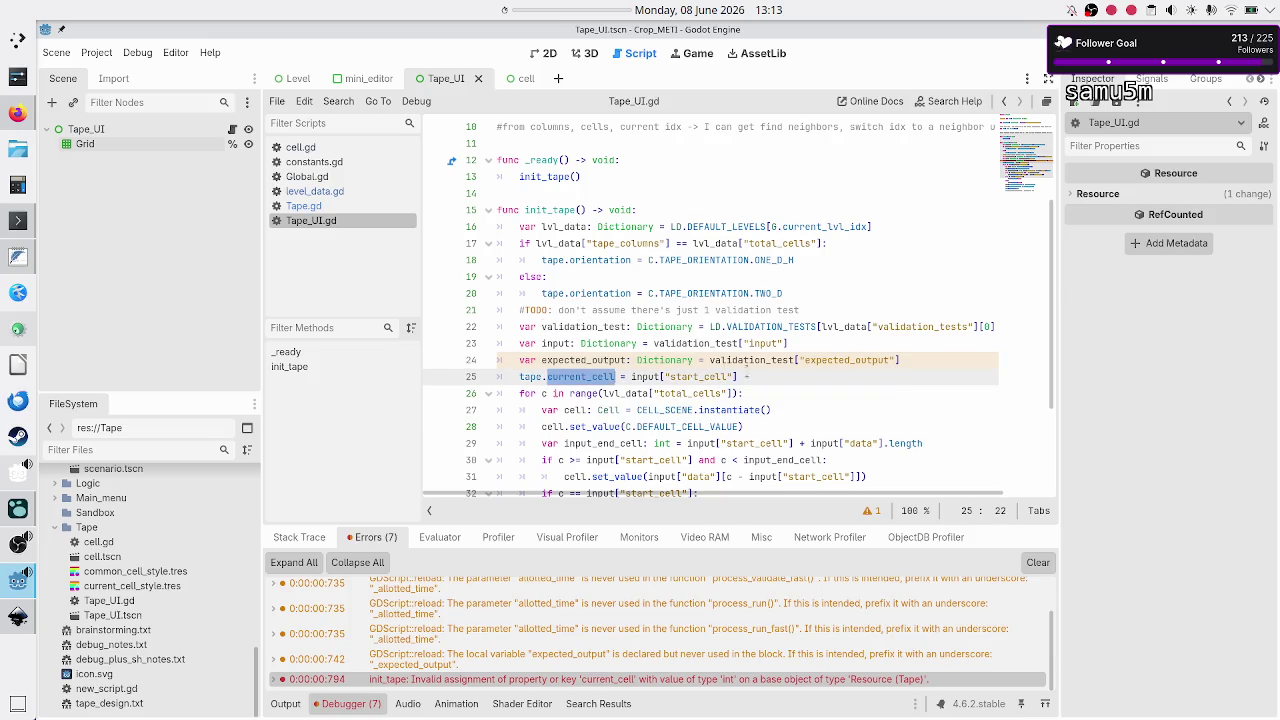
{"action": "left_click", "coordinate": [752, 376]}
{"action": "scroll", "coordinate": [770, 311], "scroll_direction": "down", "scroll_amount": 3}
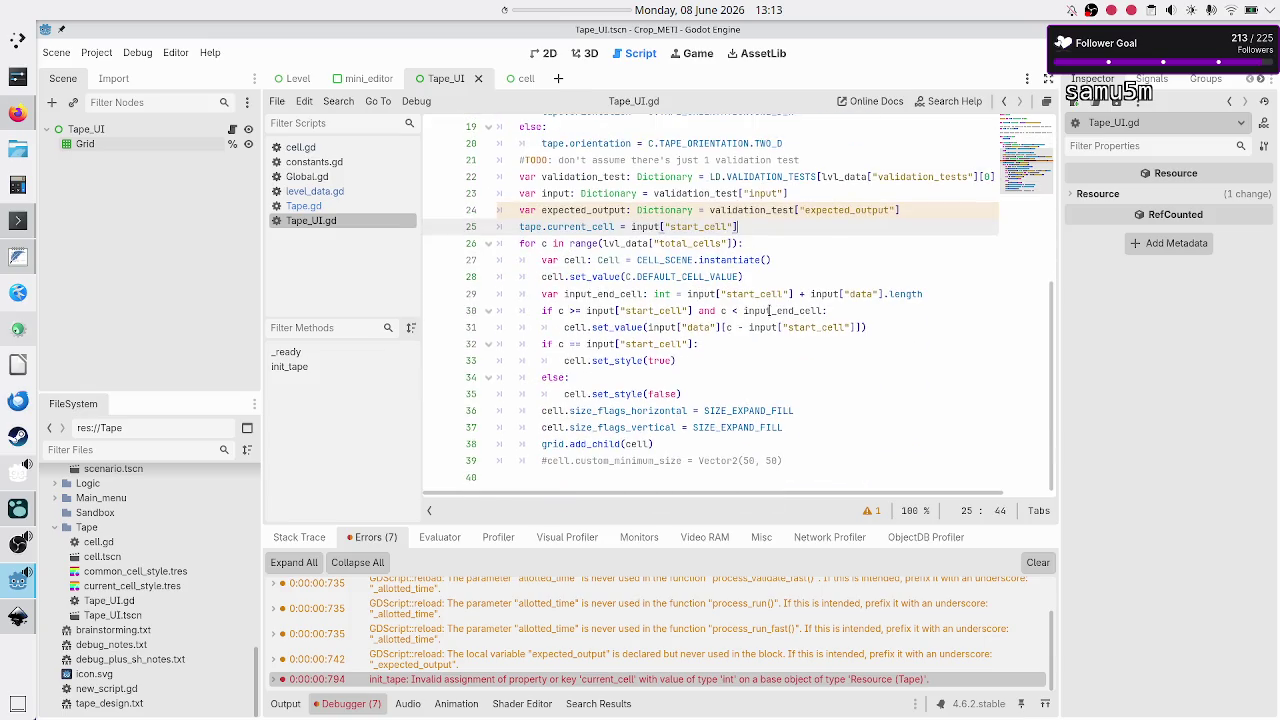
{"action": "double_click", "coordinate": [641, 226]}
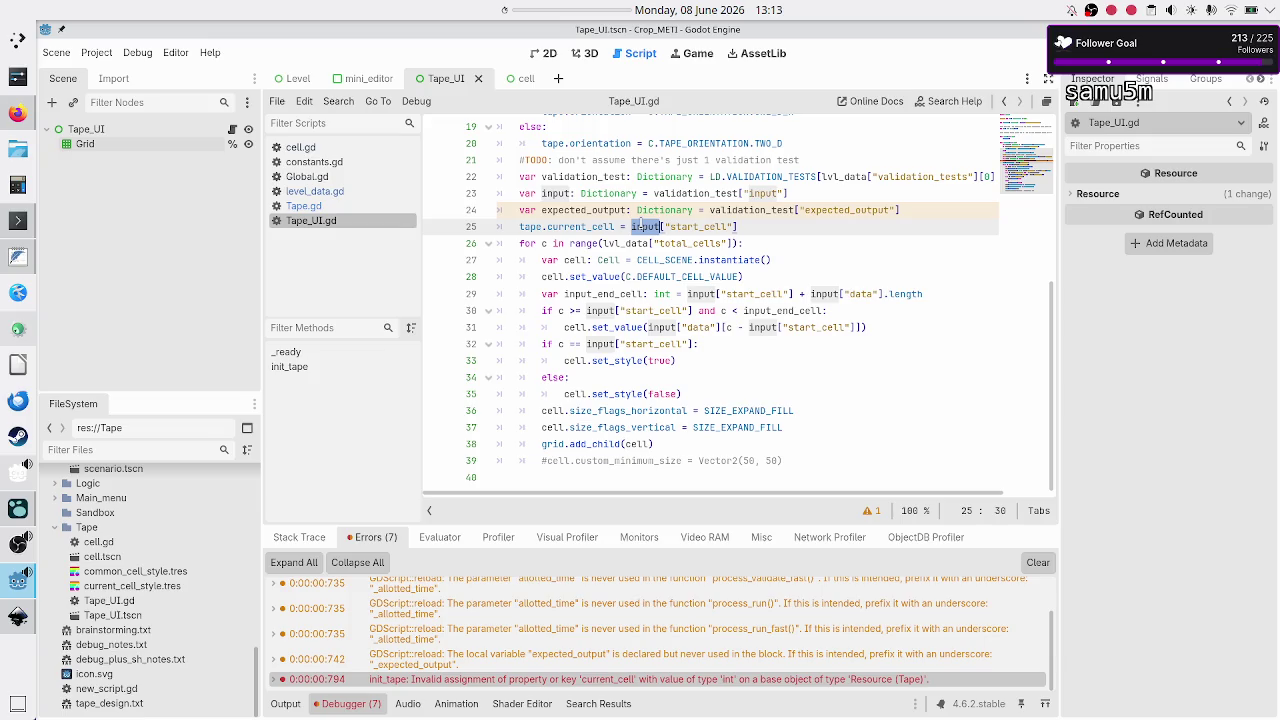
{"action": "left_click", "coordinate": [783, 230]}
- Add 'var col: int = 0' and a partial 'var row int =' declaration after line 25
{"action": "key", "text": "Return"}
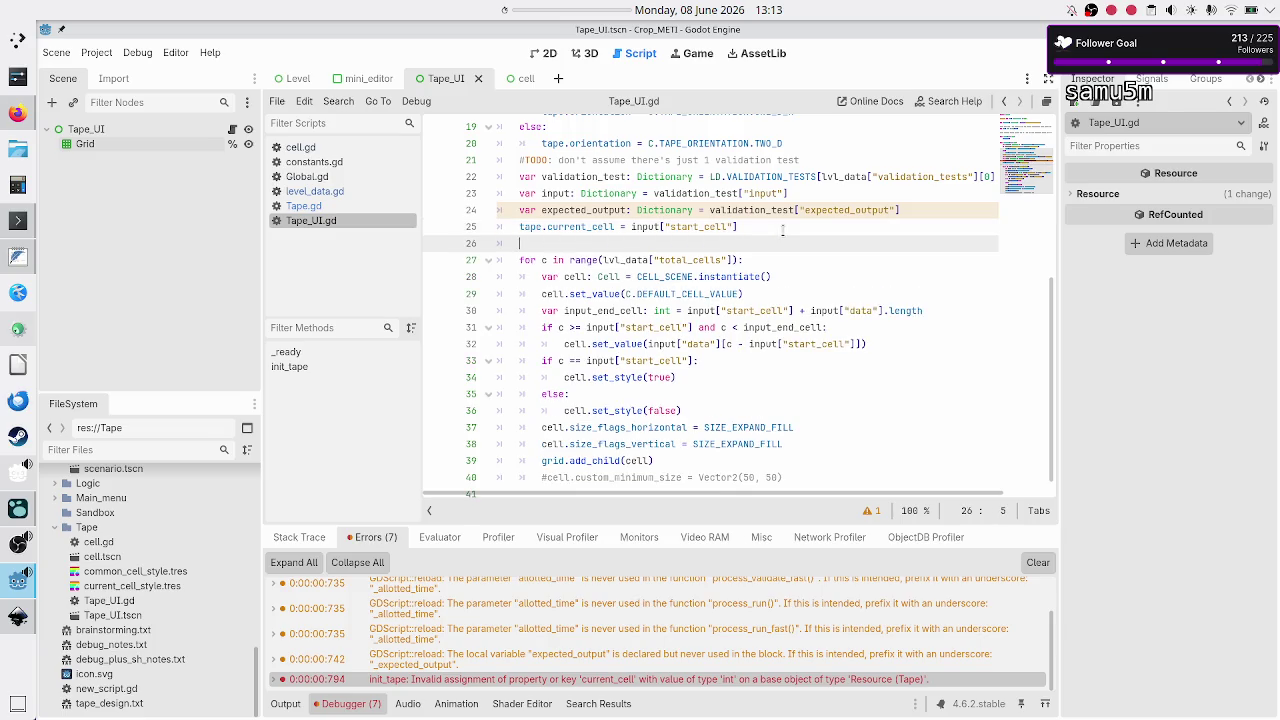
{"action": "type", "text": "var "}
{"action": "type", "text": "cols"}
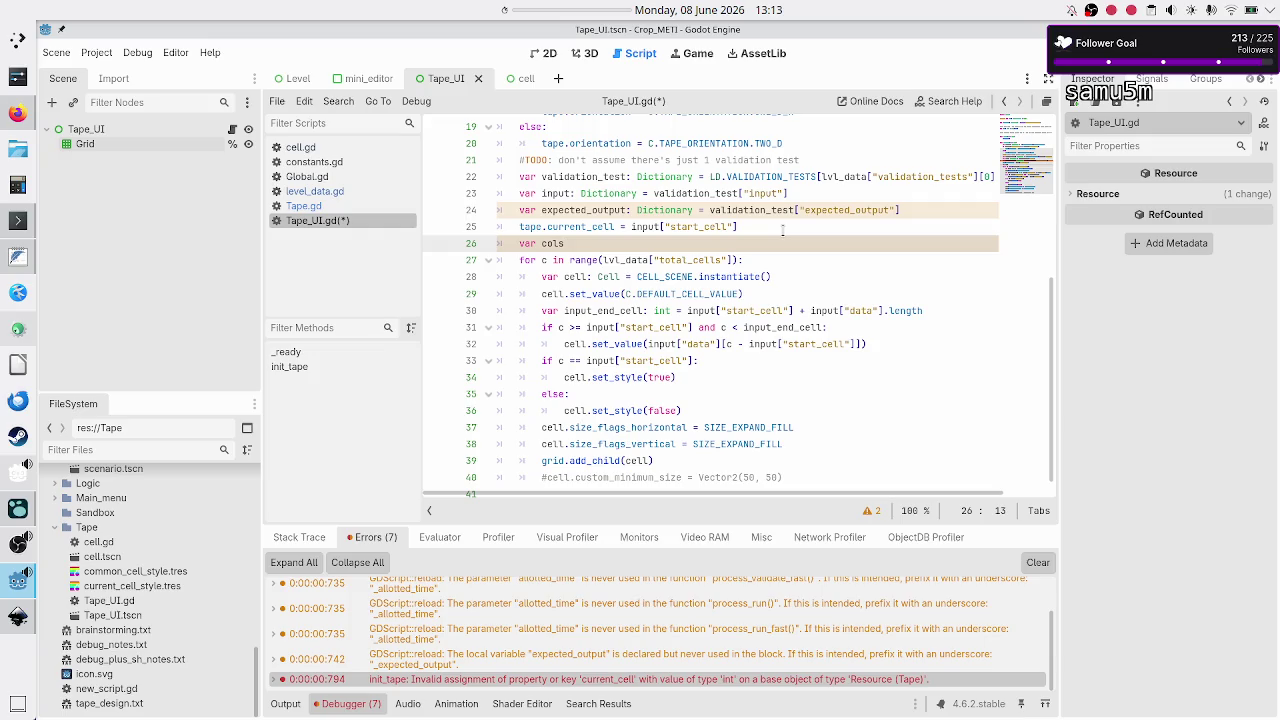
{"action": "key", "text": "BackSpace"}
{"action": "type", "text": ": int = 0"}
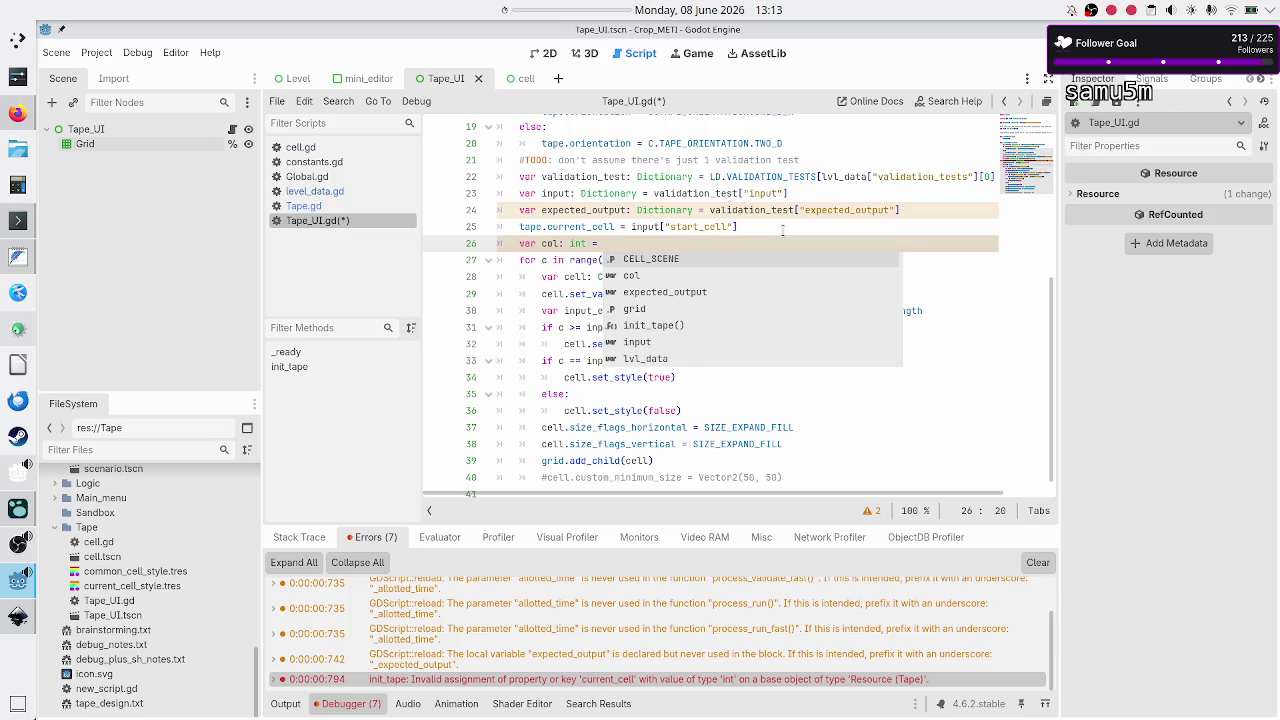
{"action": "key", "text": "Return"}
{"action": "type", "text": "var row"}
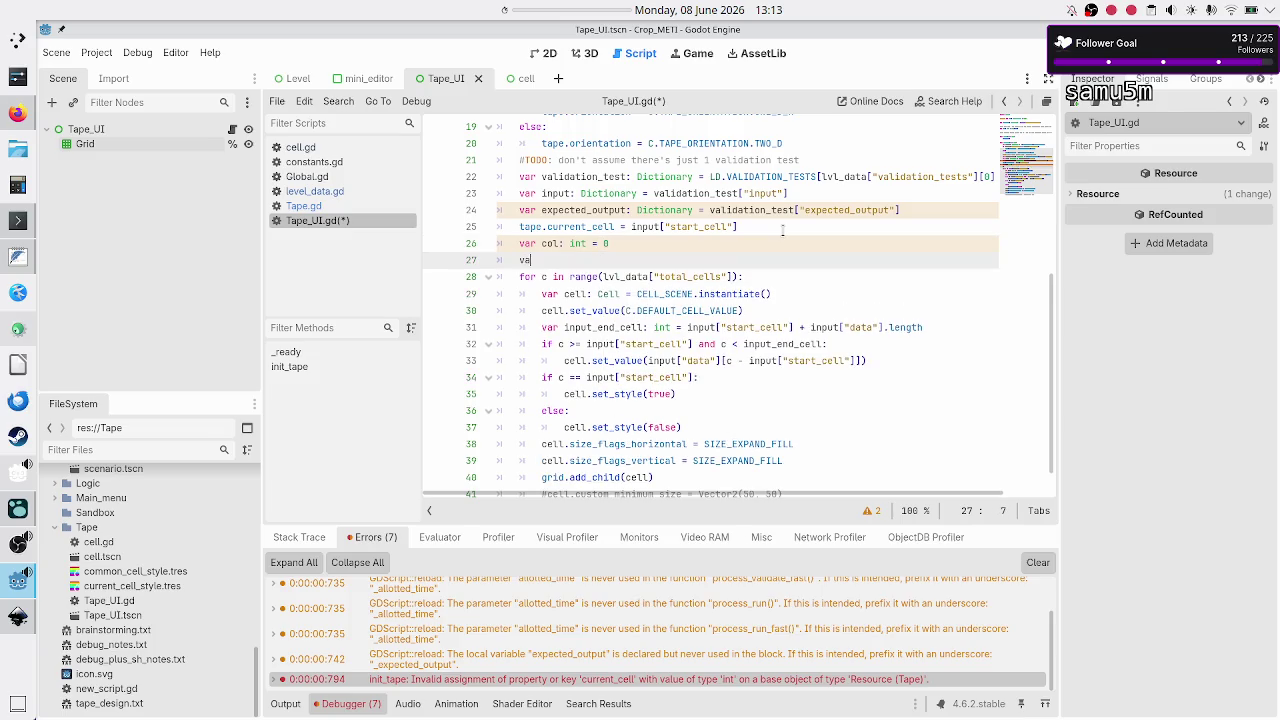
{"action": "type", "text": "int"}
{"action": "type", "text": " ="}
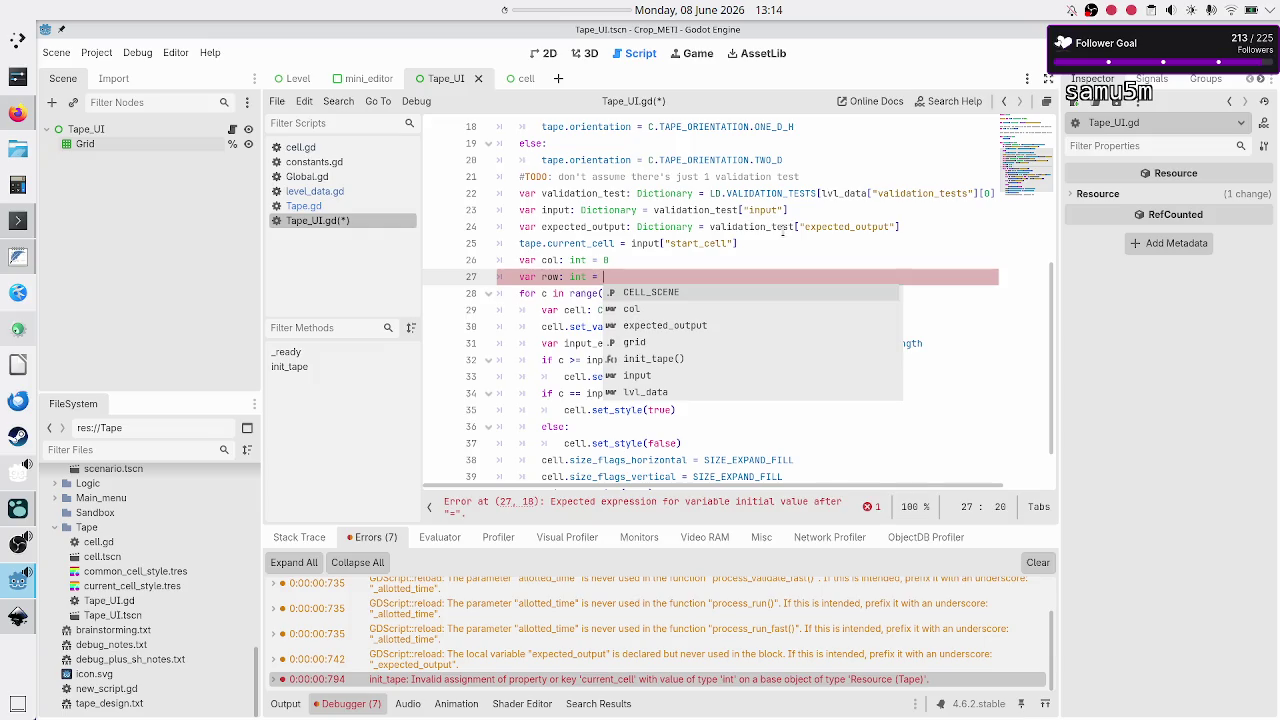
{"action": "key", "text": "Escape"}
- Delete the col and row declaration lines again
{"action": "key", "text": "Up"}
{"action": "key", "text": "Home"}
{"action": "key", "text": "shift+Down"}
{"action": "key", "text": "shift+Down"}
{"action": "key", "text": "shift+Left"}
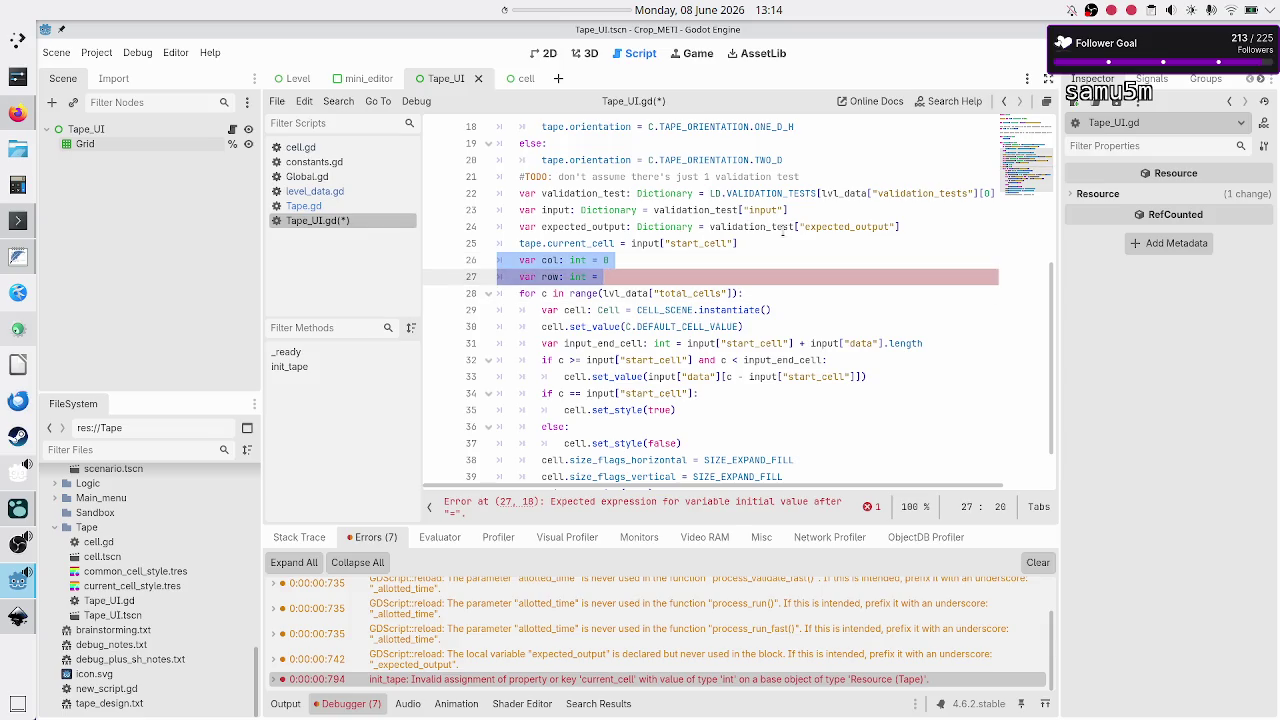
{"action": "key", "text": "BackSpace"}
{"action": "key", "text": "Delete"}
{"action": "key", "text": "End"}
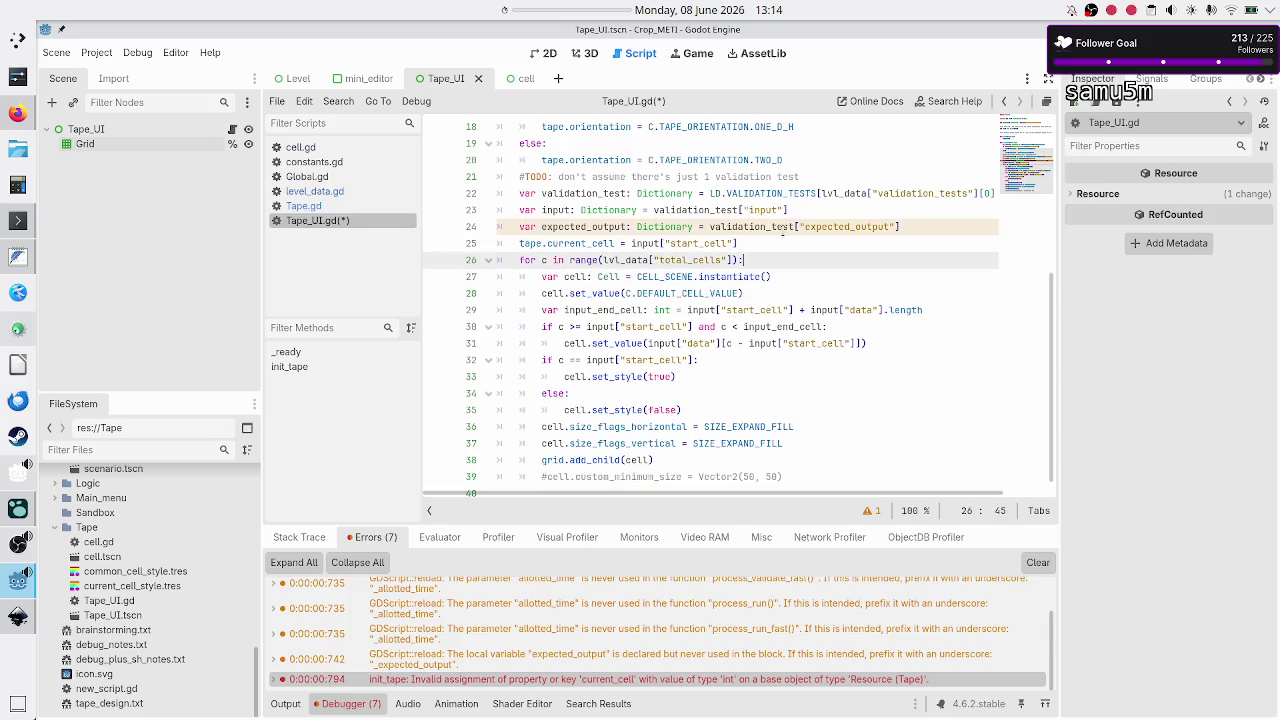
- Inside the for loop, begin a 'var col: int =' declaration
{"action": "key", "text": "Return"}
{"action": "type", "text": "var ro"}
{"action": "key", "text": "BackSpace"}
{"action": "key", "text": "BackSpace"}
{"action": "type", "text": "col: int ="}
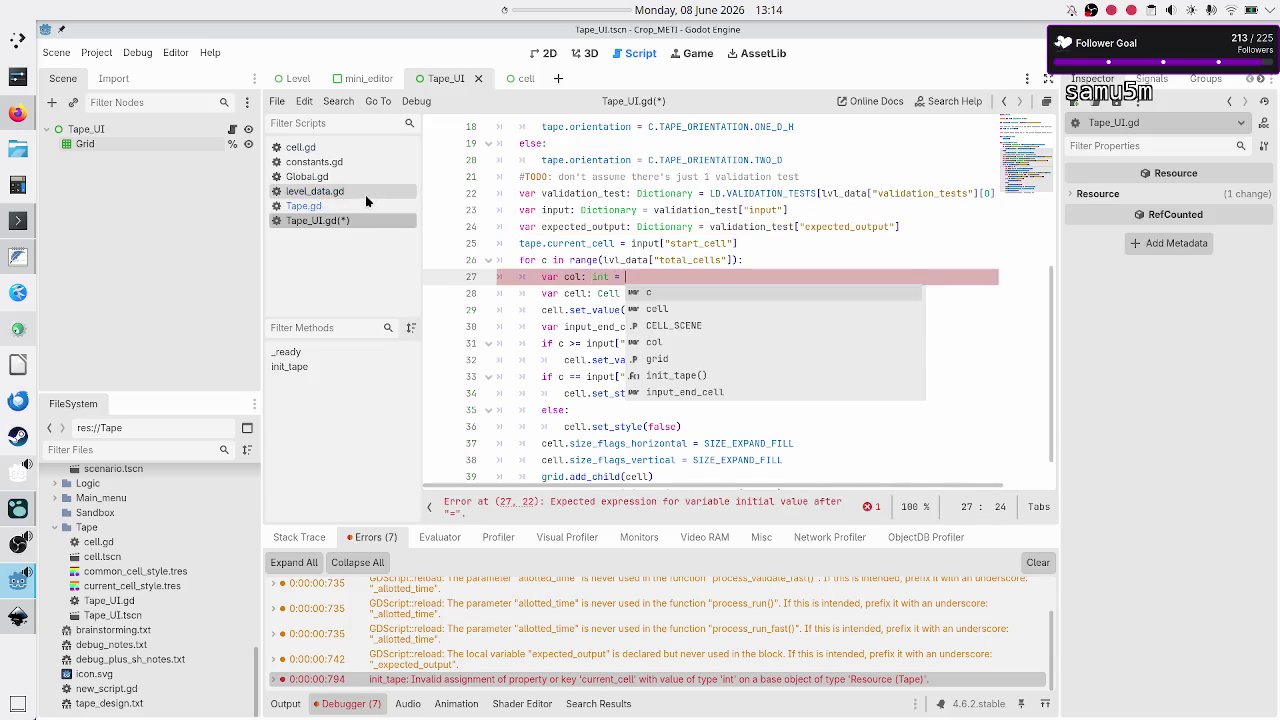
{"action": "left_click", "coordinate": [365, 195]}
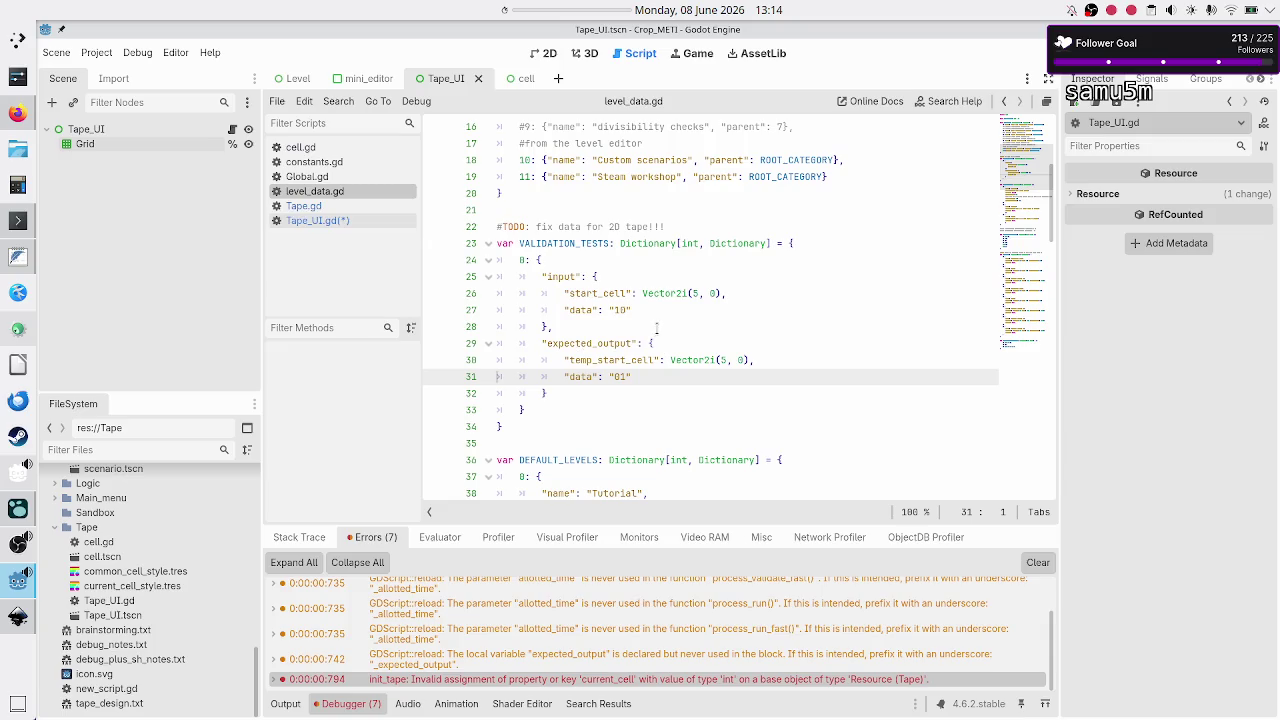
{"action": "scroll", "coordinate": [657, 326], "scroll_direction": "down", "scroll_amount": 5}
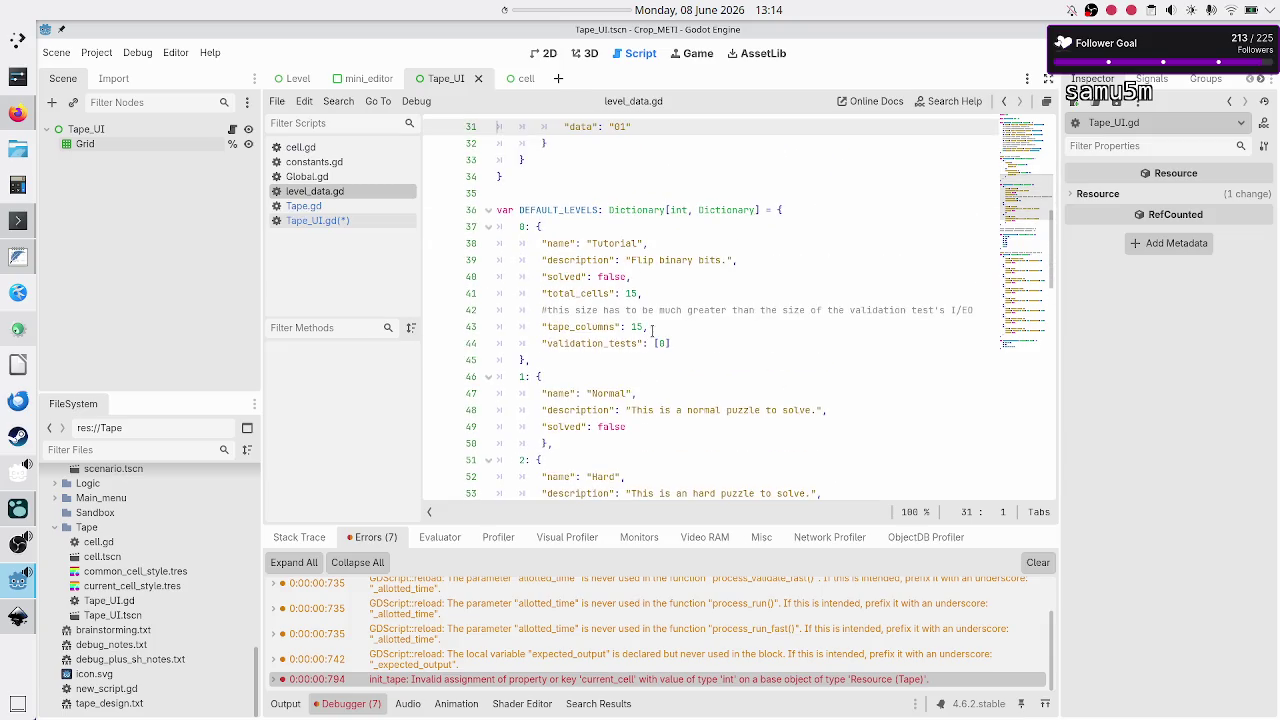
{"action": "left_click_drag", "start_coordinate": [641, 293], "coordinate": [626, 293]}
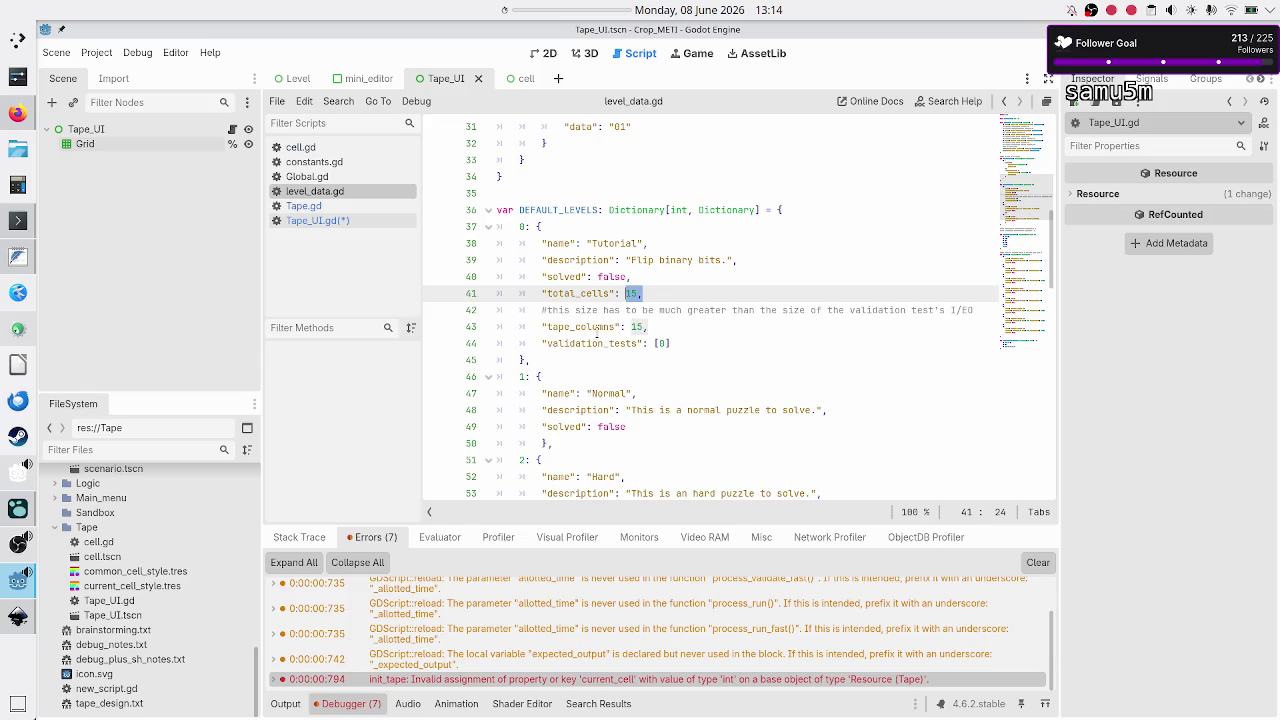
{"action": "double_click", "coordinate": [598, 327]}
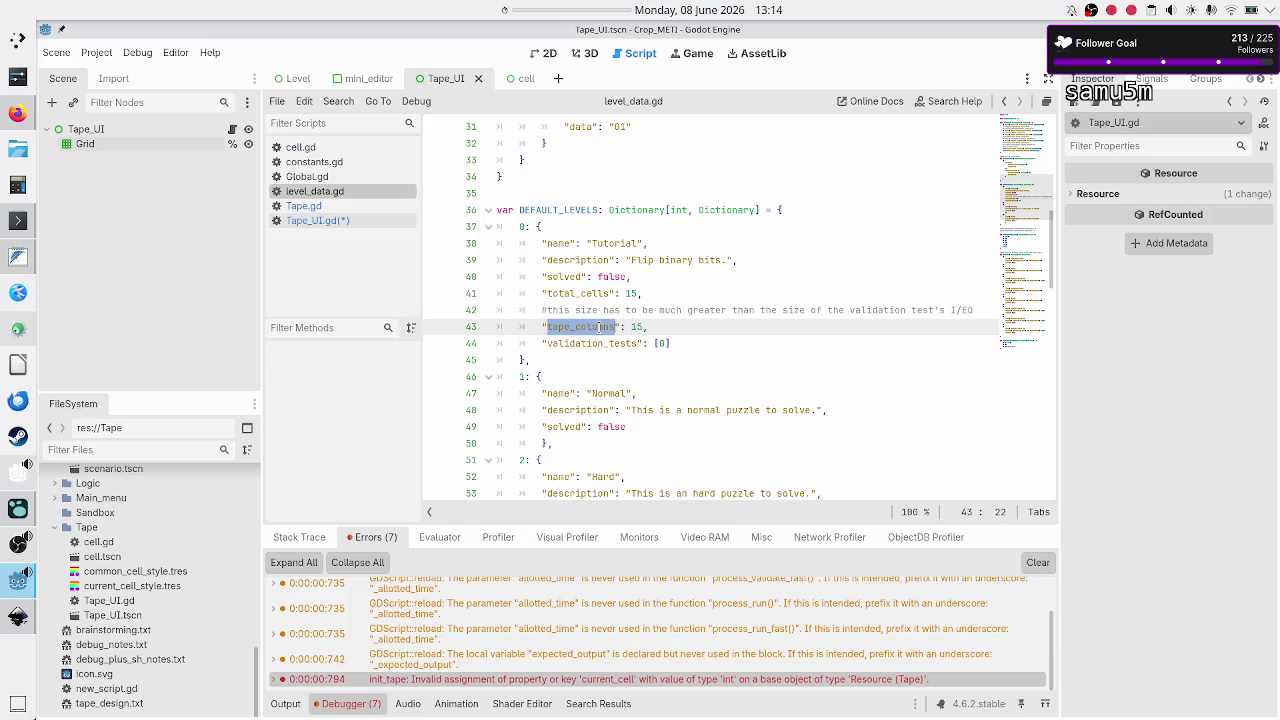
{"action": "left_click", "coordinate": [345, 221]}
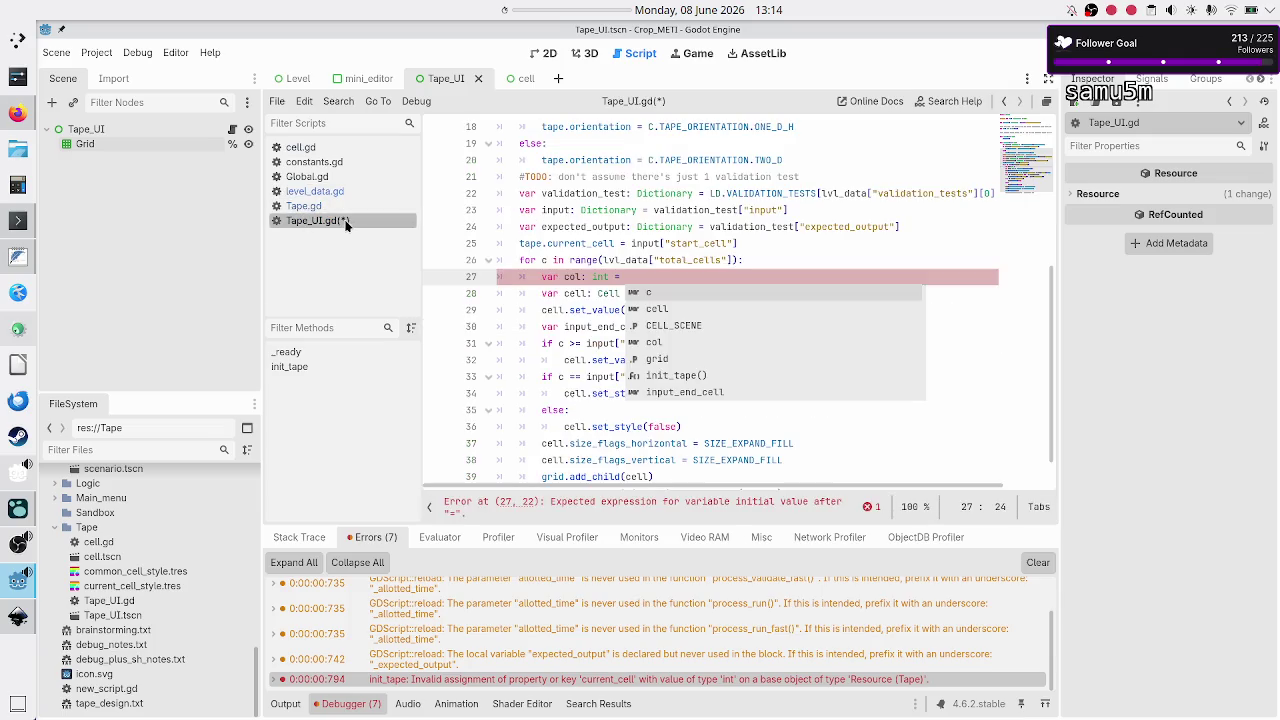
- Replace the col declaration on line 27 with 'var pos:'
{"action": "left_click", "coordinate": [665, 278]}
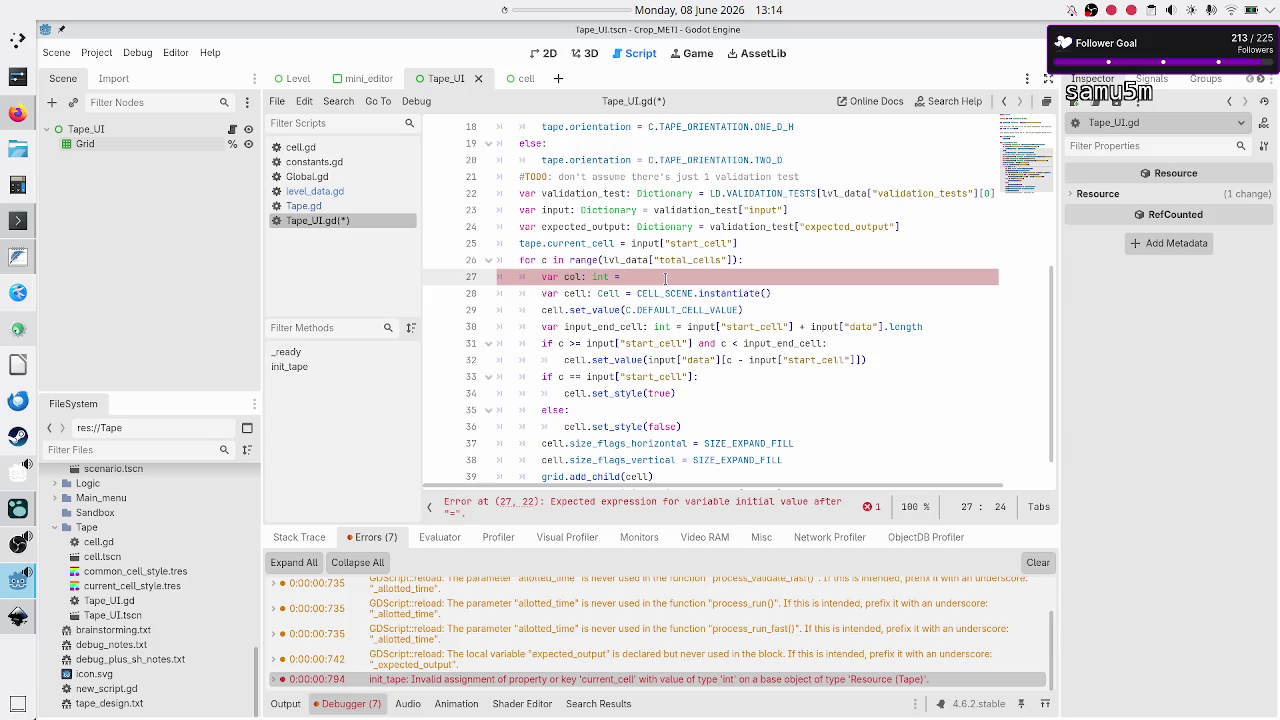
{"action": "key", "text": "BackSpace"}
{"action": "key", "text": "BackSpace"}
{"action": "key", "text": "BackSpace"}
{"action": "type", "text": "curren"}
{"action": "key", "text": "BackSpace"}
{"action": "key", "text": "BackSpace"}
{"action": "key", "text": "BackSpace"}
{"action": "type", "text": "pos:"}
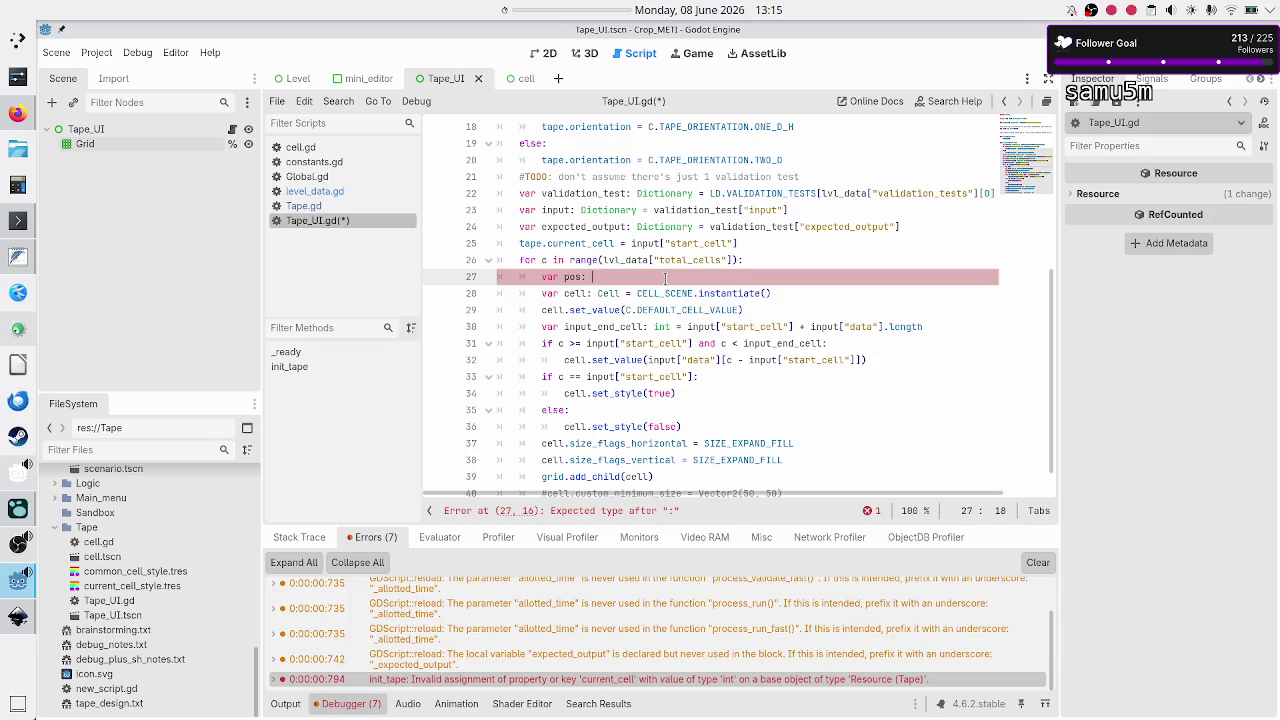
- Complete the line as 'var pos: Vector2i = Vector2i()' after checking the loop variable c
{"action": "left_click", "coordinate": [546, 260]}
{"action": "key", "text": "shift+Left"}
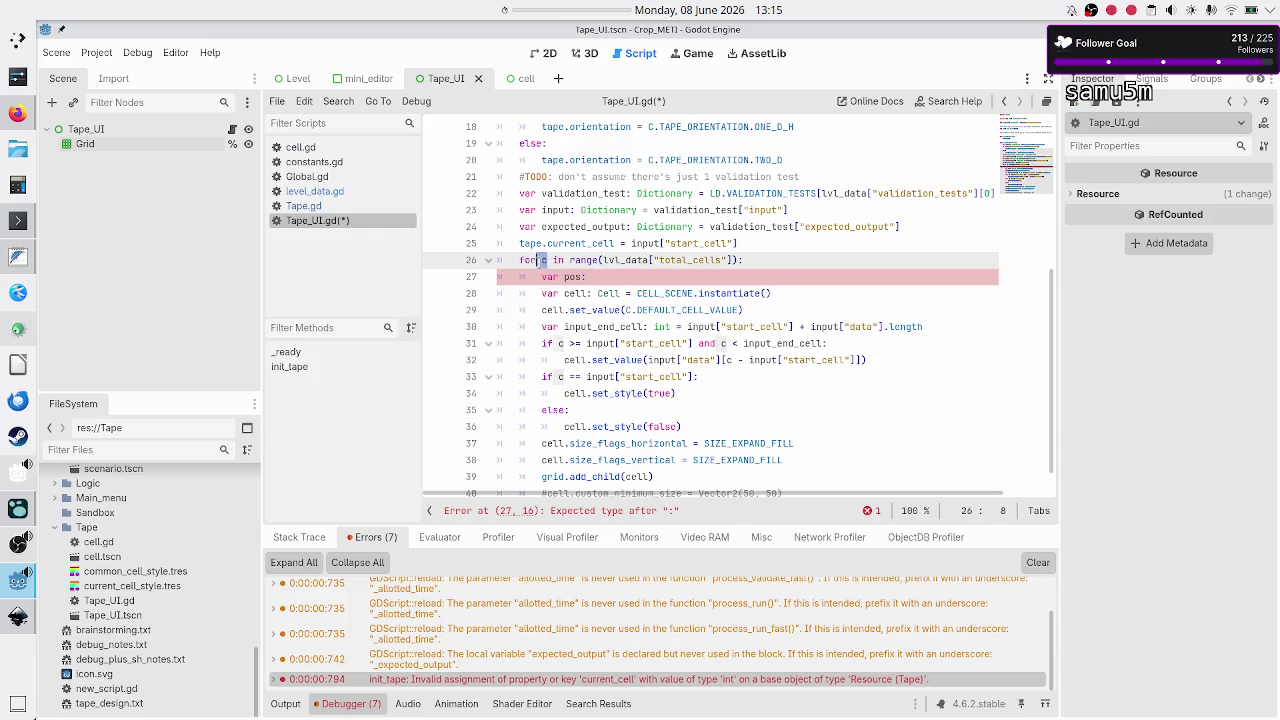
{"action": "left_click", "coordinate": [616, 279]}
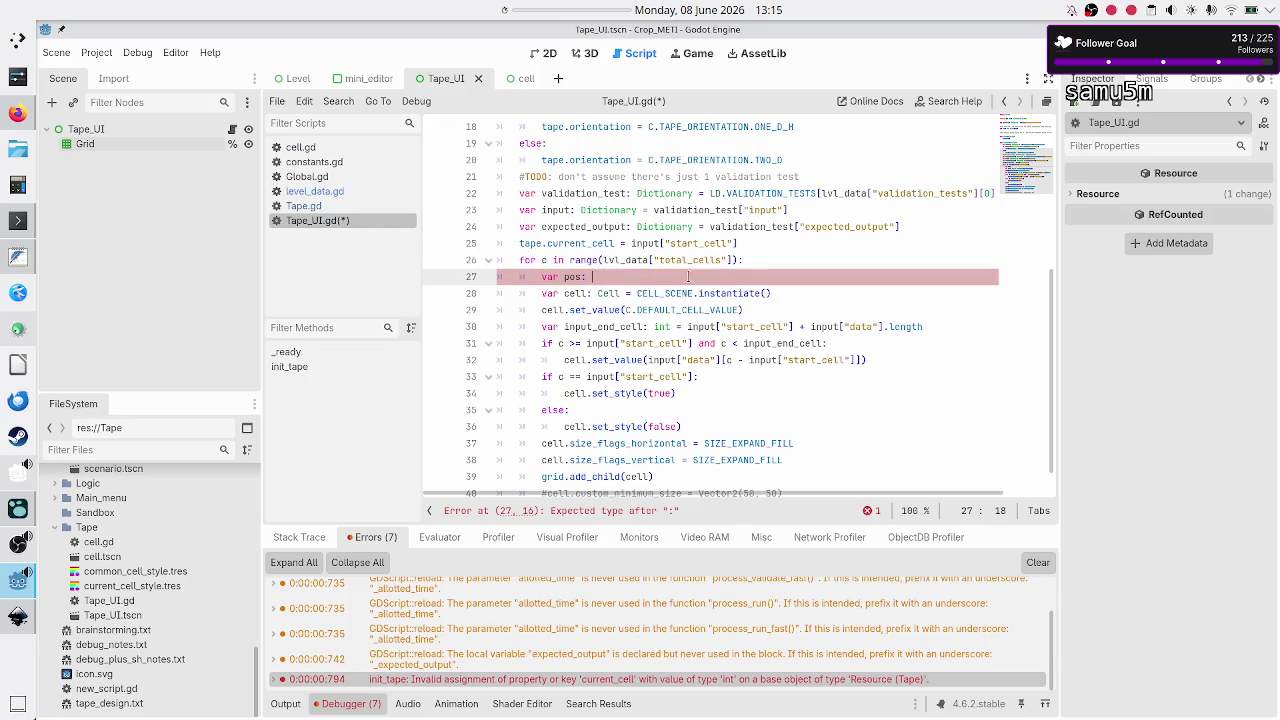
{"action": "type", "text": "Vector2iL"}
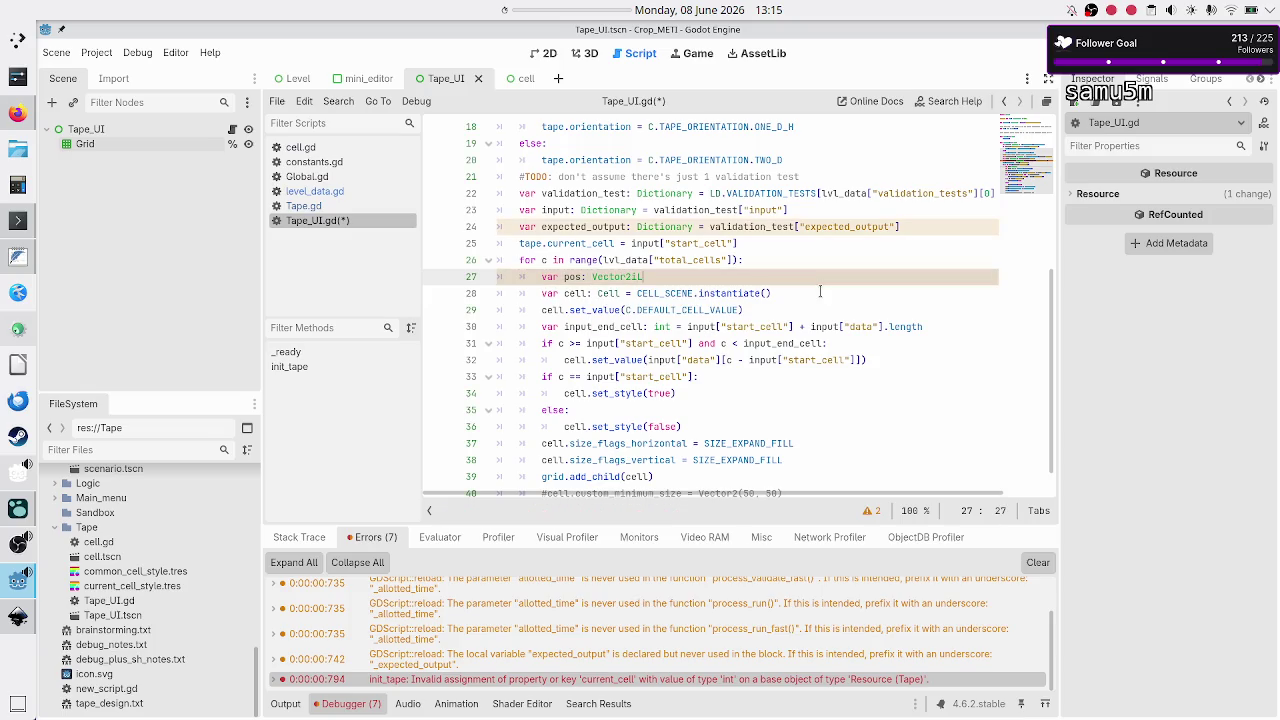
{"action": "key", "text": "BackSpace"}
{"action": "type", "text": "= Vector"}
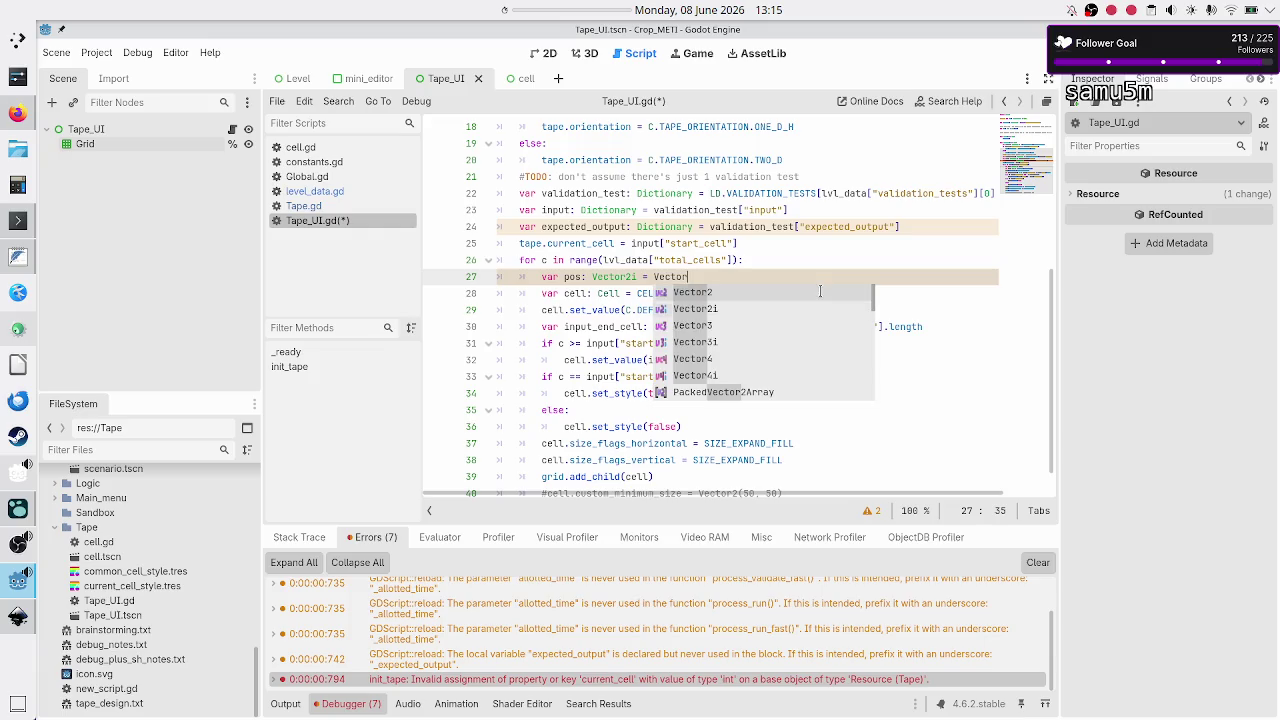
{"action": "type", "text": "2i("}
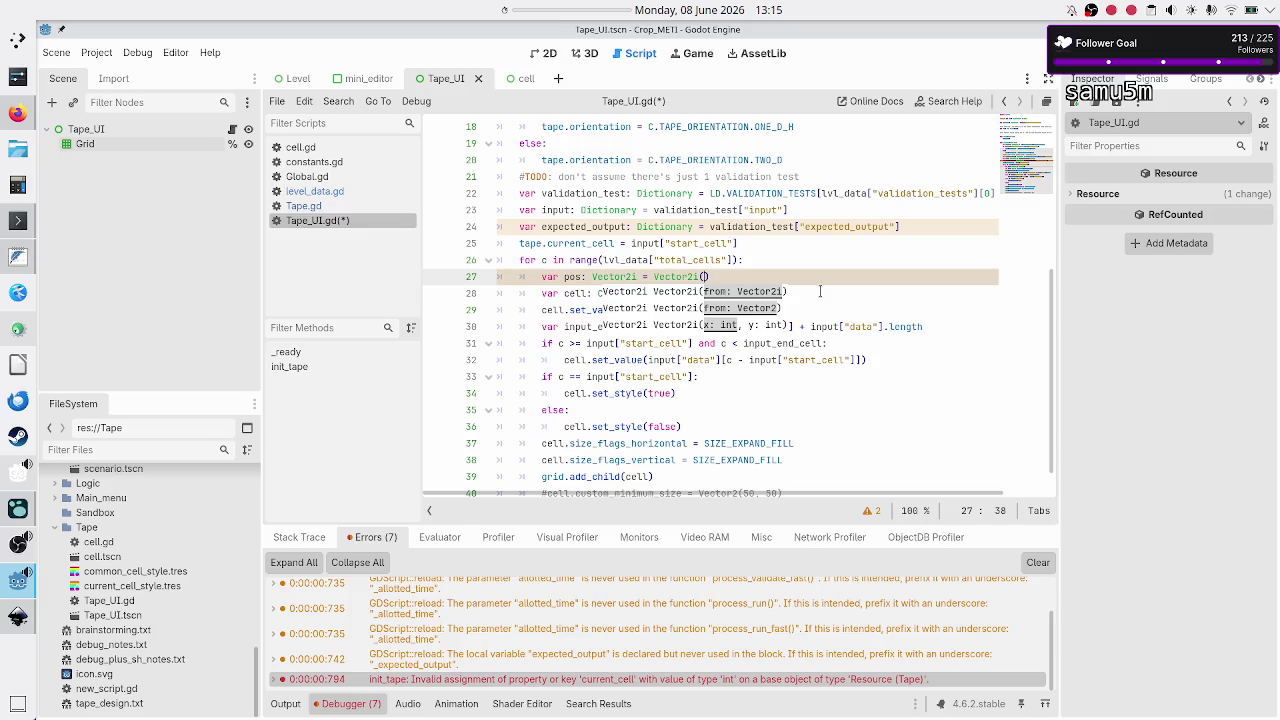
{"action": "left_click", "coordinate": [834, 279]}
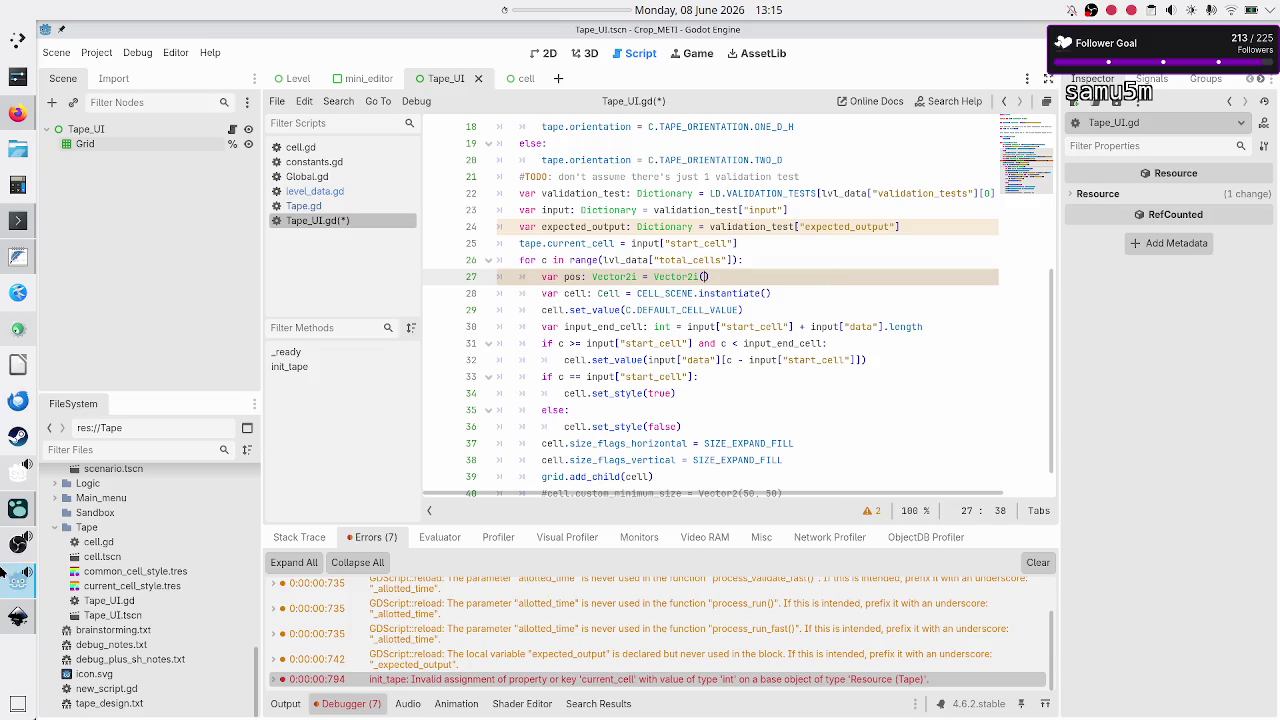
- Switch over to the Inkscape tape mockup
{"action": "left_click", "coordinate": [15, 630]}
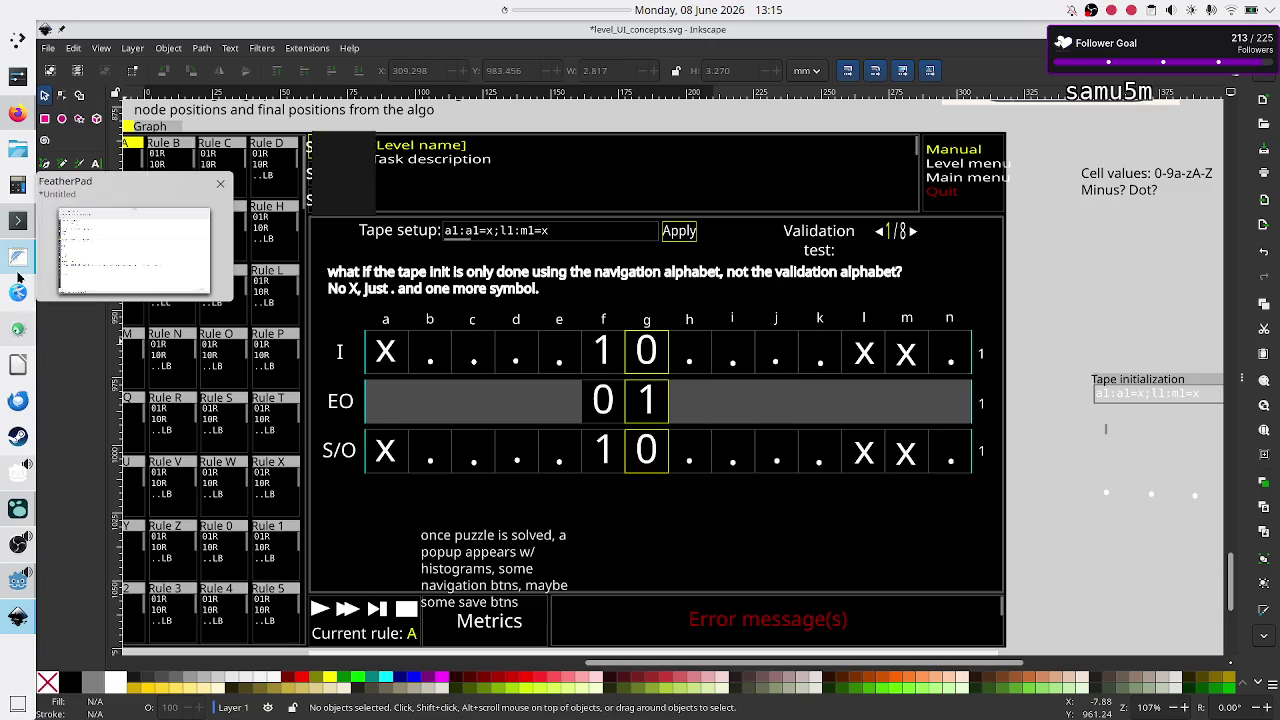
- Bring the FeatherPad design notes window to the front
{"action": "left_click", "coordinate": [18, 277]}
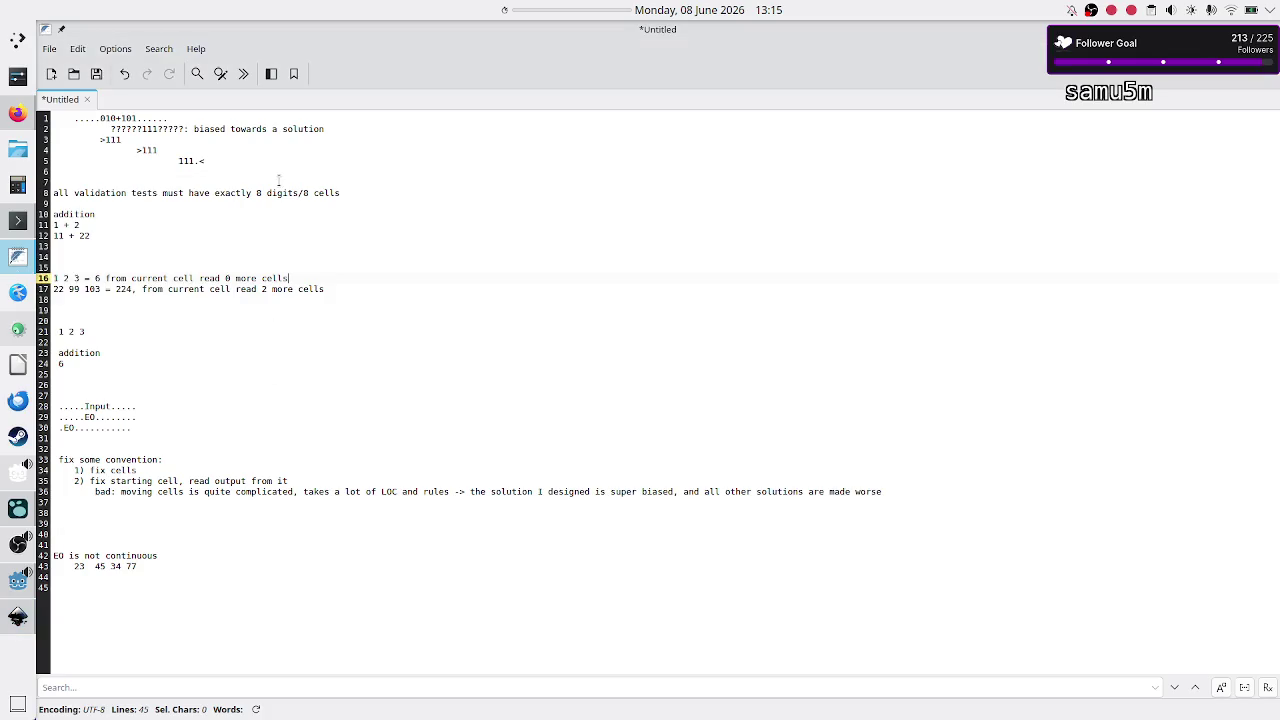
- In a new notes tab, write 'col: 5', '10 cells', '01234' and start the next row
{"action": "left_click", "coordinate": [51, 74]}
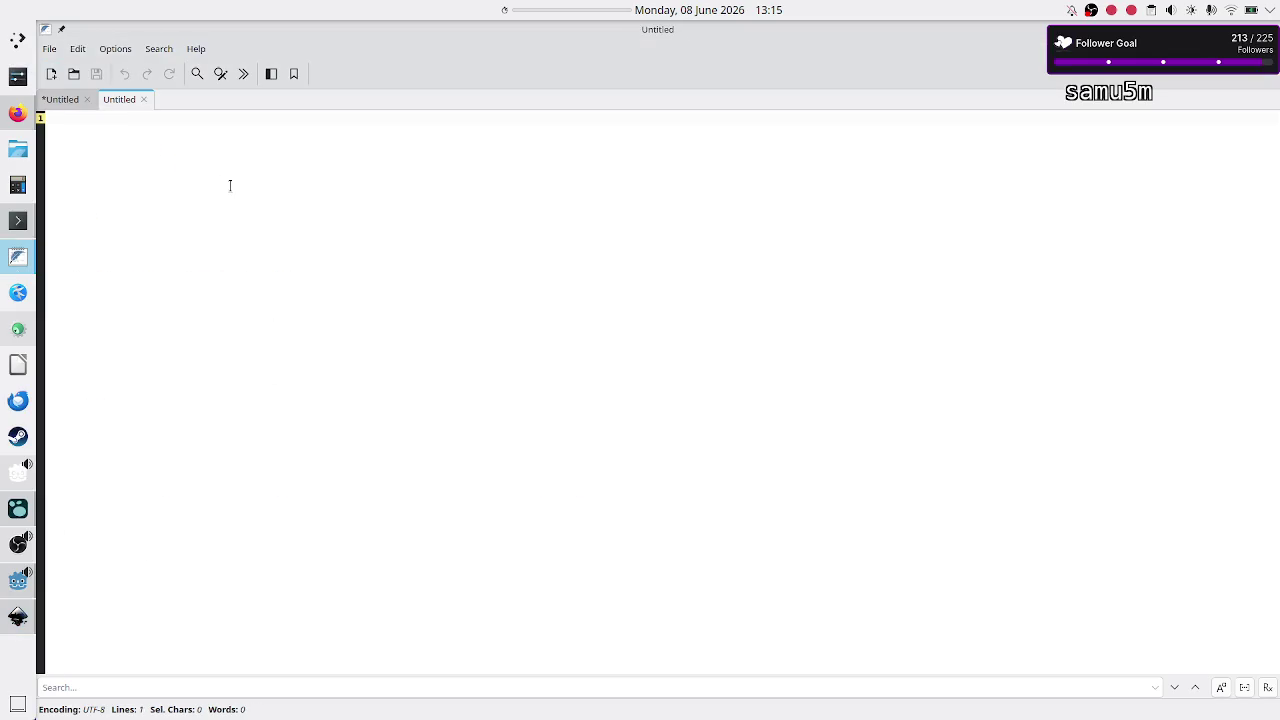
{"action": "type", "text": "01234"}
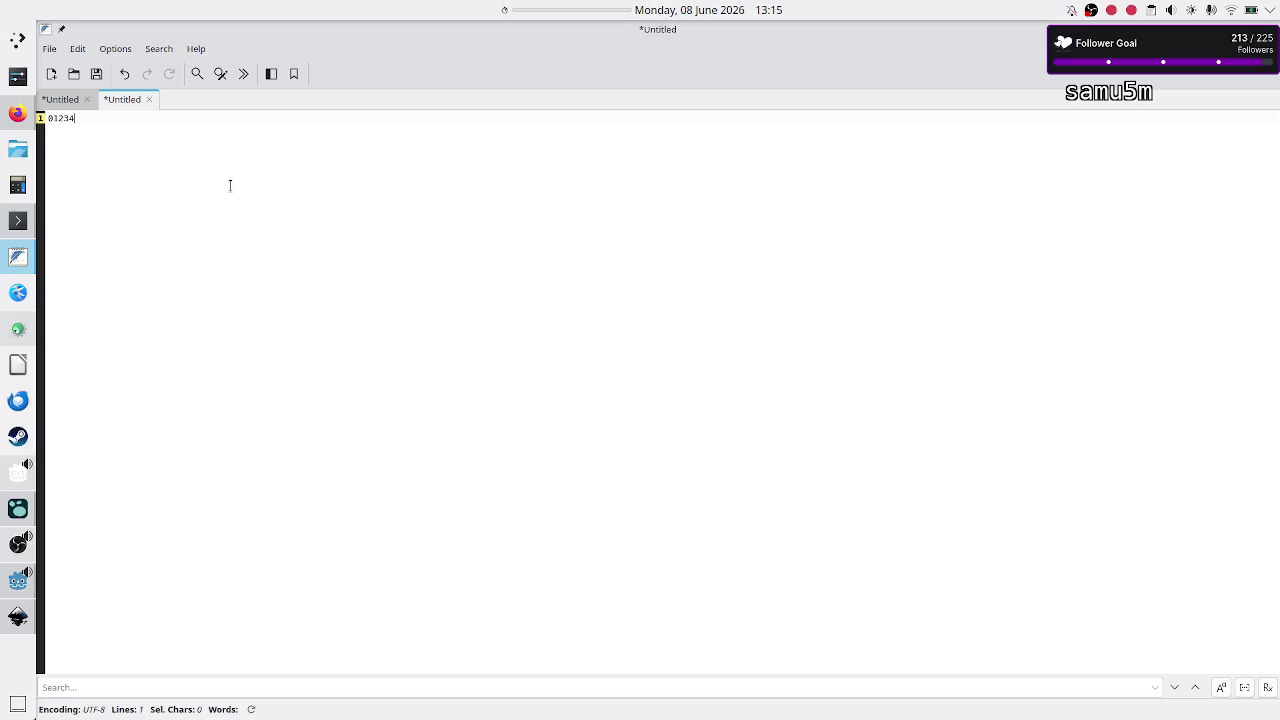
{"action": "key", "text": "Return"}
{"action": "key", "text": "Return"}
{"action": "key", "text": "Up"}
{"action": "key", "text": "Up"}
{"action": "type", "text": "col: 5"}
{"action": "key", "text": "Return"}
{"action": "type", "text": "10 cells"}
{"action": "key", "text": "Down"}
{"action": "key", "text": "Down"}
{"action": "key", "text": "Return"}
{"action": "type", "text": "789"}
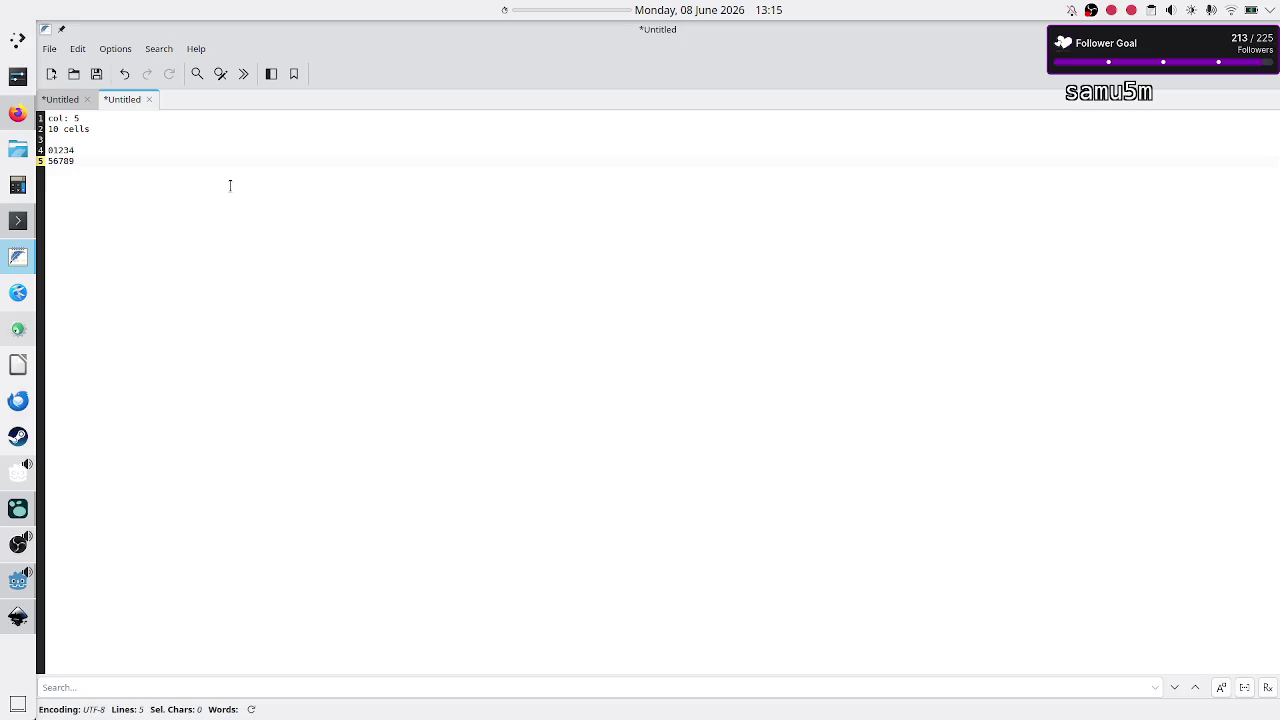
- Step through the index rows, marking the 0, 3 and 7 positions
{"action": "key", "text": "Up"}
{"action": "key", "text": "shift+Right"}
{"action": "key", "text": "Right"}
{"action": "key", "text": "shift+Right"}
{"action": "key", "text": "Right"}
{"action": "key", "text": "shift+Right"}
{"action": "key", "text": "Right"}
{"action": "key", "text": "shift+Right"}
{"action": "key", "text": "Right"}
{"action": "key", "text": "Down"}
{"action": "key", "text": "shift+Right"}
{"action": "key", "text": "Up"}
- Write the formula 'col = c % col' below the grid
{"action": "key", "text": "ctrl+End"}
{"action": "key", "text": "Return"}
{"action": "key", "text": "Return"}
{"action": "type", "text": "col = c "}
{"action": "type", "text": "% col"}
- Complete 'columns' in the col and row lines of the grid notes
{"action": "key", "text": "Up"}
{"action": "key", "text": "Down"}
{"action": "key", "text": "Up"}
{"action": "key", "text": "Down"}
{"action": "type", "text": "umns"}
{"action": "key", "text": "Up"}
{"action": "key", "text": "Up"}
{"action": "key", "text": "Up"}
{"action": "type", "text": "umns"}
{"action": "key", "text": "Down"}
{"action": "key", "text": "Down"}
{"action": "key", "text": "Down"}
- Trace the 01234 and 56789 index rows against the col formula
{"action": "key", "text": "Up"}
{"action": "key", "text": "Up"}
{"action": "key", "text": "shift+Right"}
{"action": "key", "text": "shift+Right"}
{"action": "key", "text": "shift+Right"}
{"action": "key", "text": "shift+Right"}
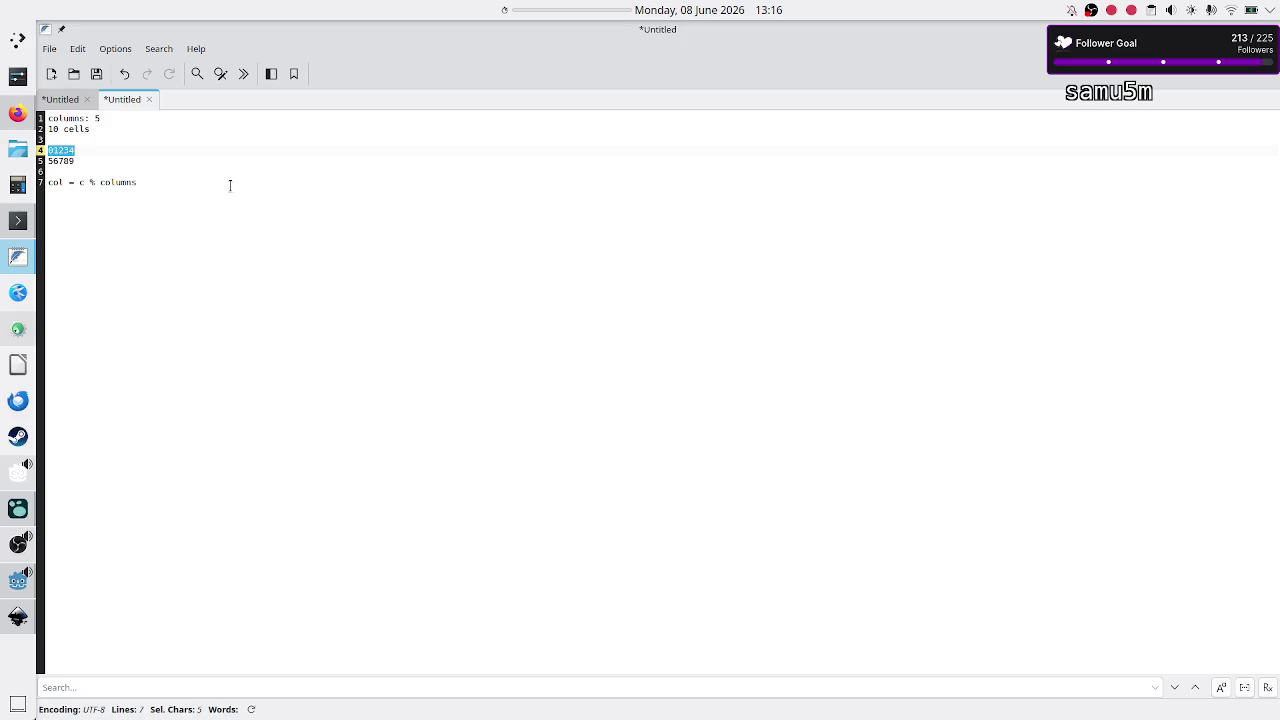
{"action": "key", "text": "Down"}
{"action": "key", "text": "Down"}
{"action": "key", "text": "Down"}
{"action": "key", "text": "shift+Right"}
{"action": "key", "text": "shift+Right"}
{"action": "key", "text": "shift+Right"}
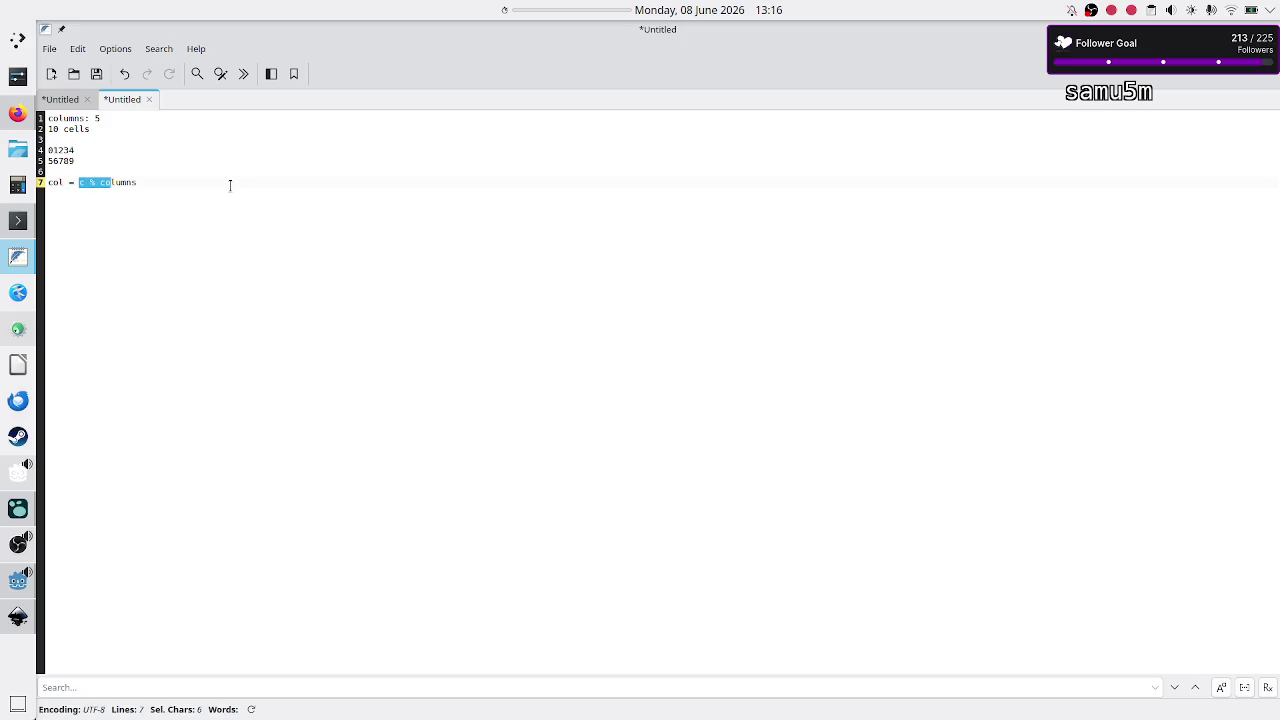
{"action": "key", "text": "Up"}
{"action": "key", "text": "Up"}
{"action": "key", "text": "Up"}
{"action": "key", "text": "shift+Right"}
{"action": "key", "text": "shift+Right"}
{"action": "key", "text": "shift+Right"}
{"action": "key", "text": "shift+Right"}
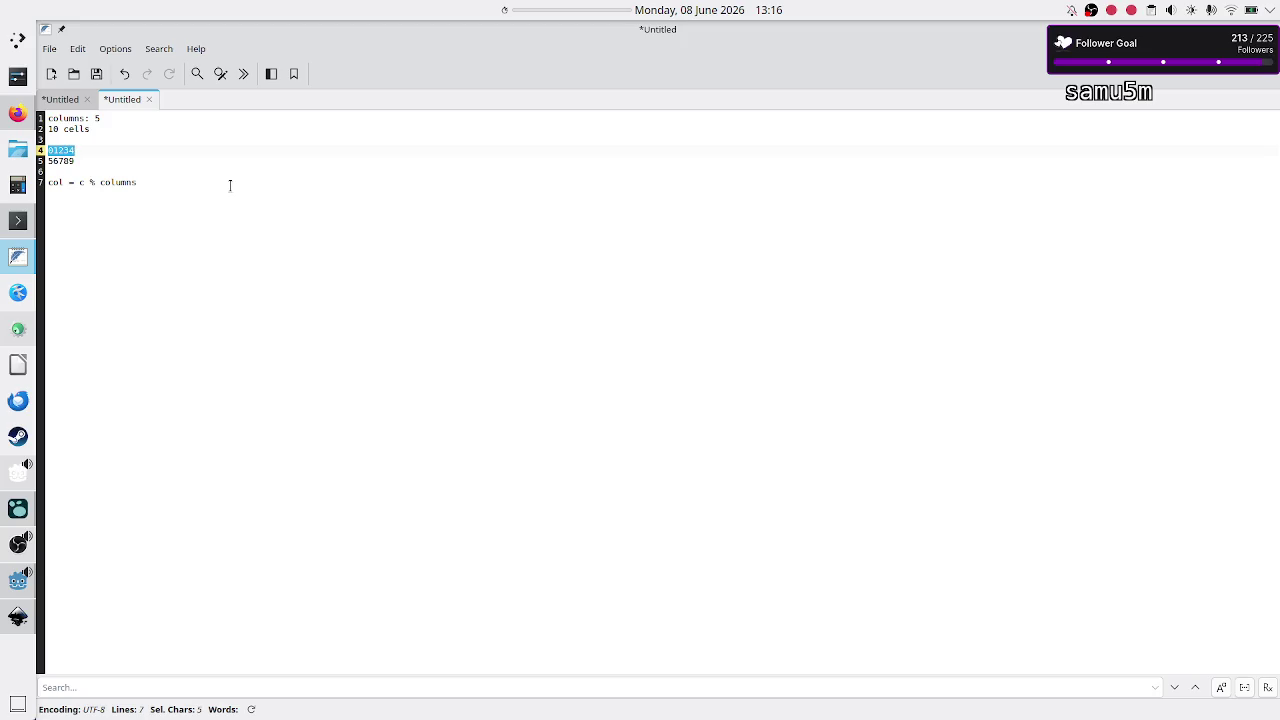
{"action": "key", "text": "Delete"}
{"action": "key", "text": "ctrl+z"}
{"action": "key", "text": "Down"}
{"action": "key", "text": "shift+Right"}
{"action": "key", "text": "Right"}
{"action": "key", "text": "shift+Right"}
{"action": "key", "text": "Down"}
- Add a row formula below the col formula, reading row = int(c / columns)
{"action": "left_click", "coordinate": [230, 185]}
{"action": "type", "text": ")"}
{"action": "type", "text": "("}
{"action": "left_click", "coordinate": [230, 185]}
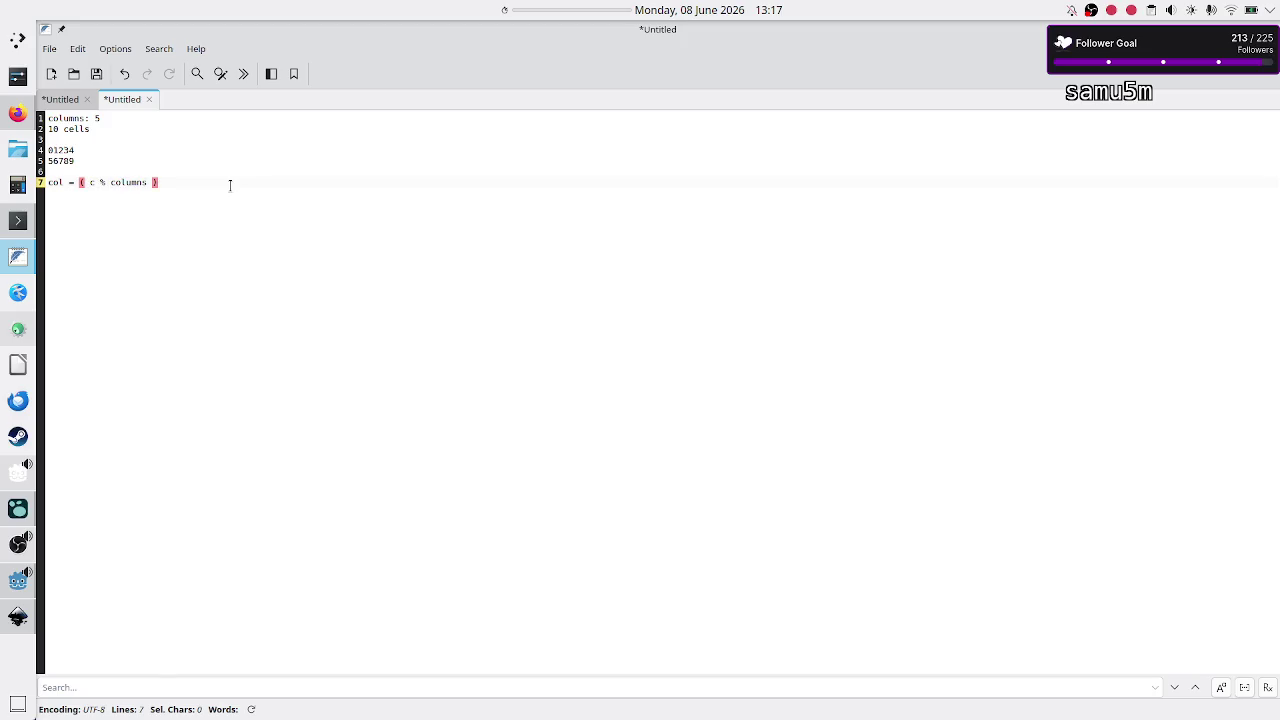
{"action": "type", "text": "+ 1?"}
{"action": "key", "text": "Return"}
{"action": "type", "text": "row = "}
{"action": "type", "text": "c / col"}
{"action": "type", "text": "umn"}
{"action": "key", "text": "Up"}
{"action": "key", "text": "Up"}
{"action": "key", "text": "Up"}
{"action": "key", "text": "shift+Right"}
{"action": "key", "text": "shift+Right"}
{"action": "key", "text": "shift+Right"}
{"action": "key", "text": "shift+Right"}
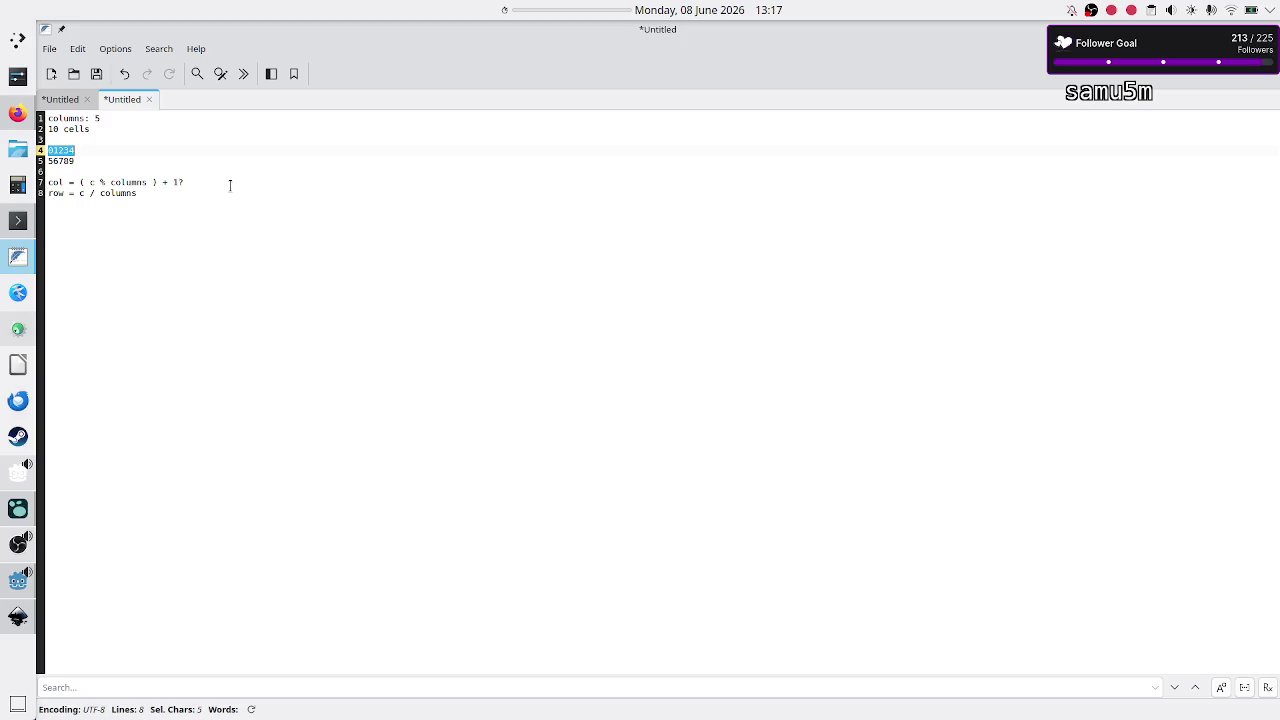
{"action": "key", "text": "Down"}
{"action": "key", "text": "Down"}
{"action": "key", "text": "Down"}
{"action": "type", "text": "int("}
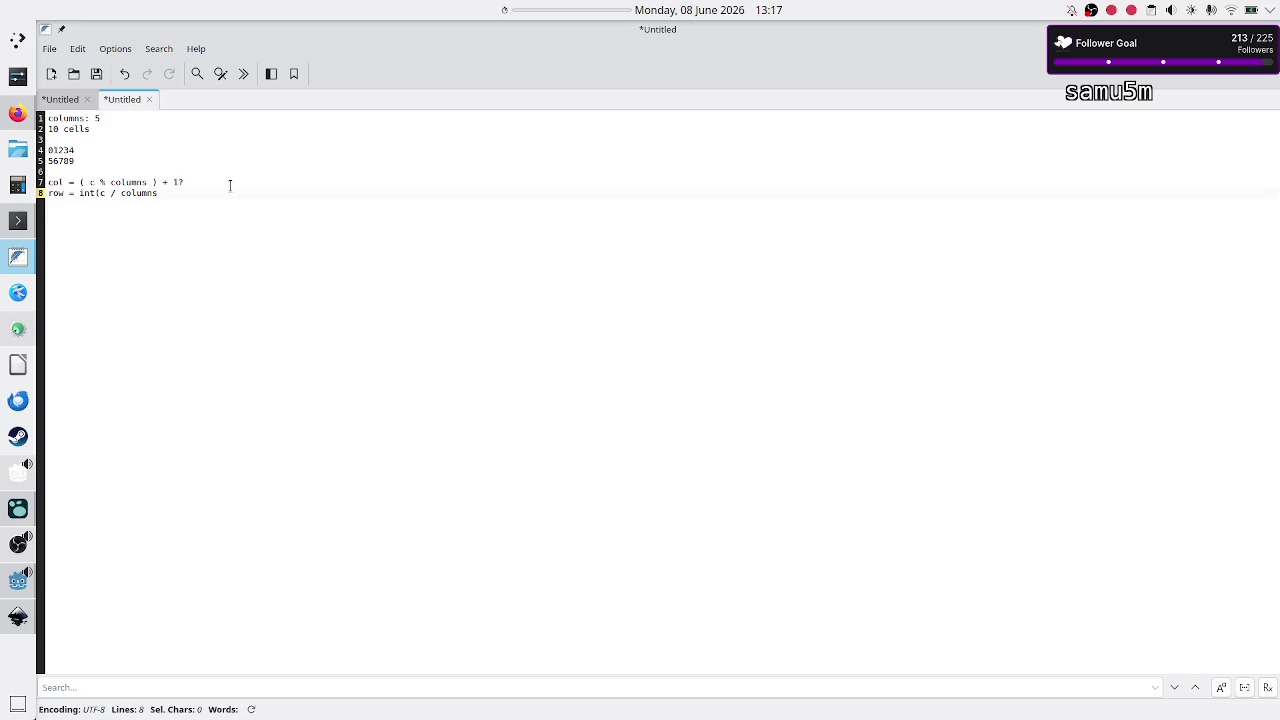
{"action": "key", "text": "BackSpace"}
{"action": "type", "text": ")"}
- Recheck the 01234 and 56789 index rows against both formulas
{"action": "key", "text": "Up"}
{"action": "key", "text": "Up"}
{"action": "key", "text": "Up"}
{"action": "key", "text": "shift+Left"}
{"action": "key", "text": "shift+Left"}
{"action": "key", "text": "shift+Left"}
{"action": "key", "text": "Down"}
{"action": "key", "text": "shift+Right"}
{"action": "key", "text": "shift+Right"}
{"action": "key", "text": "shift+Right"}
{"action": "key", "text": "Down"}
{"action": "key", "text": "Down"}
{"action": "key", "text": "Down"}
{"action": "key", "text": "Up"}
{"action": "key", "text": "Up"}
{"action": "key", "text": "Up"}
{"action": "key", "text": "shift+Left"}
{"action": "key", "text": "shift+Left"}
{"action": "key", "text": "shift+Left"}
{"action": "key", "text": "Down"}
{"action": "key", "text": "Down"}
{"action": "key", "text": "Down"}
{"action": "key", "text": "Up"}
- Tidy the col formula to c % columns, then cut both formula lines from the notes
{"action": "key", "text": "BackSpace"}
{"action": "key", "text": "BackSpace"}
{"action": "key", "text": "BackSpace"}
{"action": "key", "text": "ctrl+Left"}
{"action": "key", "text": "ctrl+Left"}
{"action": "key", "text": "ctrl+Left"}
{"action": "key", "text": "BackSpace"}
{"action": "key", "text": "BackSpace"}
{"action": "key", "text": "Up"}
{"action": "key", "text": "Down"}
{"action": "key", "text": "shift+Down"}
{"action": "key", "text": "shift+End"}
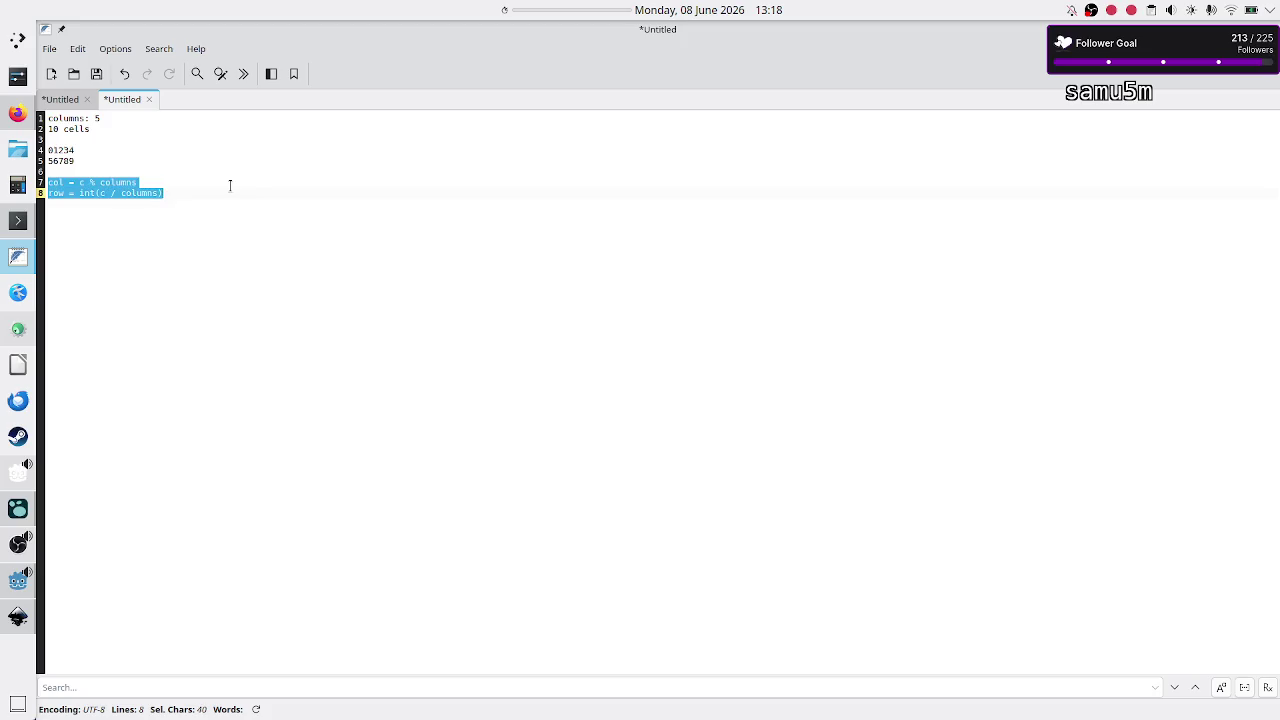
{"action": "key", "text": "Delete"}
{"action": "key", "text": "alt+Tab"}
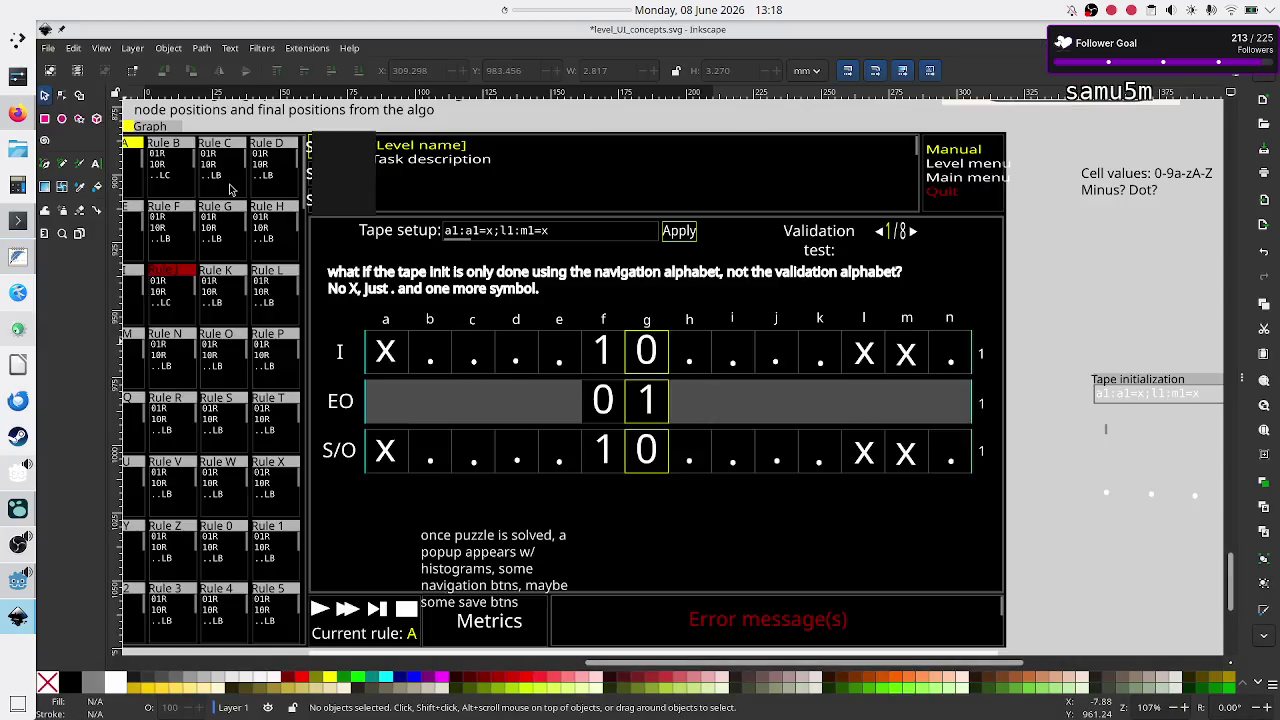
- Paste the formulas into Vector2i() and join them with ', ' on one line
{"action": "key", "text": "alt+Tab"}
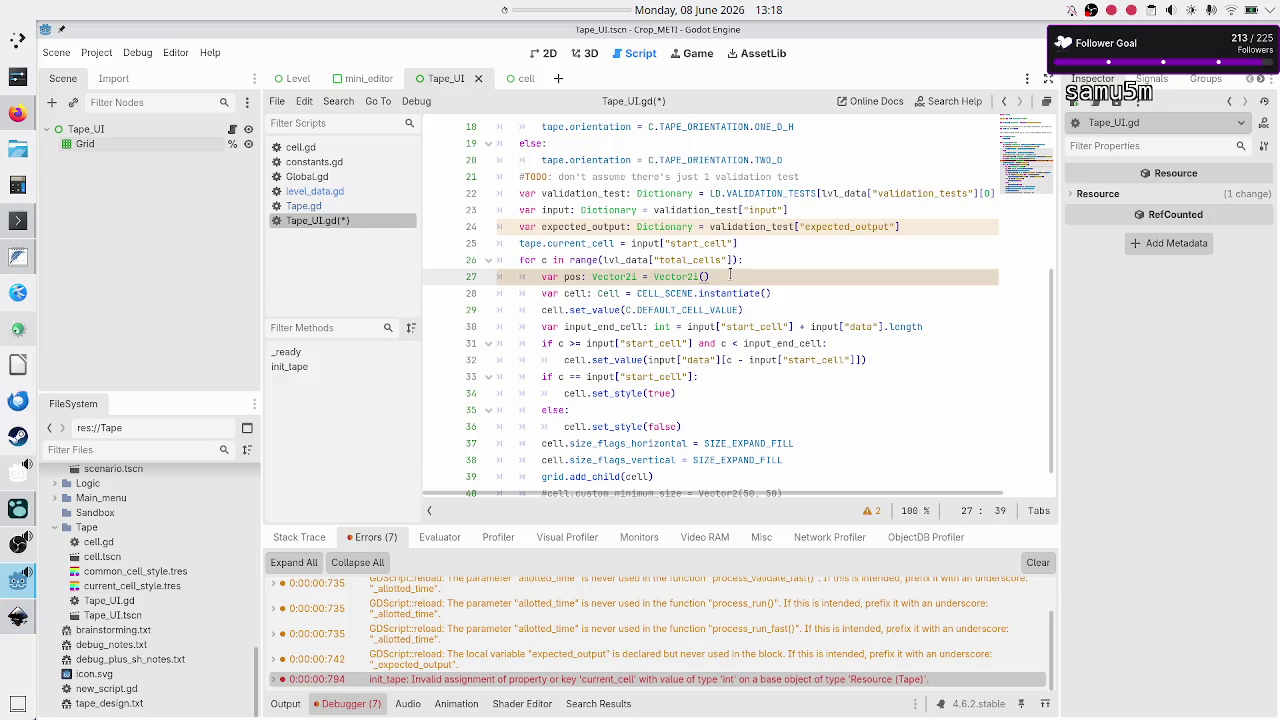
{"action": "type", "text": "col = c % columns row = int(c / columns)"}
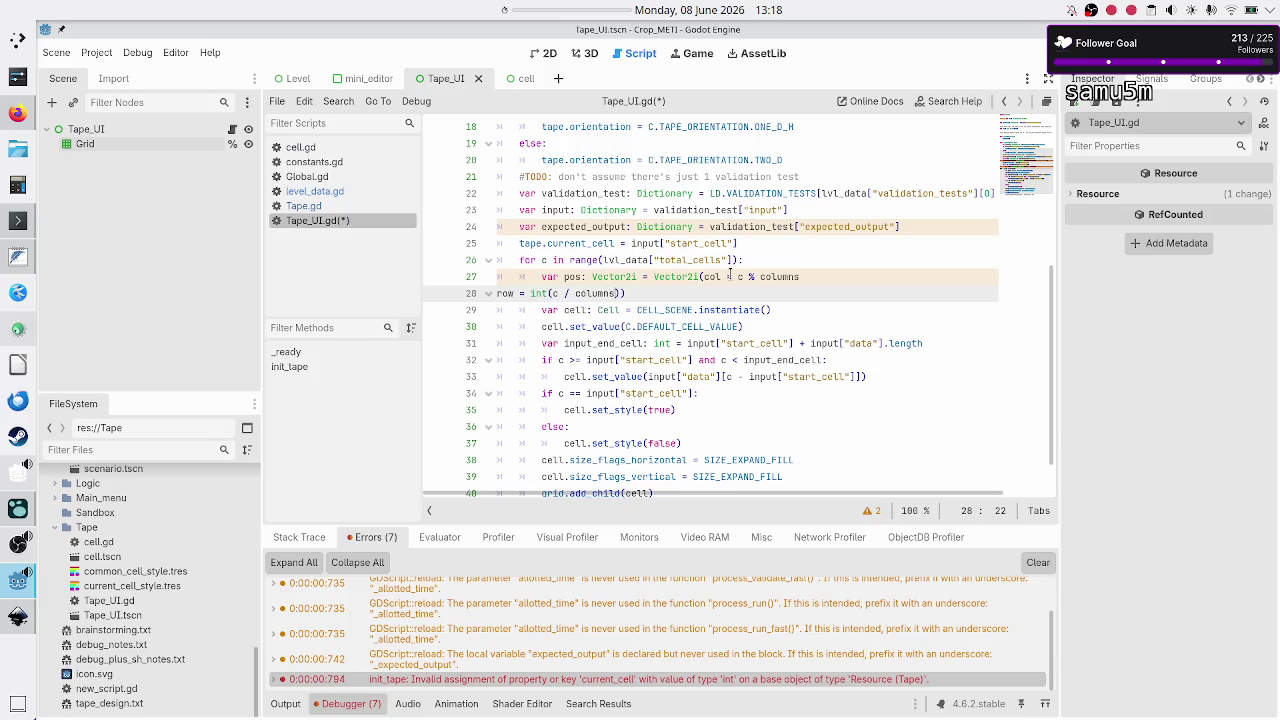
{"action": "key", "text": "ctrl+Left"}
{"action": "key", "text": "ctrl+Left"}
{"action": "key", "text": "ctrl+Left"}
{"action": "key", "text": "BackSpace"}
{"action": "key", "text": "BackSpace"}
{"action": "key", "text": "BackSpace"}
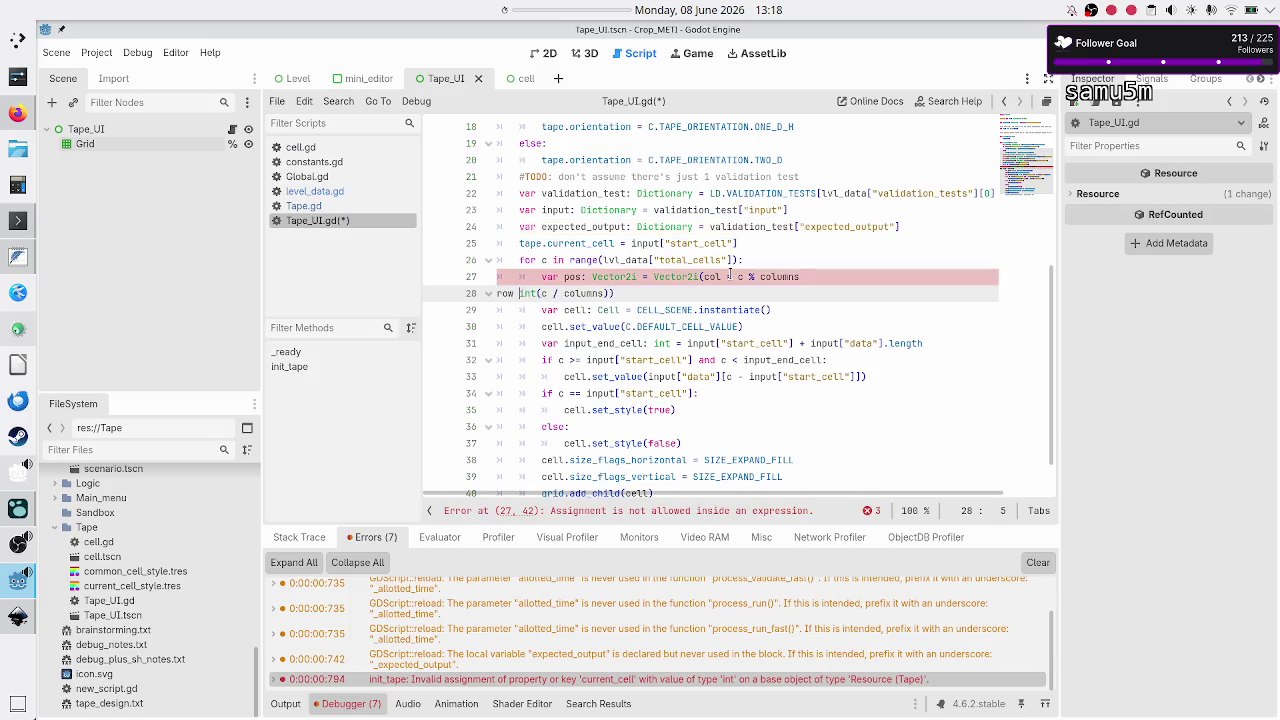
{"action": "type", "text": ", int(c / columns"}
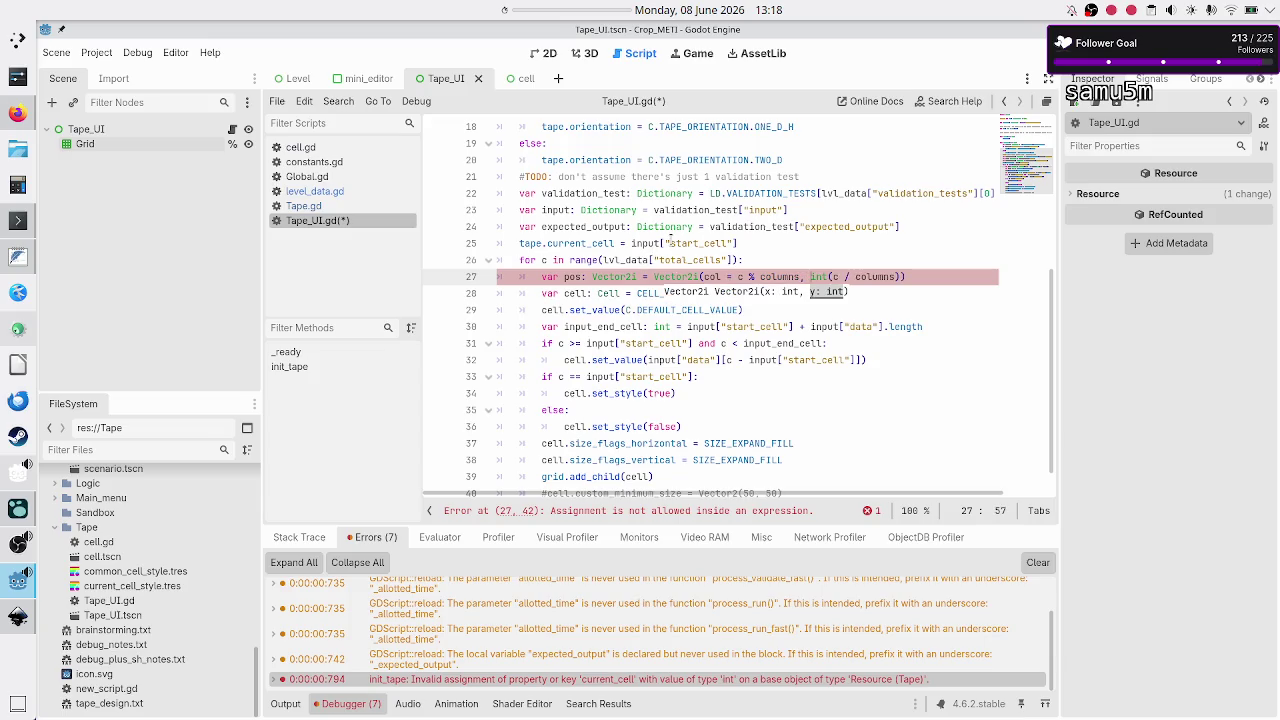
- Check level_data.gd for the tape_columns key, then return to Tape_UI.gd
{"action": "scroll", "coordinate": [670, 242], "scroll_direction": "up", "scroll_amount": 3}
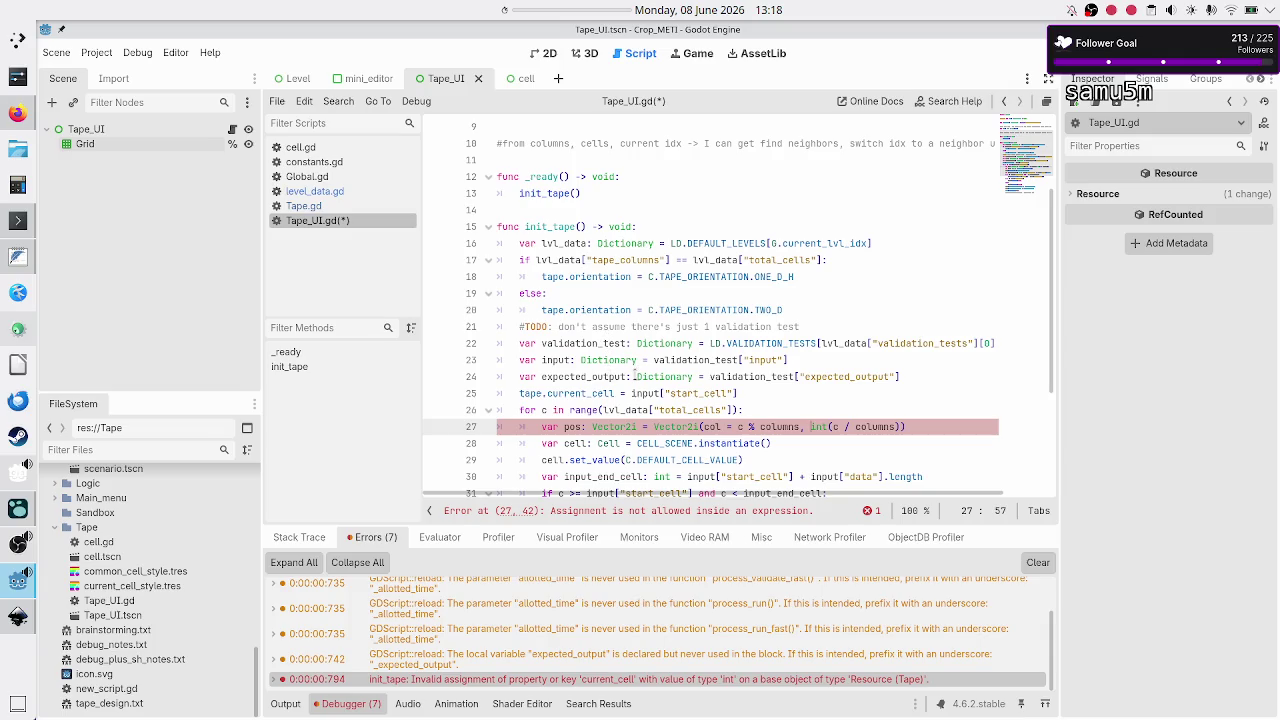
{"action": "left_click", "coordinate": [314, 191]}
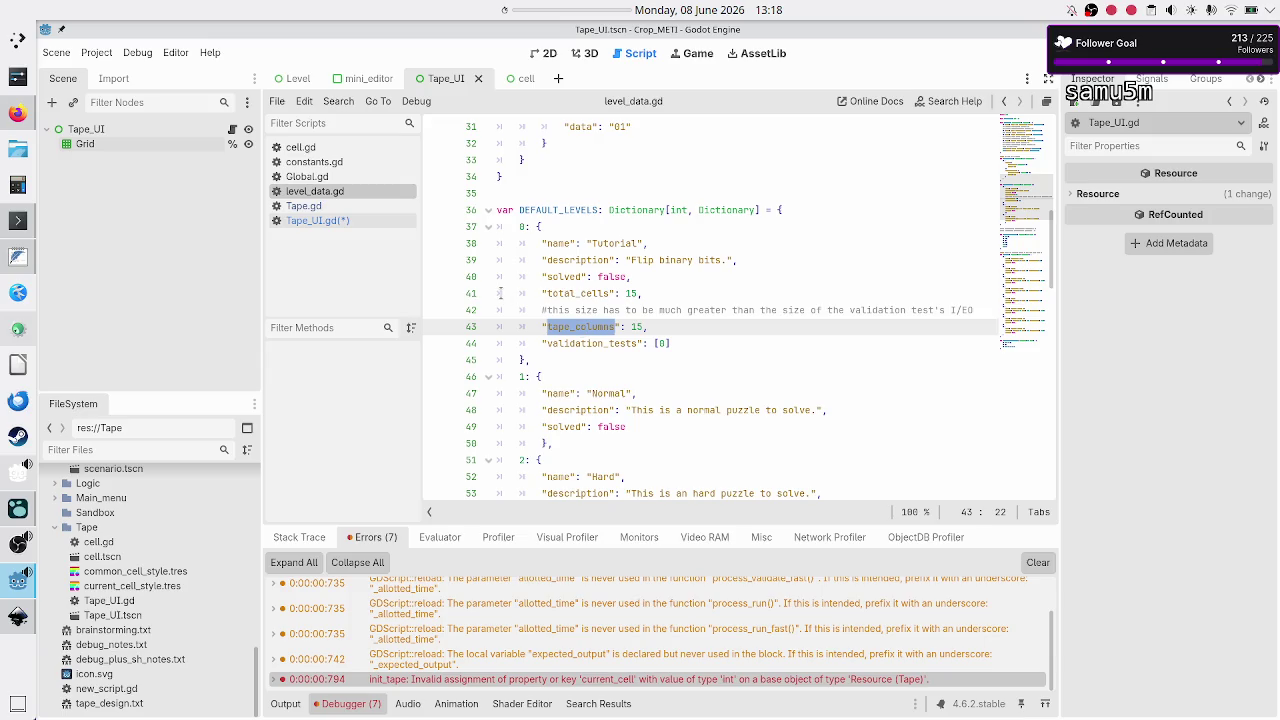
{"action": "left_click", "coordinate": [348, 219]}
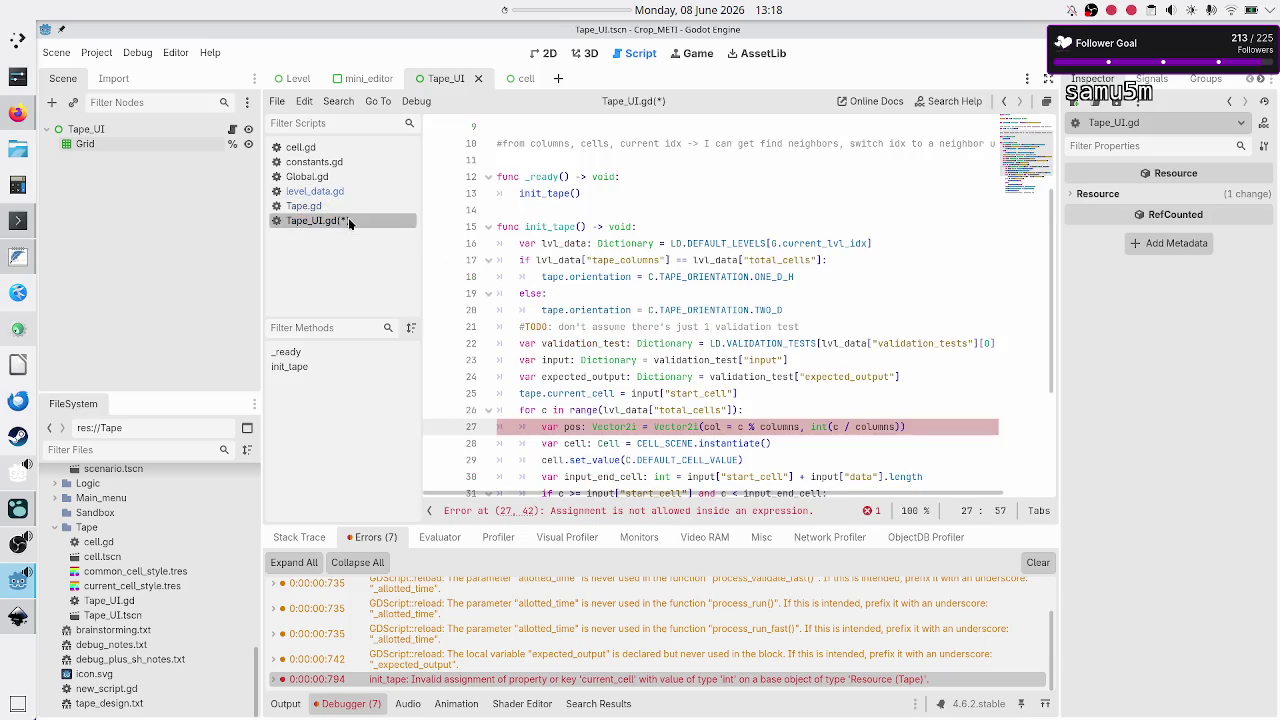
{"action": "mouse_move", "coordinate": [804, 366]}
{"action": "mouse_move", "coordinate": [757, 358]}
{"action": "scroll", "coordinate": [768, 420], "scroll_direction": "down", "scroll_amount": 3}
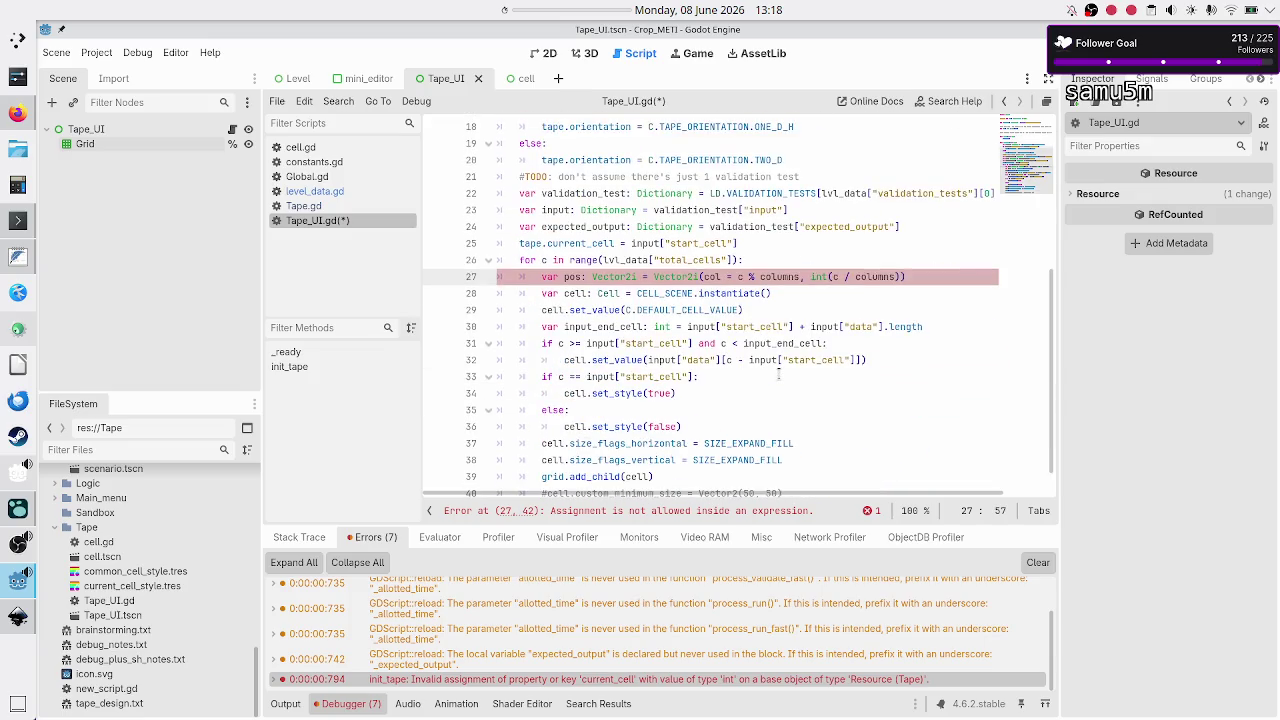
- Replace both uses of columns with lvl_data["tape_columns"] in the modulo and the division
{"action": "double_click", "coordinate": [788, 277]}
{"action": "type", "text": "lvl"}
{"action": "key", "text": "Return"}
{"action": "type", "text": "[\"tape_columns"}
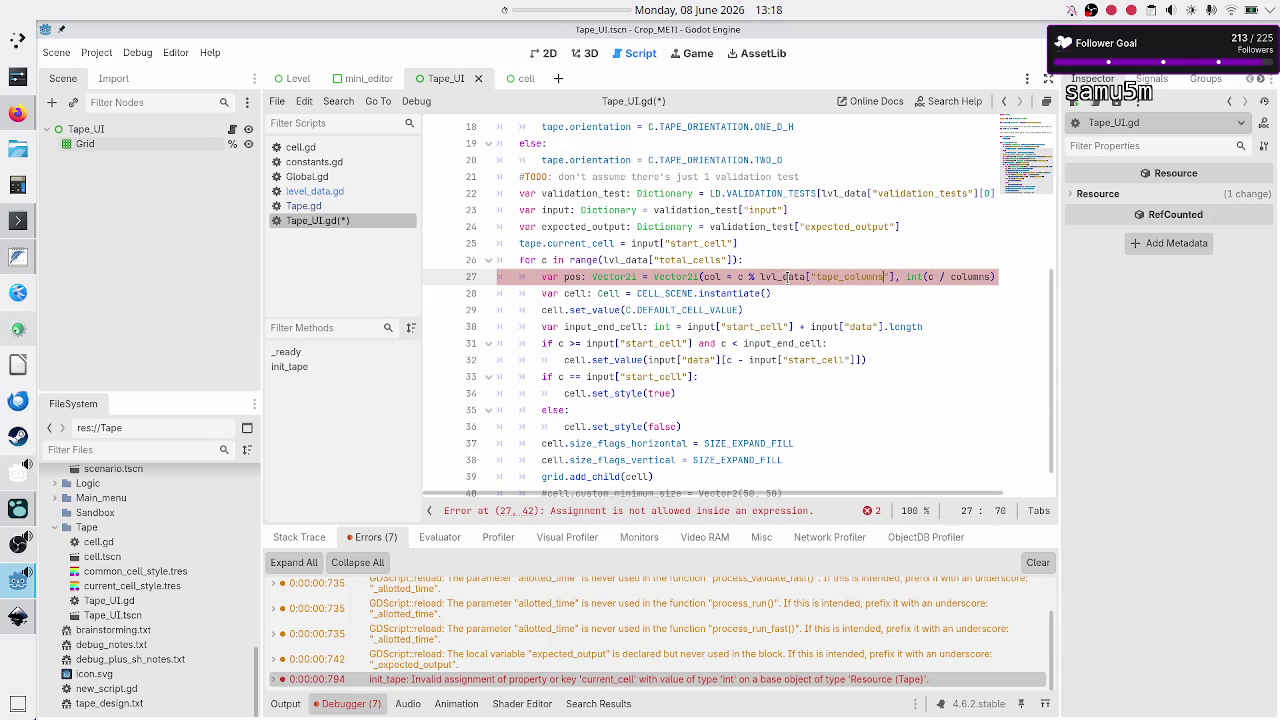
{"action": "key", "text": "End"}
{"action": "key", "text": "Left"}
{"action": "key", "text": "BackSpace"}
{"action": "key", "text": "BackSpace"}
{"action": "key", "text": "BackSpace"}
{"action": "key", "text": "BackSpace"}
{"action": "type", "text": "lvl_d"}
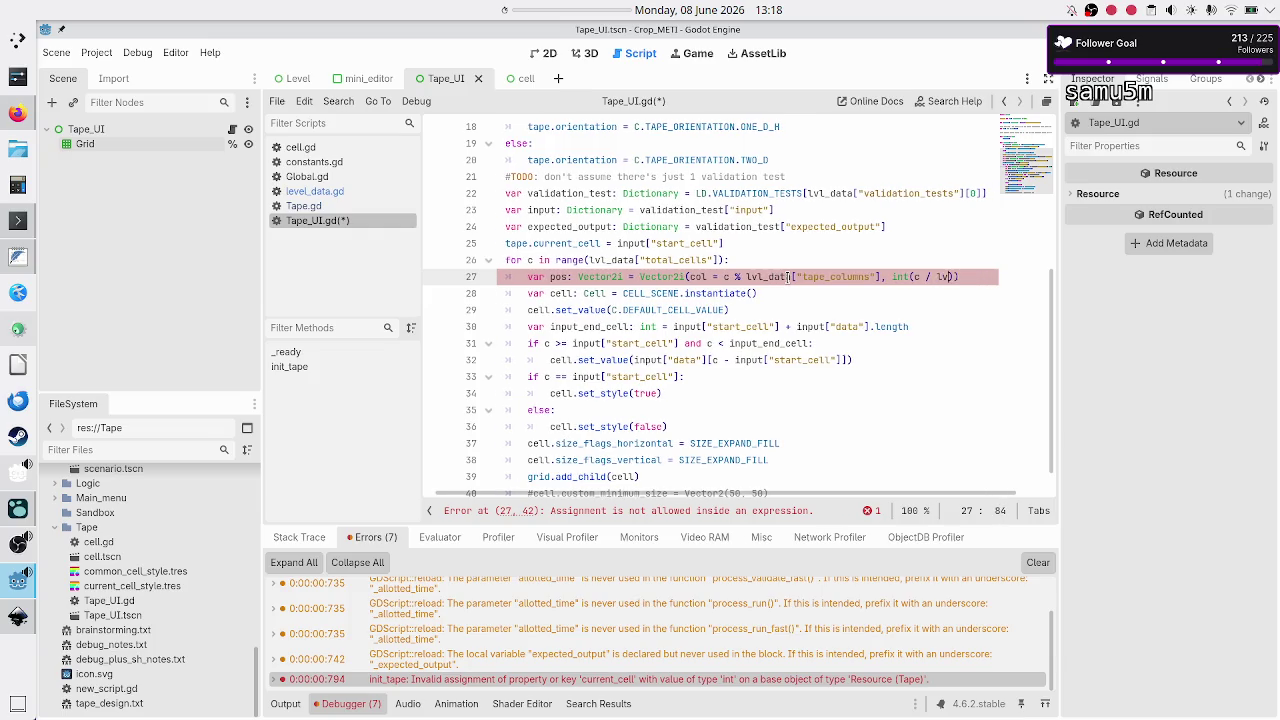
{"action": "key", "text": "Return"}
{"action": "type", "text": "[]"}
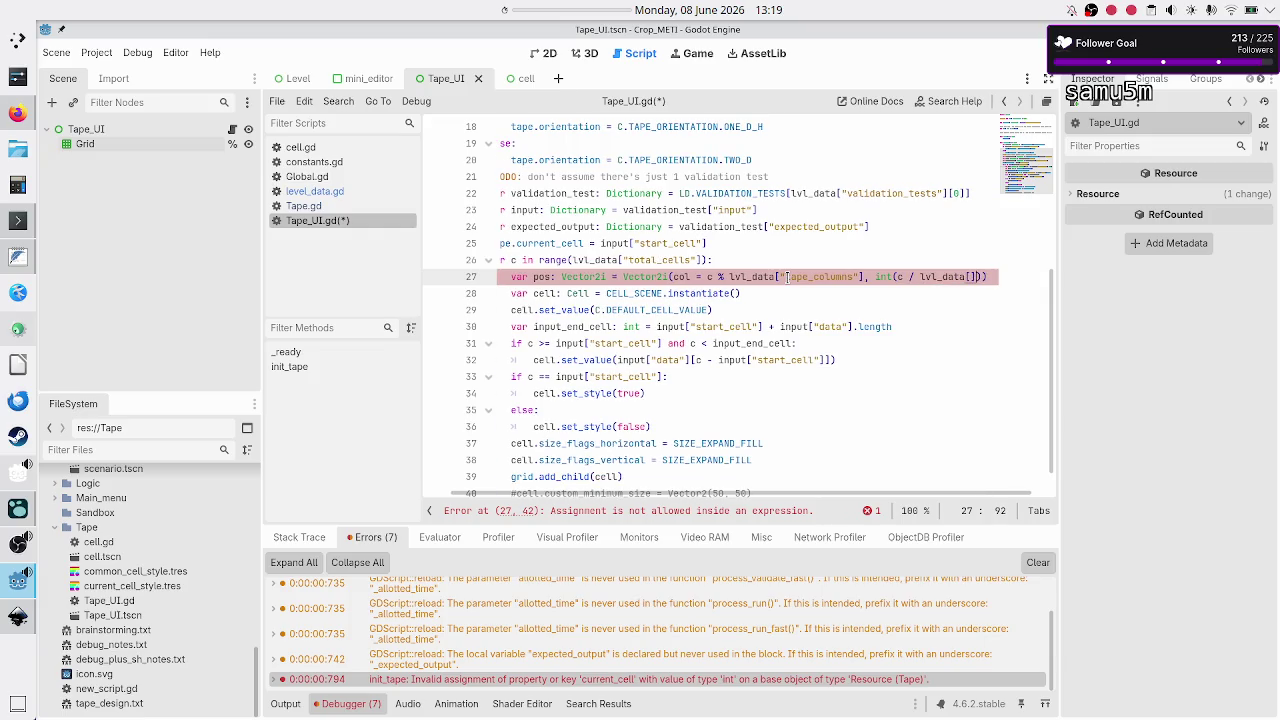
{"action": "type", "text": "\"tape_"}
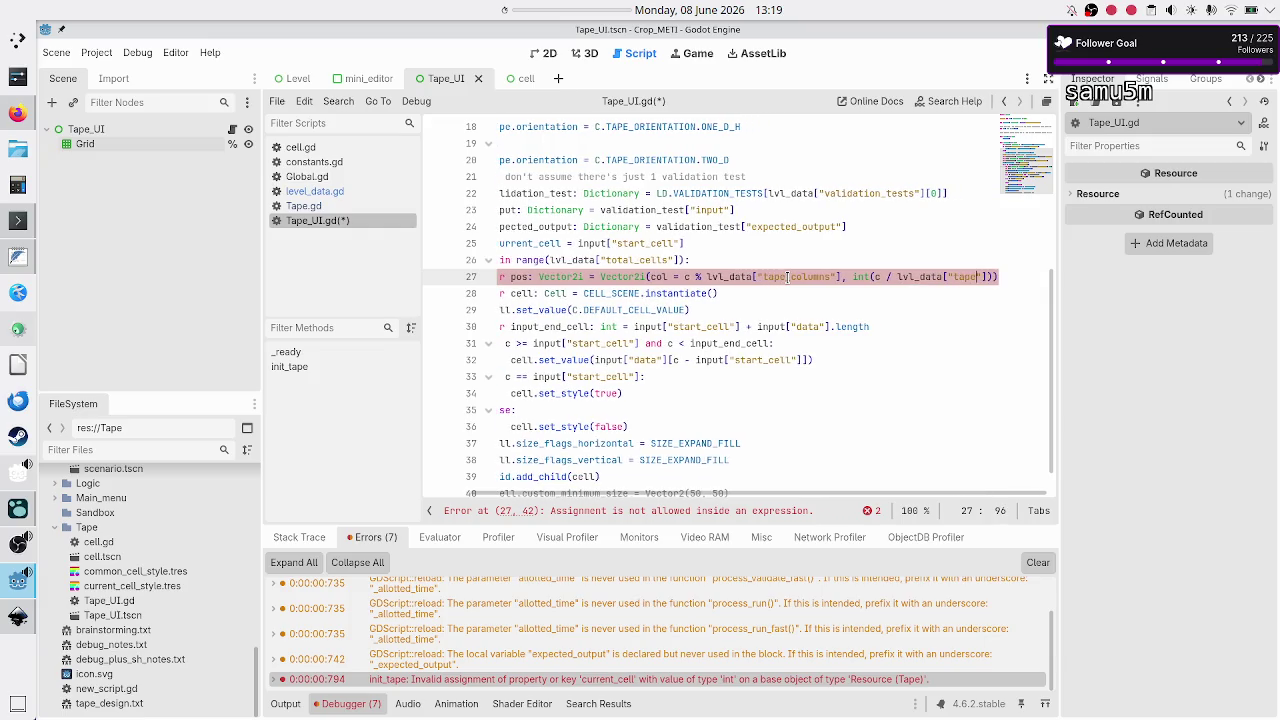
{"action": "type", "text": "columns"}
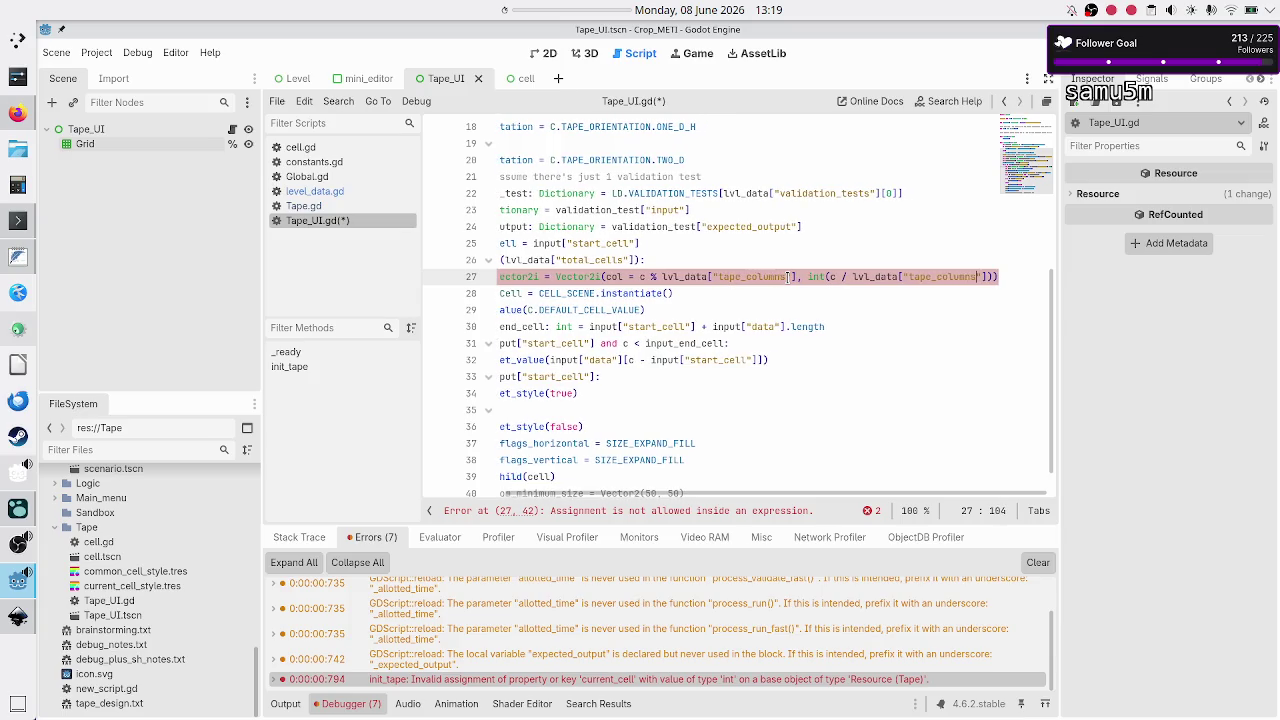
- Break the line after Vector2i( so the col expression starts on line 28
{"action": "key", "text": "Home"}
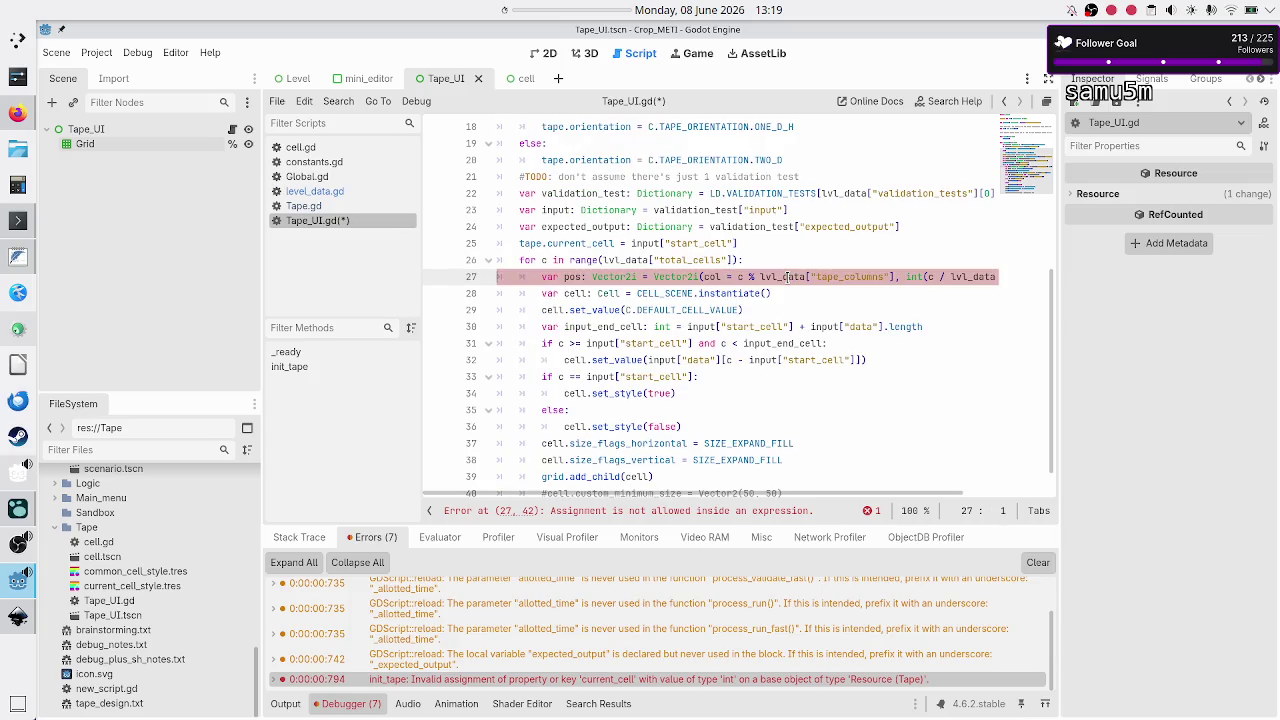
{"action": "key", "text": "Right"}
{"action": "key", "text": "Right"}
{"action": "key", "text": "Return"}
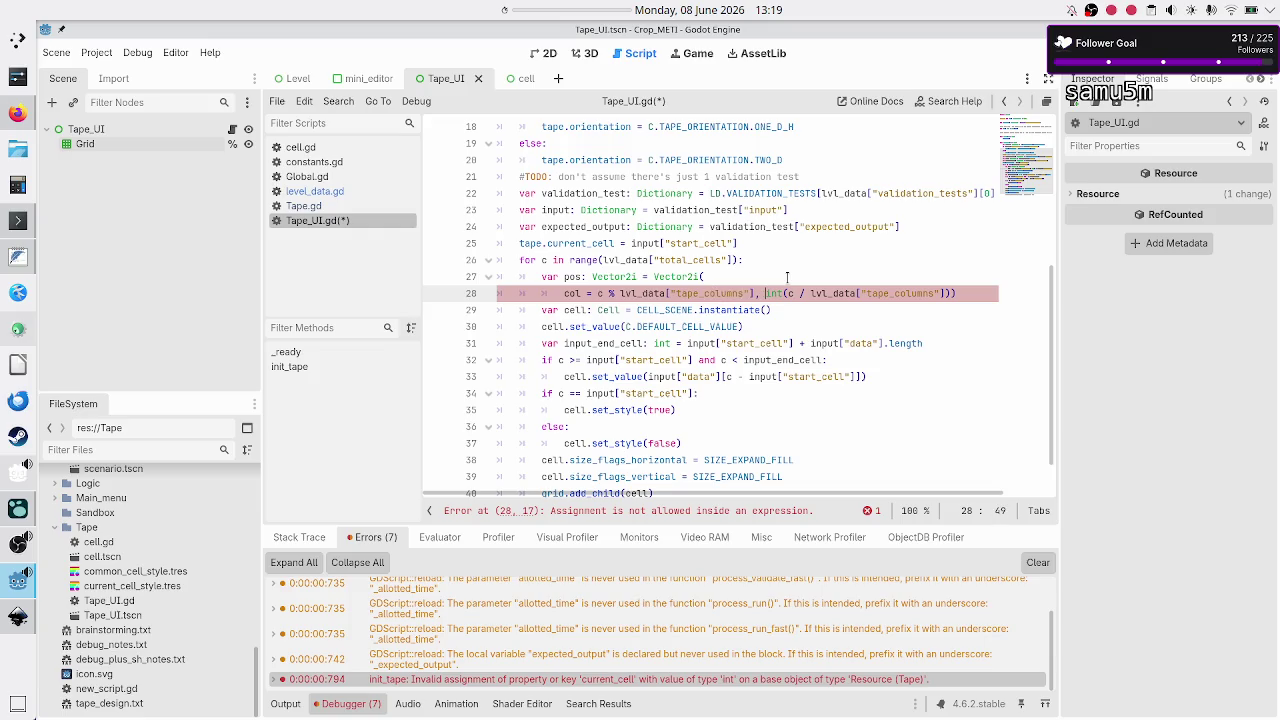
- Put the row expression and closing parenthesis on their own lines, and drop the col = assignment
{"action": "key", "text": "Return"}
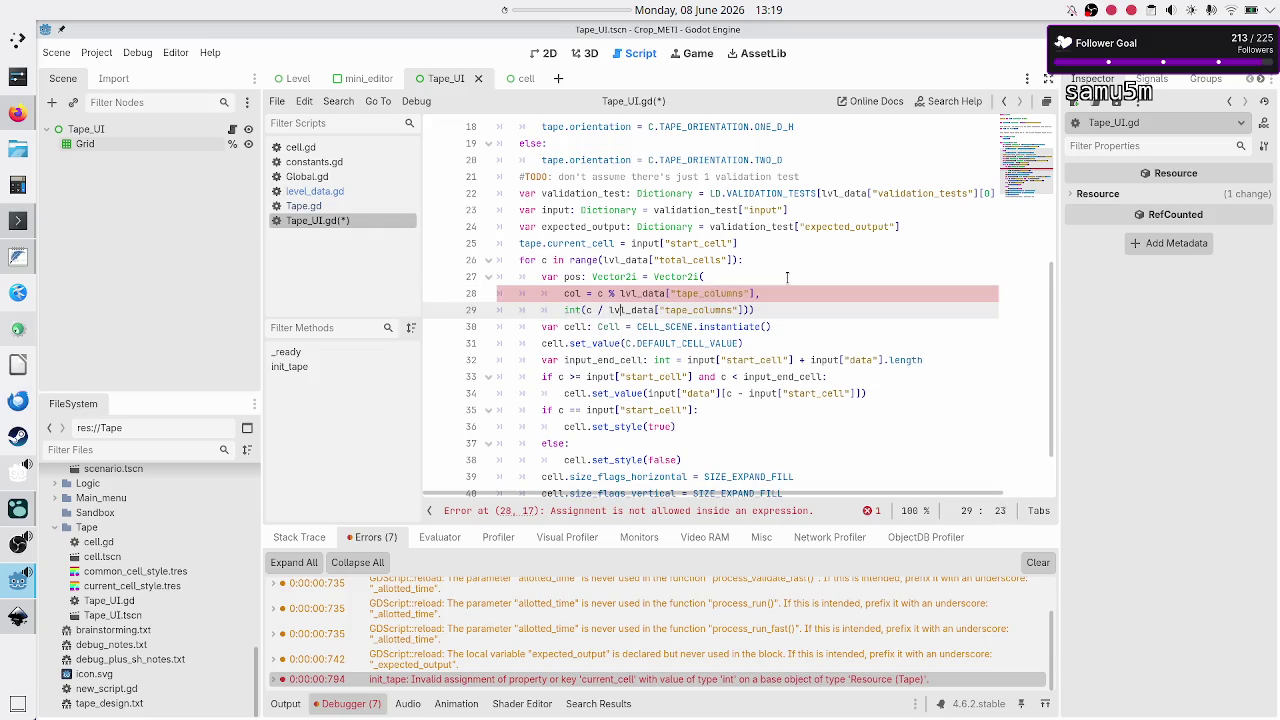
{"action": "key", "text": "End"}
{"action": "key", "text": "Return"}
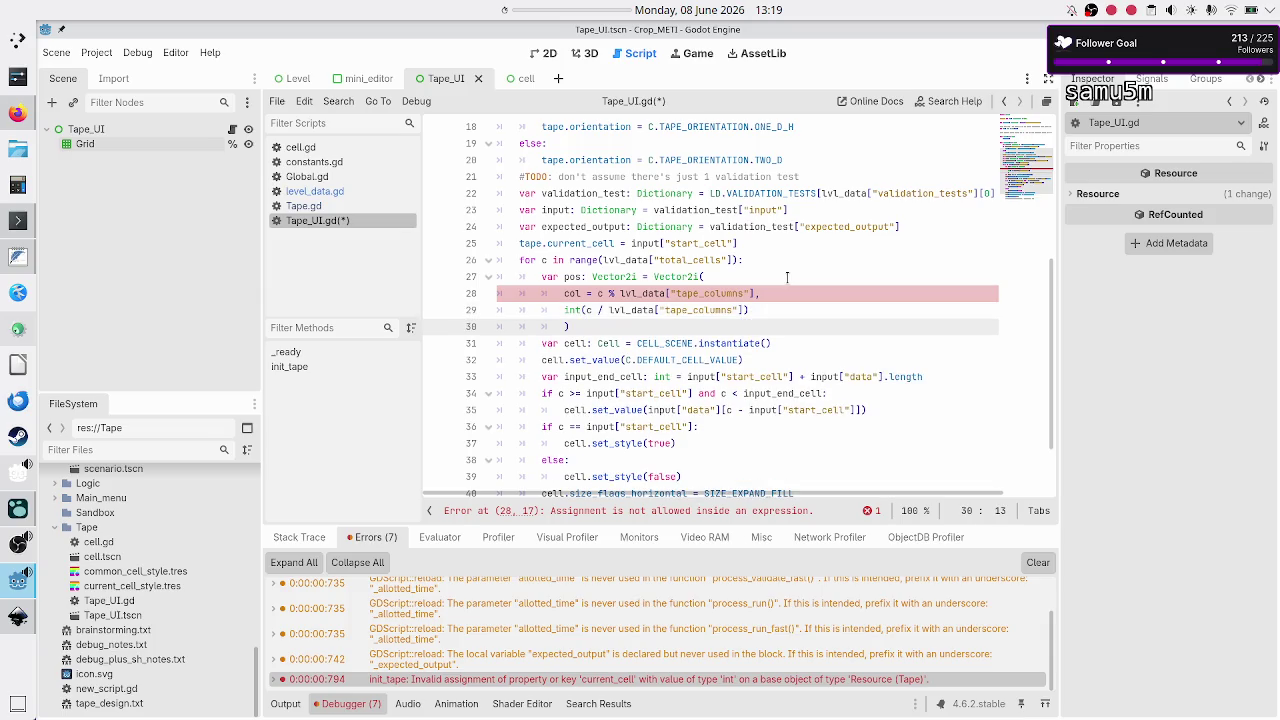
{"action": "key", "text": "Up"}
{"action": "key", "text": "Up"}
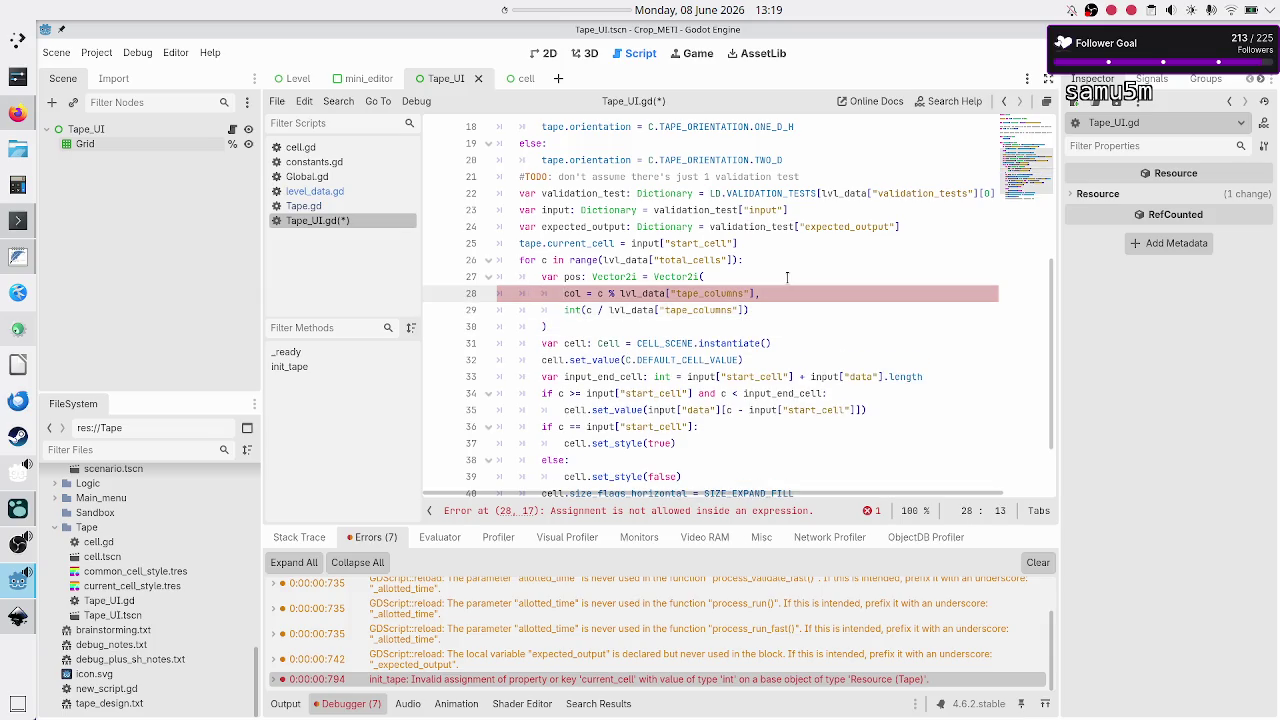
{"action": "key", "text": "BackSpace"}
{"action": "key", "text": "BackSpace"}
{"action": "key", "text": "BackSpace"}
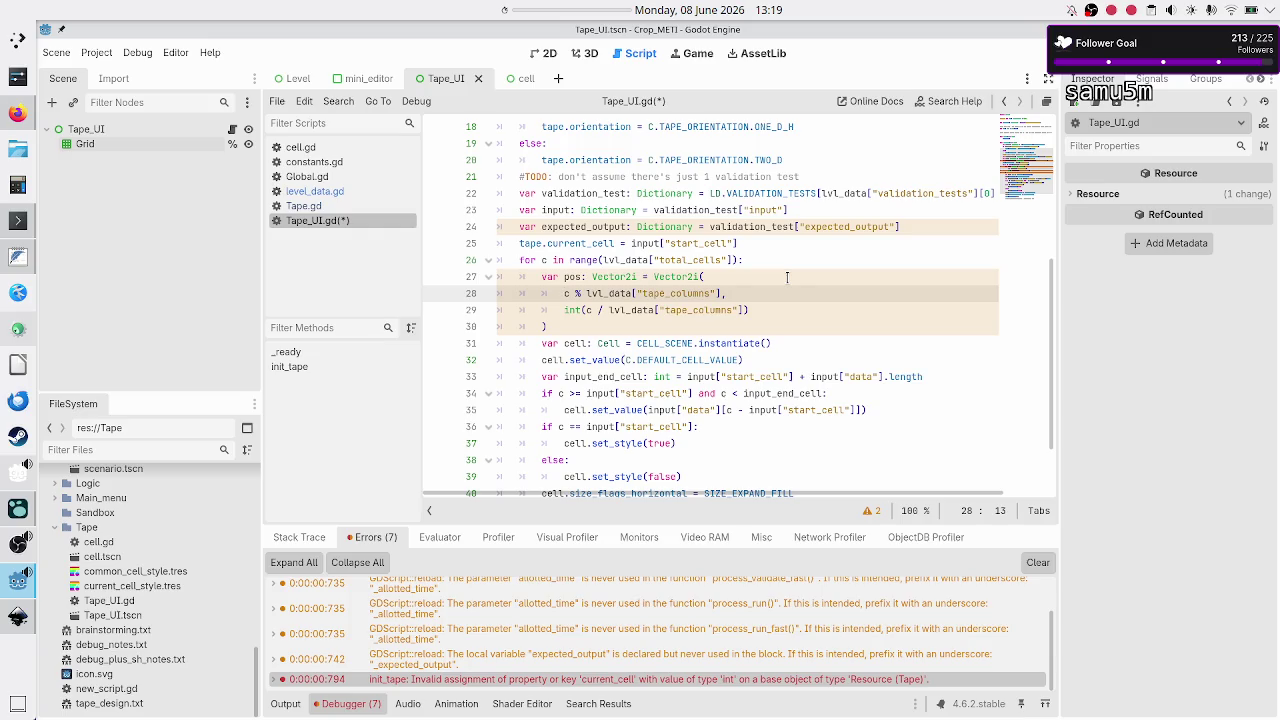
{"action": "key", "text": "Right"}
{"action": "key", "text": "Down"}
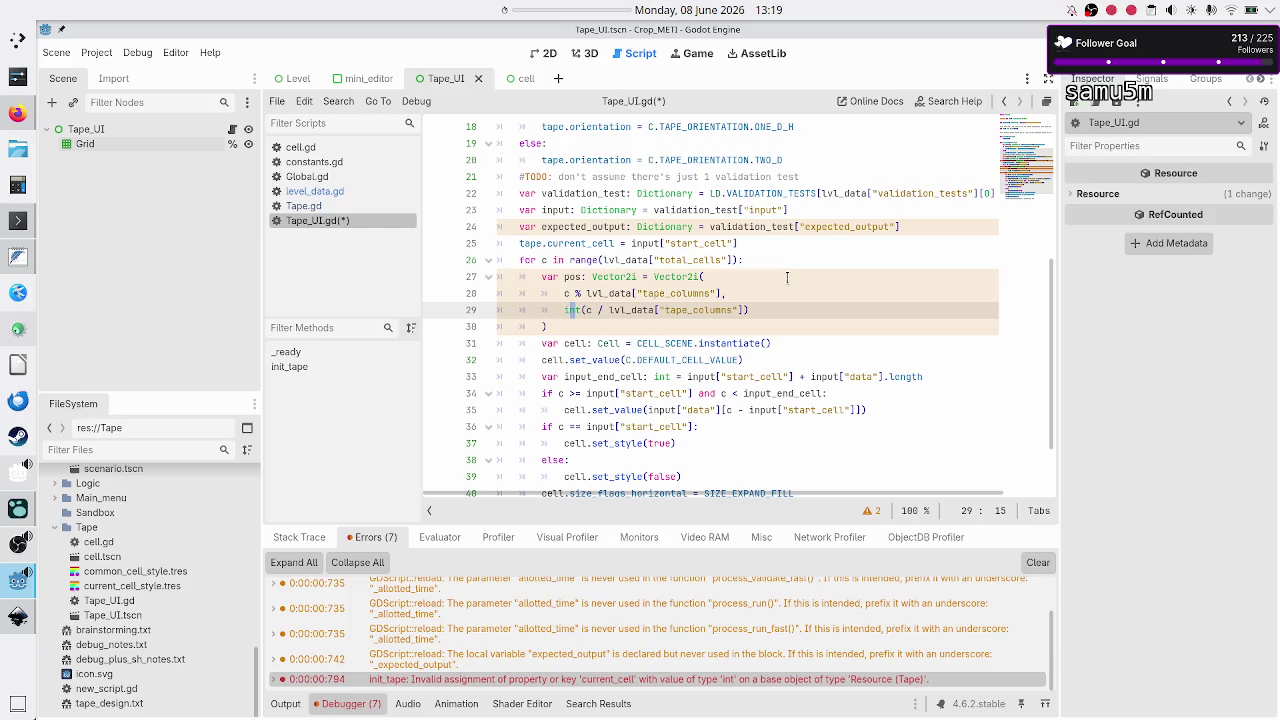
{"action": "key", "text": "Up"}
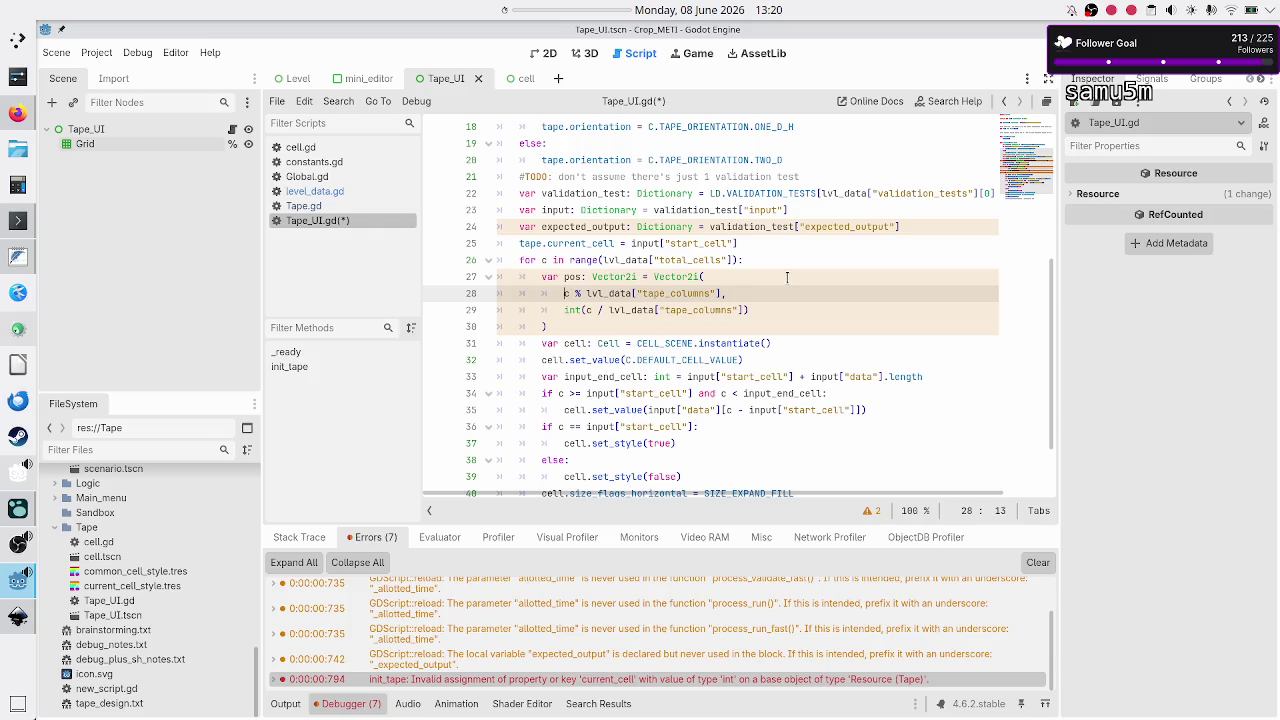
- Rearrange the Vector2i so each coordinate and the closing parenthesis sit on separate indented lines
{"action": "key", "text": "BackSpace"}
{"action": "key", "text": "BackSpace"}
{"action": "key", "text": "BackSpace"}
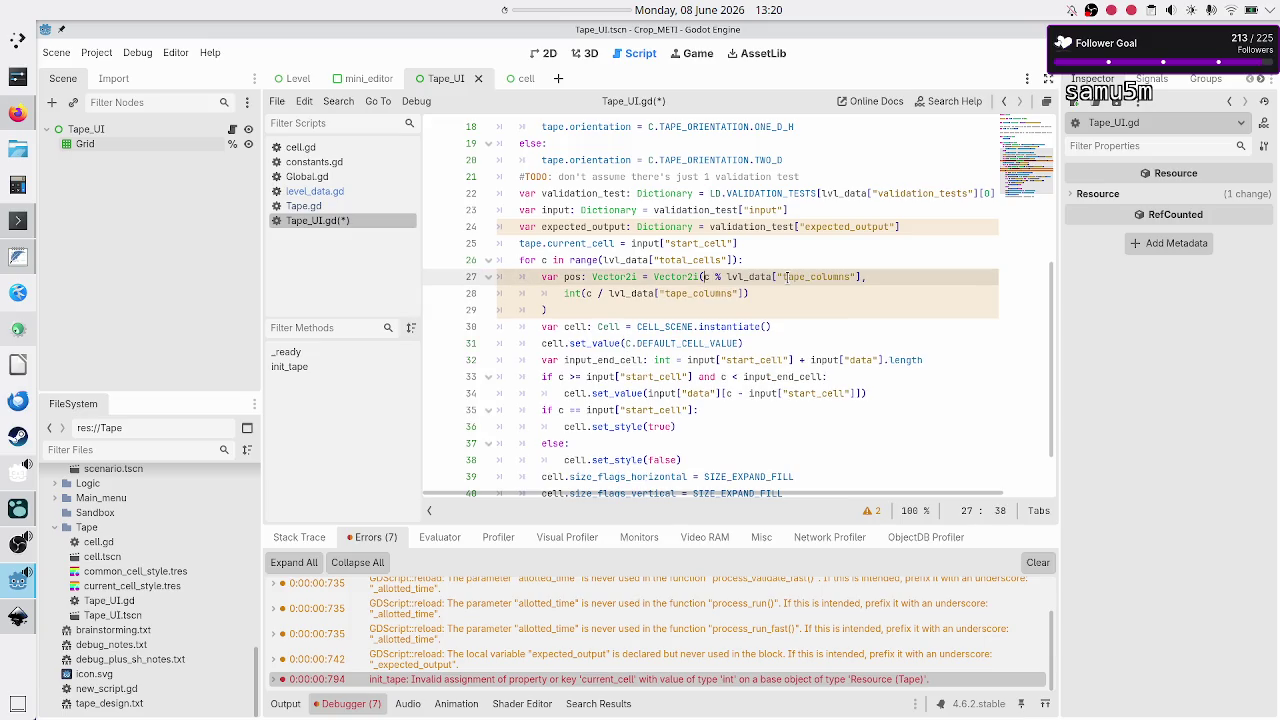
{"action": "key", "text": "Down"}
{"action": "key", "text": "ctrl+Left"}
{"action": "key", "text": "ctrl+Left"}
{"action": "key", "text": "ctrl+Left"}
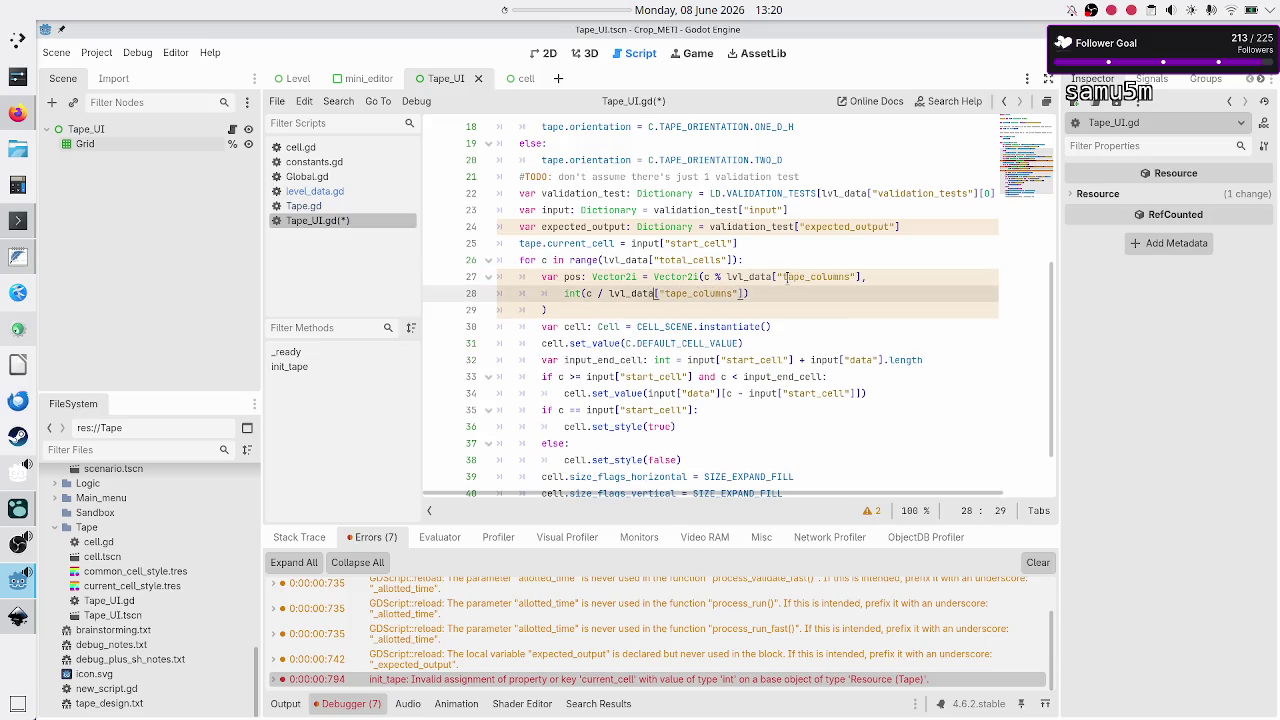
{"action": "key", "text": "BackSpace"}
{"action": "key", "text": "BackSpace"}
{"action": "key", "text": "BackSpace"}
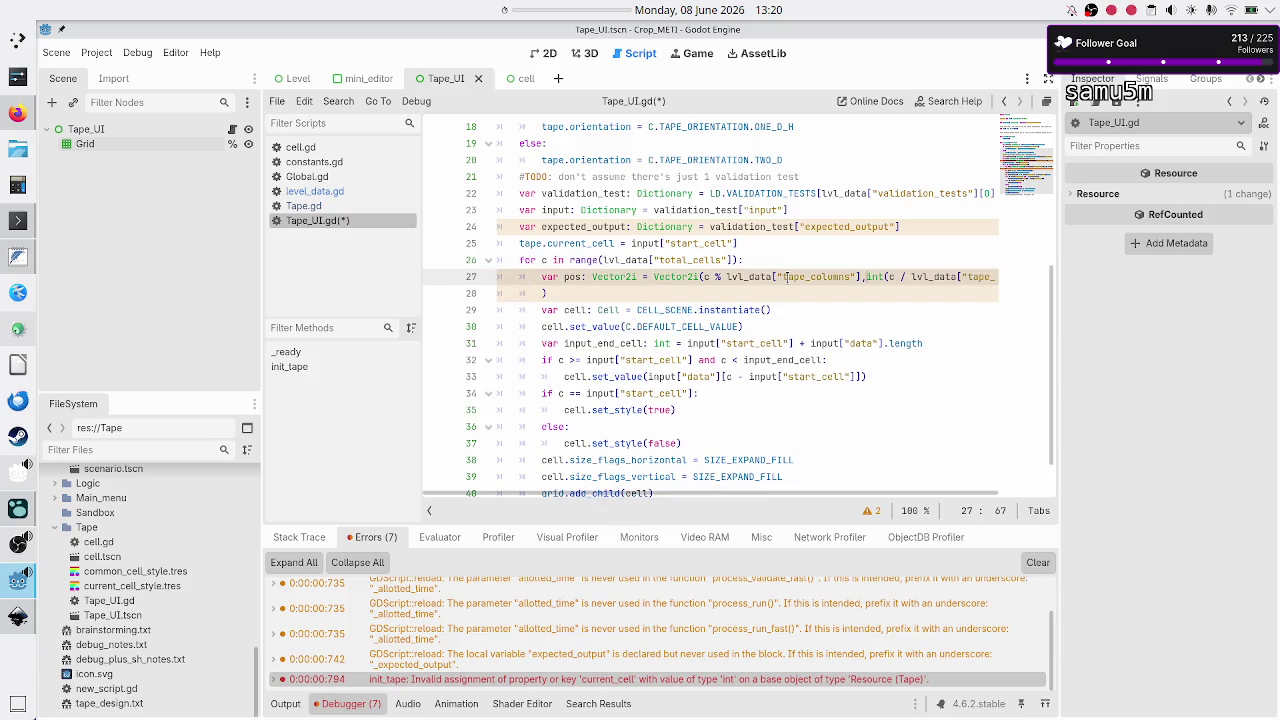
{"action": "key", "text": "Return"}
{"action": "key", "text": "Up"}
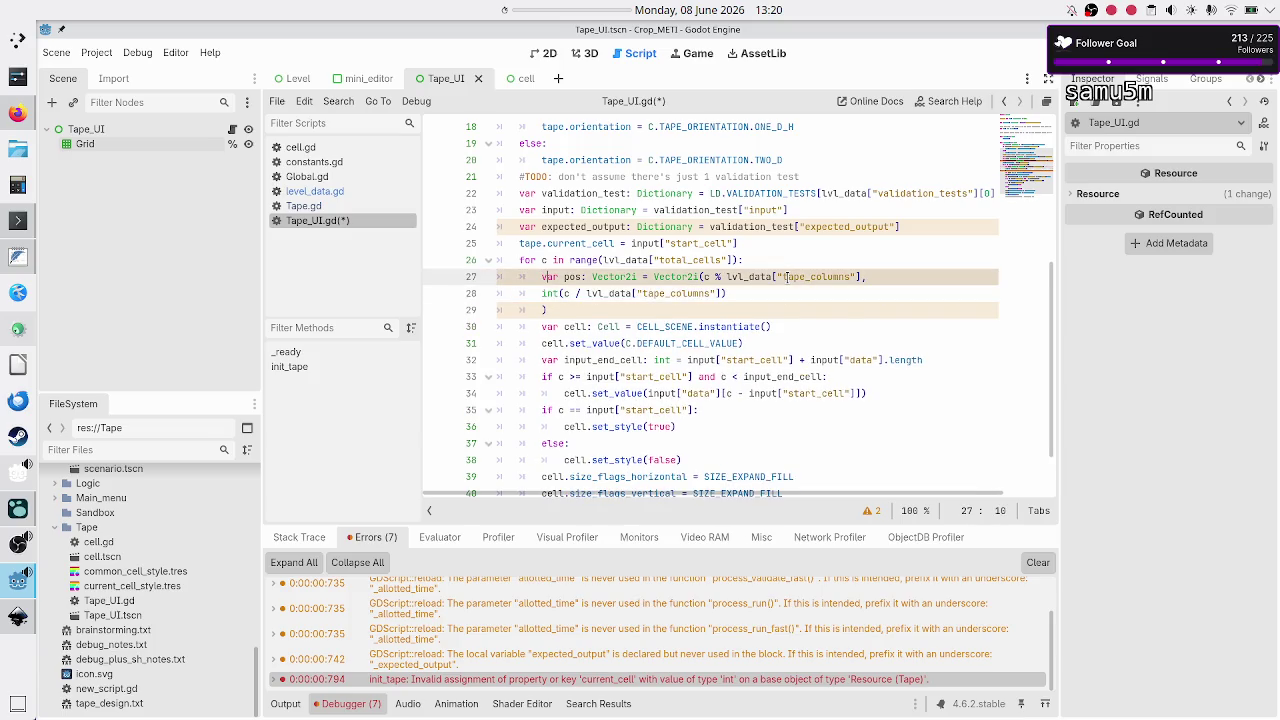
{"action": "key", "text": "Down"}
{"action": "key", "text": "BackSpace"}
{"action": "key", "text": "BackSpace"}
{"action": "key", "text": "BackSpace"}
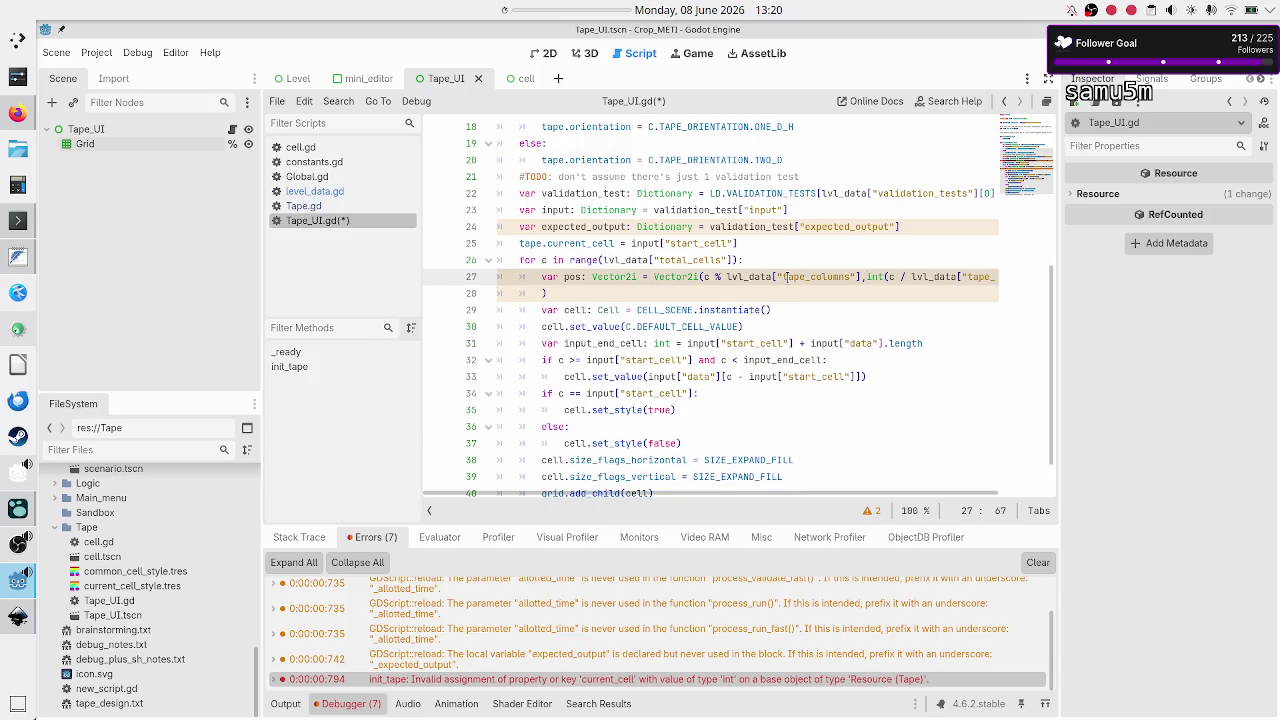
{"action": "key", "text": "BackSpace"}
{"action": "key", "text": "ctrl+Left"}
{"action": "key", "text": "ctrl+Left"}
{"action": "key", "text": "ctrl+Left"}
{"action": "key", "text": "Return"}
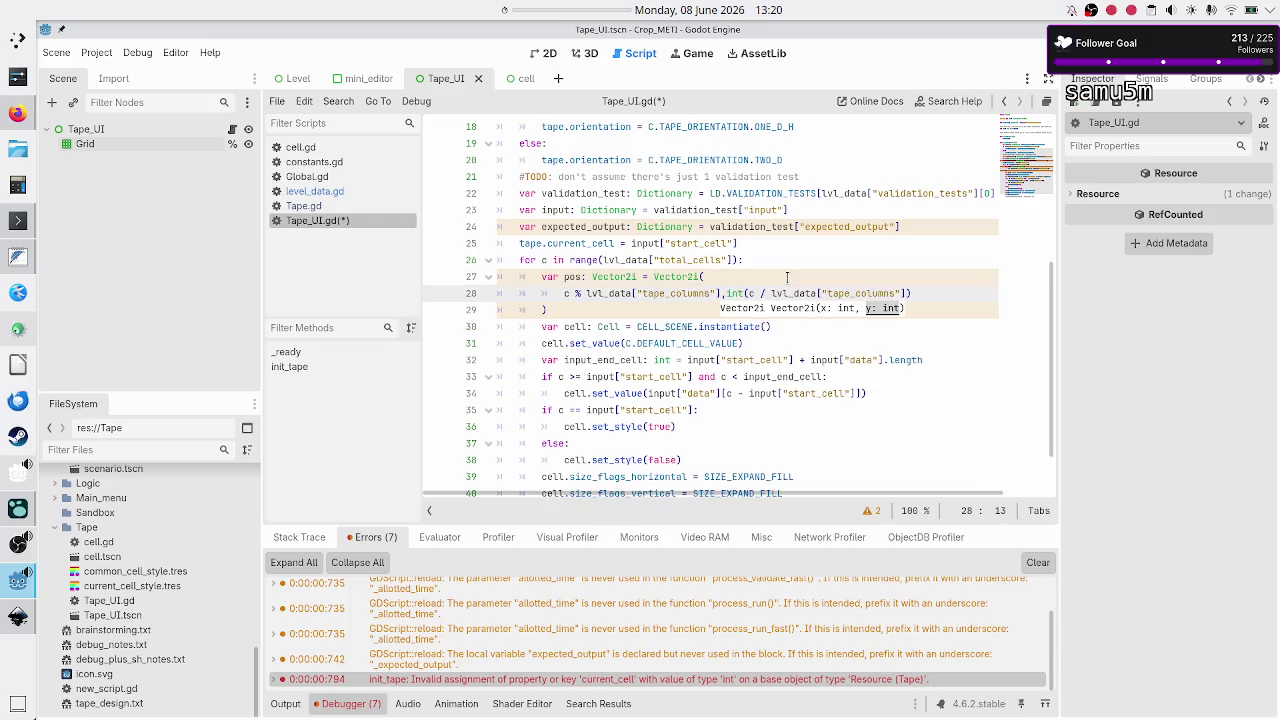
{"action": "key", "text": "ctrl+Right"}
{"action": "key", "text": "ctrl+Right"}
{"action": "key", "text": "ctrl+Right"}
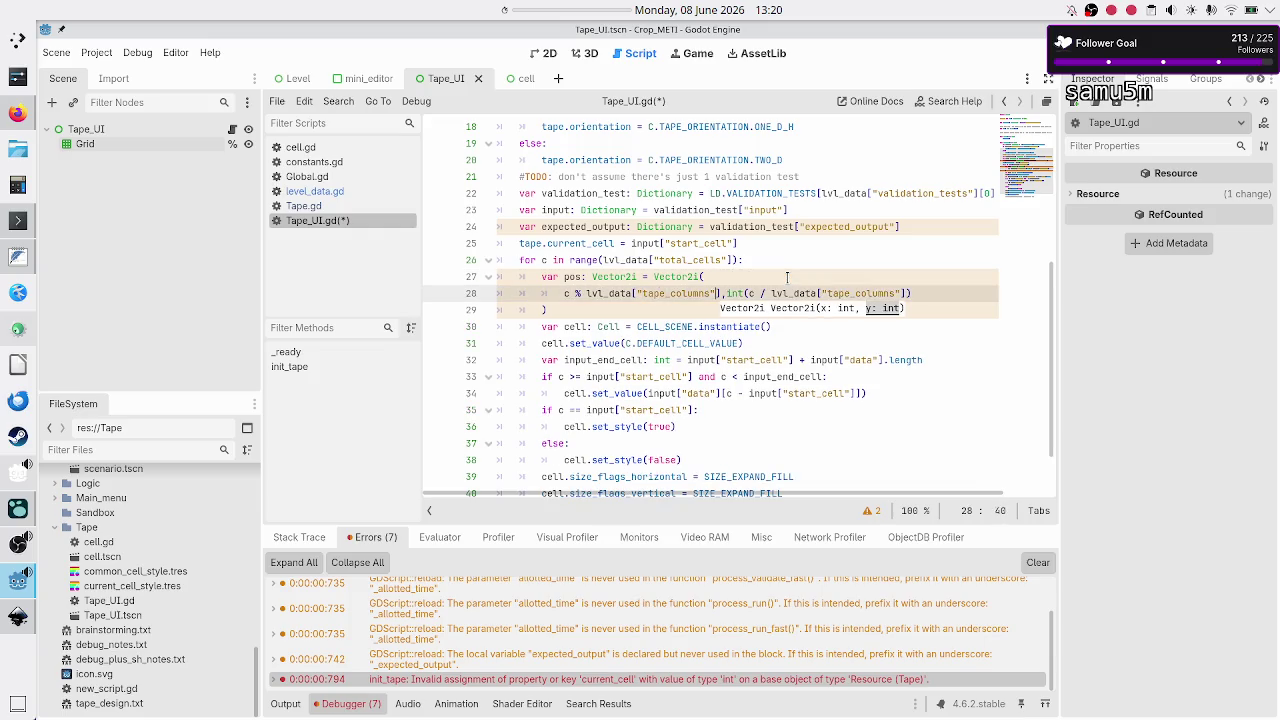
{"action": "key", "text": "Return"}
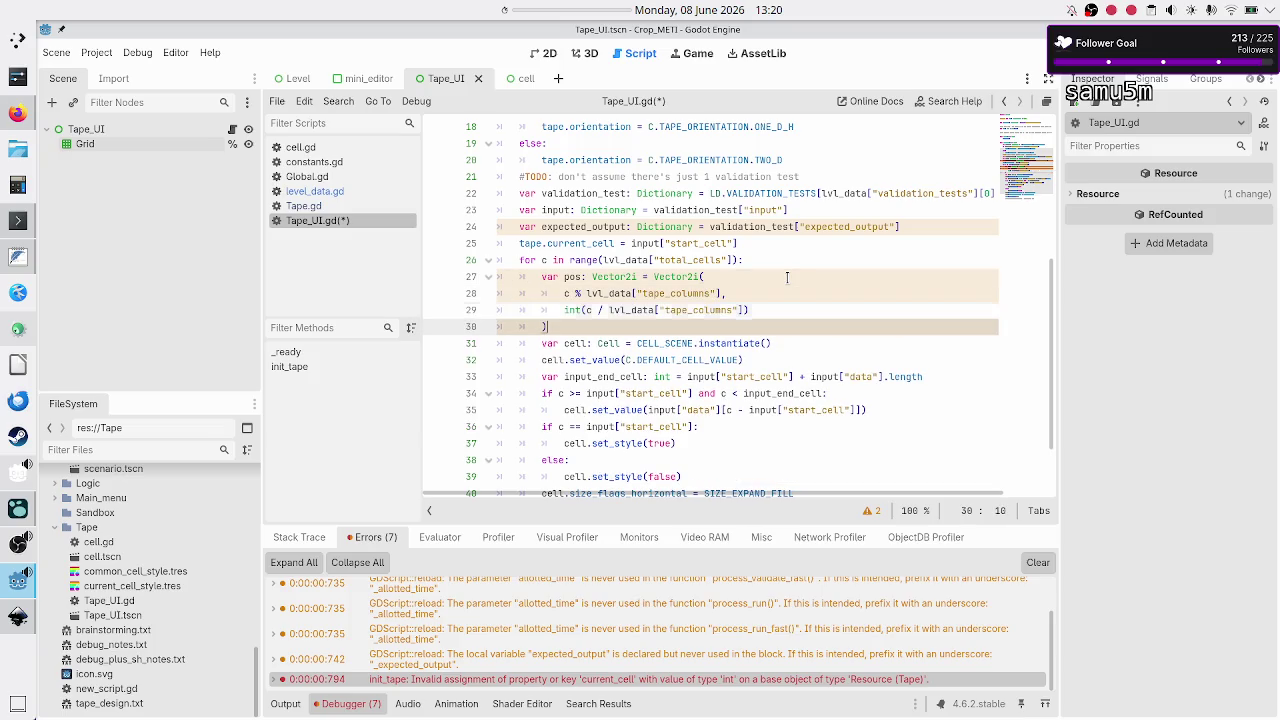
{"action": "key", "text": "Up"}
{"action": "key", "text": "Up"}
- Change the start-cell comparison on line 36 to 'if pos ==' instead of c
{"action": "key", "text": "Down"}
{"action": "key", "text": "Down"}
{"action": "key", "text": "Down"}
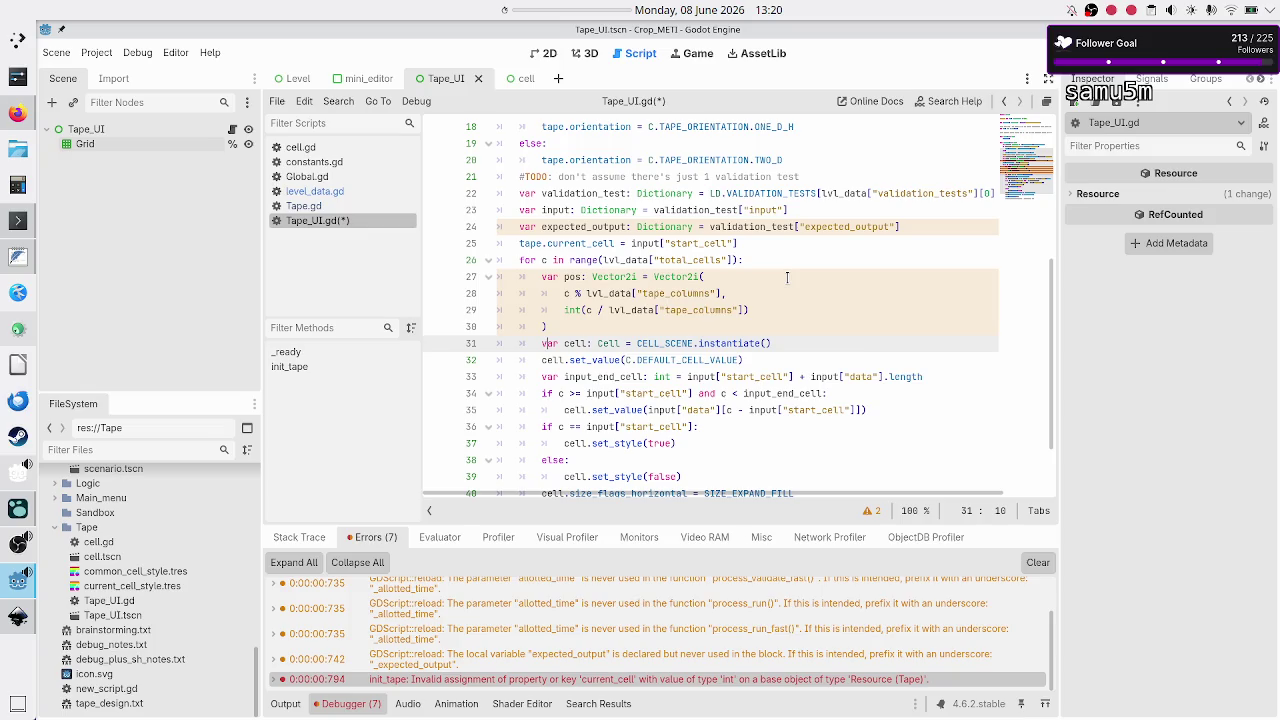
{"action": "key", "text": "Down"}
{"action": "key", "text": "Down"}
{"action": "key", "text": "Down"}
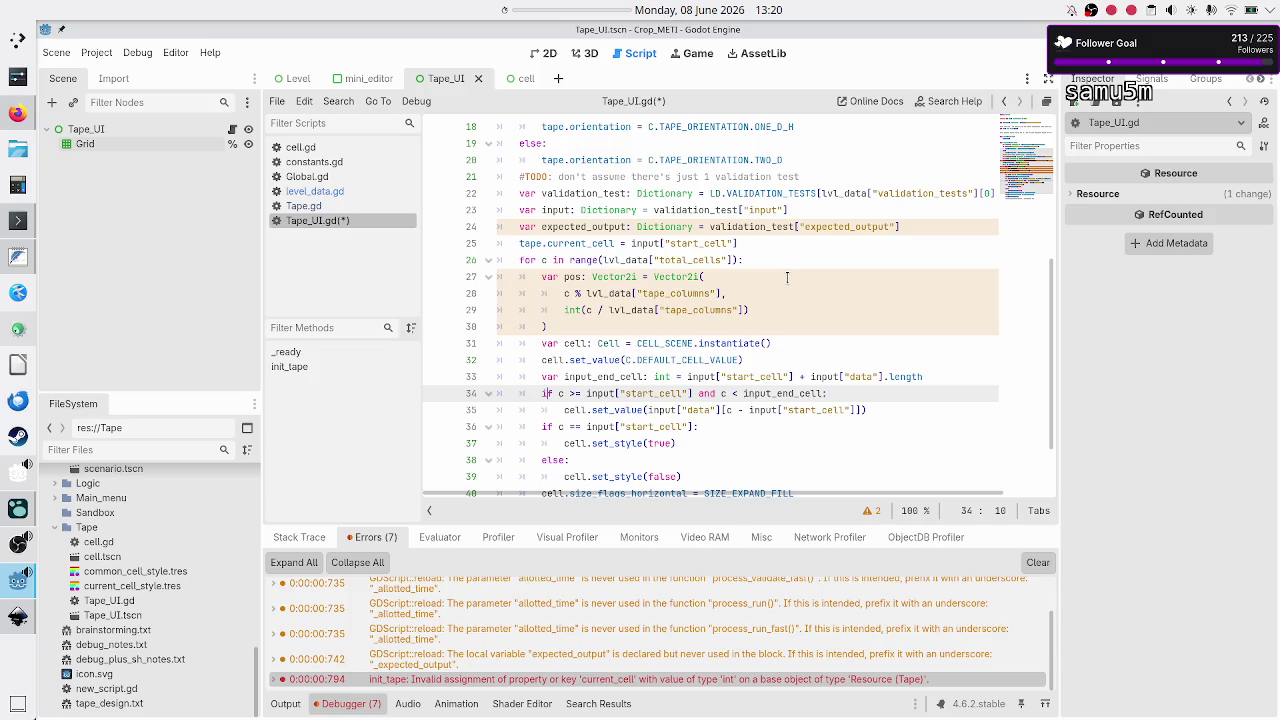
{"action": "key", "text": "Down"}
{"action": "key", "text": "Down"}
{"action": "key", "text": "Down"}
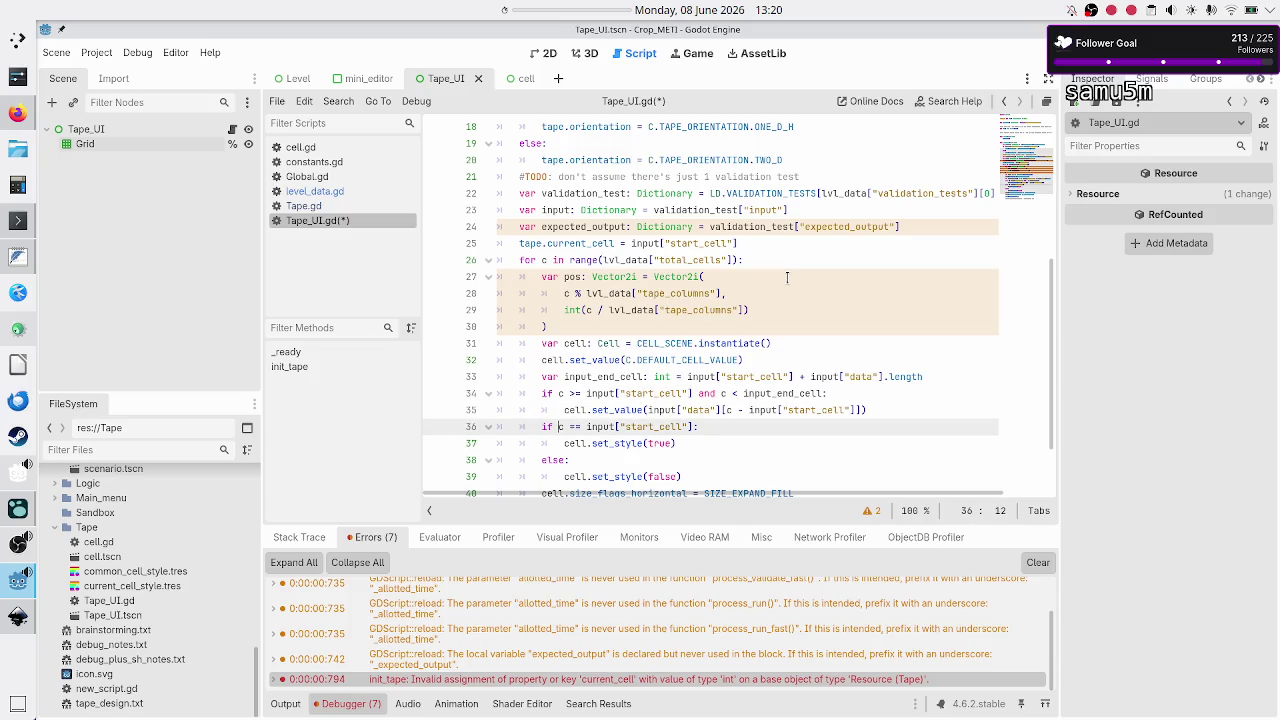
{"action": "key", "text": "BackSpace"}
{"action": "key", "text": "BackSpace"}
{"action": "type", "text": "pos"}
{"action": "key", "text": "Right"}
{"action": "key", "text": "Right"}
{"action": "key", "text": "Right"}
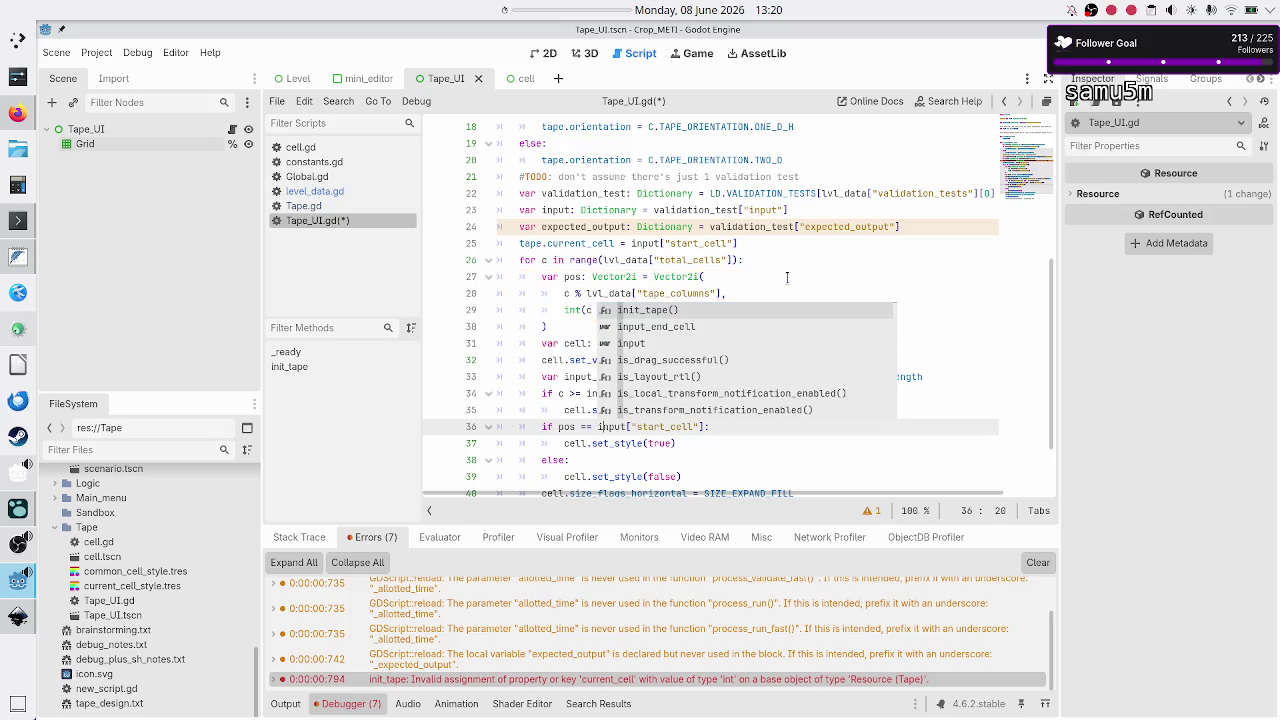
{"action": "key", "text": "Escape"}
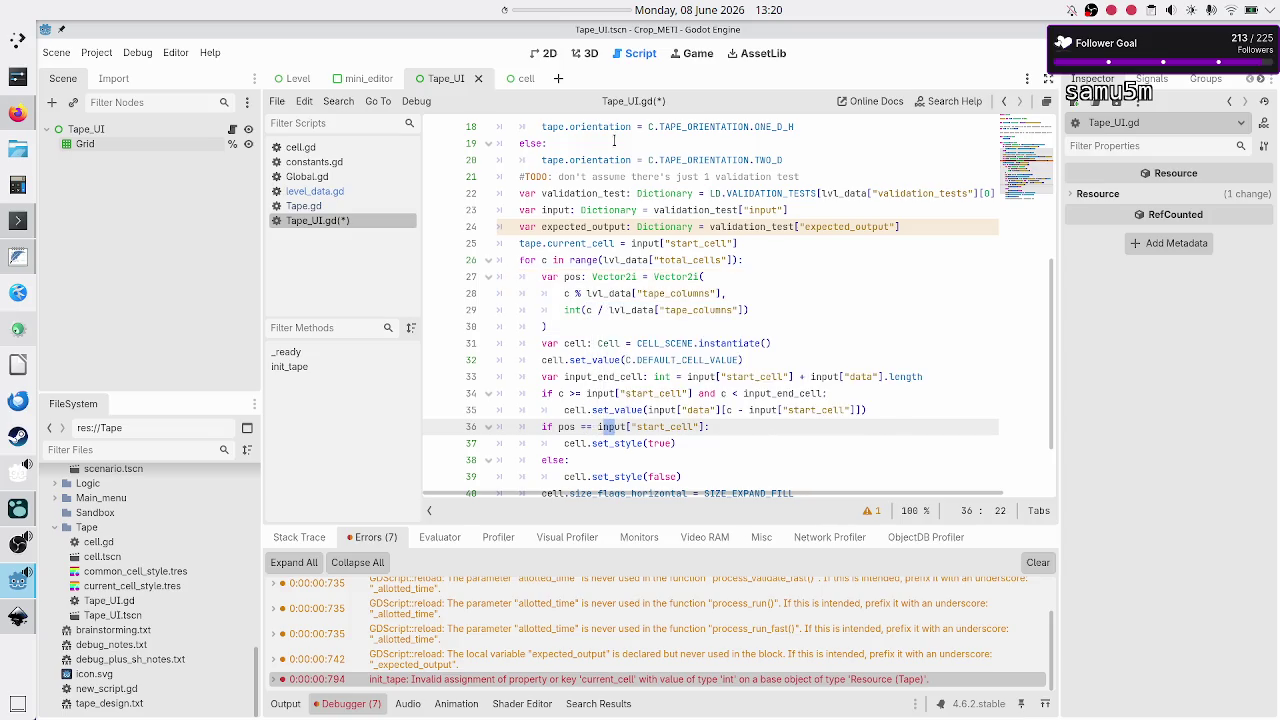
{"action": "left_click", "coordinate": [325, 193]}
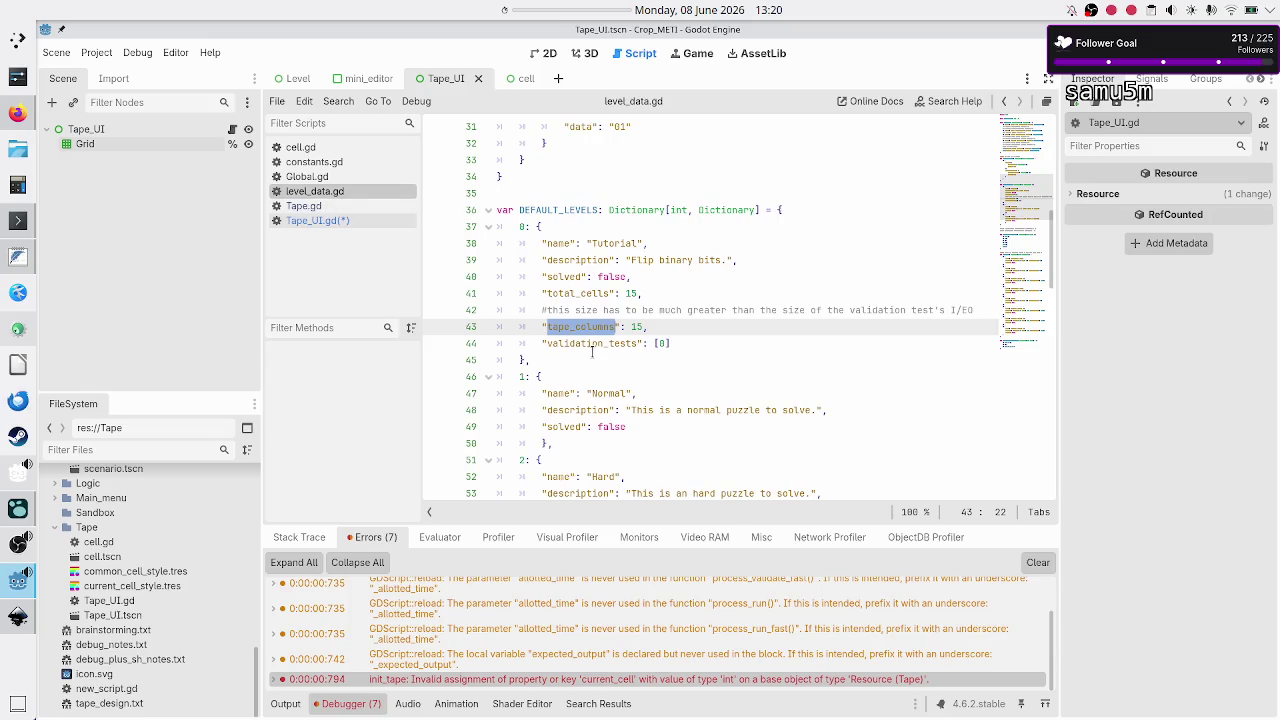
{"action": "left_click", "coordinate": [580, 292]}
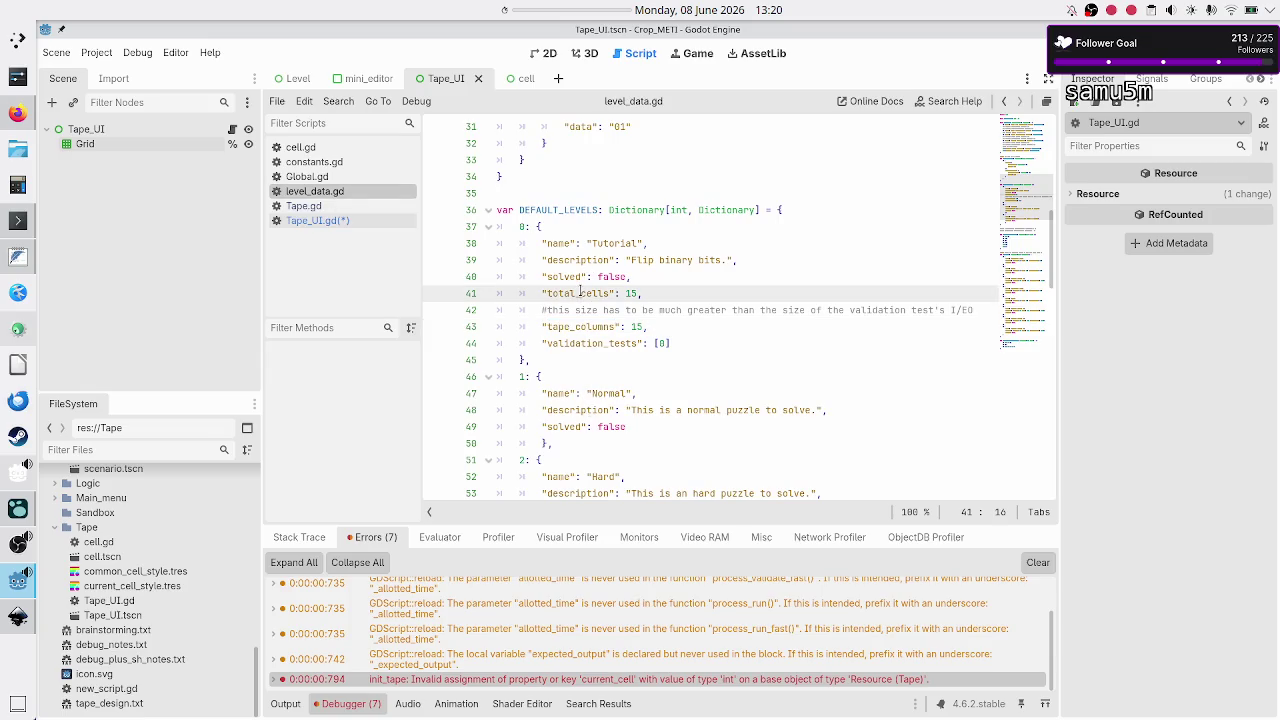
{"action": "scroll", "coordinate": [580, 342], "scroll_direction": "down", "scroll_amount": 5}
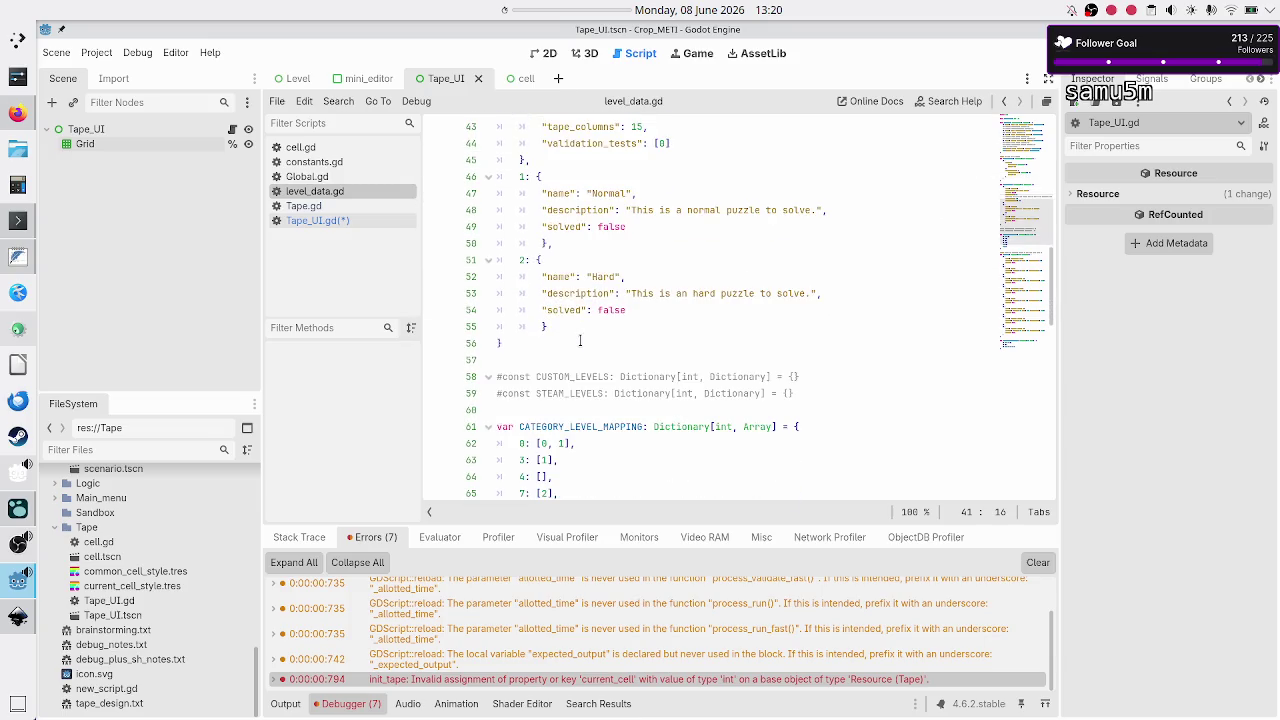
{"action": "scroll", "coordinate": [580, 342], "scroll_direction": "up", "scroll_amount": 1}
{"action": "scroll", "coordinate": [579, 341], "scroll_direction": "up", "scroll_amount": 7}
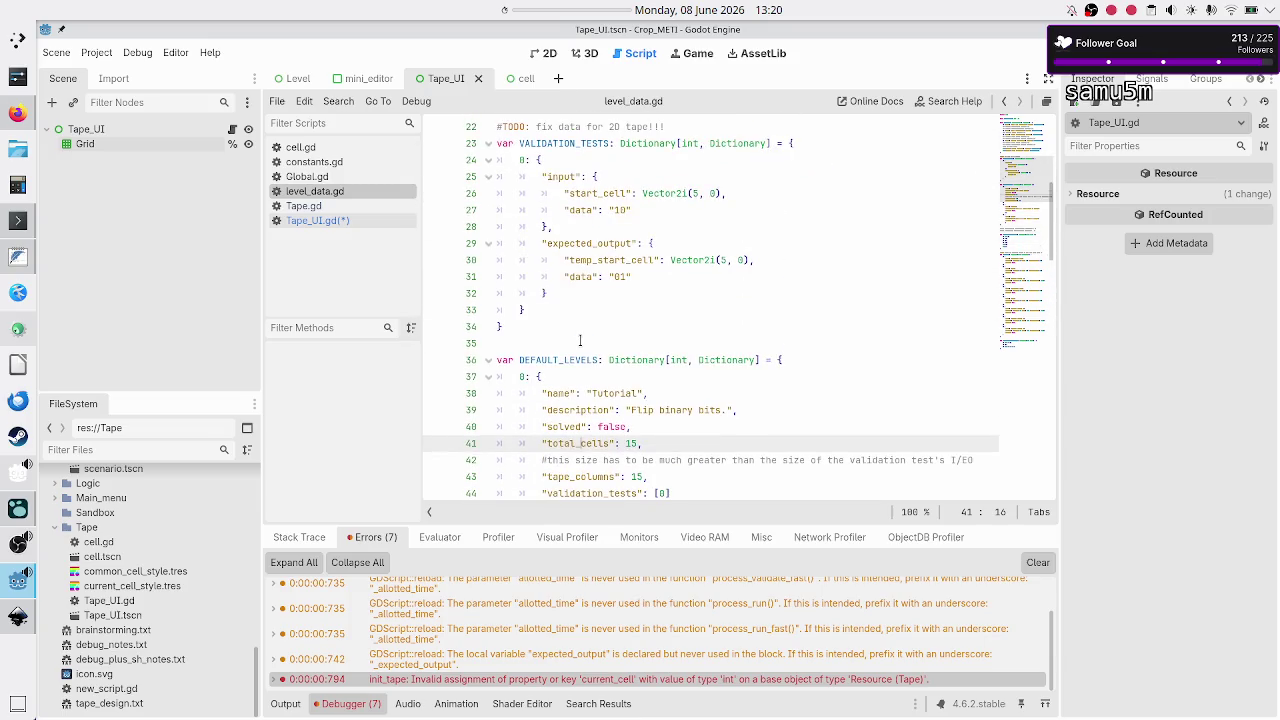
{"action": "scroll", "coordinate": [579, 341], "scroll_direction": "down", "scroll_amount": 1}
{"action": "scroll", "coordinate": [579, 341], "scroll_direction": "up", "scroll_amount": 5}
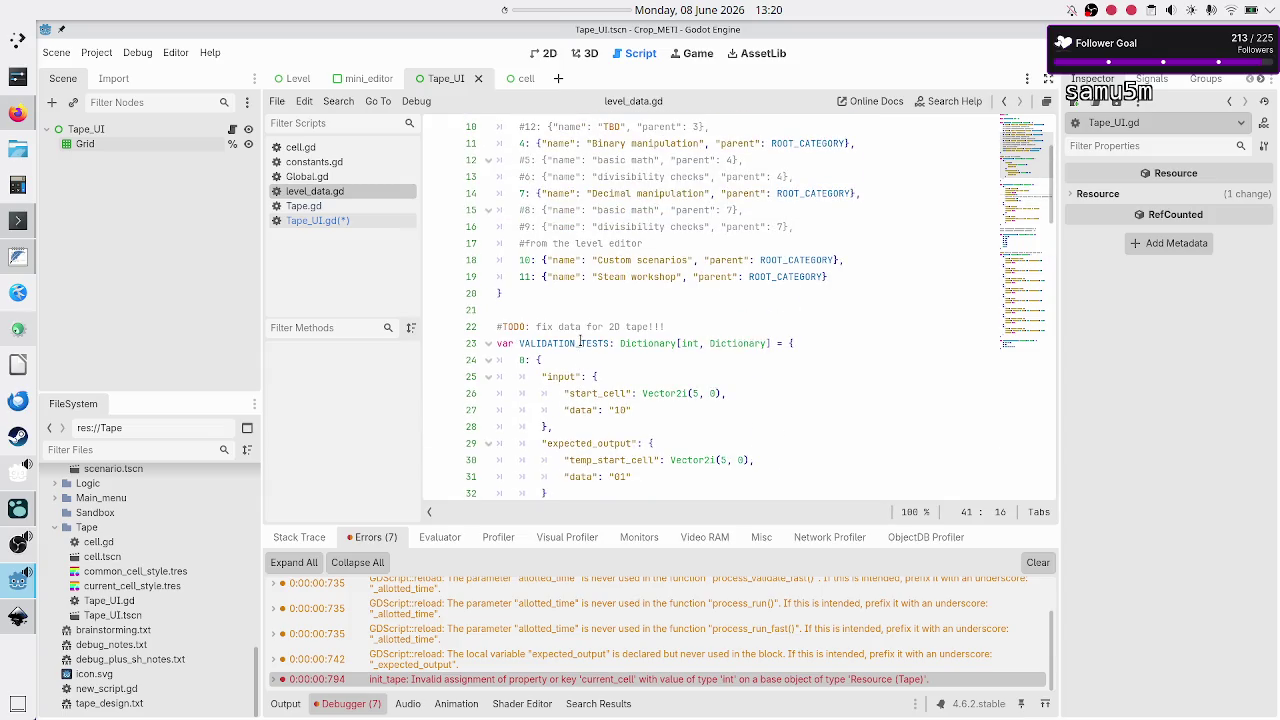
{"action": "scroll", "coordinate": [579, 341], "scroll_direction": "down", "scroll_amount": 1}
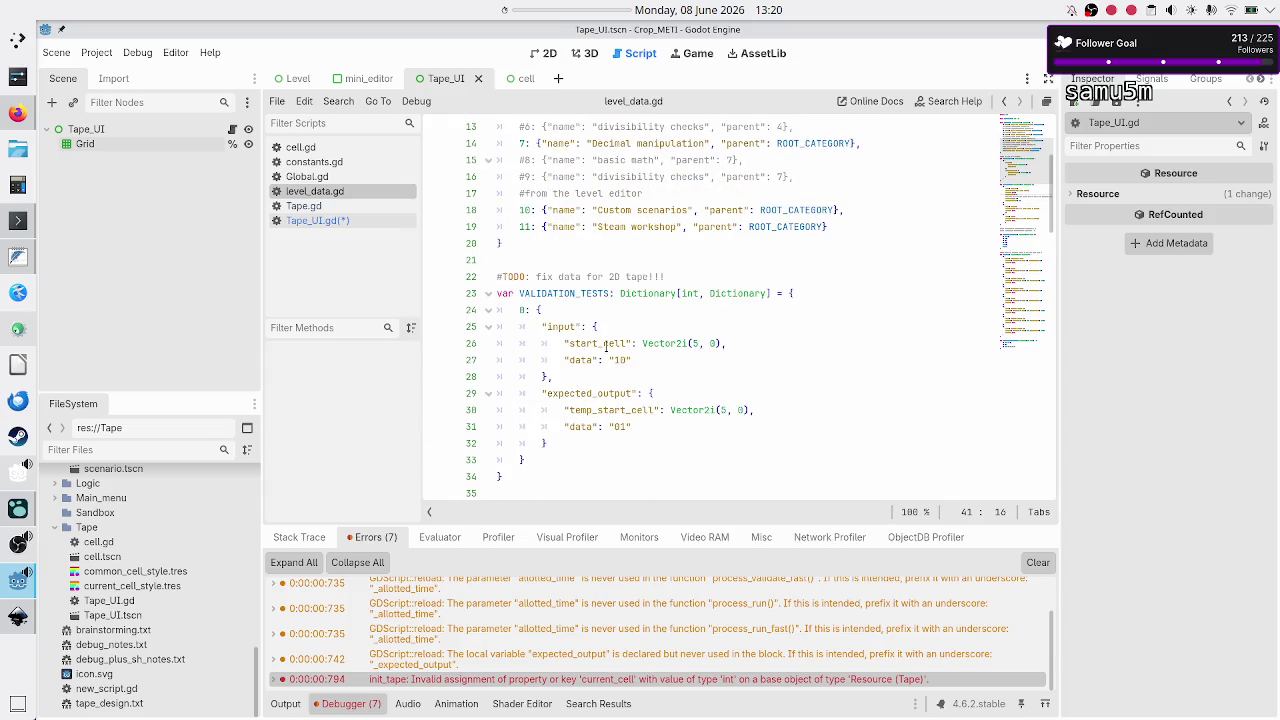
{"action": "double_click", "coordinate": [606, 343]}
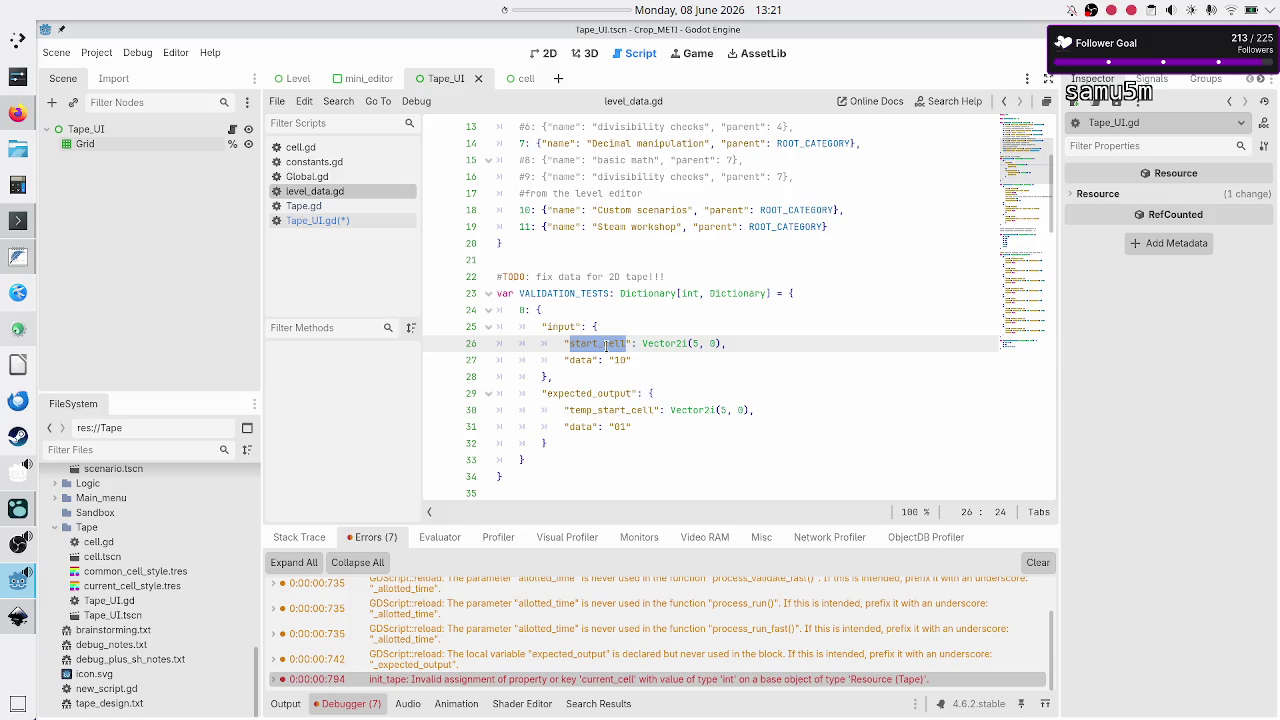
{"action": "left_click", "coordinate": [335, 220]}
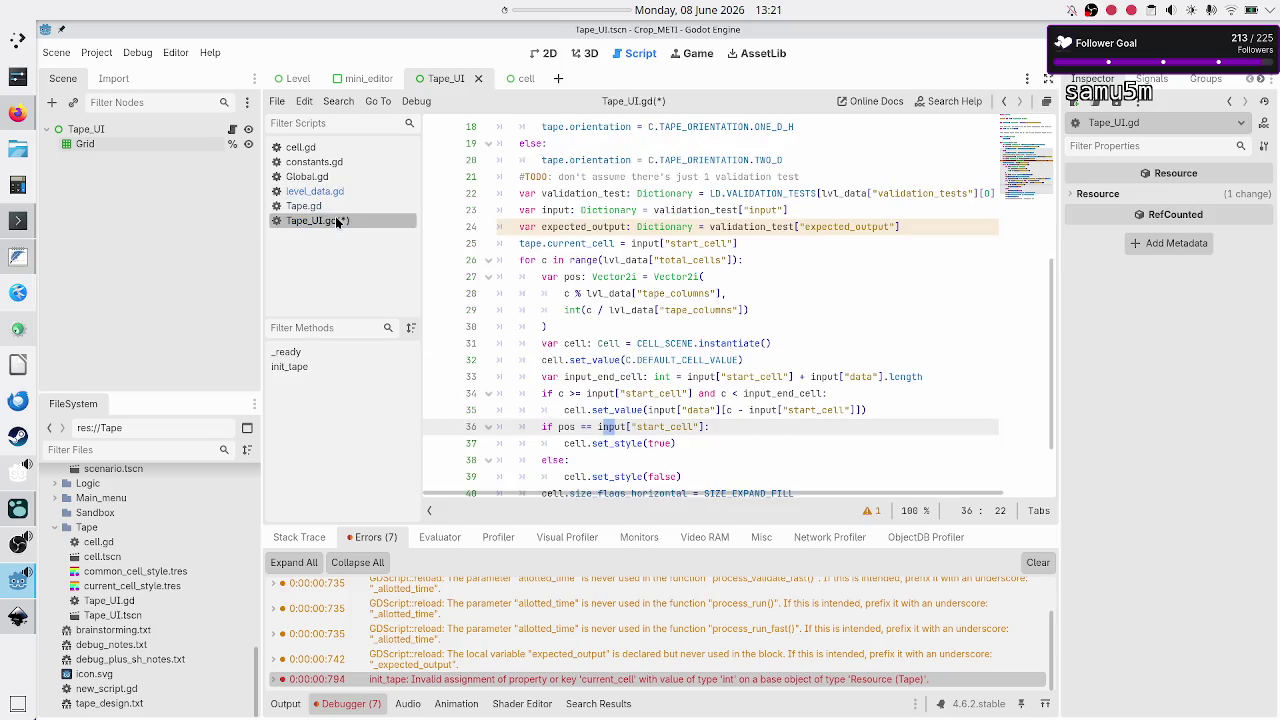
- Add a '#TODO: fix this for 2D' comment line after the input_end_cell line
{"action": "scroll", "coordinate": [630, 376], "scroll_direction": "down", "scroll_amount": 1}
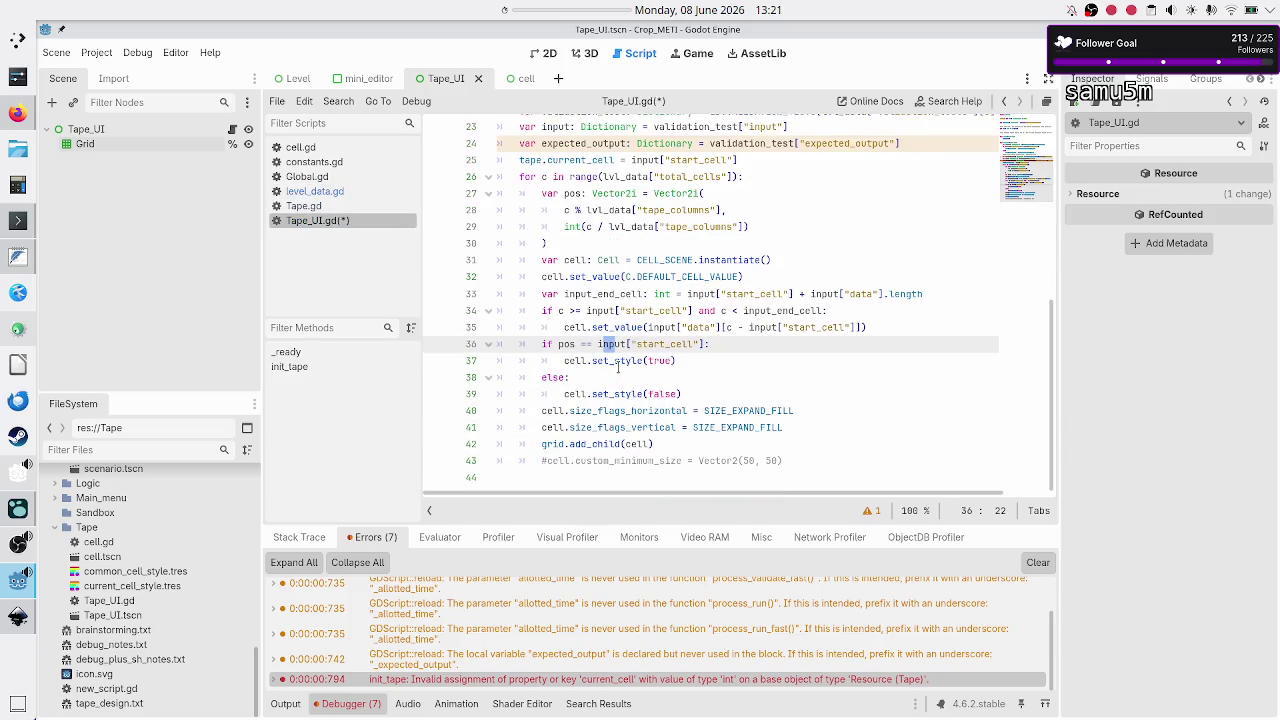
{"action": "double_click", "coordinate": [621, 360]}
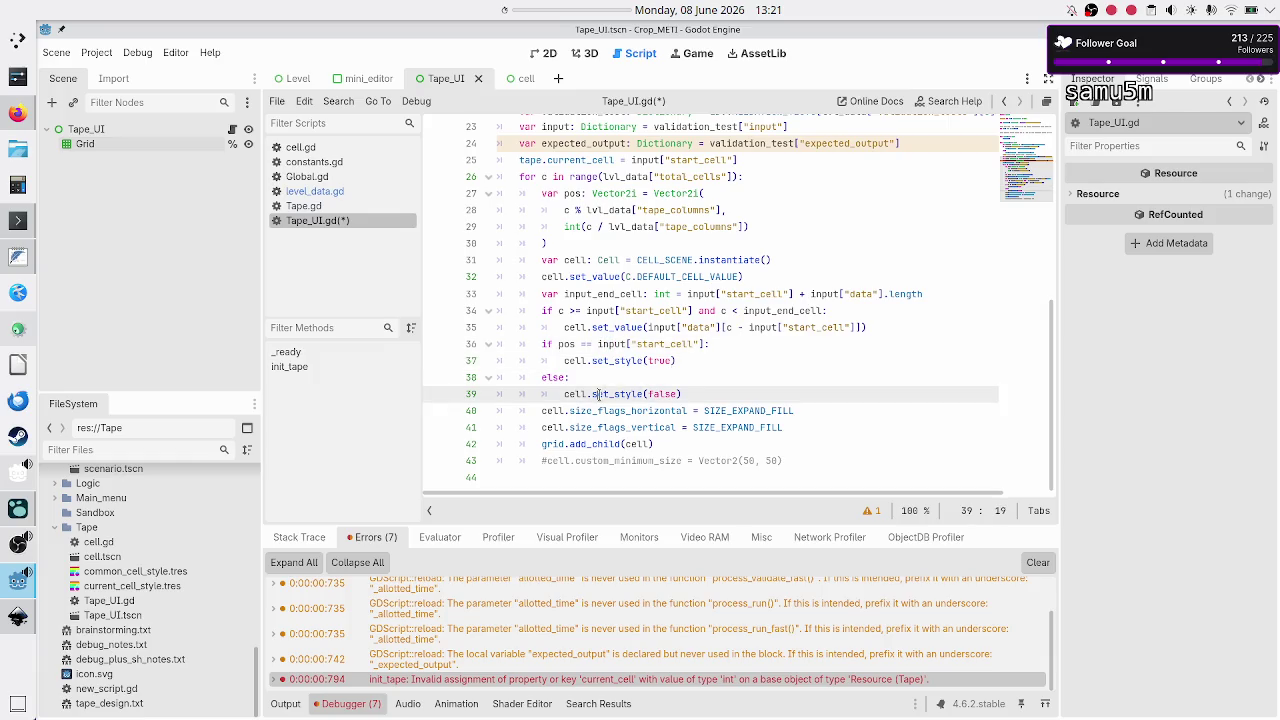
{"action": "double_click", "coordinate": [643, 393]}
{"action": "left_click", "coordinate": [716, 391]}
{"action": "left_click", "coordinate": [637, 310]}
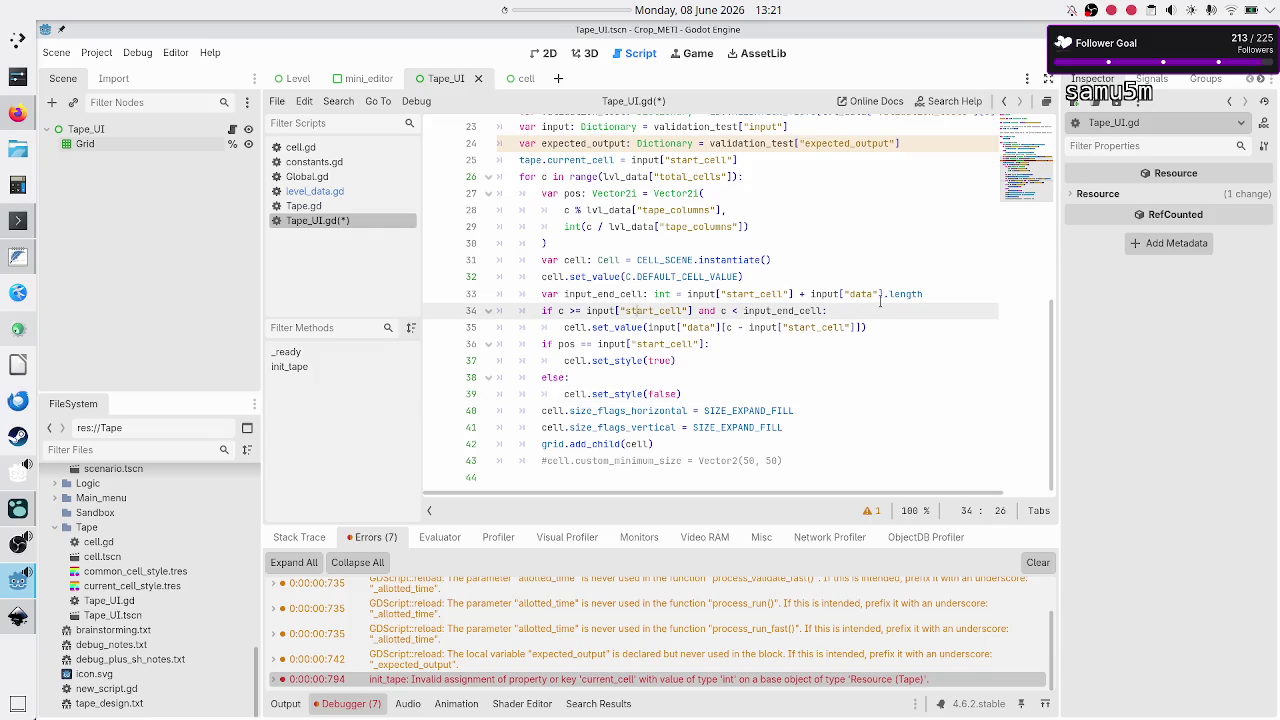
{"action": "key", "text": "Up"}
{"action": "key", "text": "ctrl+Right"}
{"action": "key", "text": "ctrl+Right"}
{"action": "key", "text": "ctrl+Right"}
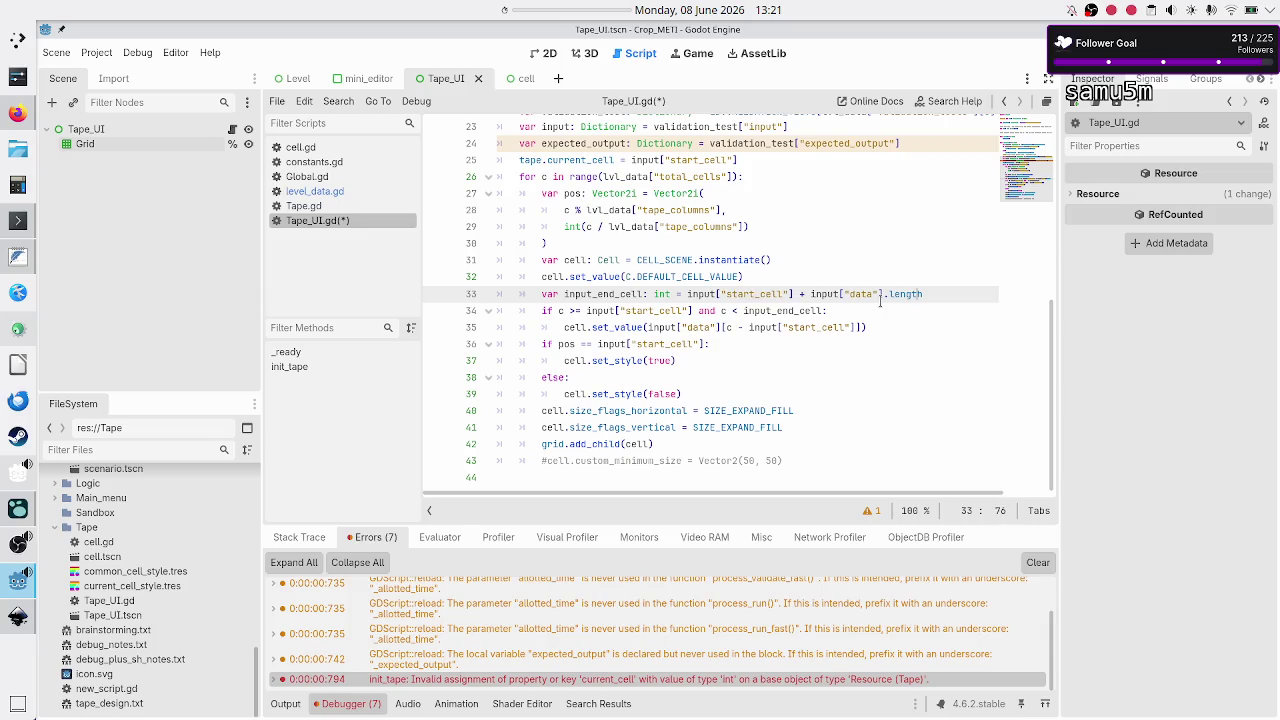
{"action": "key", "text": "Return"}
{"action": "type", "text": "#TODO: fix thi"}
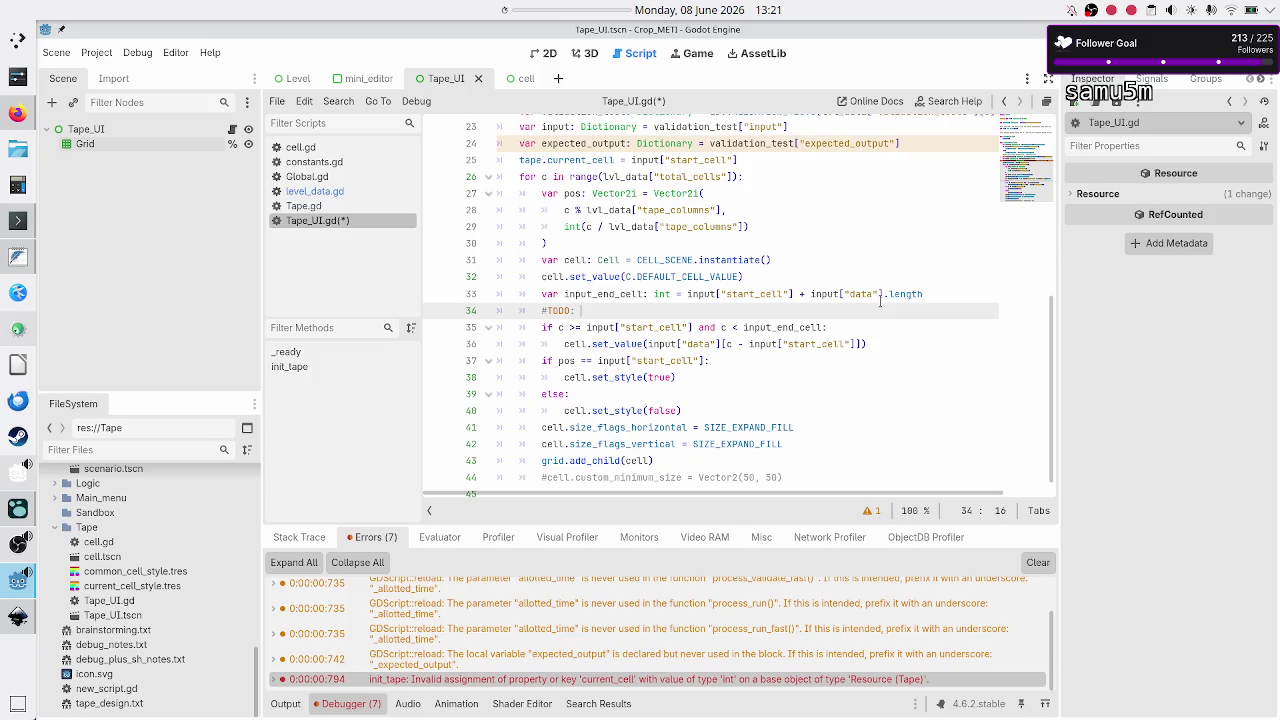
{"action": "type", "text": "s o"}
{"action": "type", "text": "or 2D"}
- Use start_cell.x instead of start_cell in the start-cell range check
{"action": "key", "text": "Down"}
{"action": "key", "text": "Up"}
{"action": "key", "text": "Right"}
{"action": "key", "text": "Right"}
{"action": "key", "text": "Right"}
{"action": "key", "text": "Right"}
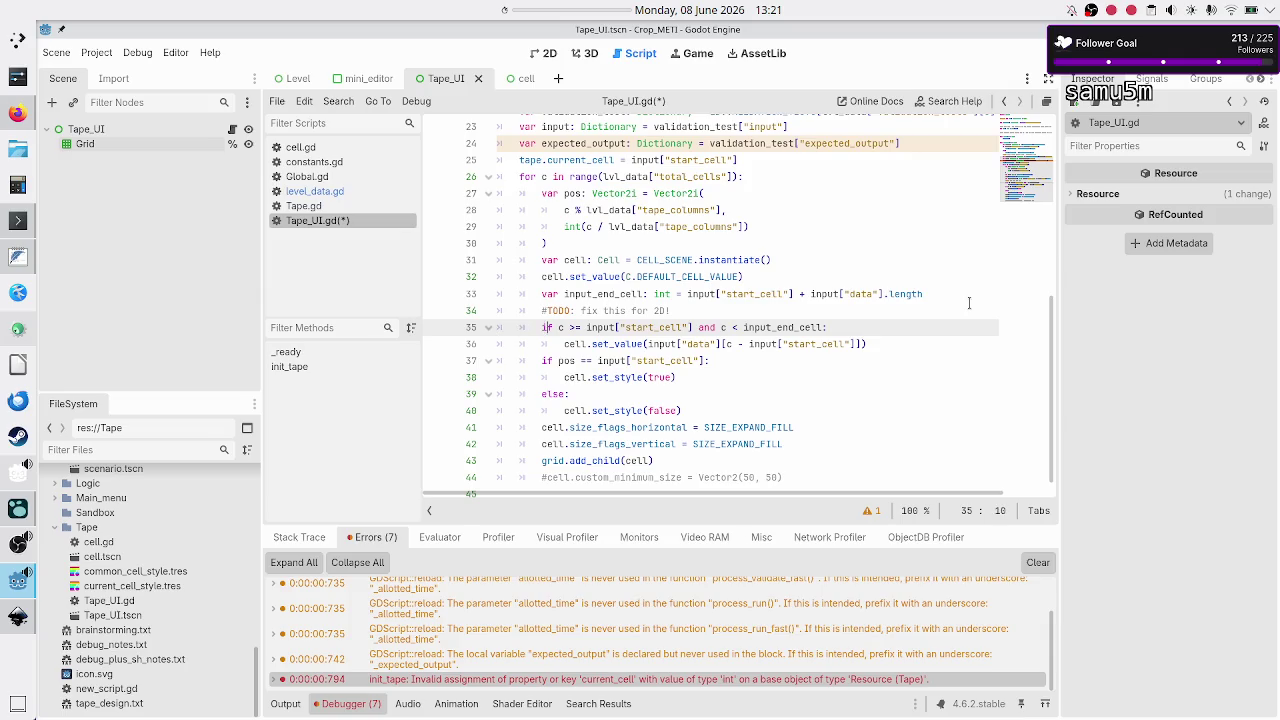
{"action": "key", "text": "shift+Right"}
{"action": "key", "text": "shift+Right"}
{"action": "key", "text": "shift+Right"}
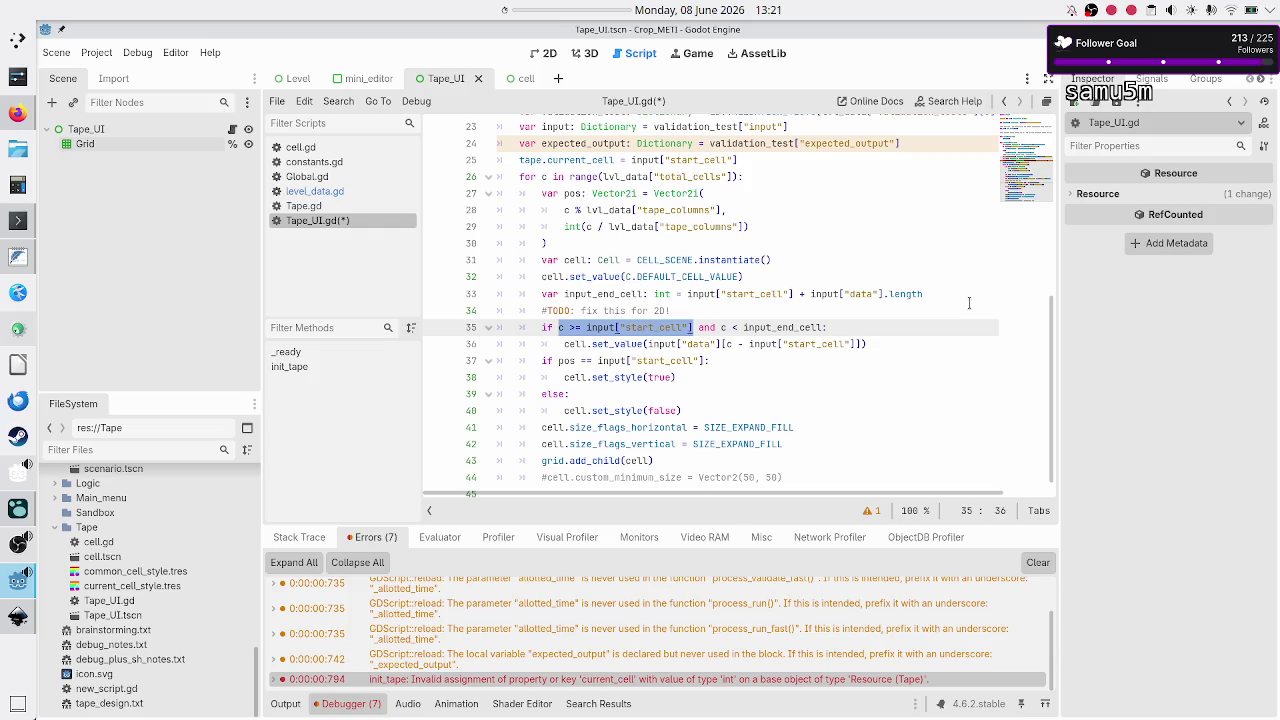
{"action": "key", "text": "Right"}
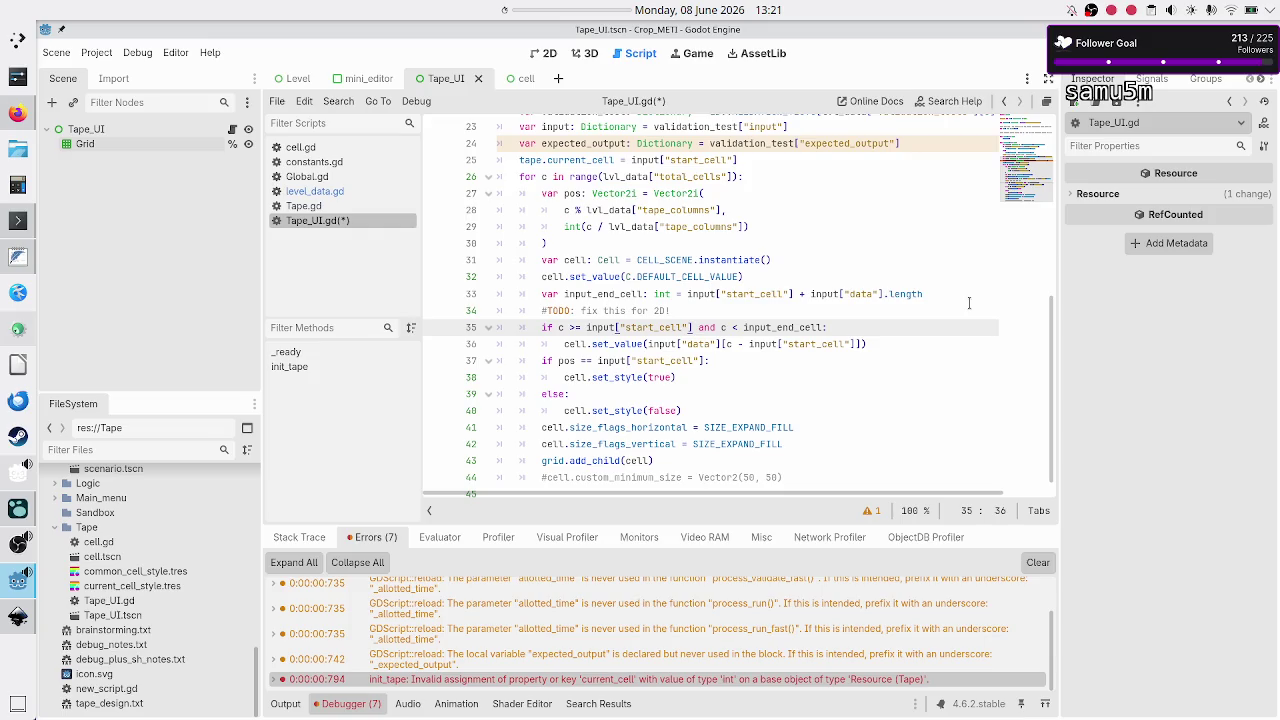
{"action": "type", "text": "."}
{"action": "type", "text": "x"}
{"action": "key", "text": "Right"}
{"action": "key", "text": "Right"}
{"action": "key", "text": "Right"}
{"action": "key", "text": "Up"}
{"action": "key", "text": "Up"}
{"action": "type", "text": ".x"}
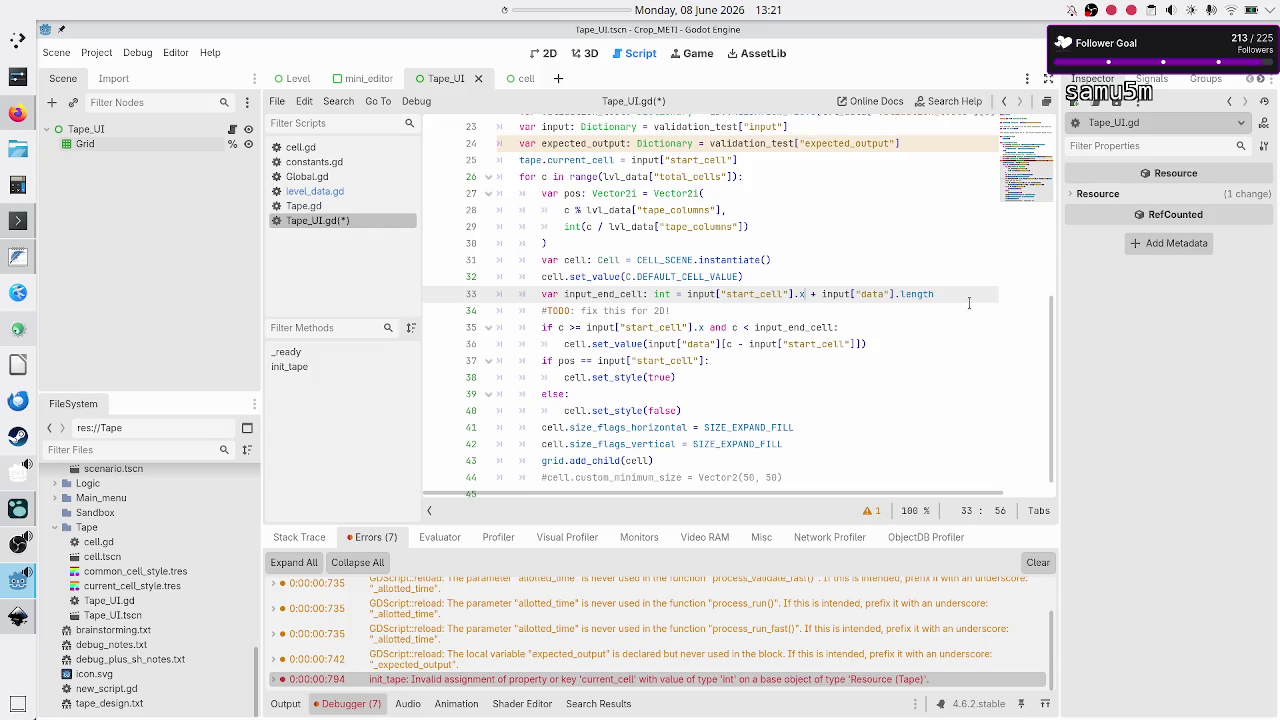
- Move the TODO comment so it sits directly above the input_end_cell declaration
{"action": "key", "text": "Down"}
{"action": "key", "text": "Home"}
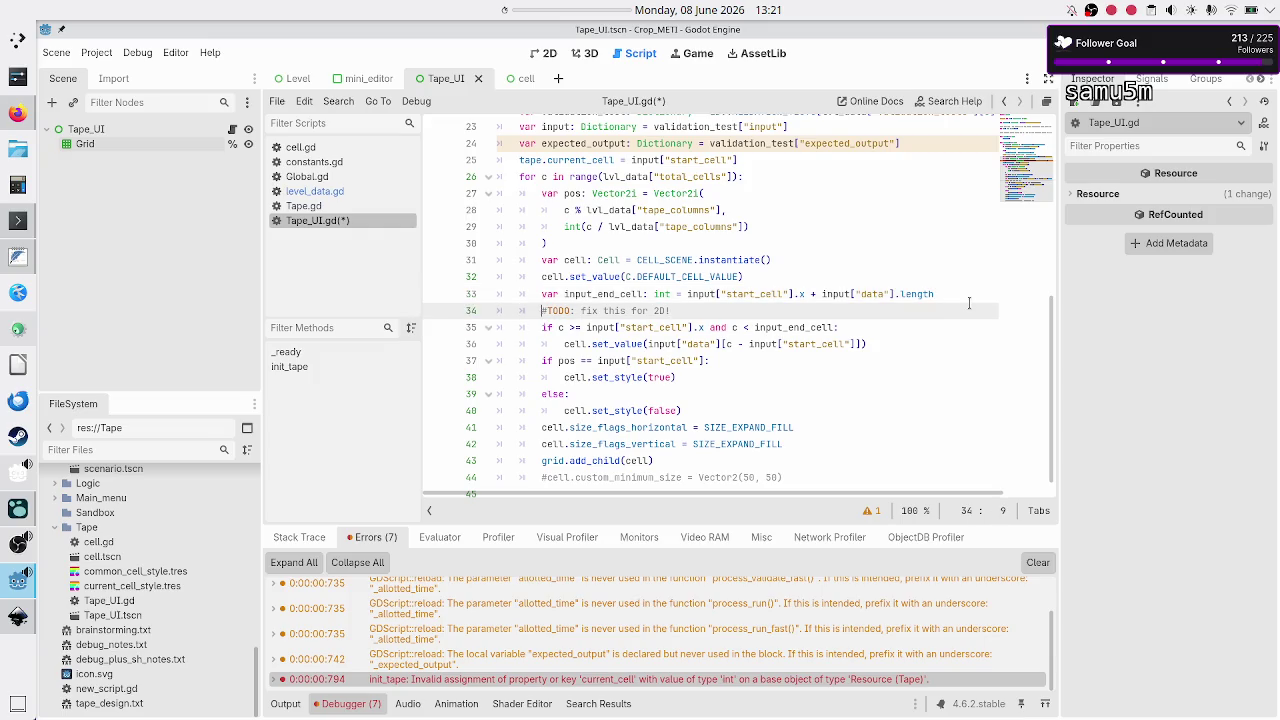
{"action": "key", "text": "shift+End"}
{"action": "key", "text": "ctrl+c"}
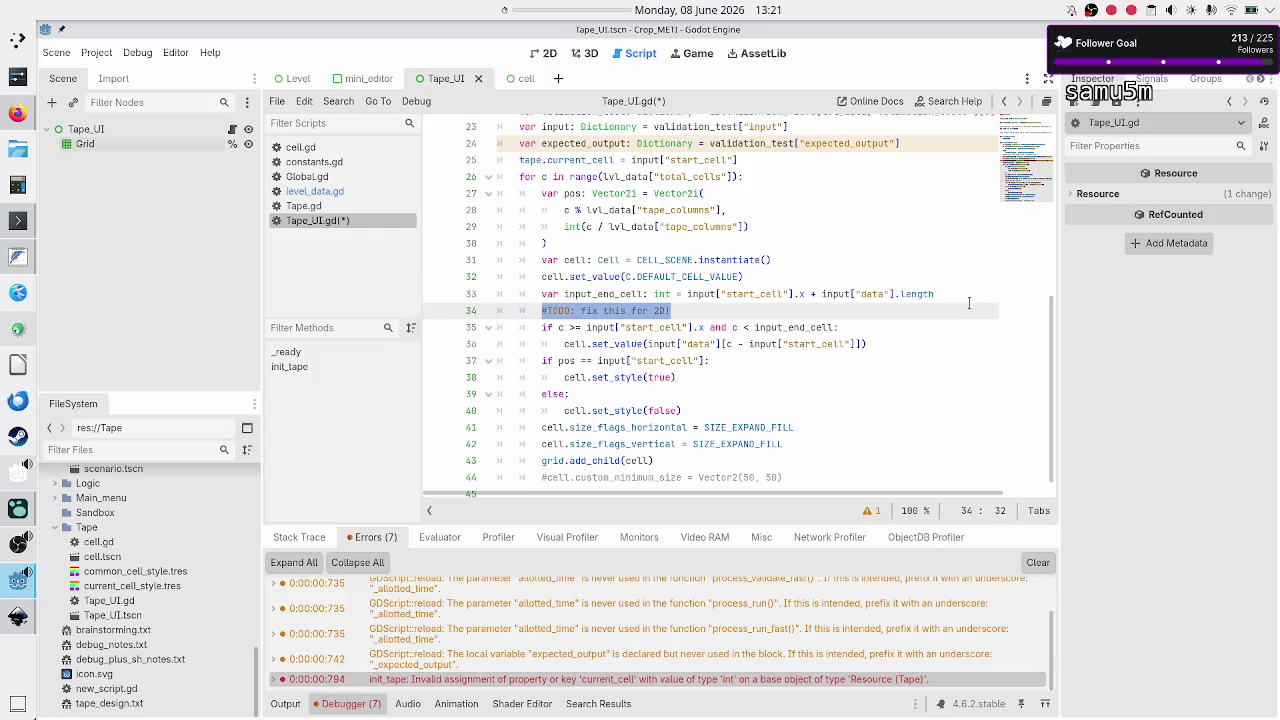
{"action": "key", "text": "BackSpace"}
{"action": "key", "text": "BackSpace"}
{"action": "key", "text": "BackSpace"}
{"action": "key", "text": "BackSpace"}
{"action": "key", "text": "Up"}
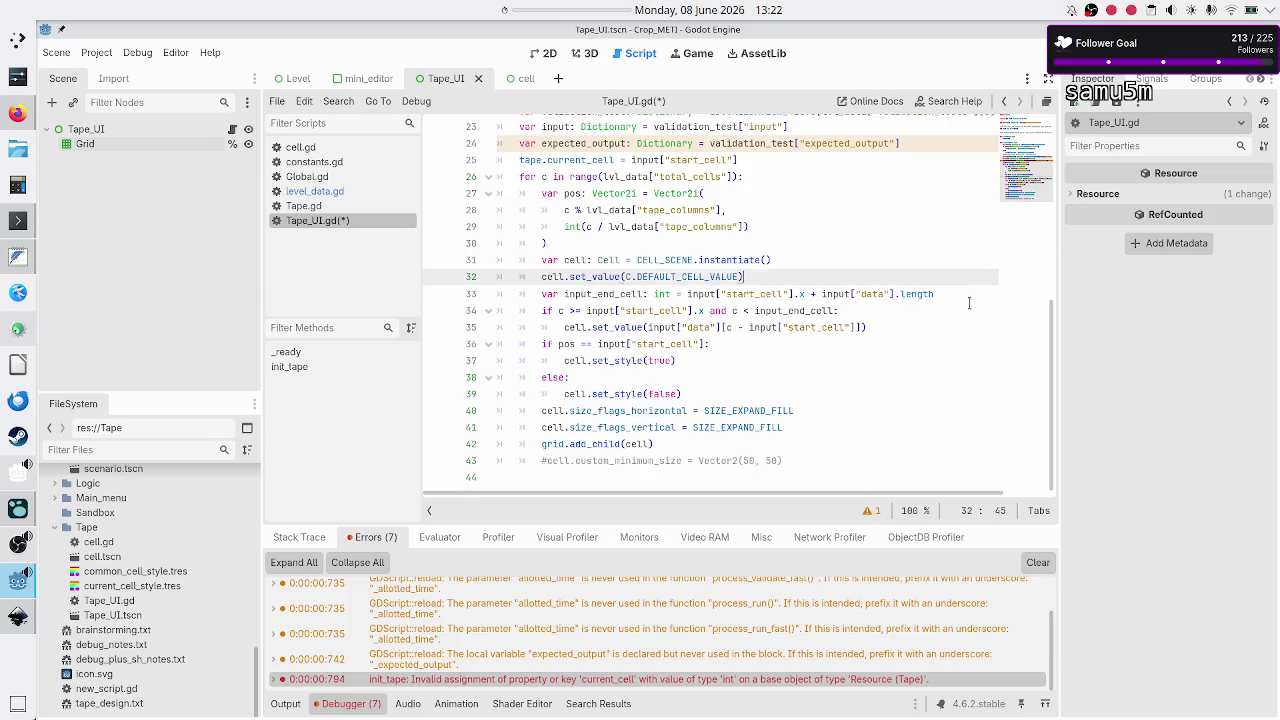
{"action": "key", "text": "Return"}
{"action": "key", "text": "ctrl+v"}
{"action": "key", "text": "Down"}
{"action": "key", "text": "Down"}
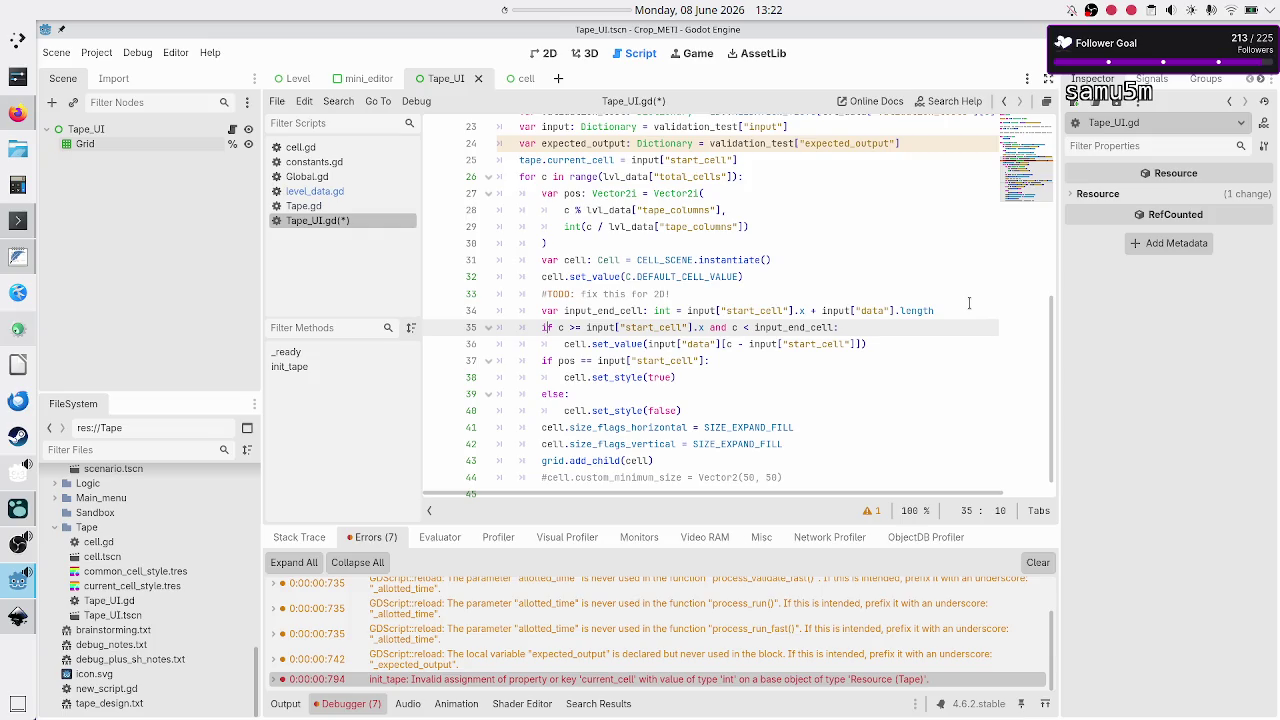
- Run the project with F6 to test the changes
{"action": "key", "text": "Down"}
{"action": "key", "text": "Right"}
{"action": "key", "text": "Right"}
{"action": "key", "text": "Right"}
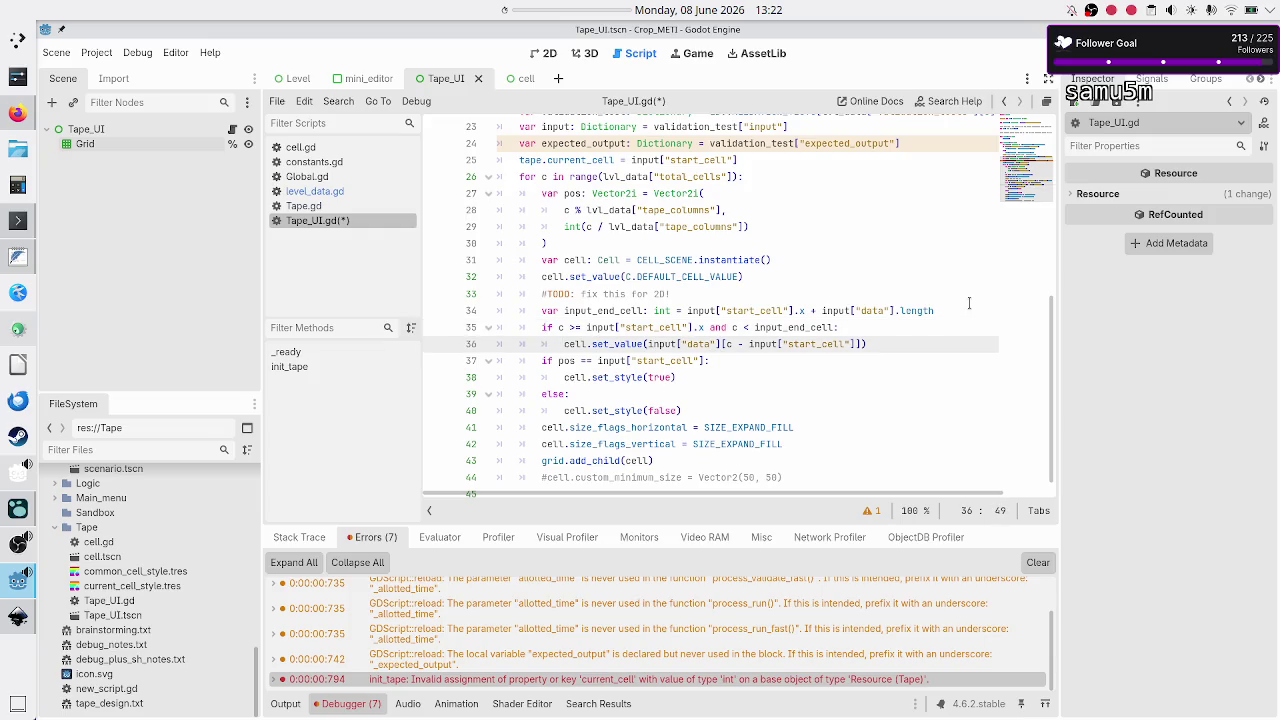
{"action": "key", "text": "Down"}
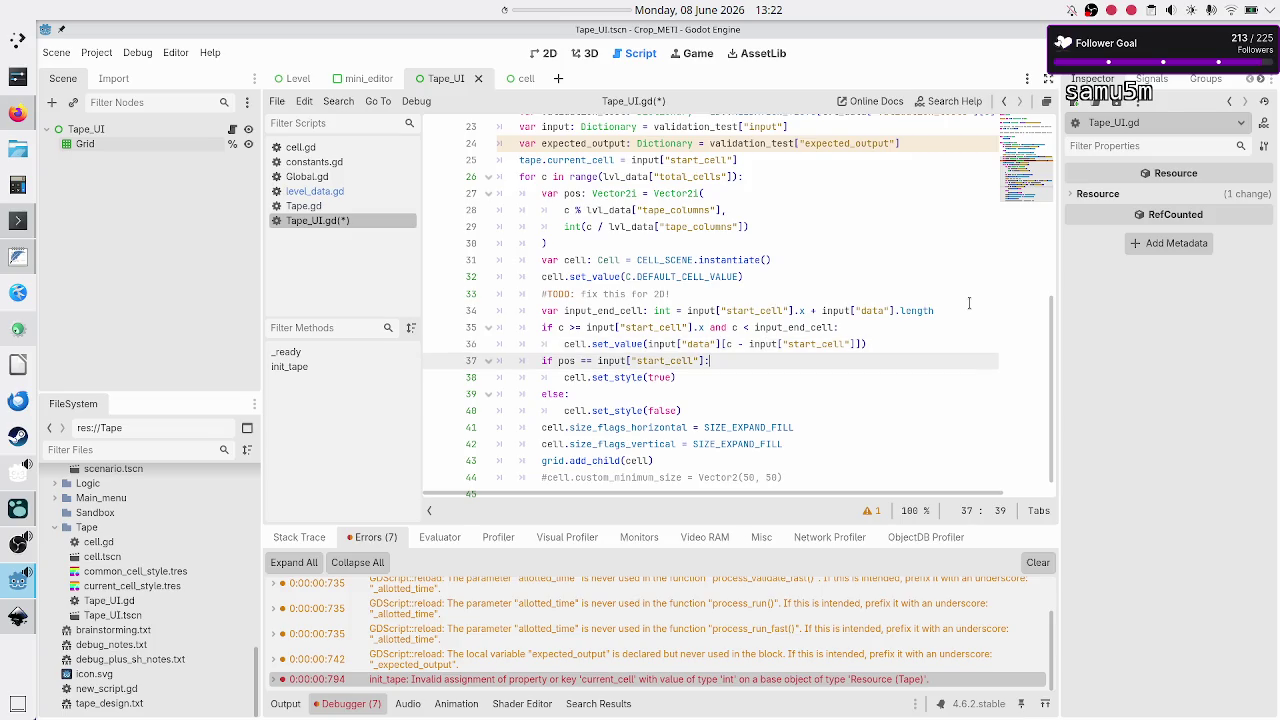
{"action": "key", "text": "Down"}
{"action": "key", "text": "Down"}
{"action": "key", "text": "Down"}
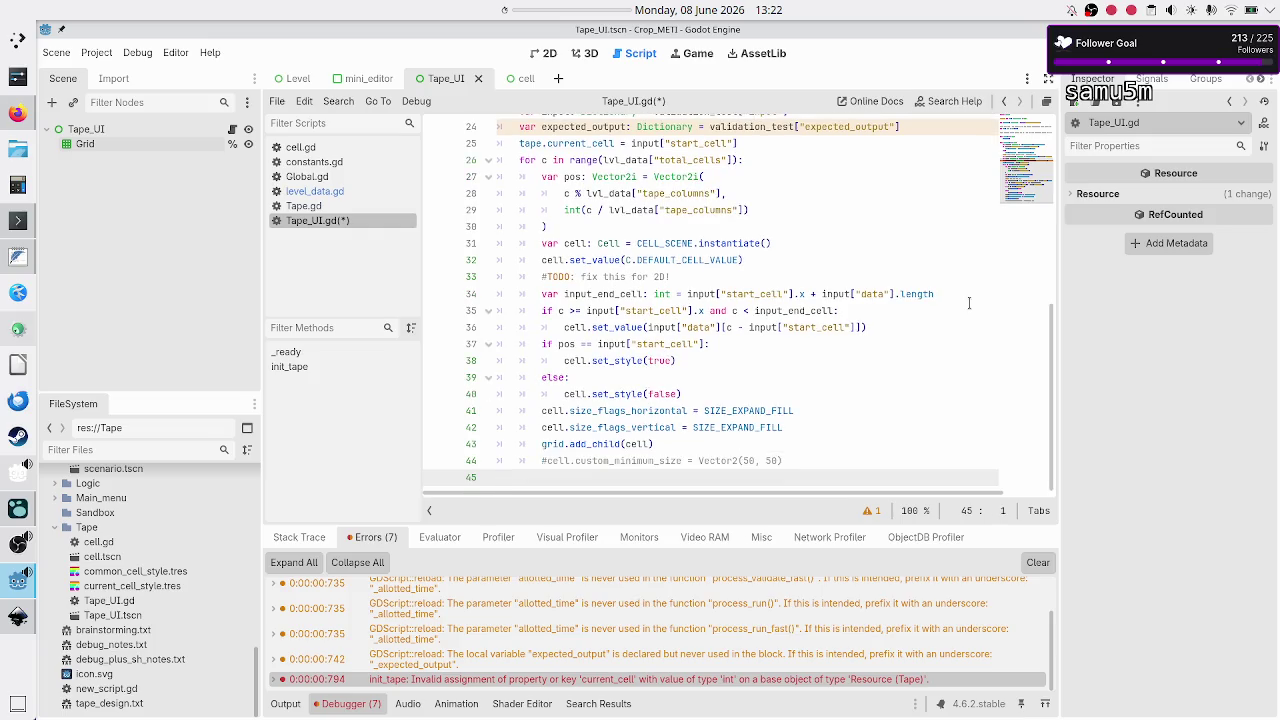
{"action": "key", "text": "F6"}
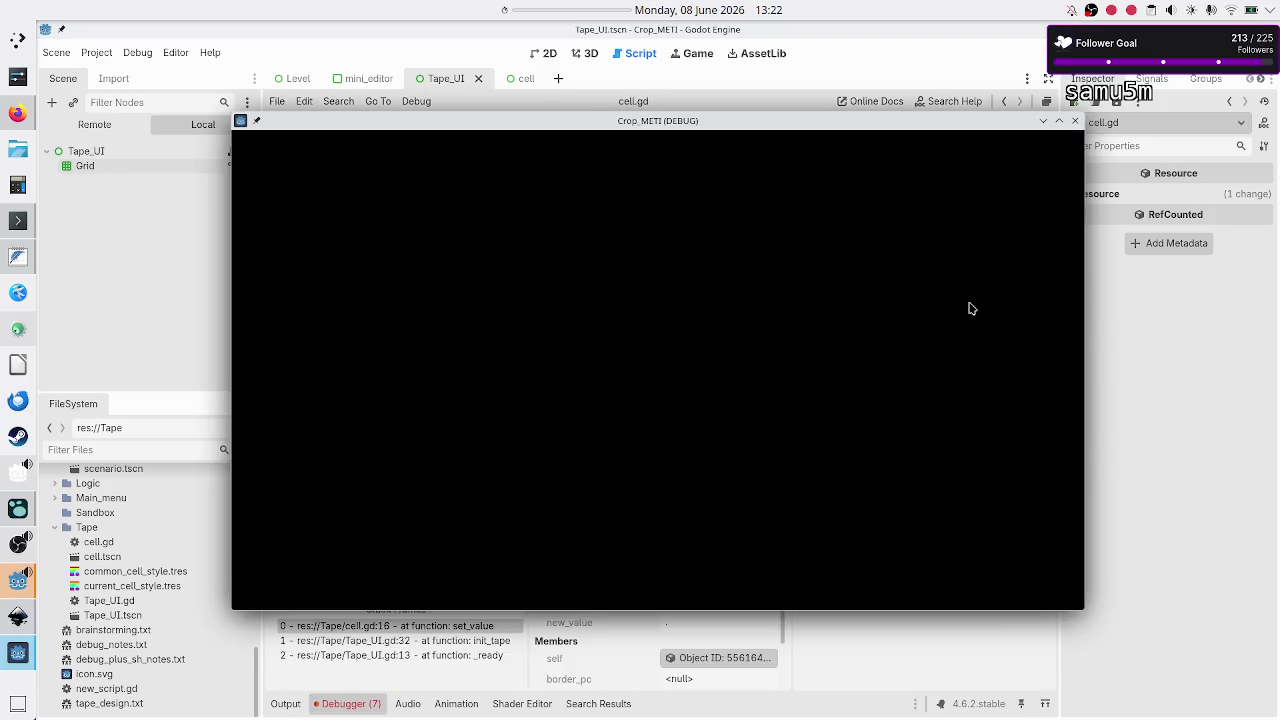
- Inspect the Cell.set_value error about assigning 'text' on a Nil object
{"action": "left_click", "coordinate": [316, 687]}
{"action": "left_click", "coordinate": [368, 539]}
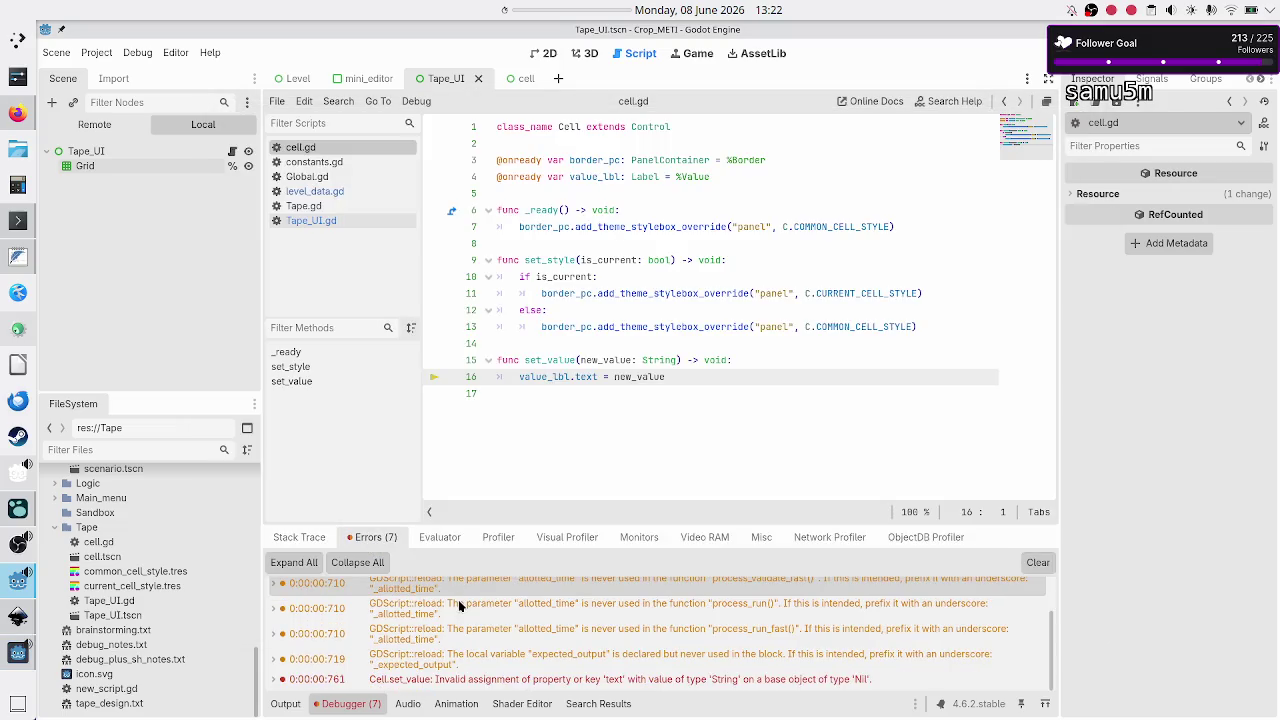
{"action": "left_click", "coordinate": [576, 684]}
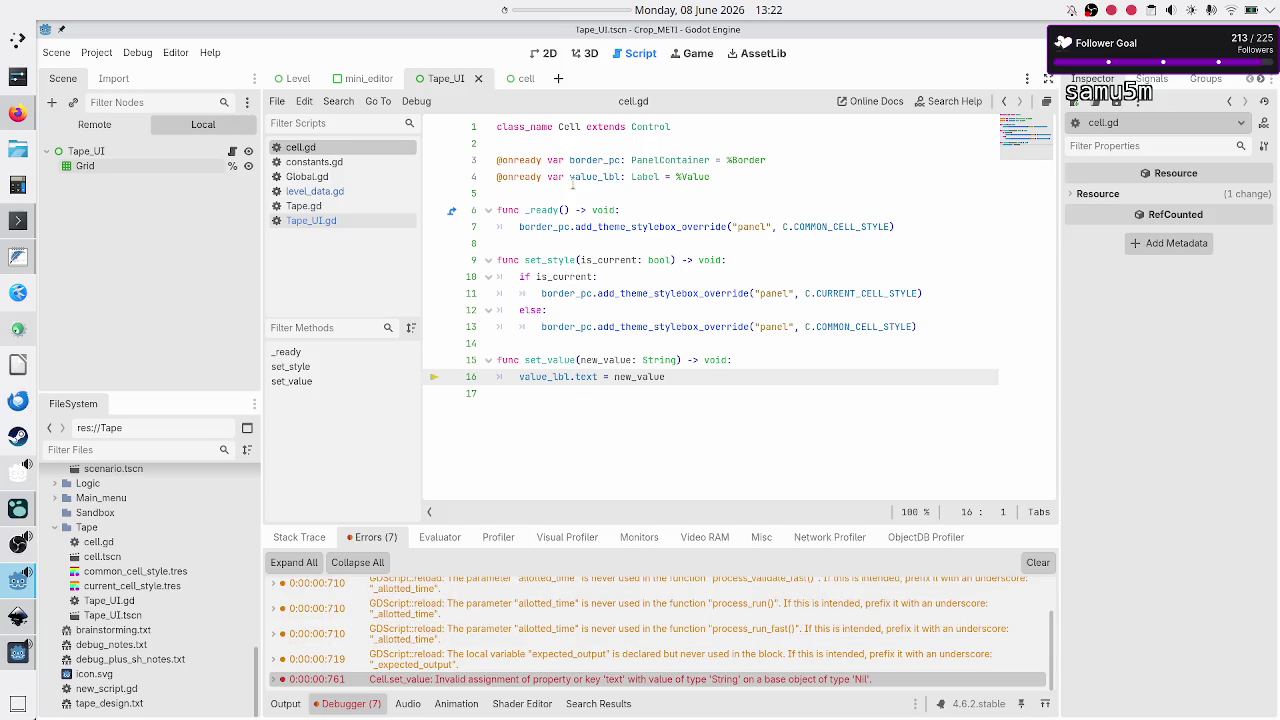
- Inspect the cell scene's script, its new_value parameter and the Value label node
{"action": "left_click", "coordinate": [516, 80]}
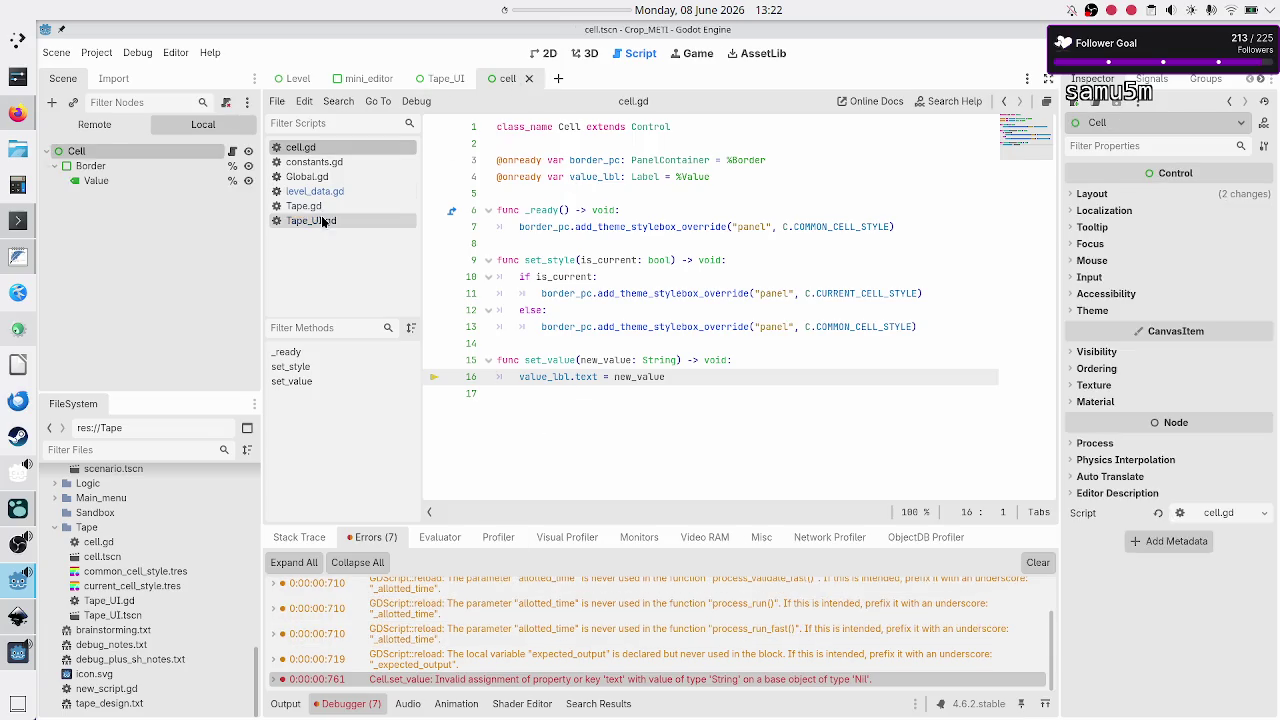
{"action": "left_click", "coordinate": [230, 155]}
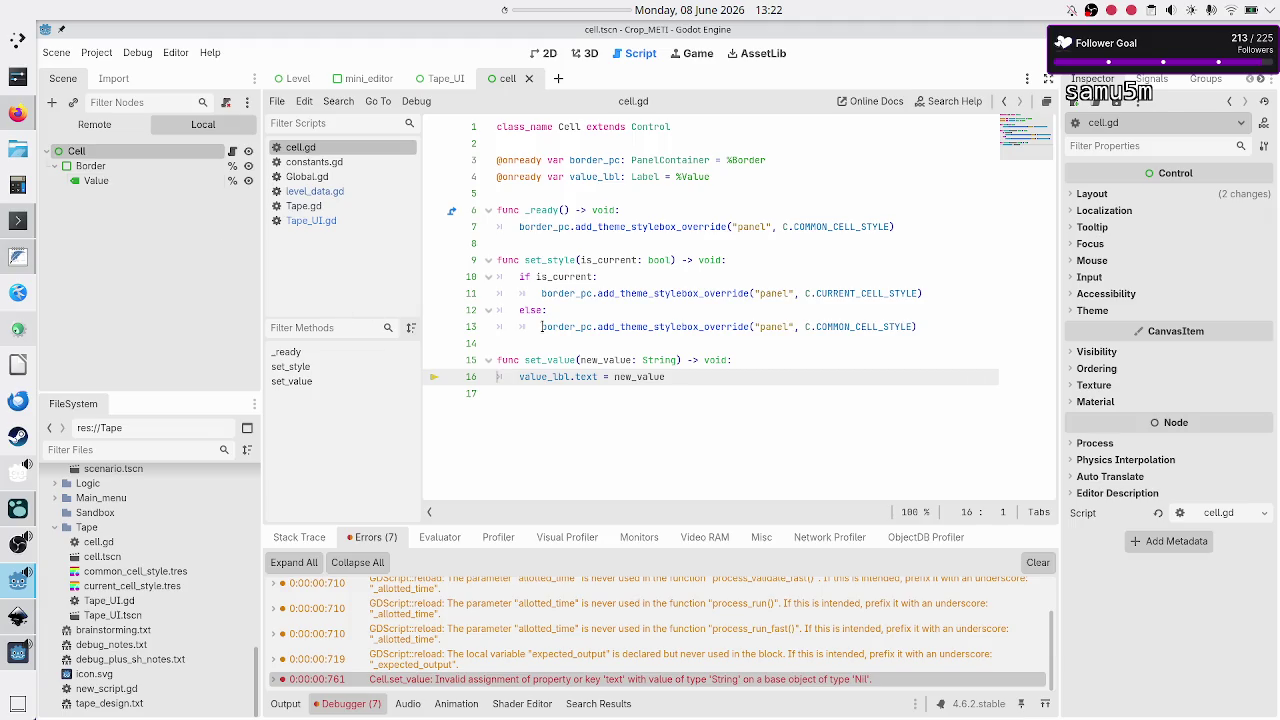
{"action": "double_click", "coordinate": [605, 359]}
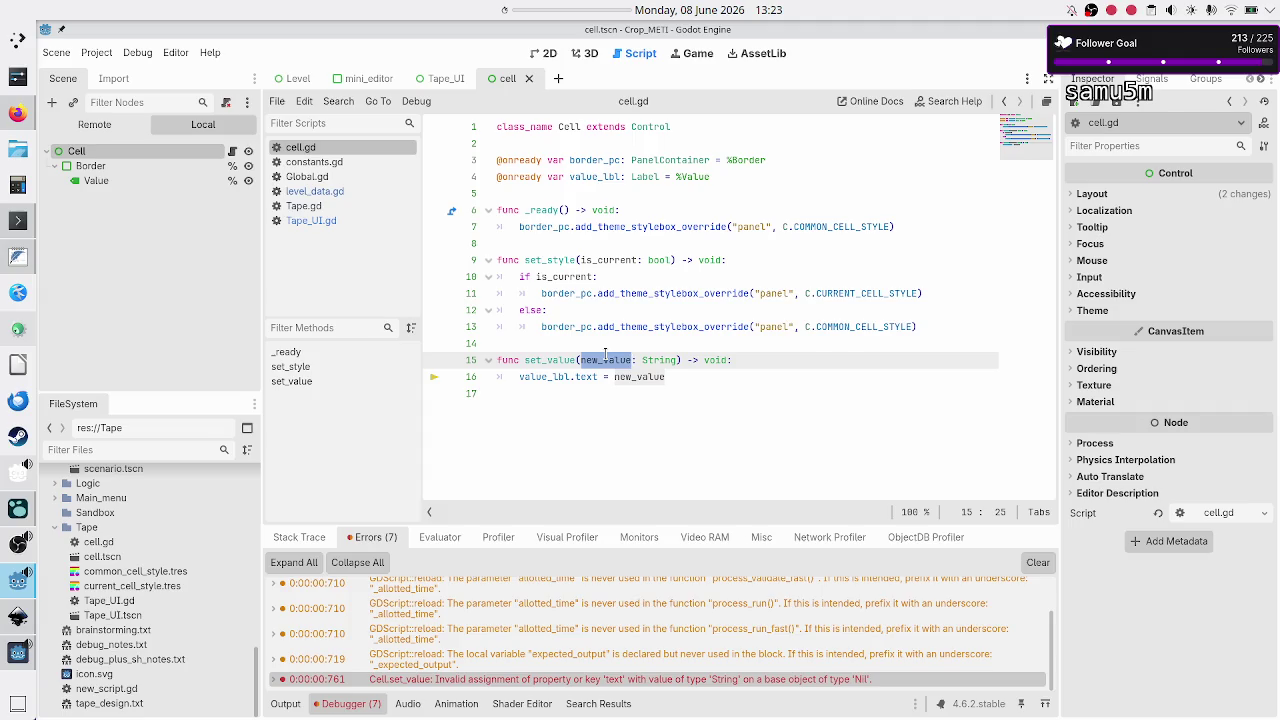
{"action": "left_click", "coordinate": [124, 181]}
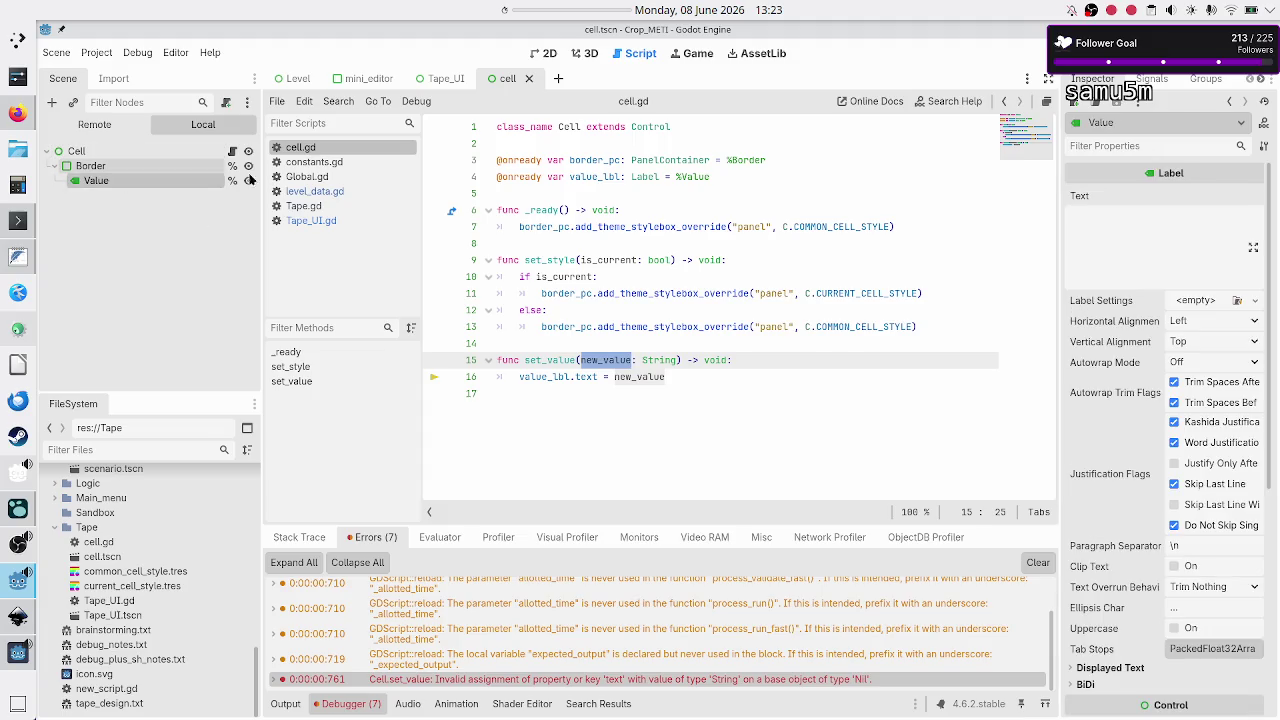
- In Tape_UI.gd, delete the grid.add_child(cell) line from its old position
{"action": "left_click", "coordinate": [324, 224]}
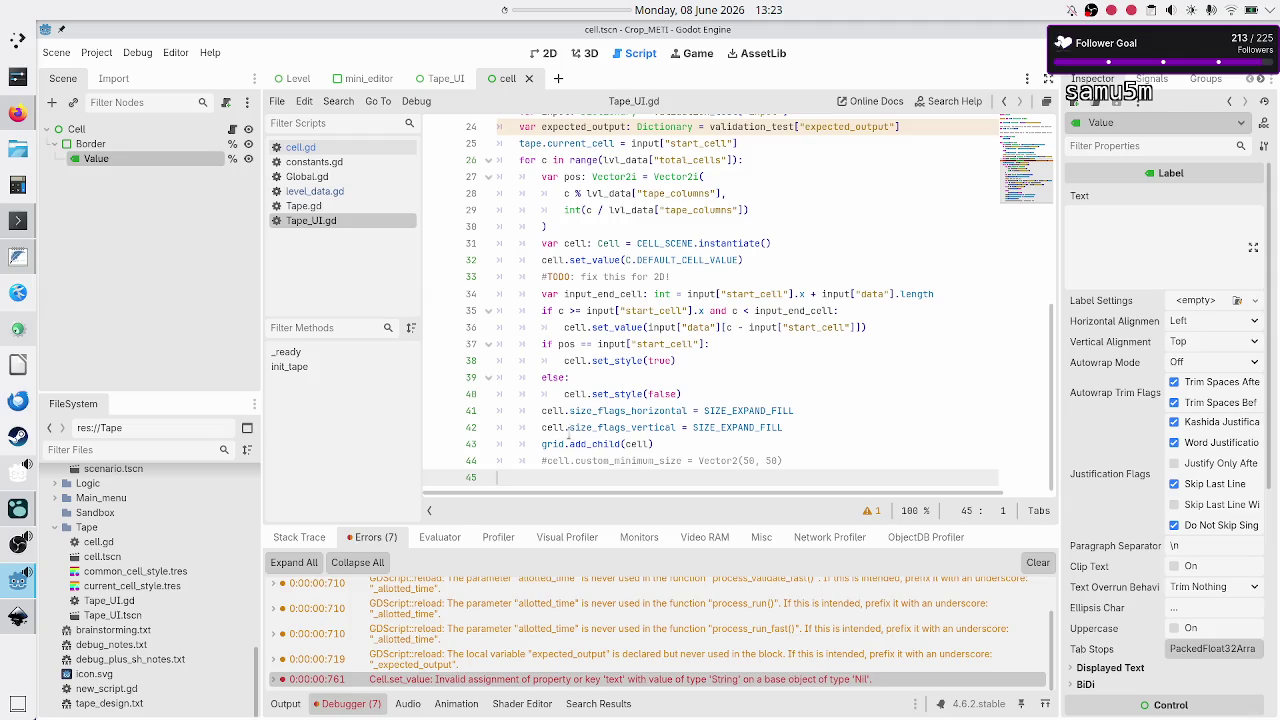
{"action": "left_click", "coordinate": [548, 444]}
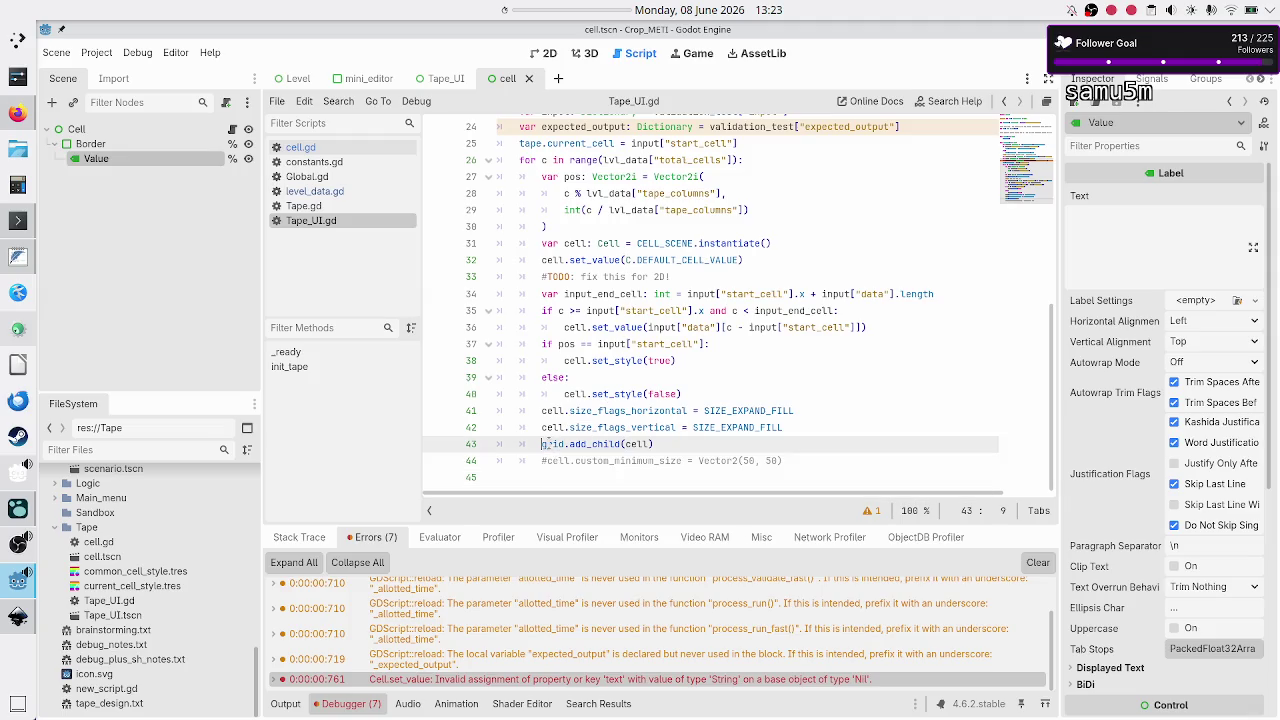
{"action": "key", "text": "shift+End"}
{"action": "key", "text": "BackSpace"}
{"action": "key", "text": "BackSpace"}
{"action": "key", "text": "BackSpace"}
{"action": "key", "text": "Up"}
{"action": "key", "text": "Up"}
{"action": "key", "text": "Up"}
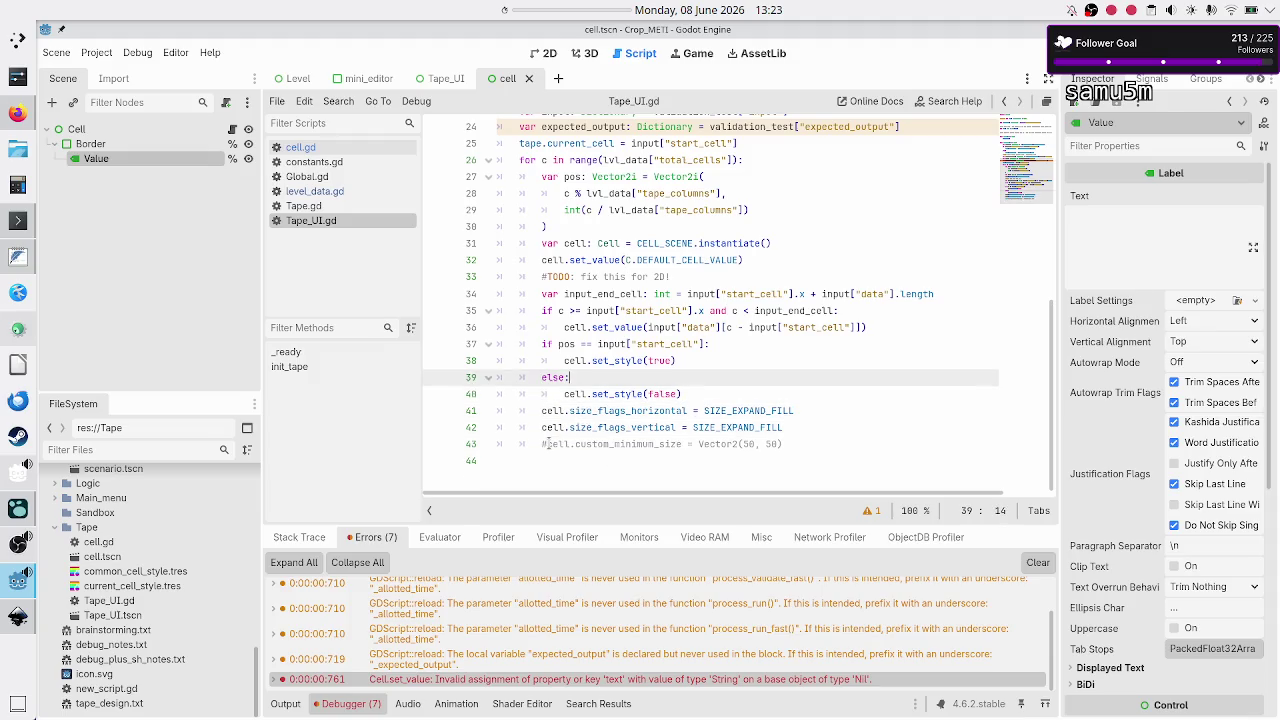
{"action": "key", "text": "Up"}
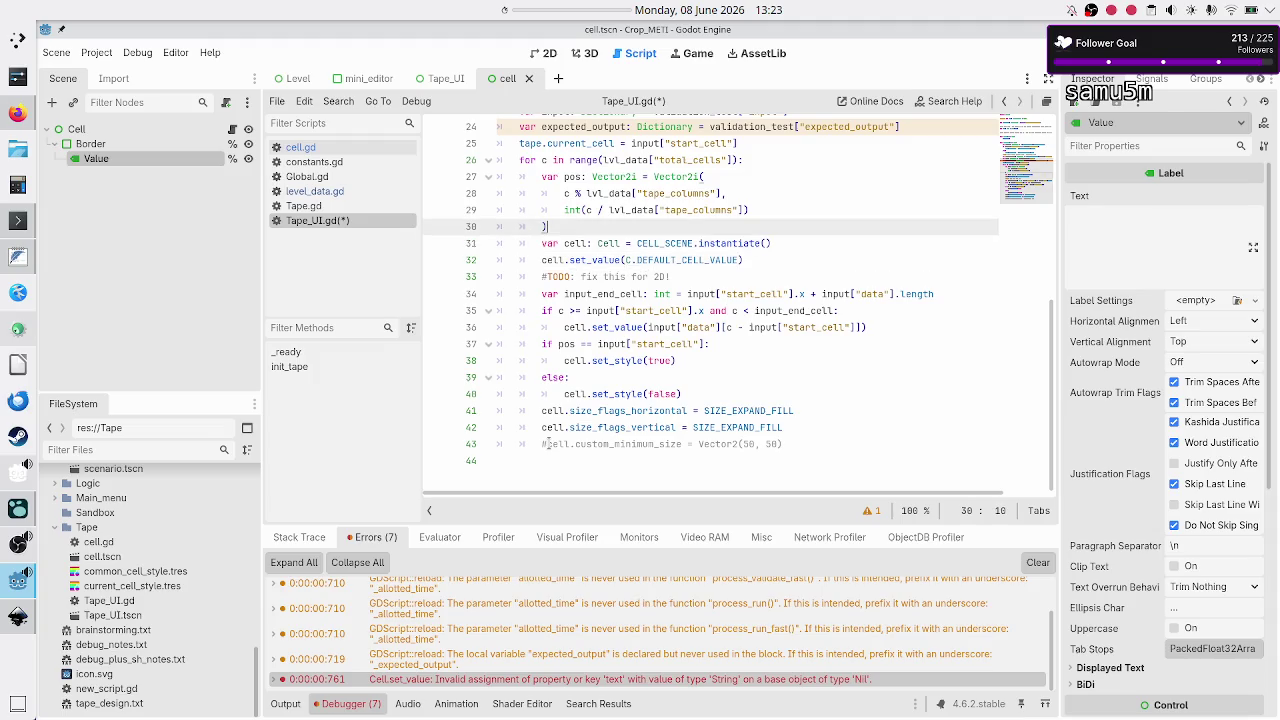
{"action": "key", "text": "Up"}
{"action": "key", "text": "Up"}
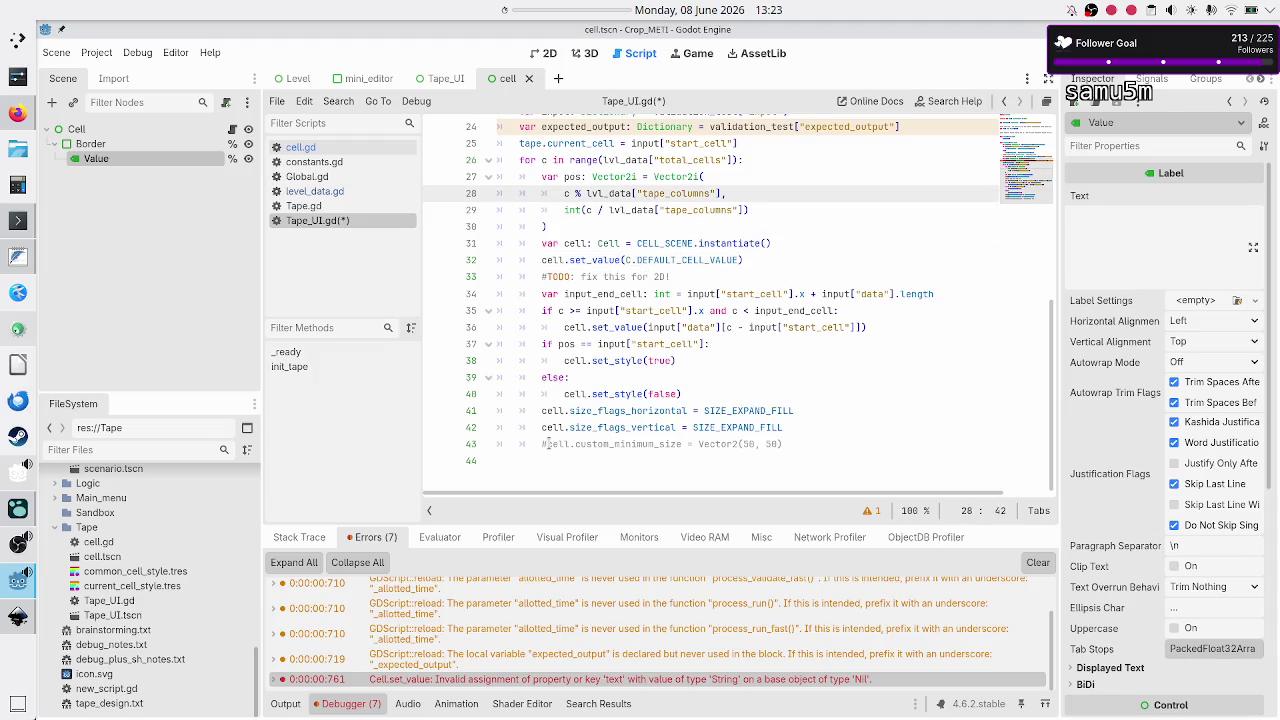
{"action": "key", "text": "Down"}
{"action": "key", "text": "Down"}
{"action": "key", "text": "Down"}
{"action": "key", "text": "Down"}
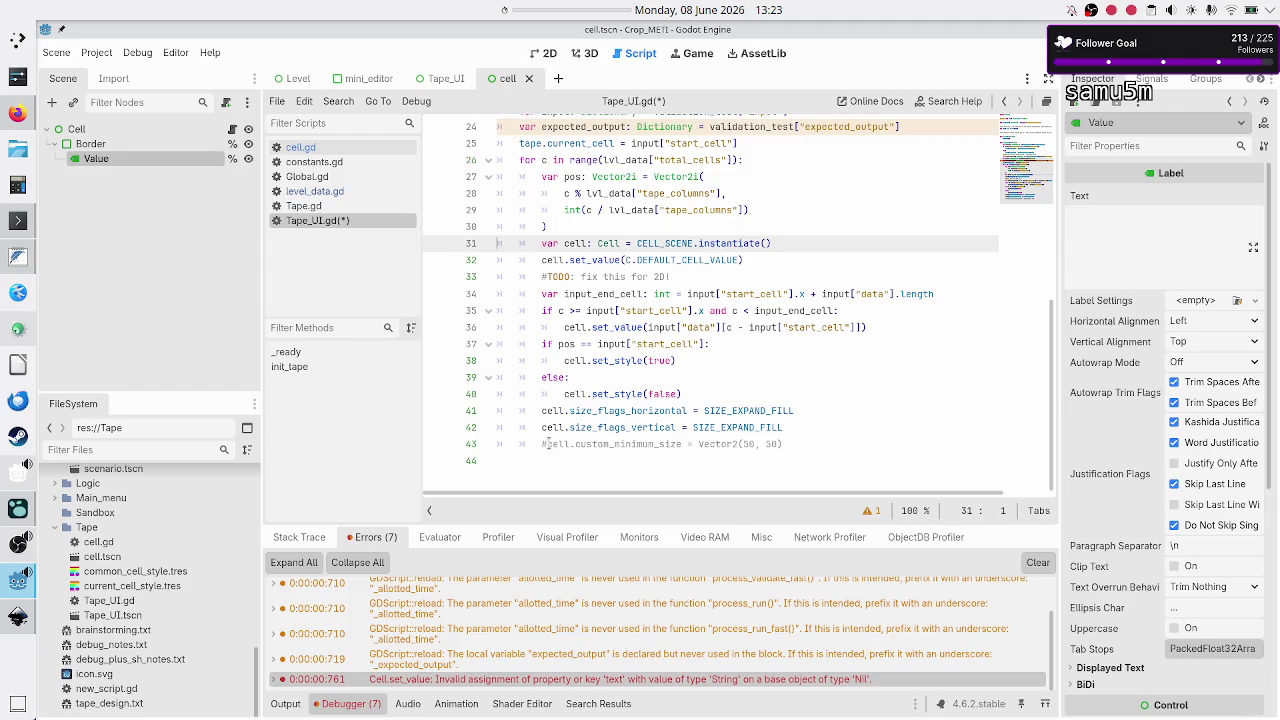
- Re-add grid.add_child(cell) right after CELL_SCENE.instantiate(), then save and relaunch the game
{"action": "key", "text": "Return"}
{"action": "key", "text": "Up"}
{"action": "key", "text": "Tab"}
{"action": "key", "text": "Tab"}
{"action": "type", "text": "grid.add_child(cell)"}
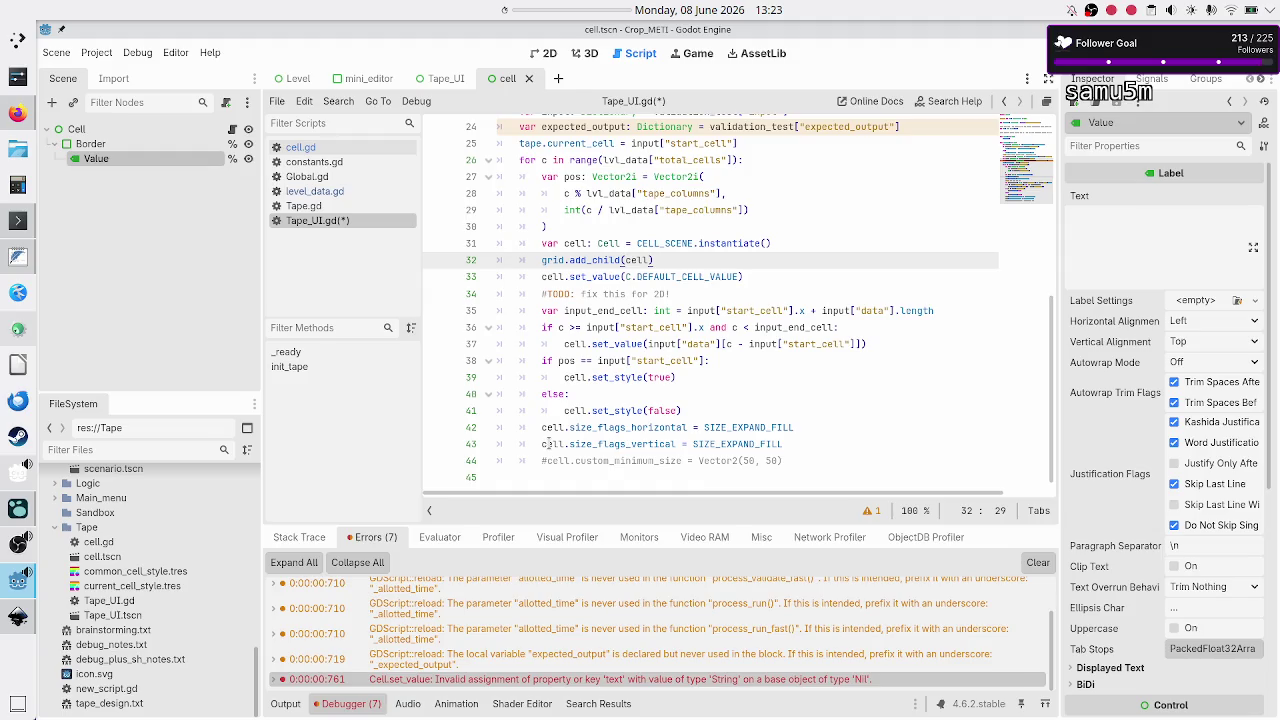
{"action": "key", "text": "F5"}
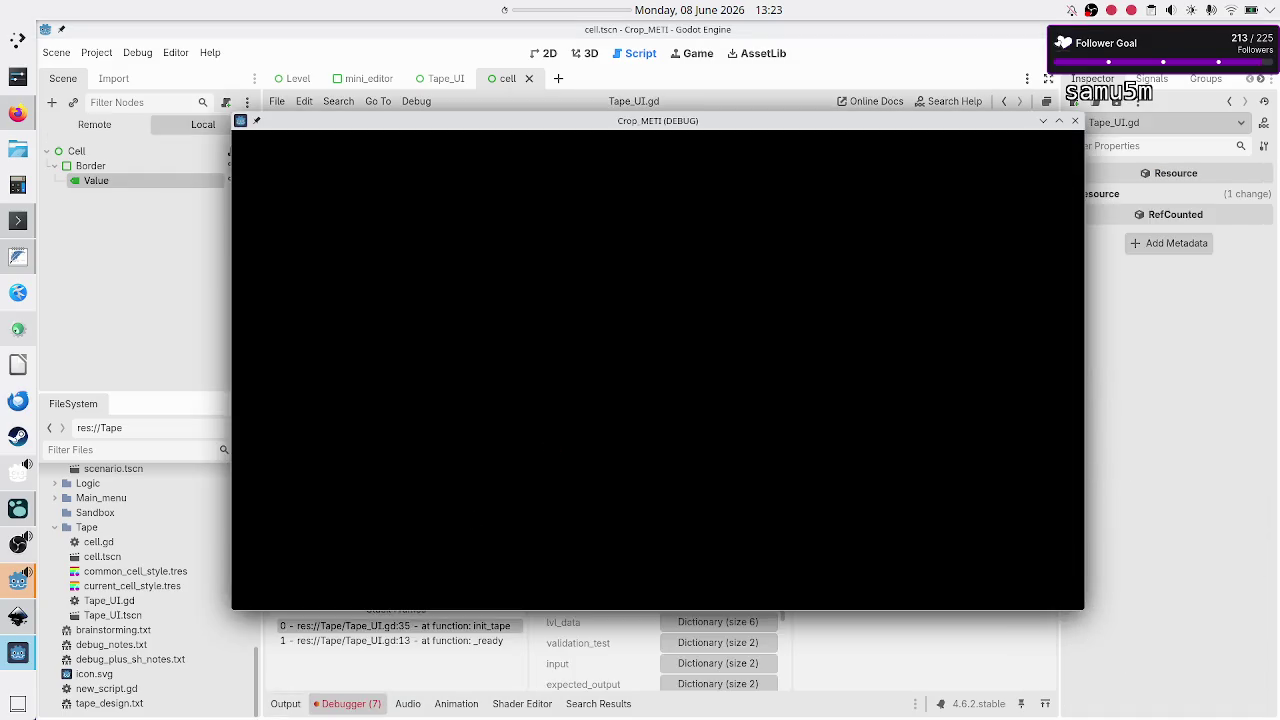
{"action": "left_click", "coordinate": [328, 675]}
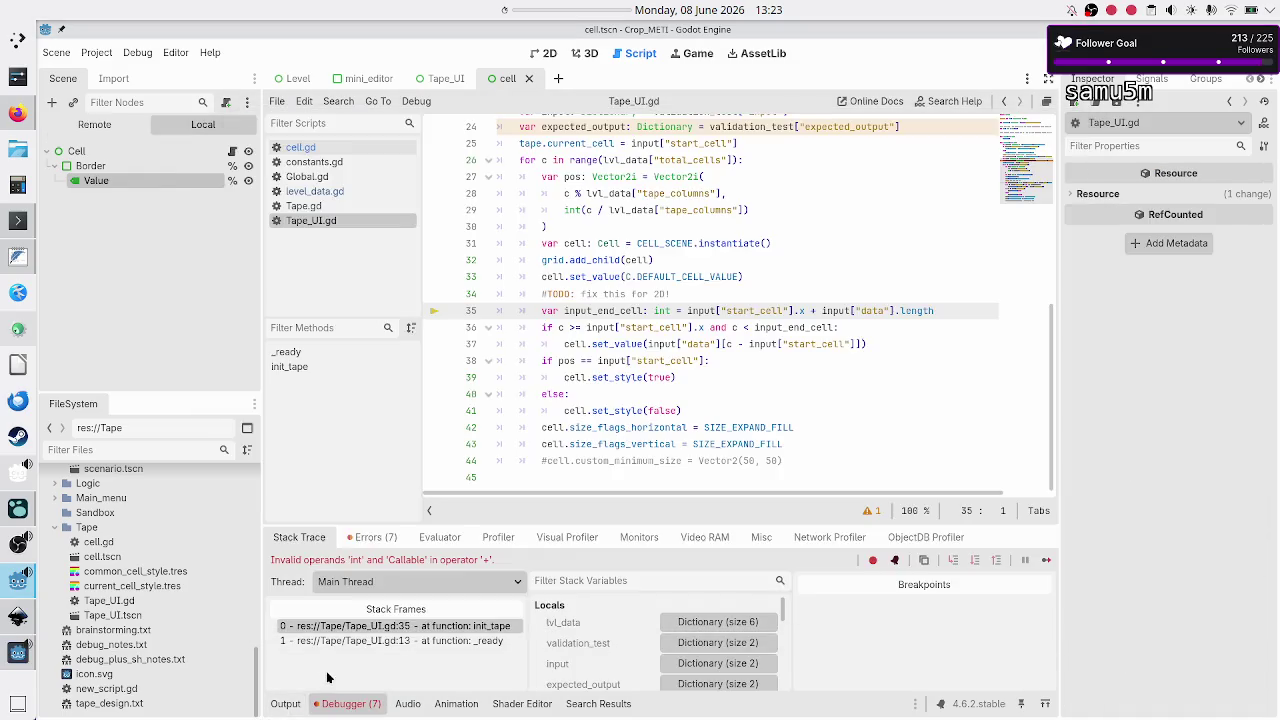
- Check the init_tape operand error, change line 35 to call .length(), and rerun
{"action": "left_click", "coordinate": [363, 541]}
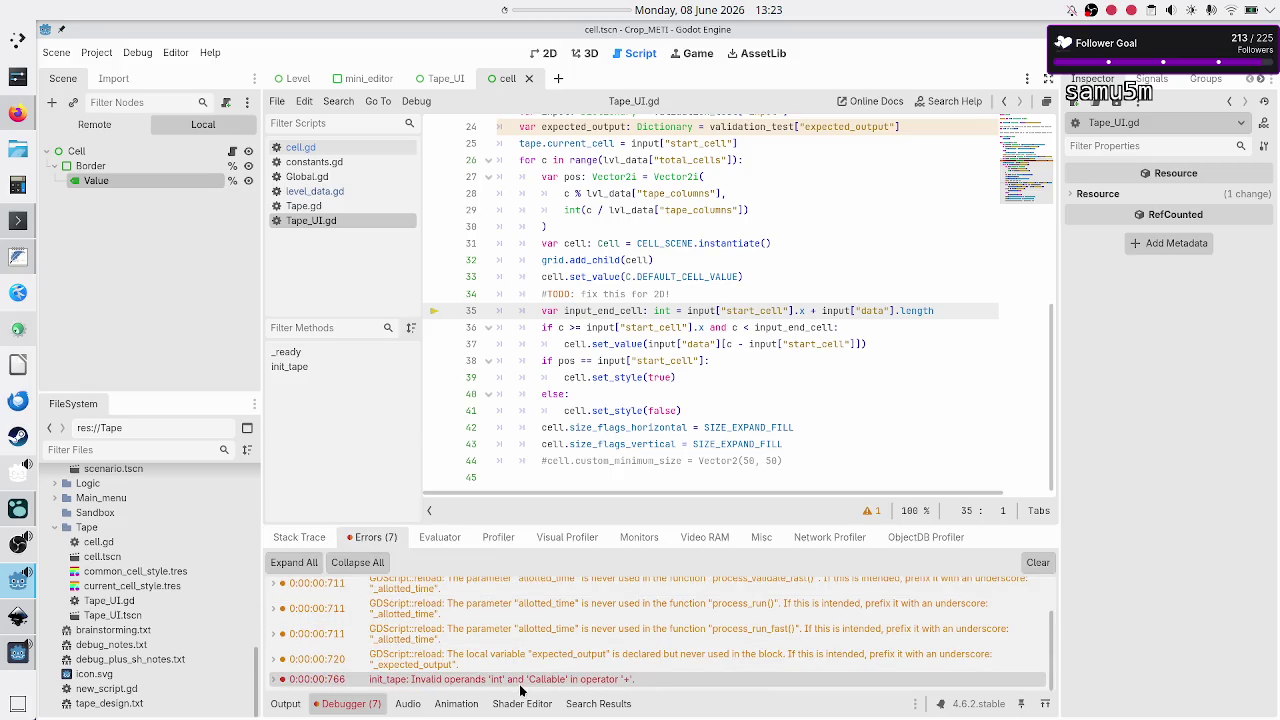
{"action": "left_click", "coordinate": [584, 682]}
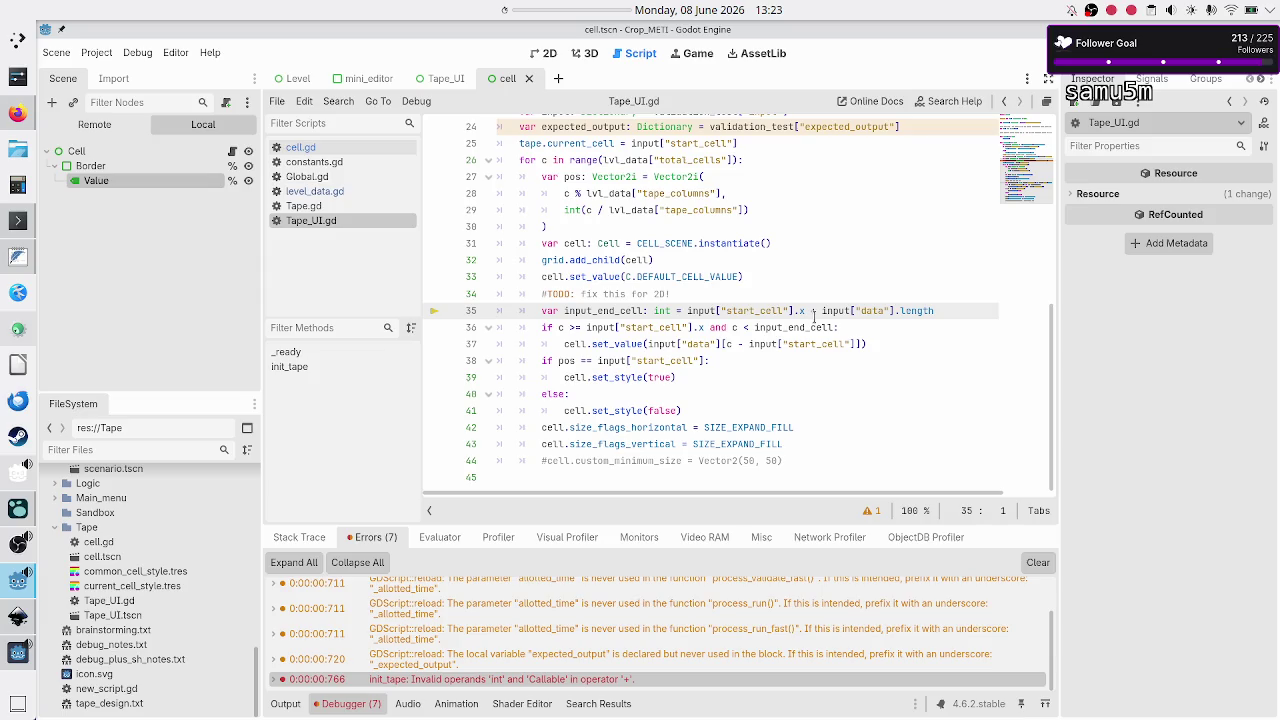
{"action": "left_click", "coordinate": [955, 311]}
{"action": "type", "text": "()"}
{"action": "key", "text": "F5"}
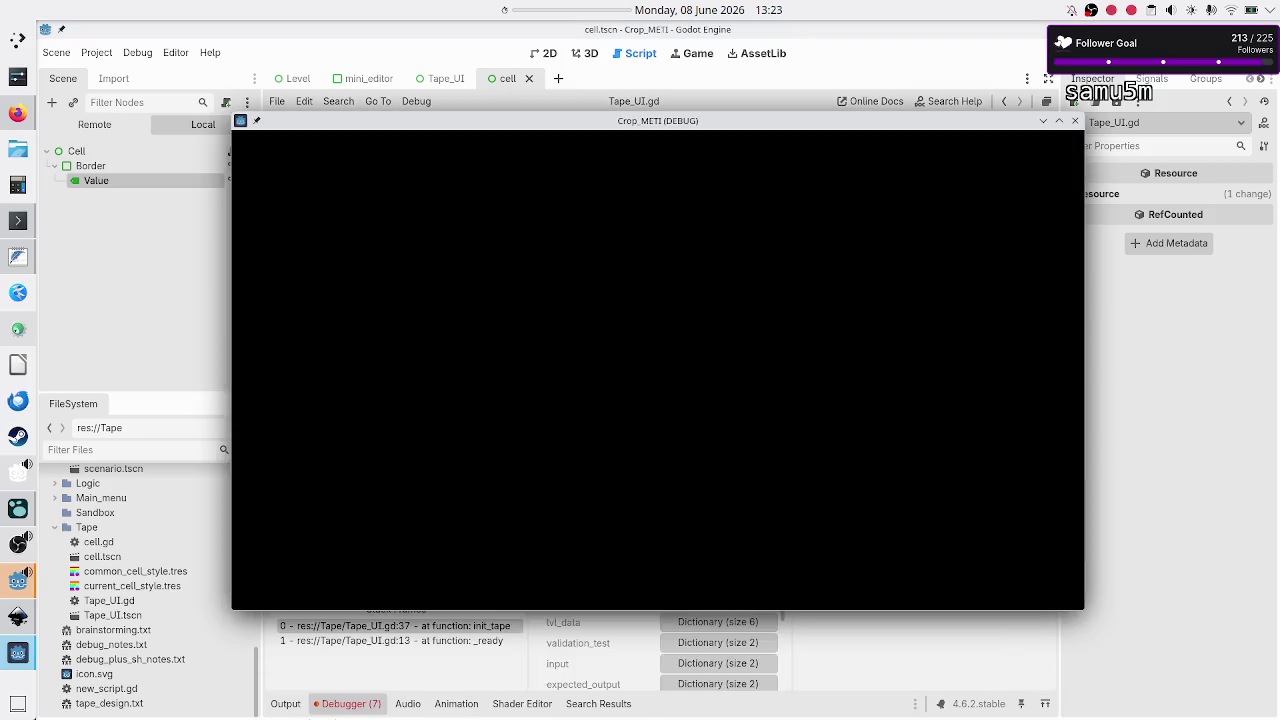
{"action": "left_click", "coordinate": [400, 684]}
- Review the errors list for the new int minus Vector2i error on line 37
{"action": "left_click", "coordinate": [368, 538]}
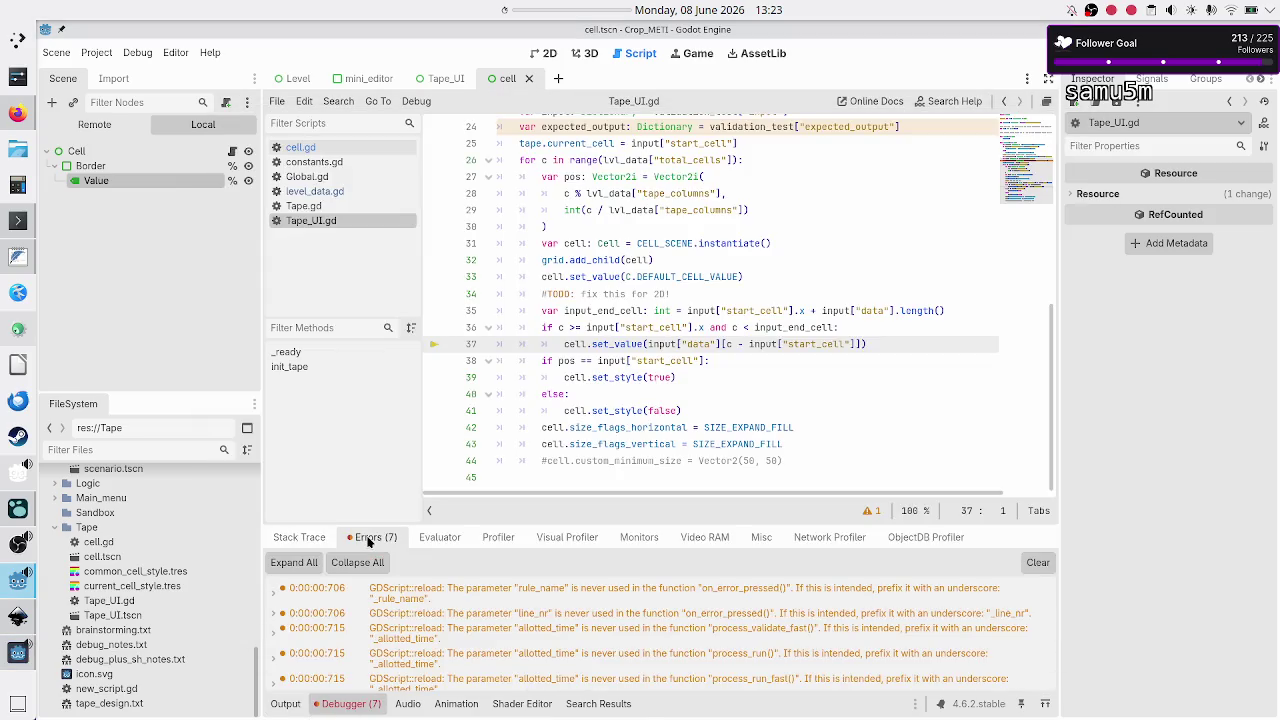
{"action": "scroll", "coordinate": [491, 599], "scroll_direction": "down", "scroll_amount": 2}
{"action": "mouse_move", "coordinate": [480, 688]}
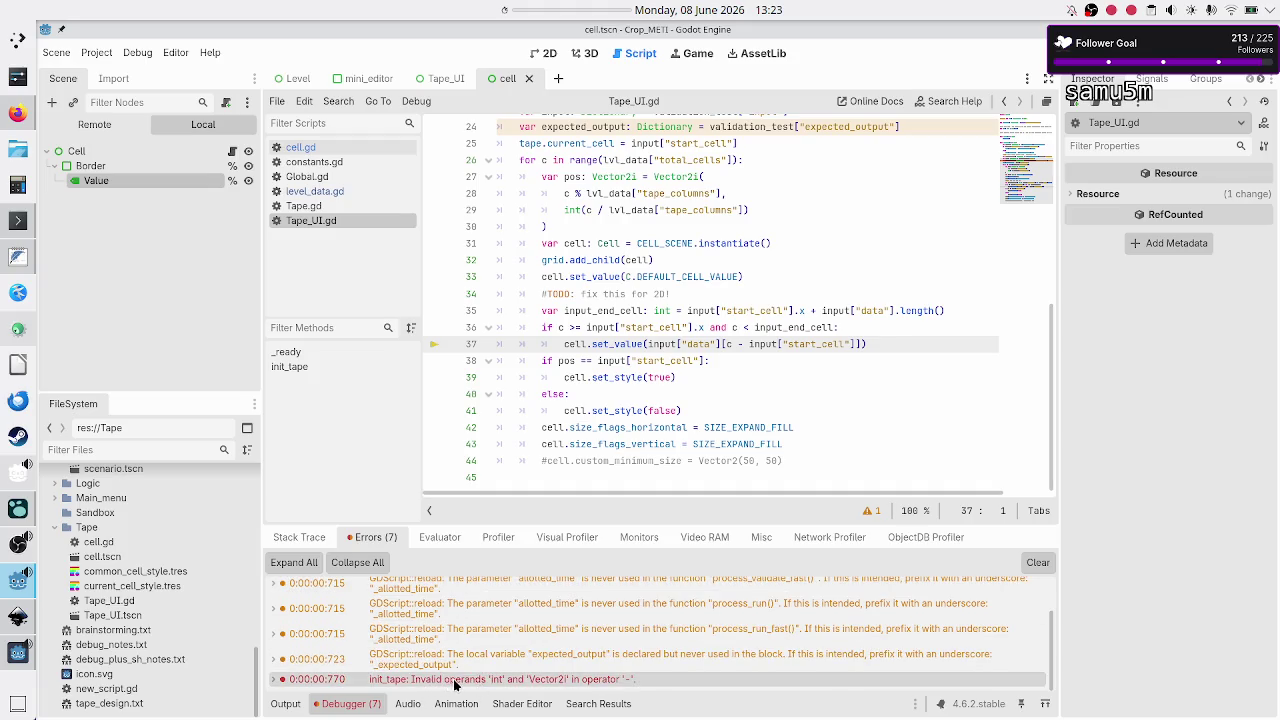
{"action": "mouse_move", "coordinate": [455, 685]}
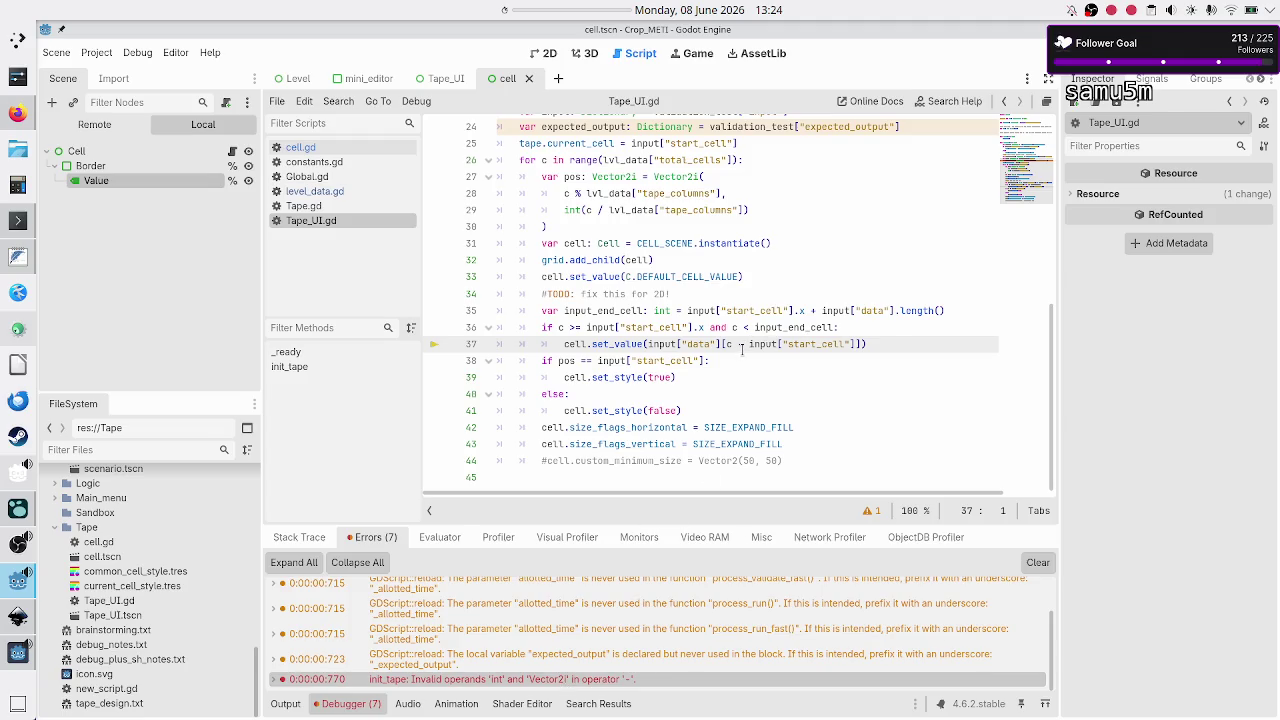
- Make line 37 subtract input["start_cell"].x, run the game, then close it
{"action": "left_click", "coordinate": [851, 344]}
{"action": "type", "text": "].x"}
{"action": "key", "text": "F5"}
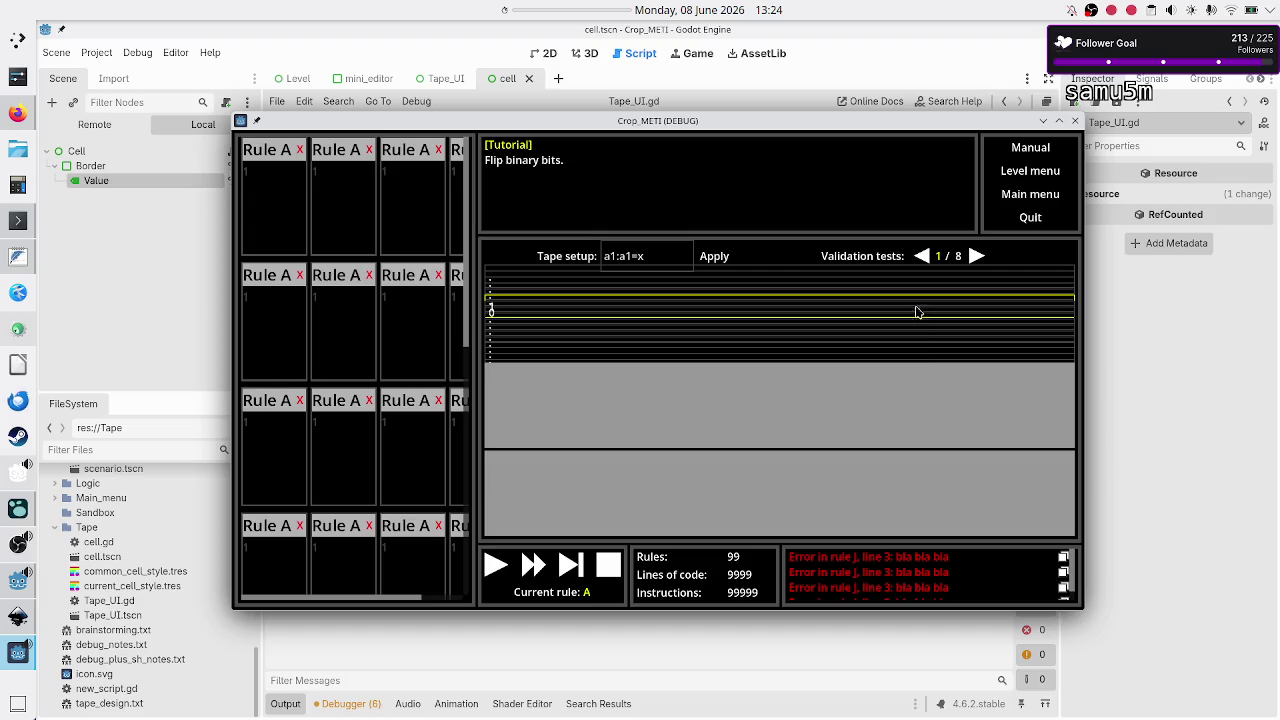
{"action": "left_click", "coordinate": [1075, 120]}
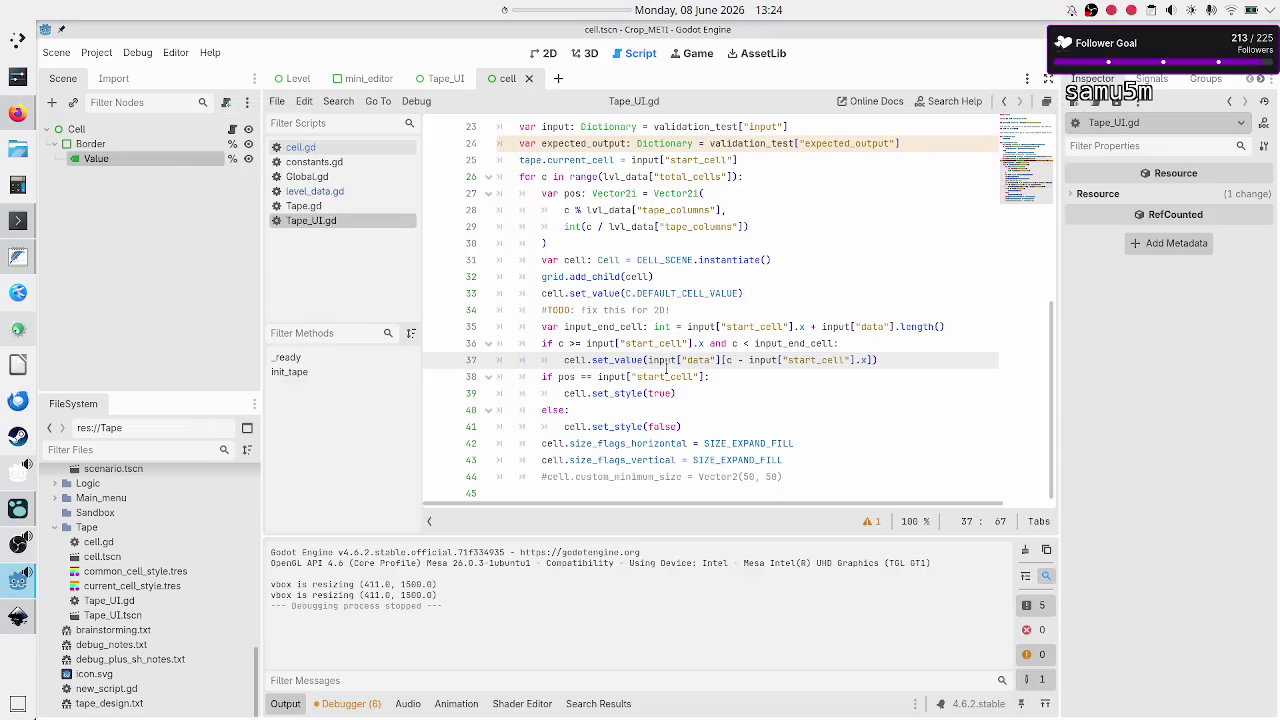
- Select the tape_columns lookup on line 29 and go to init_tape's lvl_data line
{"action": "scroll", "coordinate": [733, 280], "scroll_direction": "up", "scroll_amount": 3}
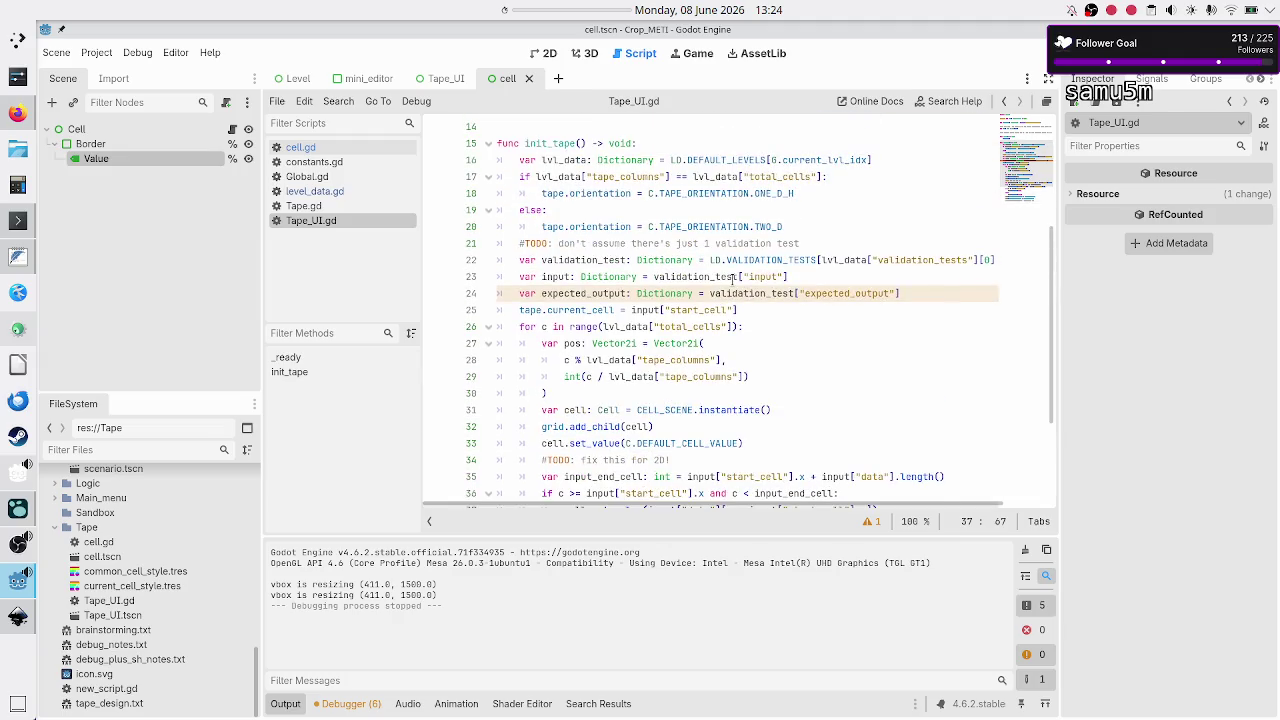
{"action": "scroll", "coordinate": [733, 280], "scroll_direction": "up", "scroll_amount": 2}
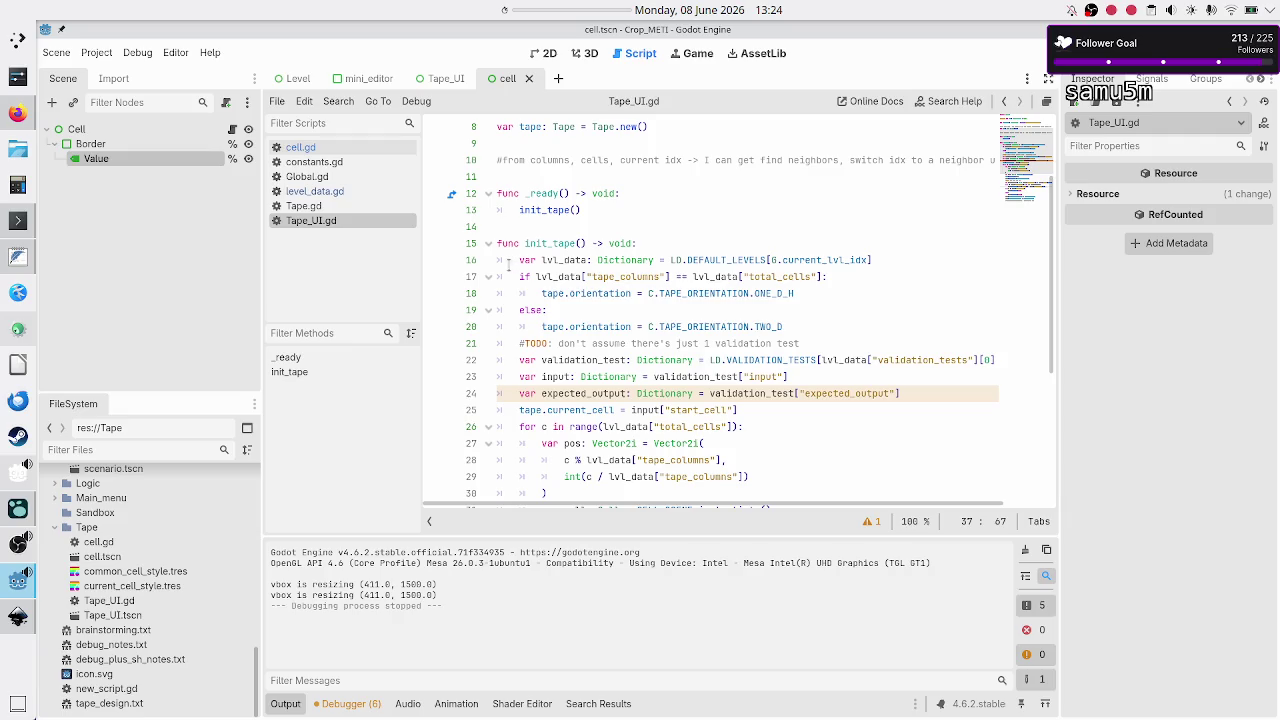
{"action": "scroll", "coordinate": [510, 265], "scroll_direction": "down", "scroll_amount": 3}
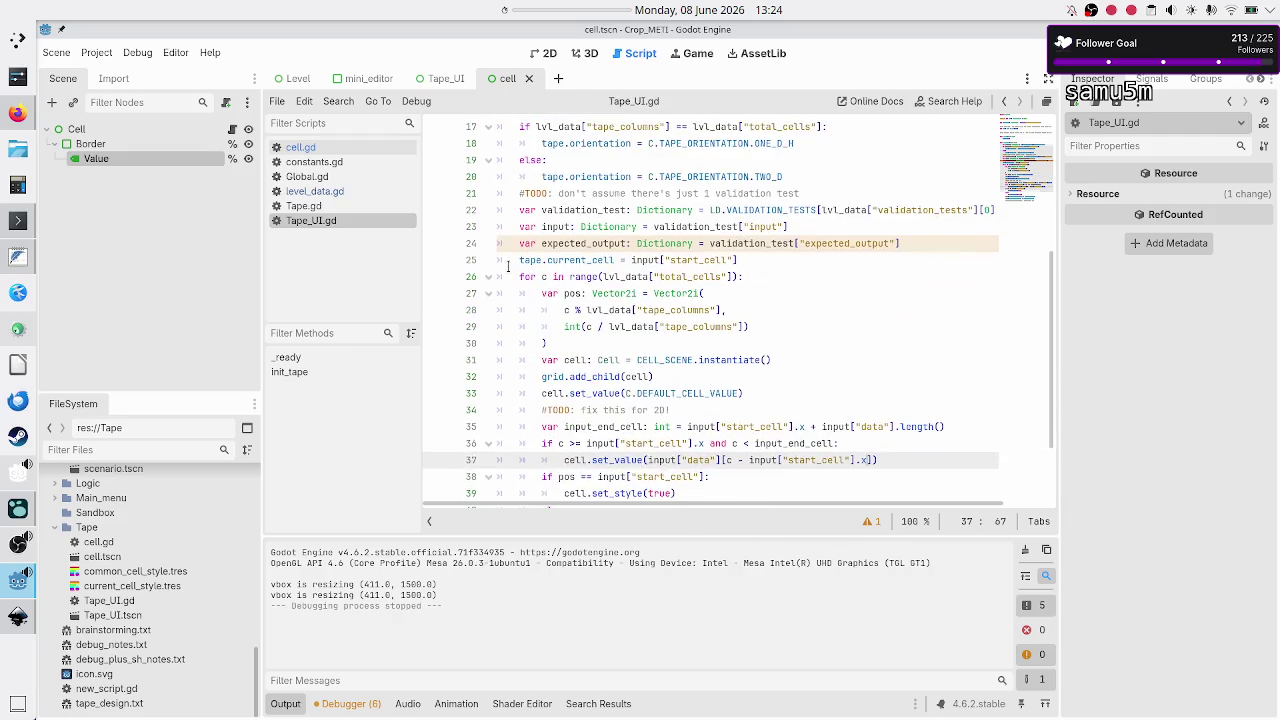
{"action": "left_click", "coordinate": [747, 326]}
{"action": "key", "text": "shift+Left"}
{"action": "key", "text": "shift+Left"}
{"action": "key", "text": "shift+Left"}
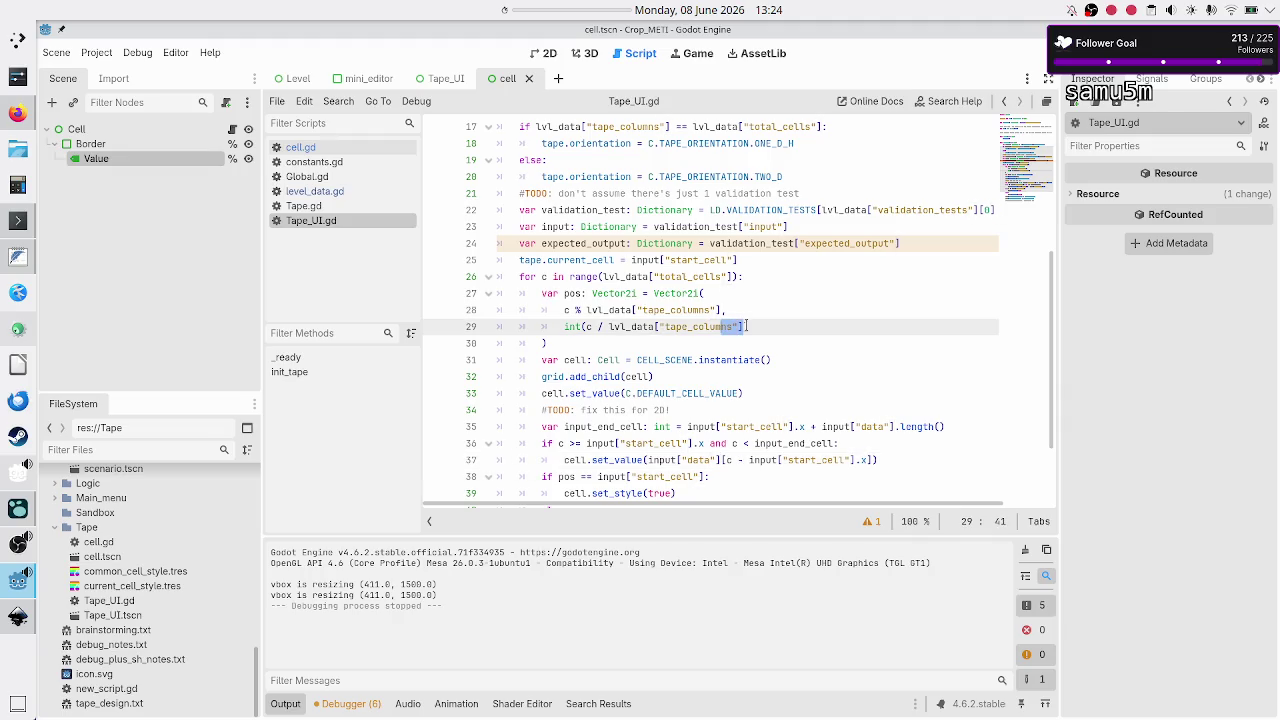
{"action": "key", "text": "Up"}
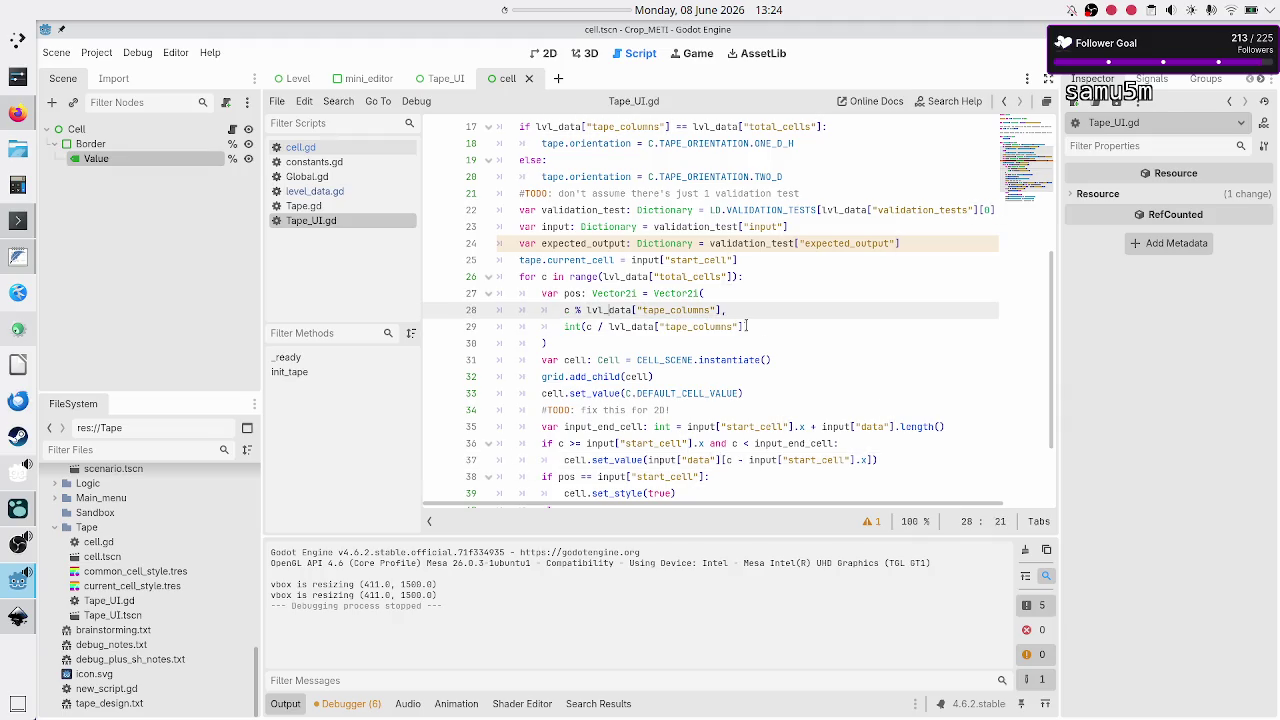
{"action": "key", "text": "Up"}
{"action": "key", "text": "Up"}
{"action": "key", "text": "Up"}
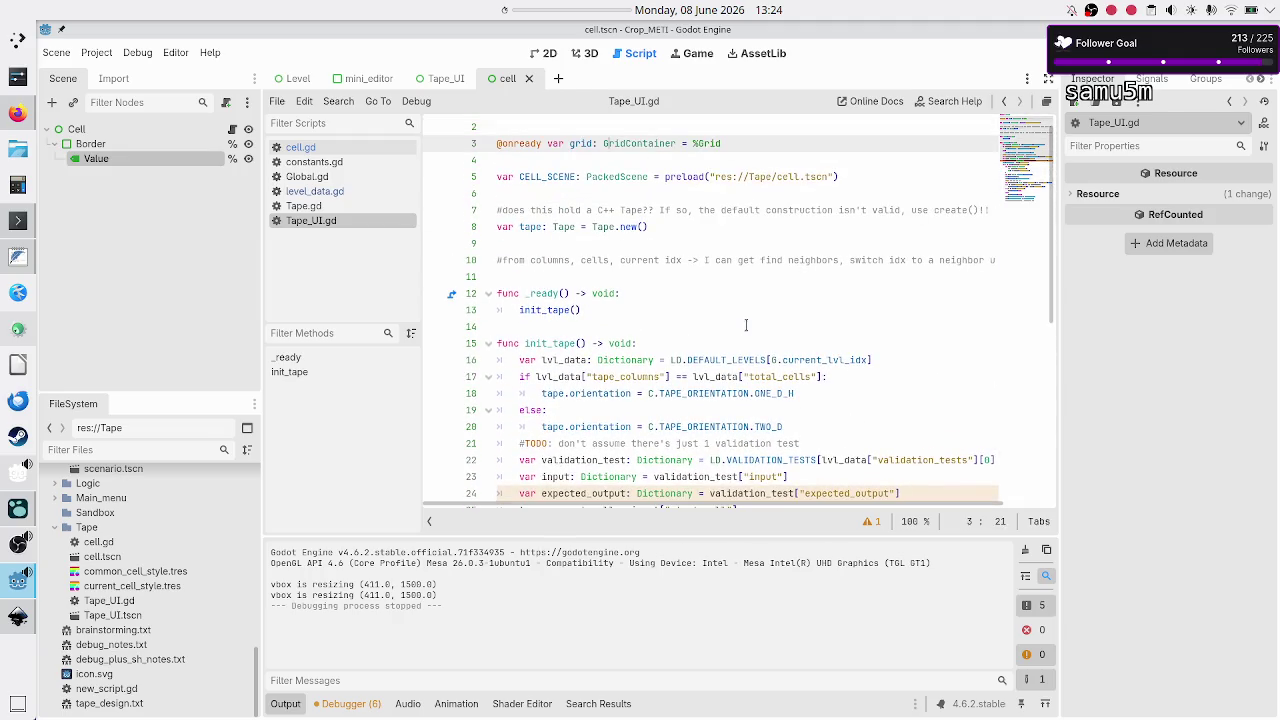
{"action": "key", "text": "Down"}
{"action": "key", "text": "Down"}
{"action": "key", "text": "Down"}
{"action": "key", "text": "Down"}
{"action": "key", "text": "Up"}
{"action": "key", "text": "Up"}
{"action": "key", "text": "Down"}
{"action": "key", "text": "Down"}
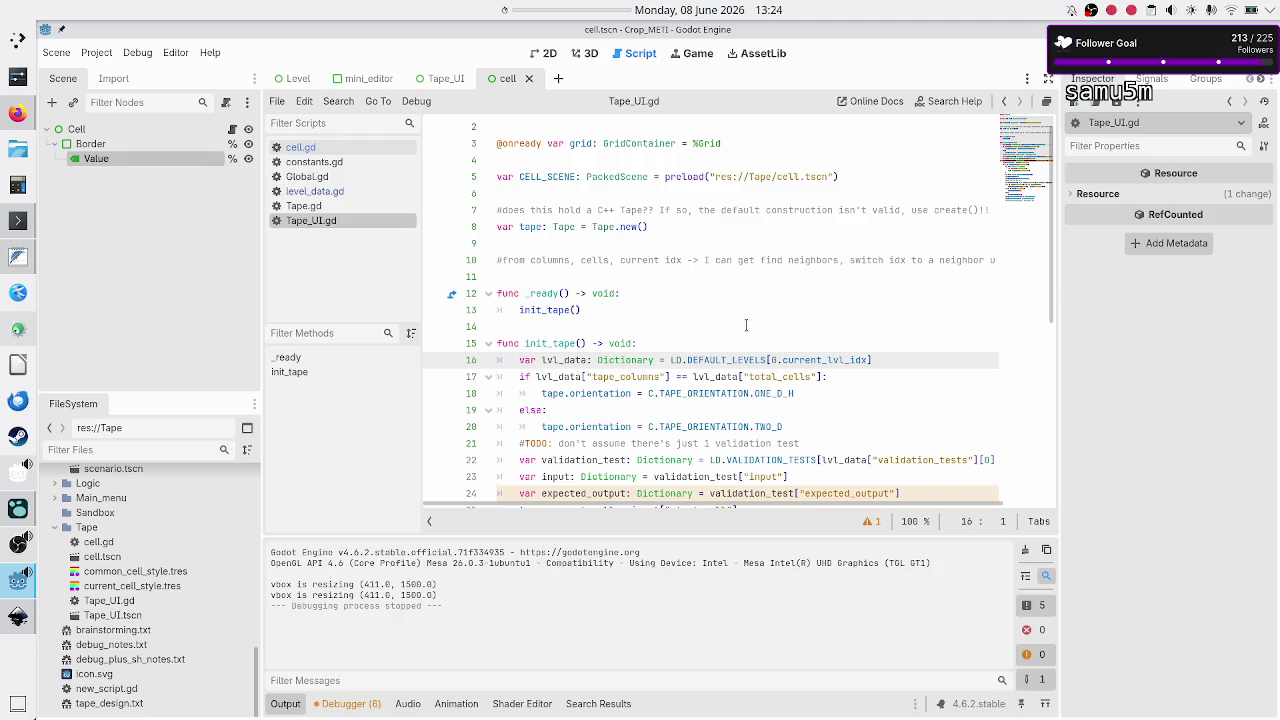
- Add grid.columns = lvl_data["tape_columns"] below the lvl_data line, then save and run
{"action": "key", "text": "ctrl+shift+Return"}
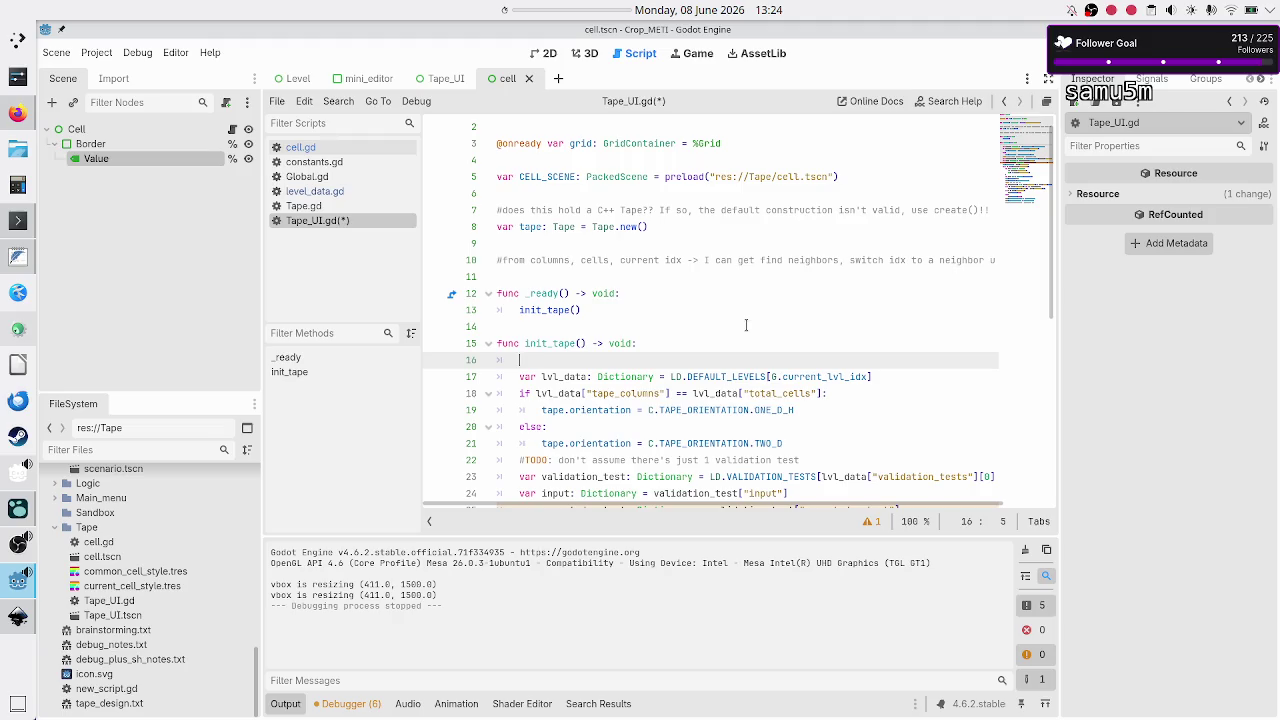
{"action": "key", "text": "ctrl+z"}
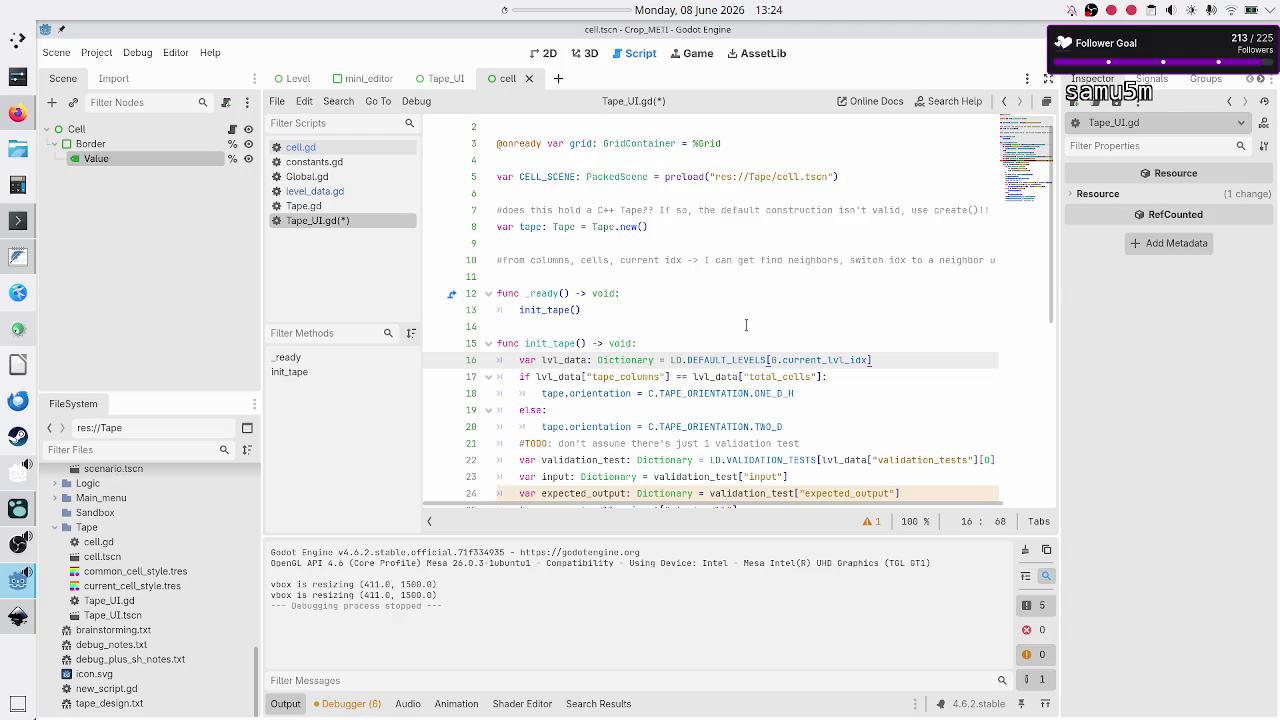
{"action": "key", "text": "Return"}
{"action": "type", "text": "lvl_data[\"tape_columns\"]"}
{"action": "key", "text": "Home"}
{"action": "type", "text": "grid.col"}
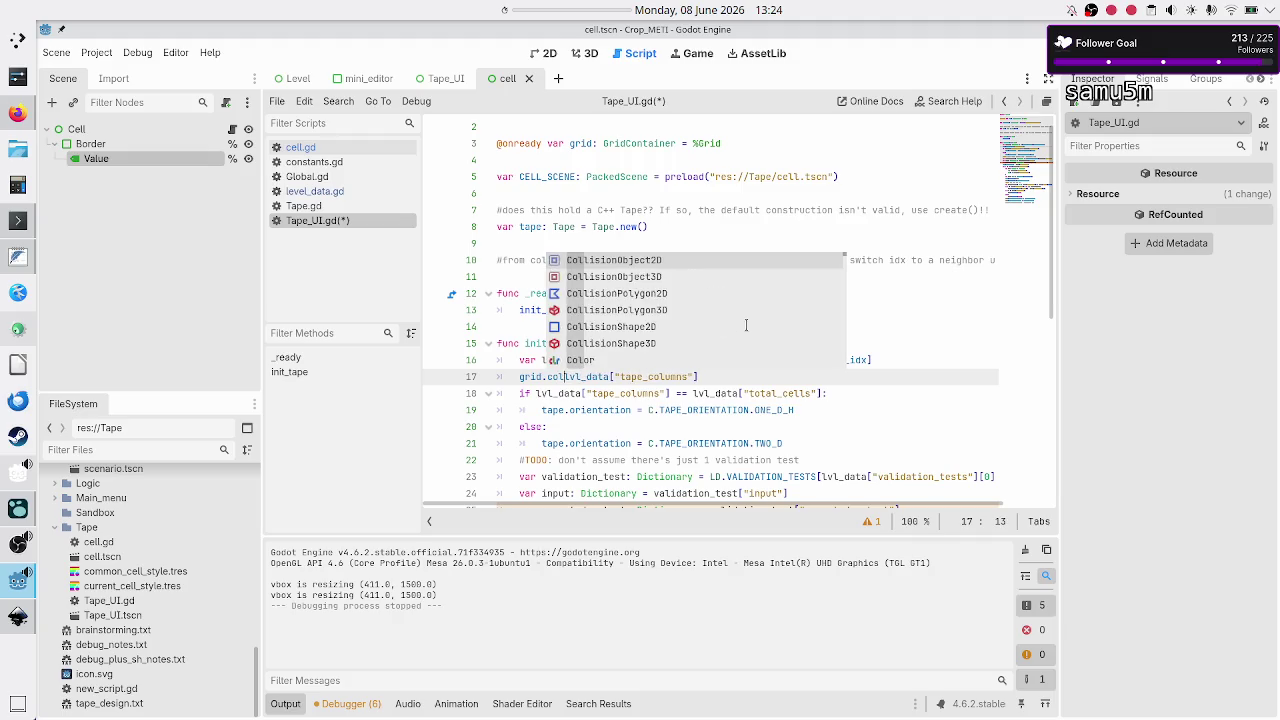
{"action": "type", "text": "umns ="}
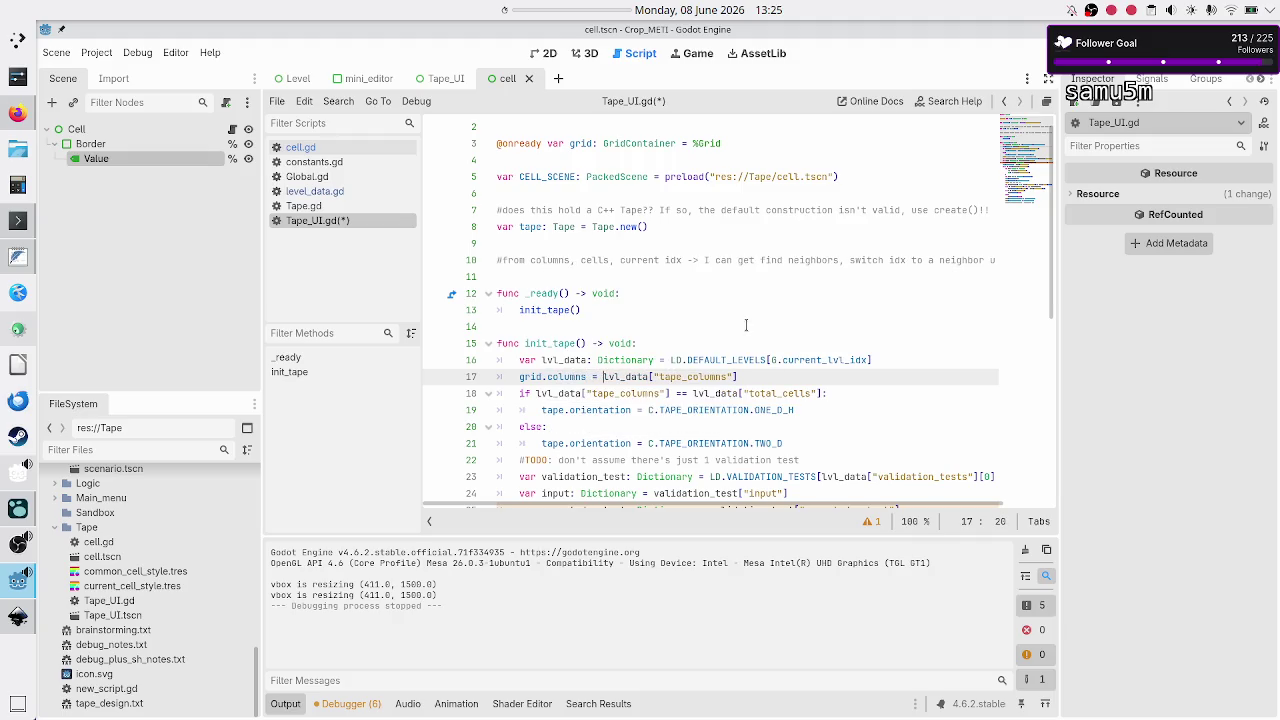
{"action": "key", "text": "F5"}
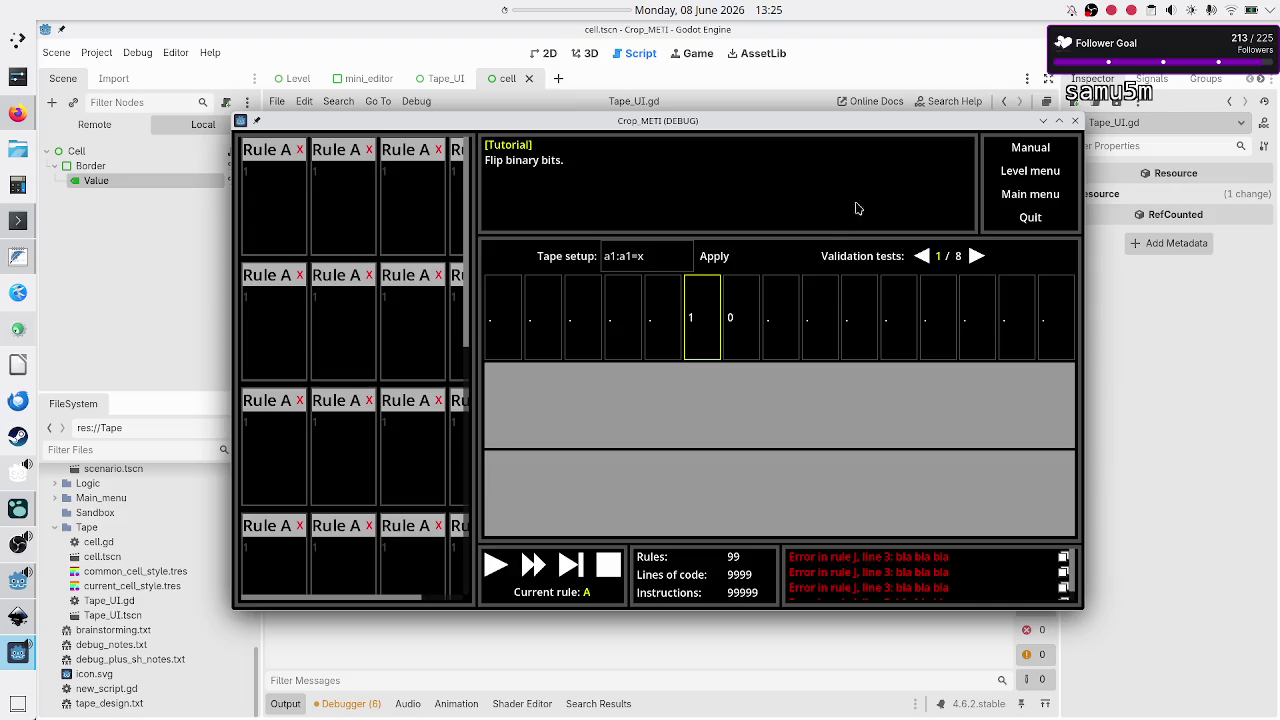
- Close the game and select the Value label in cell.tscn's 2D view
{"action": "left_click", "coordinate": [1075, 120]}
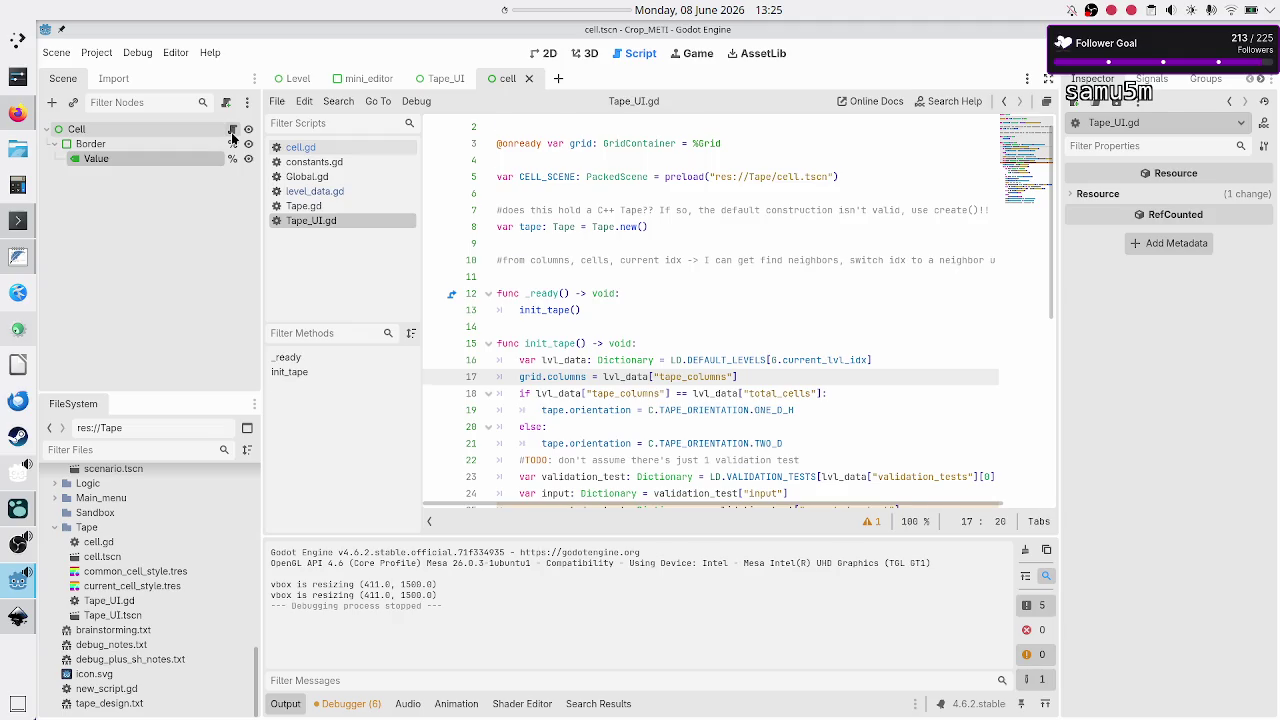
{"action": "left_click", "coordinate": [233, 131]}
{"action": "left_click", "coordinate": [543, 53]}
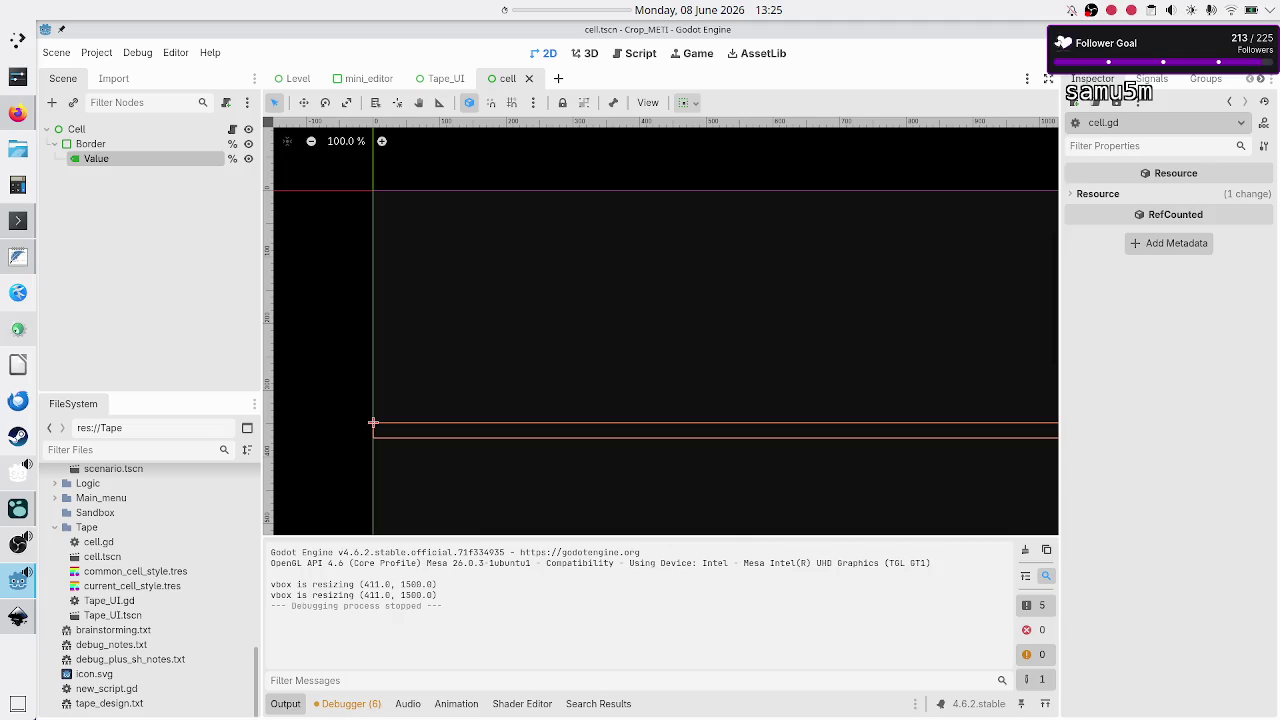
{"action": "left_click", "coordinate": [137, 256]}
{"action": "left_click", "coordinate": [110, 156]}
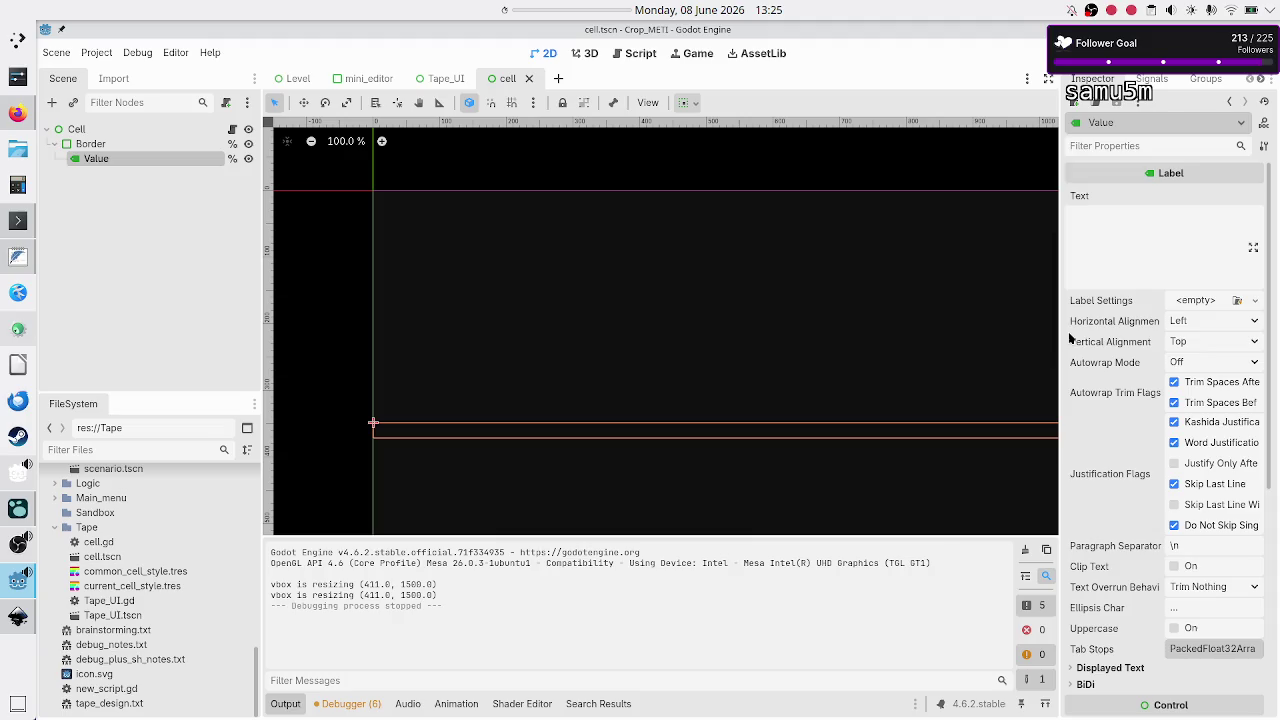
- Set the Value label's horizontal and vertical alignment to Center, then save and run
{"action": "left_click", "coordinate": [1197, 320]}
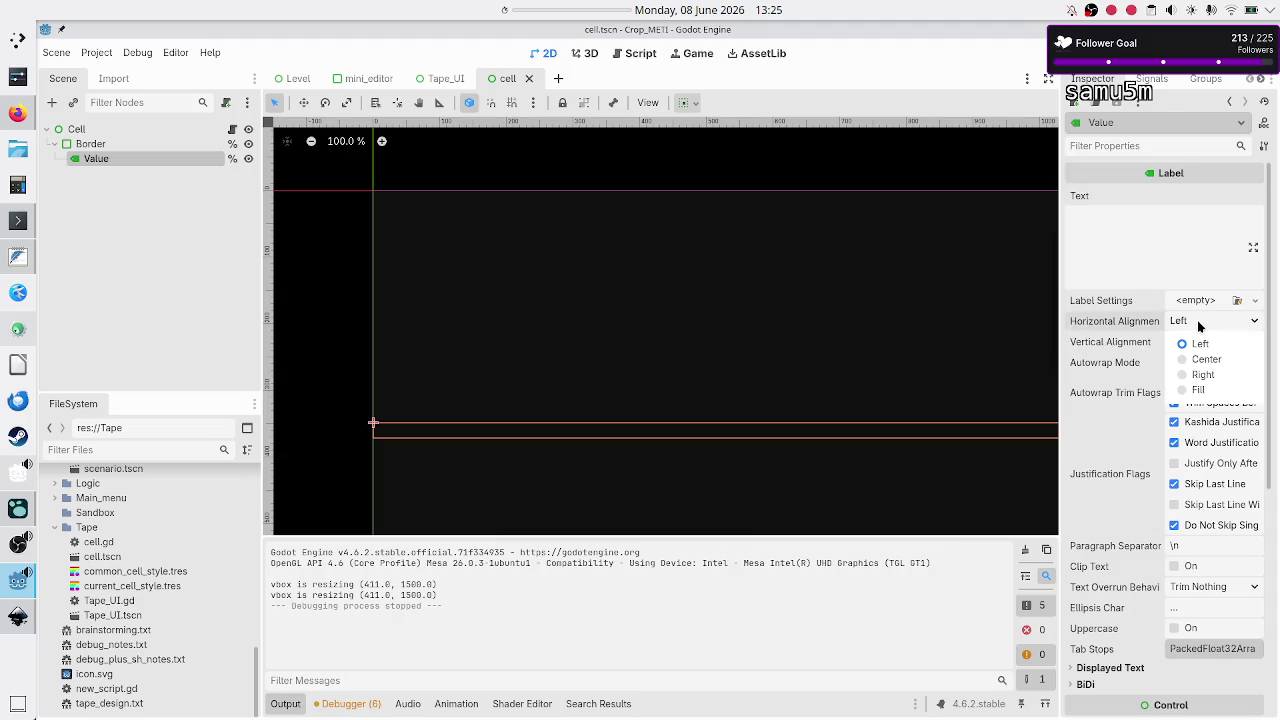
{"action": "left_click", "coordinate": [1199, 358]}
{"action": "left_click", "coordinate": [1212, 342]}
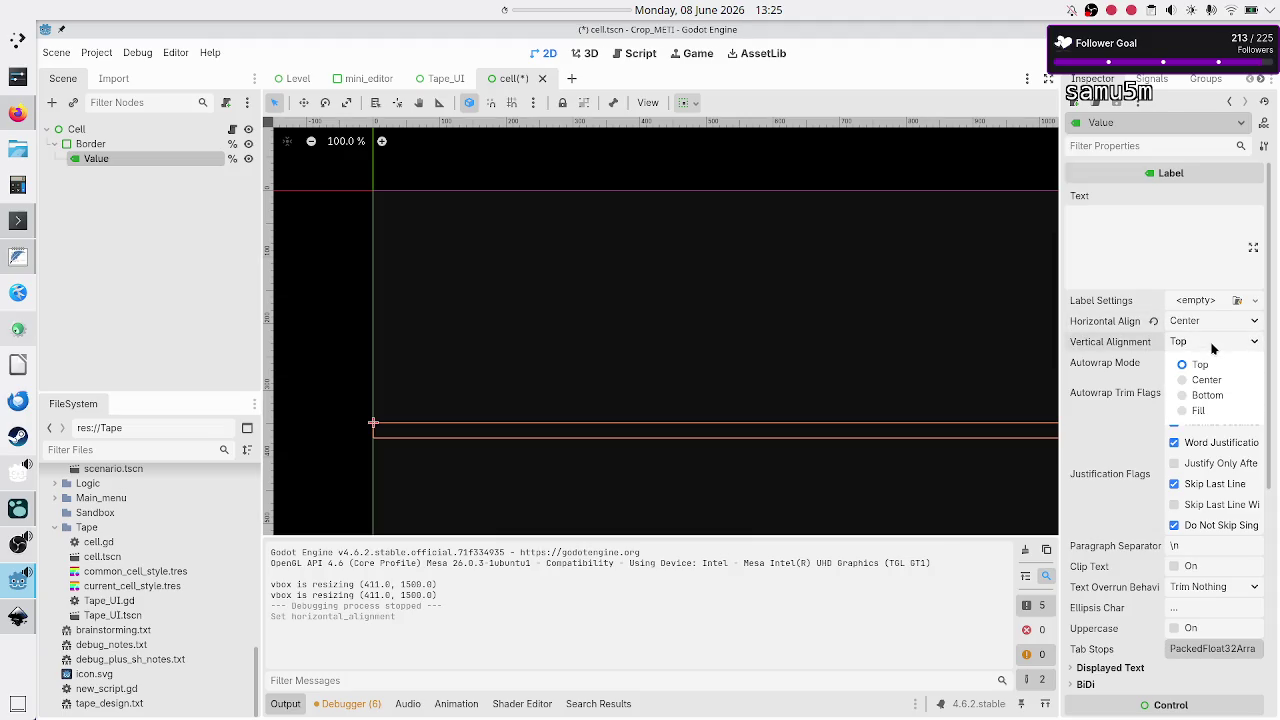
{"action": "left_click", "coordinate": [1208, 382]}
{"action": "key", "text": "F5"}
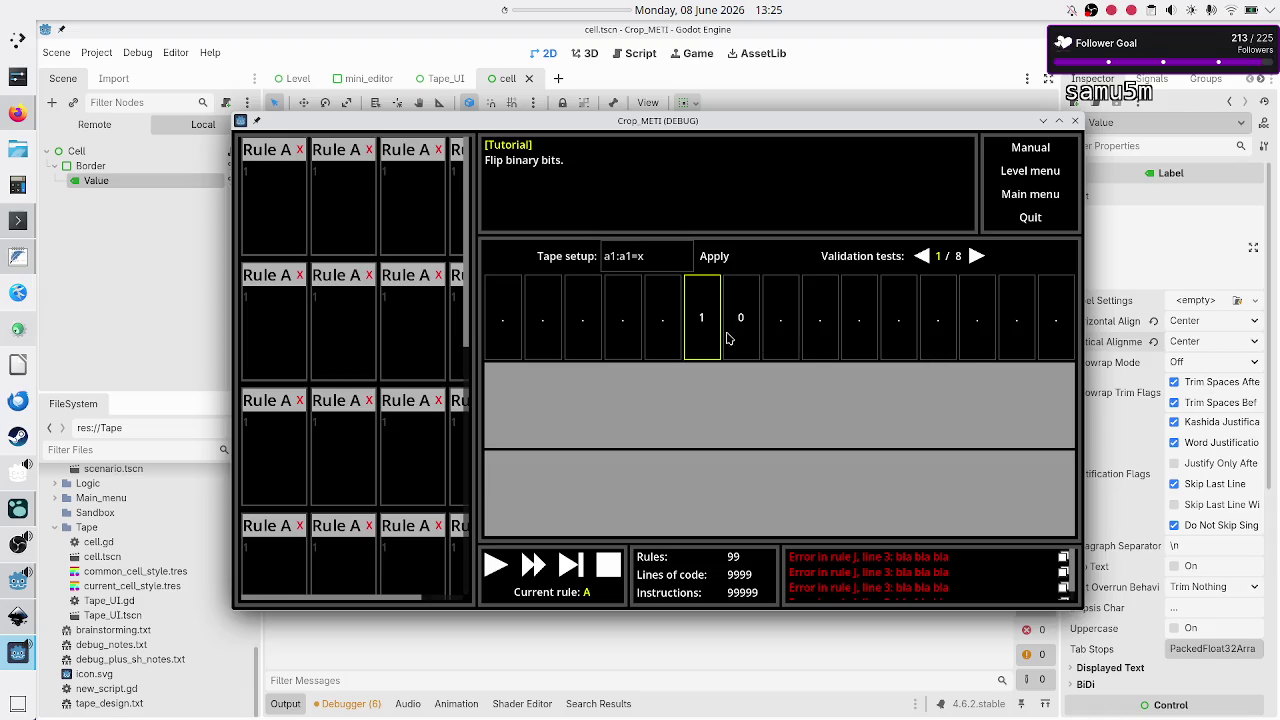
{"action": "left_click", "coordinate": [144, 284]}
- Stop the game and inspect level_data.gd's start_cell Vector2i(5, 0) and data "10" test values
{"action": "key", "text": "F8"}
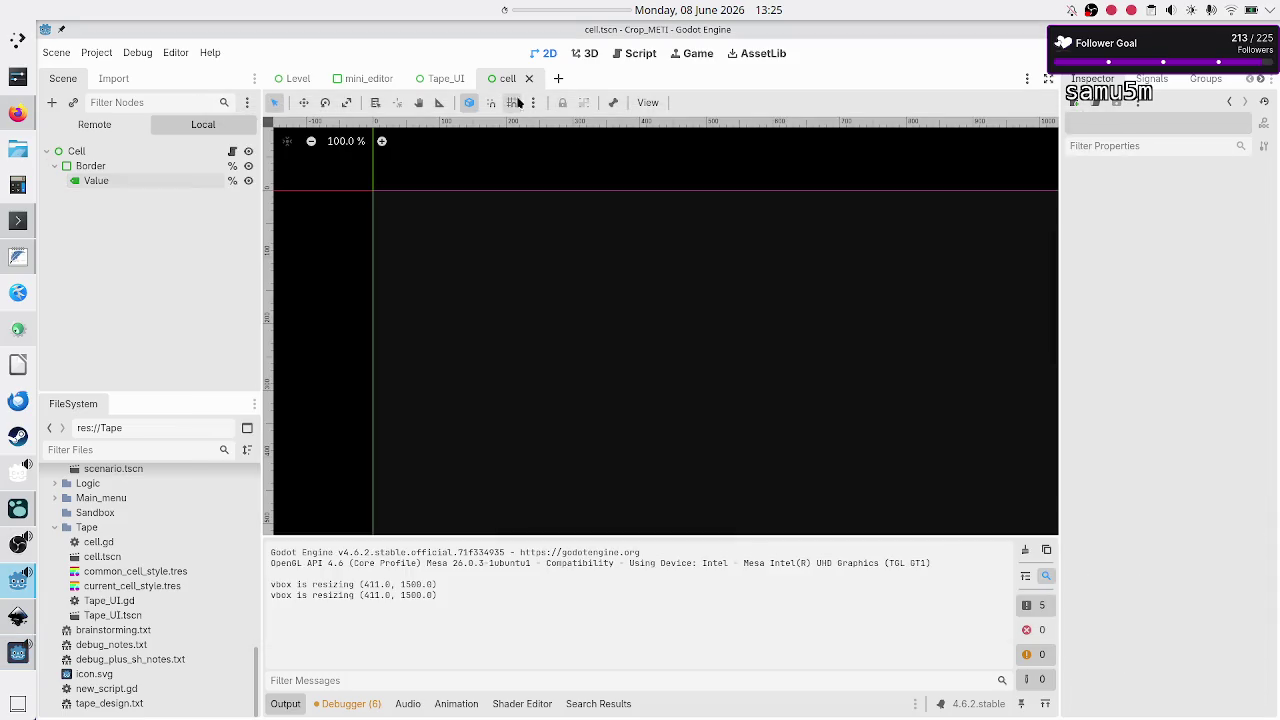
{"action": "left_click", "coordinate": [639, 57]}
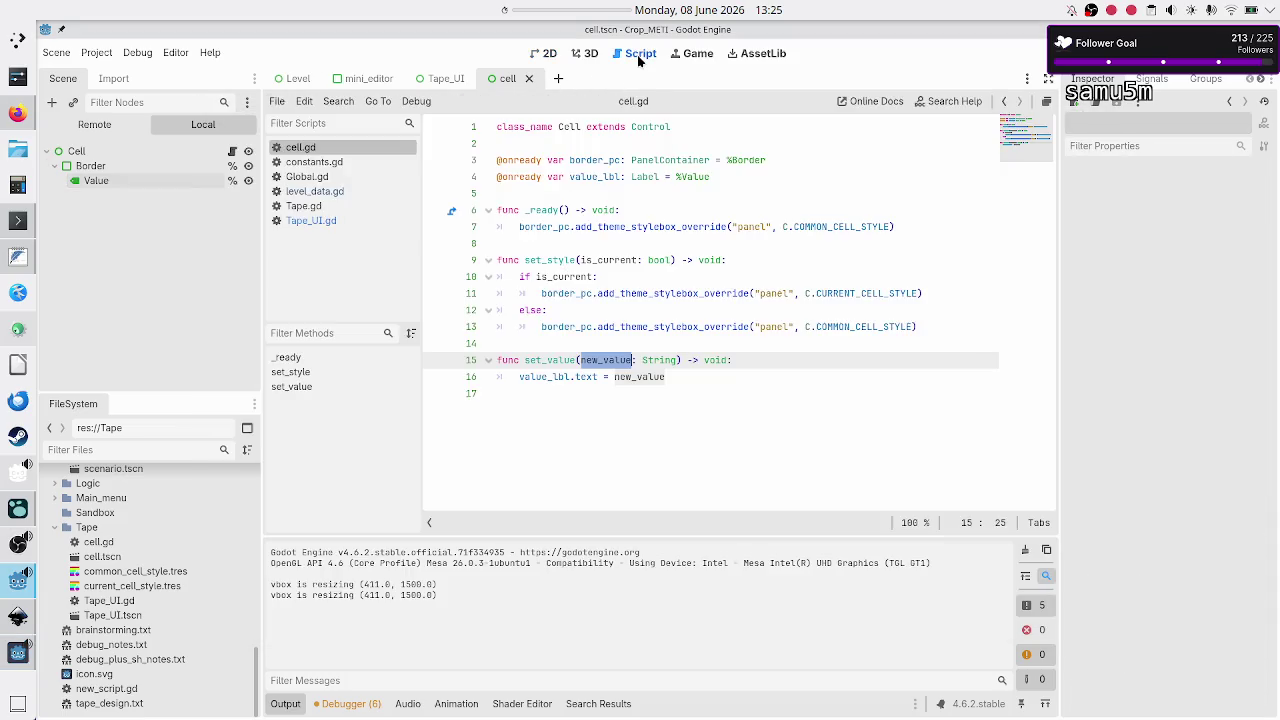
{"action": "left_click", "coordinate": [354, 190]}
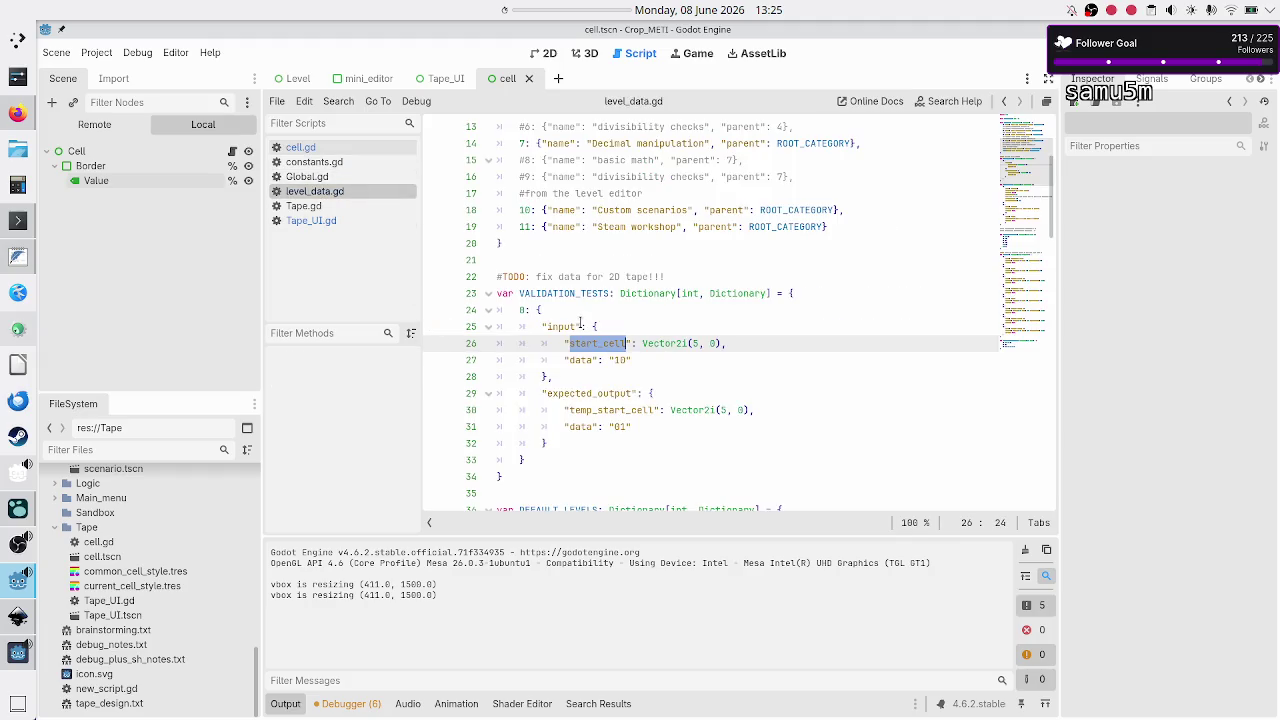
{"action": "left_click", "coordinate": [605, 343]}
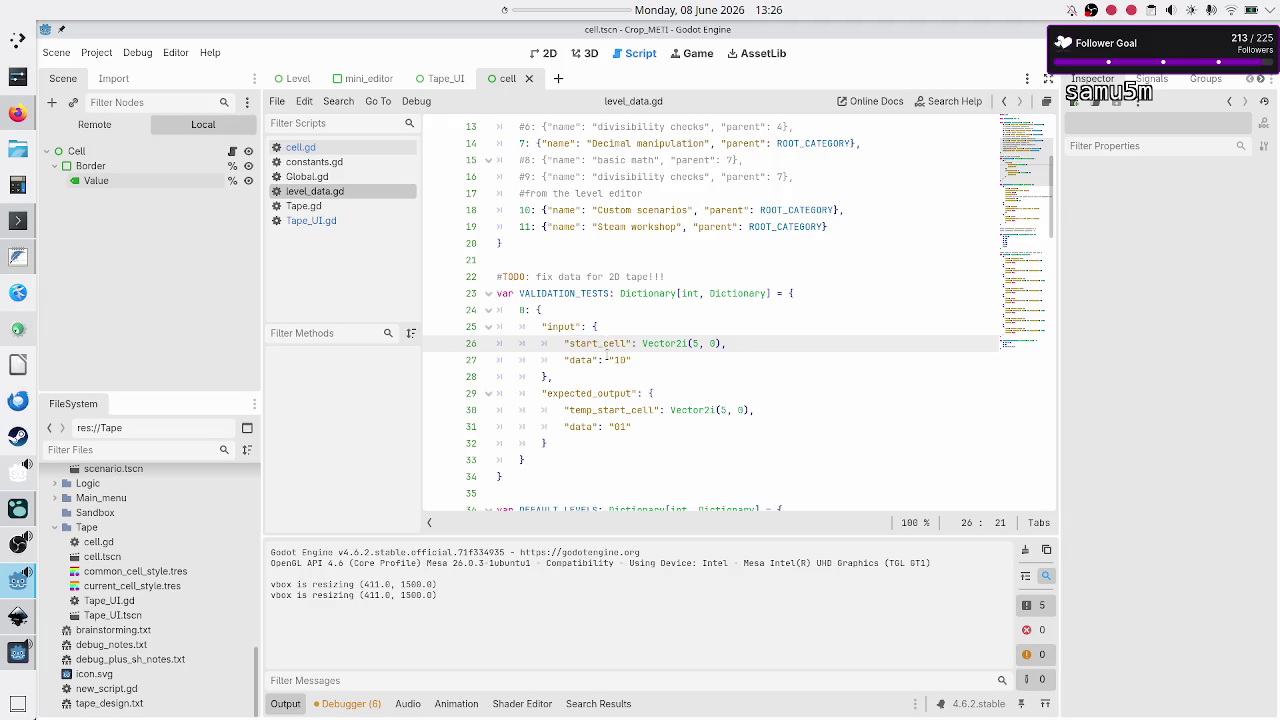
{"action": "left_click_drag", "start_coordinate": [613, 360], "coordinate": [619, 360]}
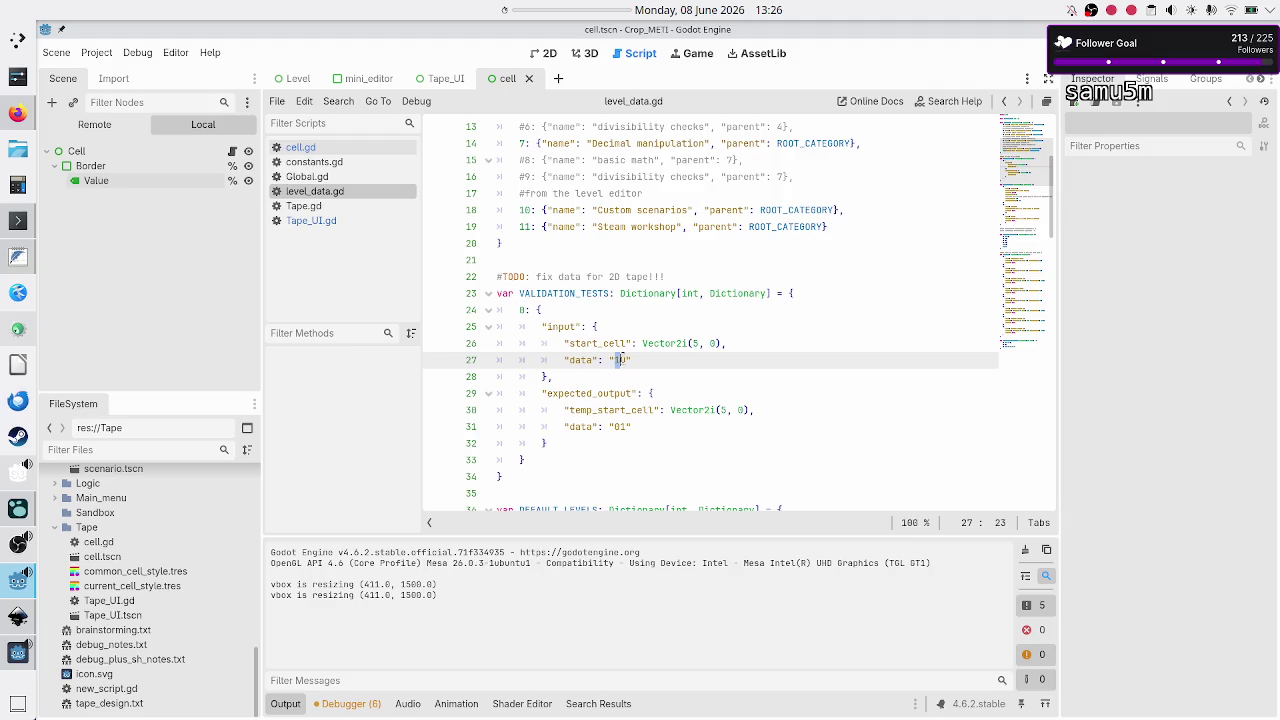
- Bring the running game window forward and position it below the script
{"action": "left_click", "coordinate": [18, 655]}
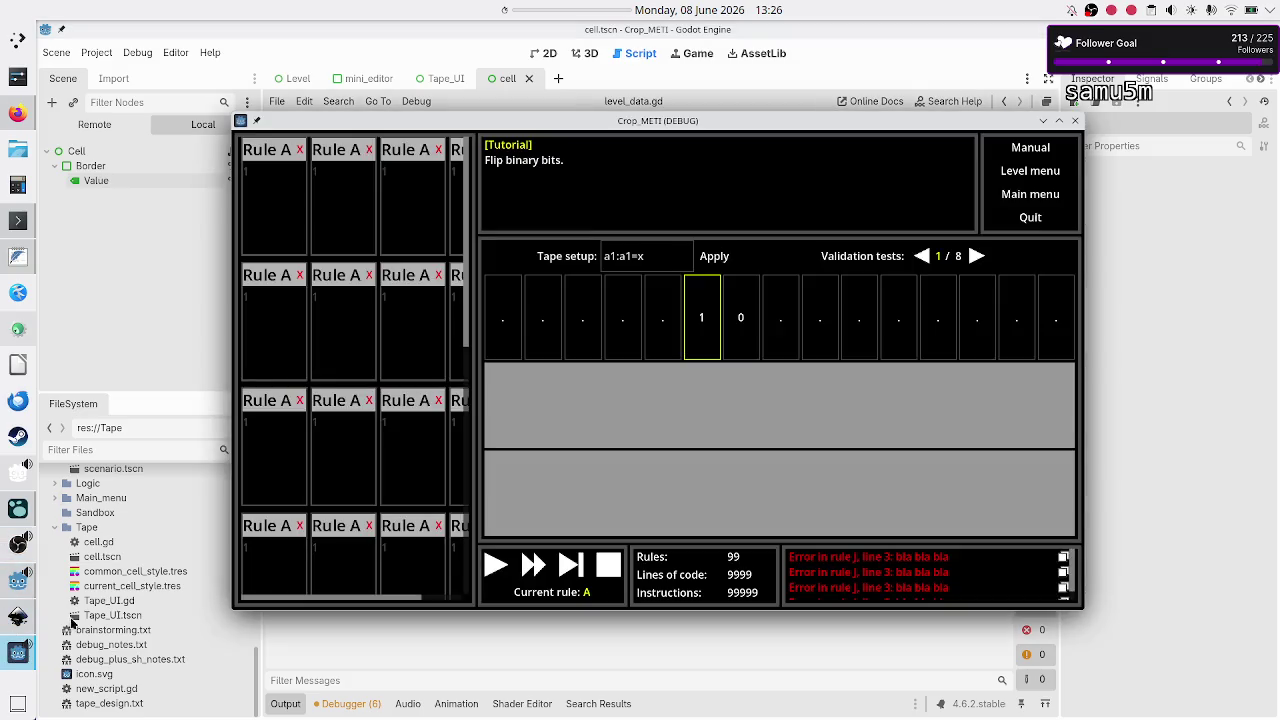
{"action": "left_click_drag", "start_coordinate": [762, 132], "coordinate": [737, 411]}
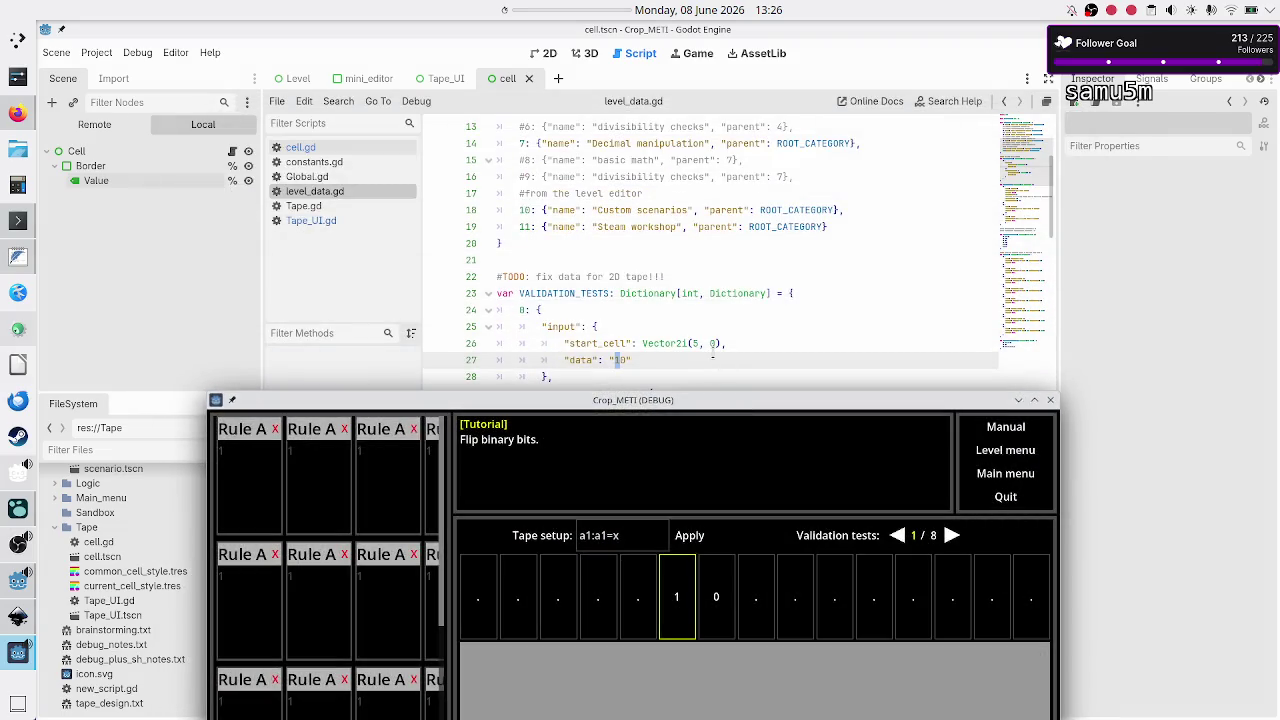
{"action": "left_click_drag", "start_coordinate": [737, 403], "coordinate": [765, 364]}
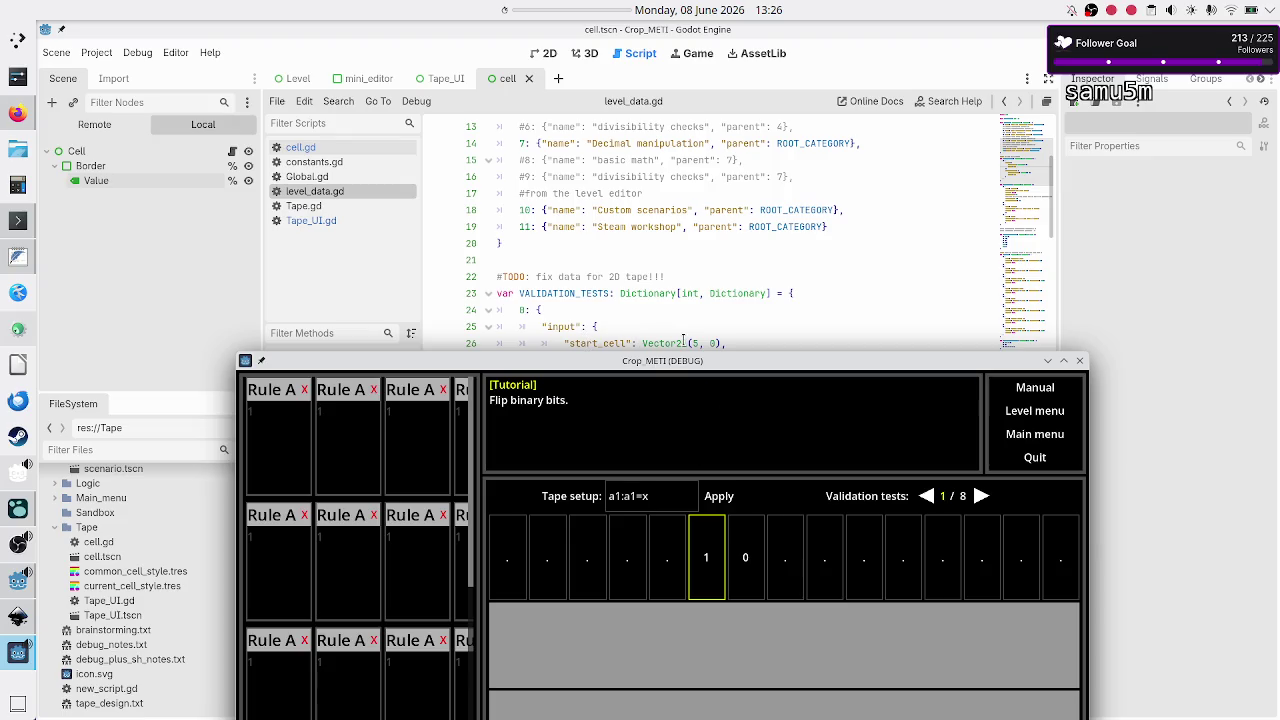
{"action": "left_click_drag", "start_coordinate": [707, 363], "coordinate": [702, 377]}
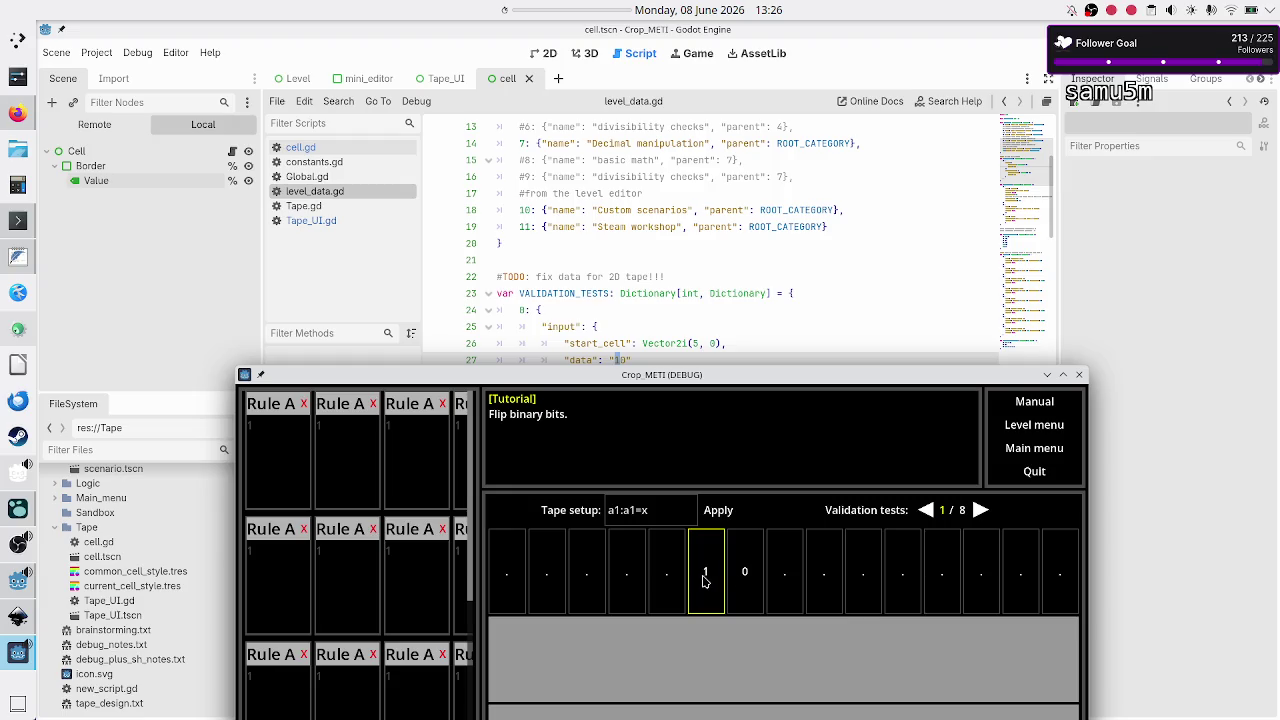
- Bring Inkscape's level_UI_concepts.svg forward and place the game window beside the tape mockup
{"action": "left_click", "coordinate": [18, 613]}
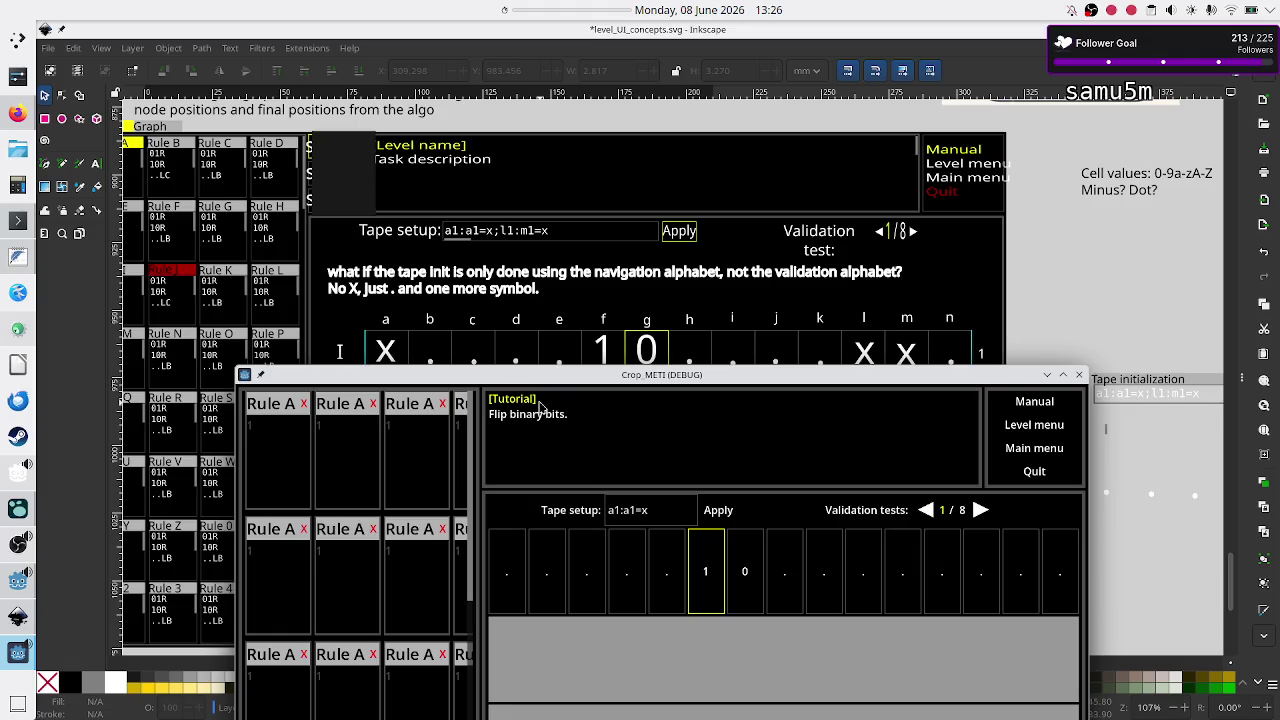
{"action": "left_click_drag", "start_coordinate": [652, 376], "coordinate": [631, 401]}
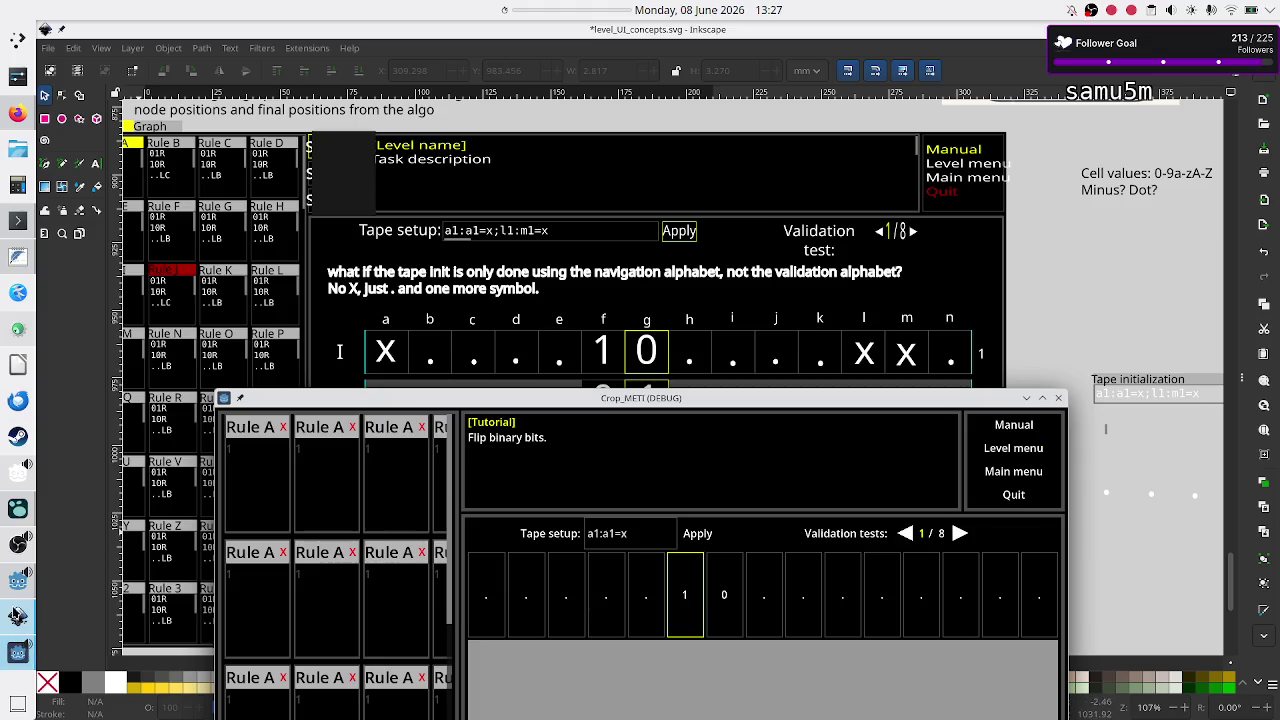
- Bring the Godot editor with level_data.gd in front of the Inkscape mockup
{"action": "mouse_move", "coordinate": [5, 651]}
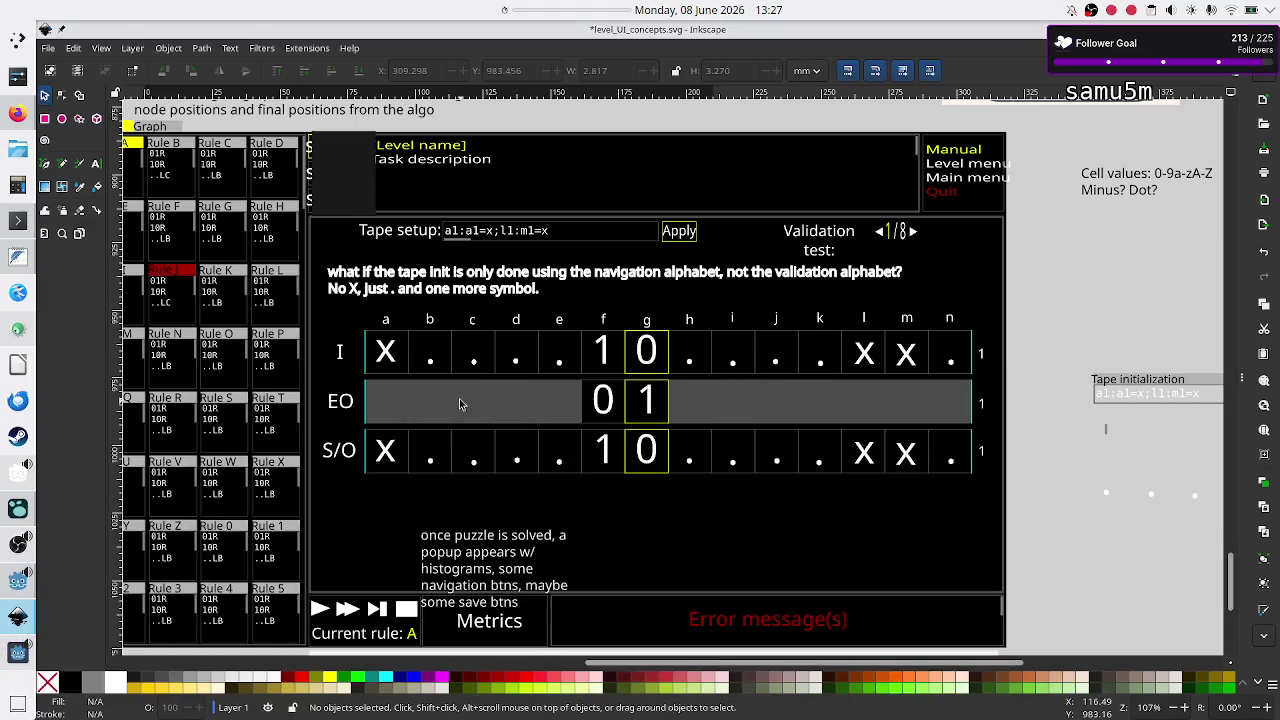
{"action": "left_click", "coordinate": [24, 581]}
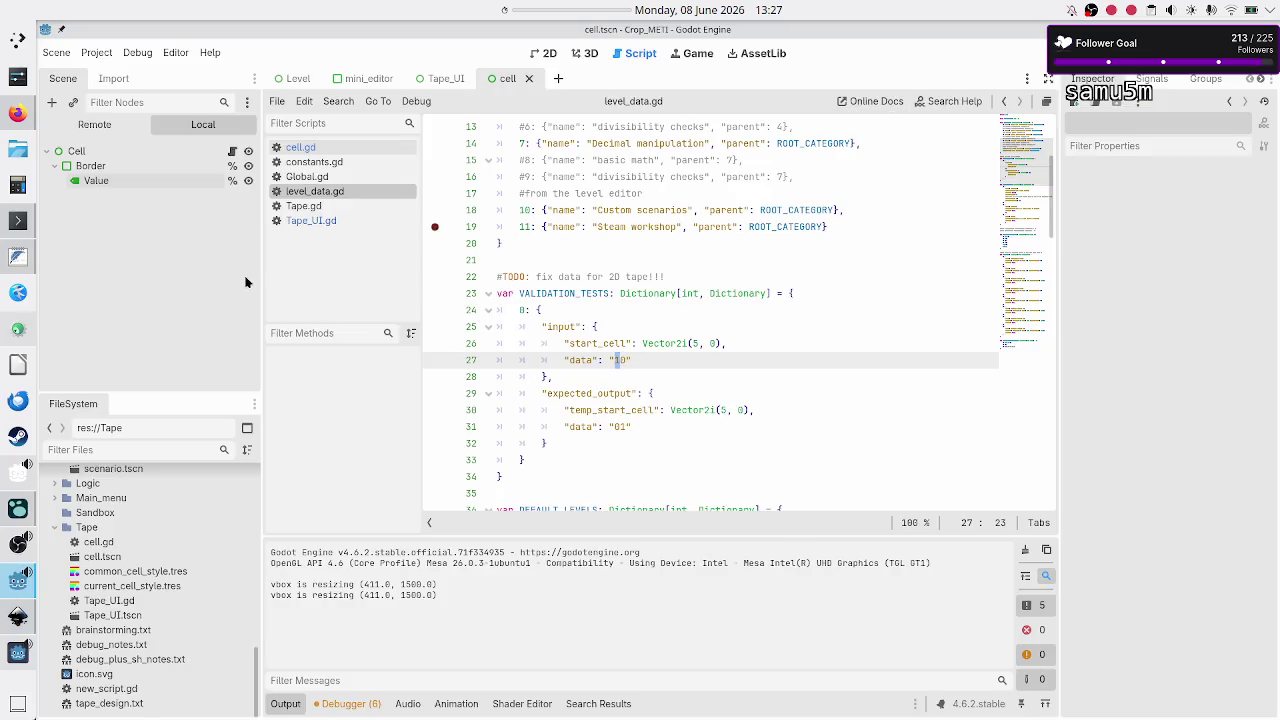
- Give the cell's Value label a 21 px font size override, then save and run the game
{"action": "left_click", "coordinate": [144, 183]}
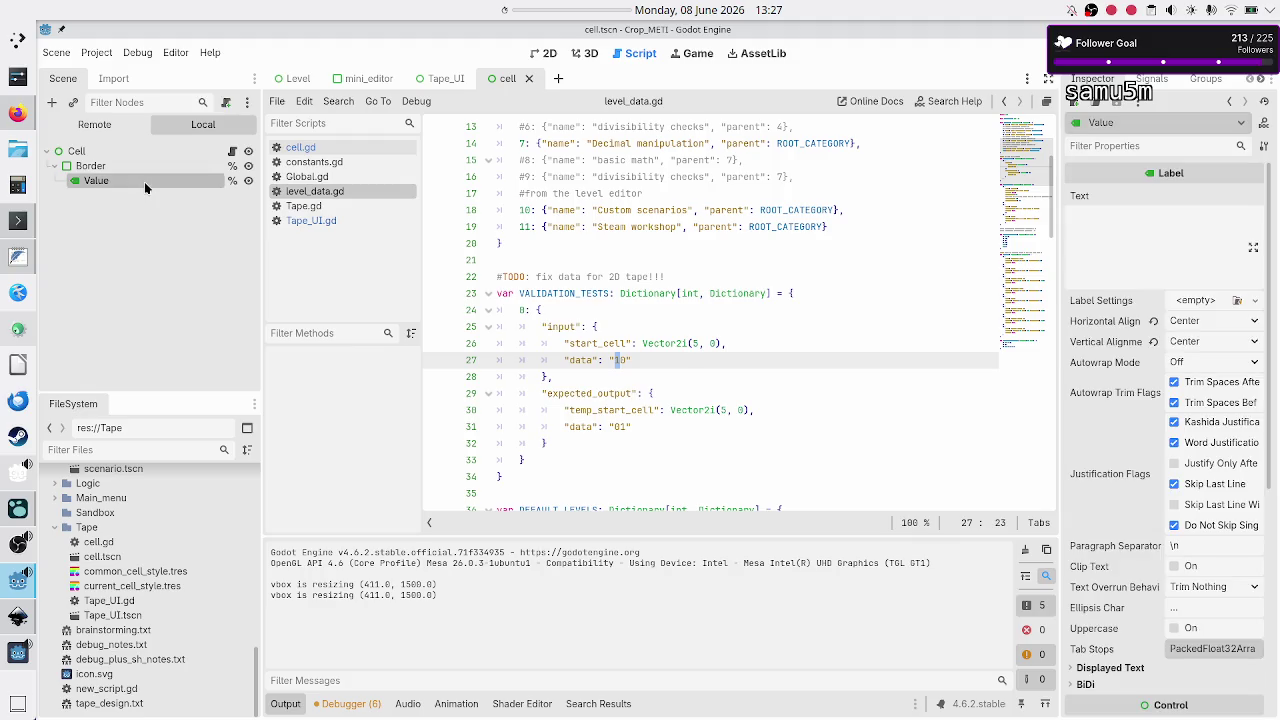
{"action": "scroll", "coordinate": [1119, 417], "scroll_direction": "down", "scroll_amount": 5}
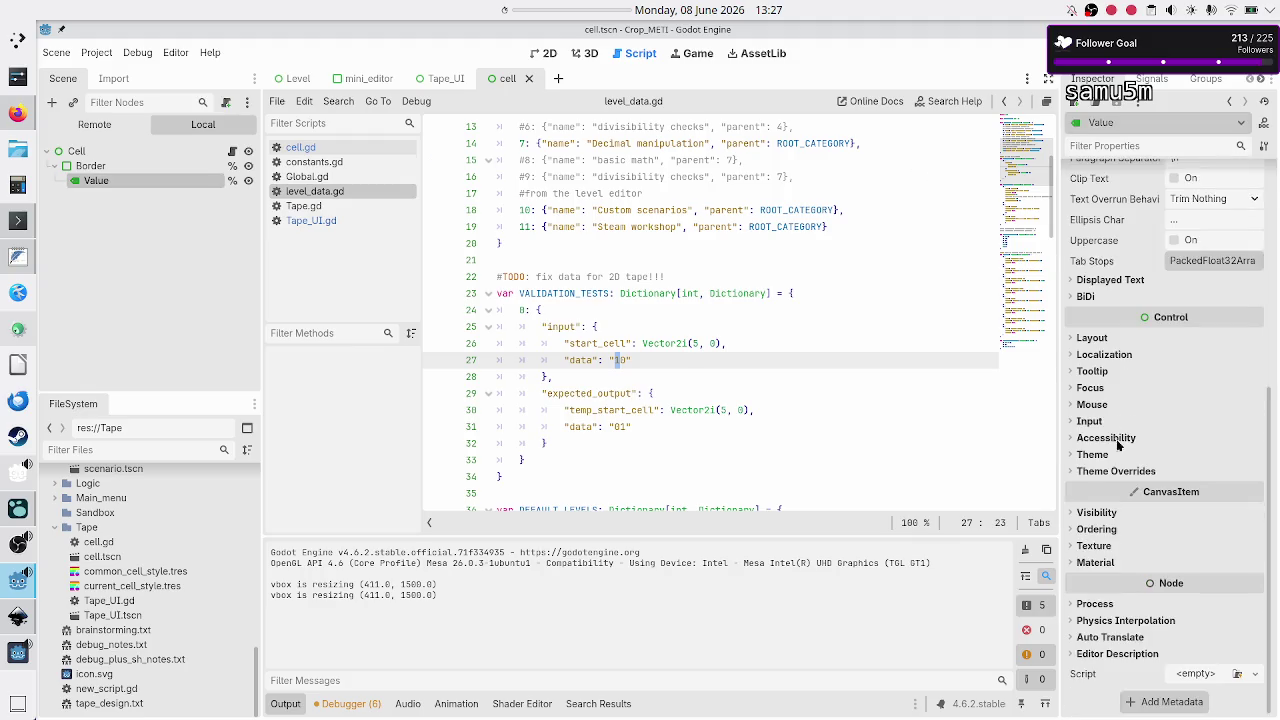
{"action": "left_click", "coordinate": [1115, 470]}
{"action": "left_click", "coordinate": [1124, 490]}
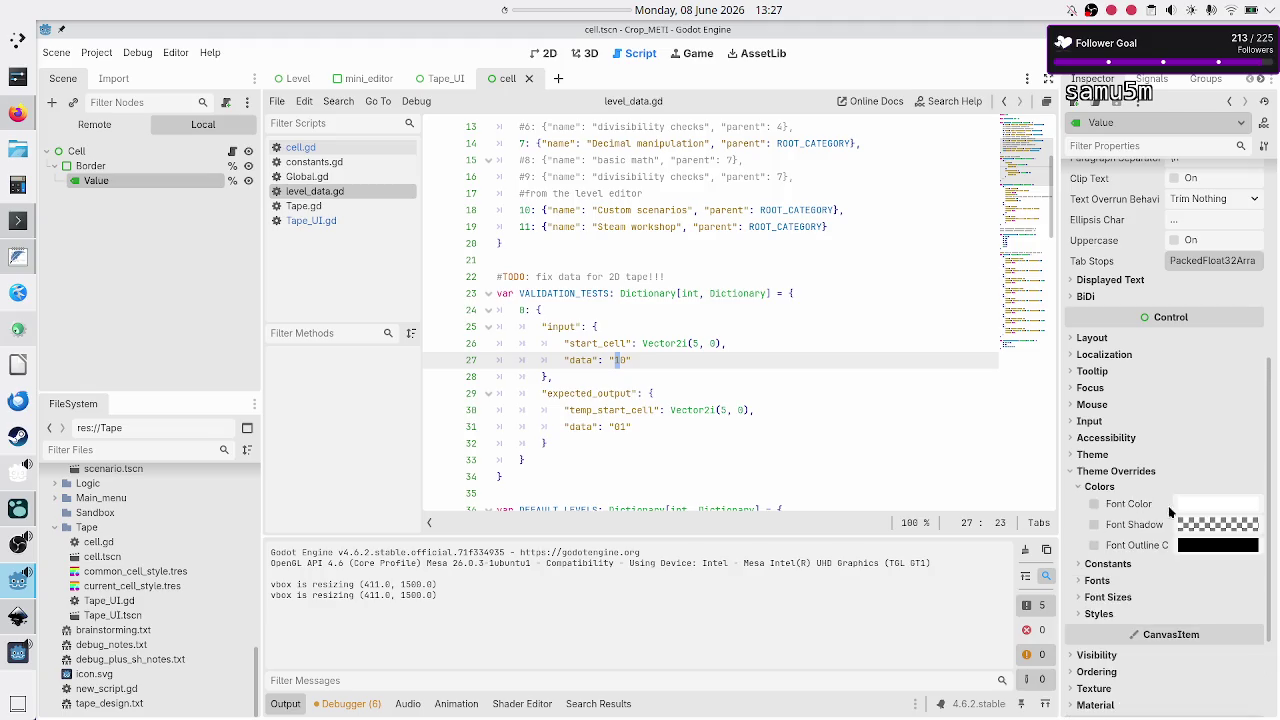
{"action": "left_click", "coordinate": [1117, 488]}
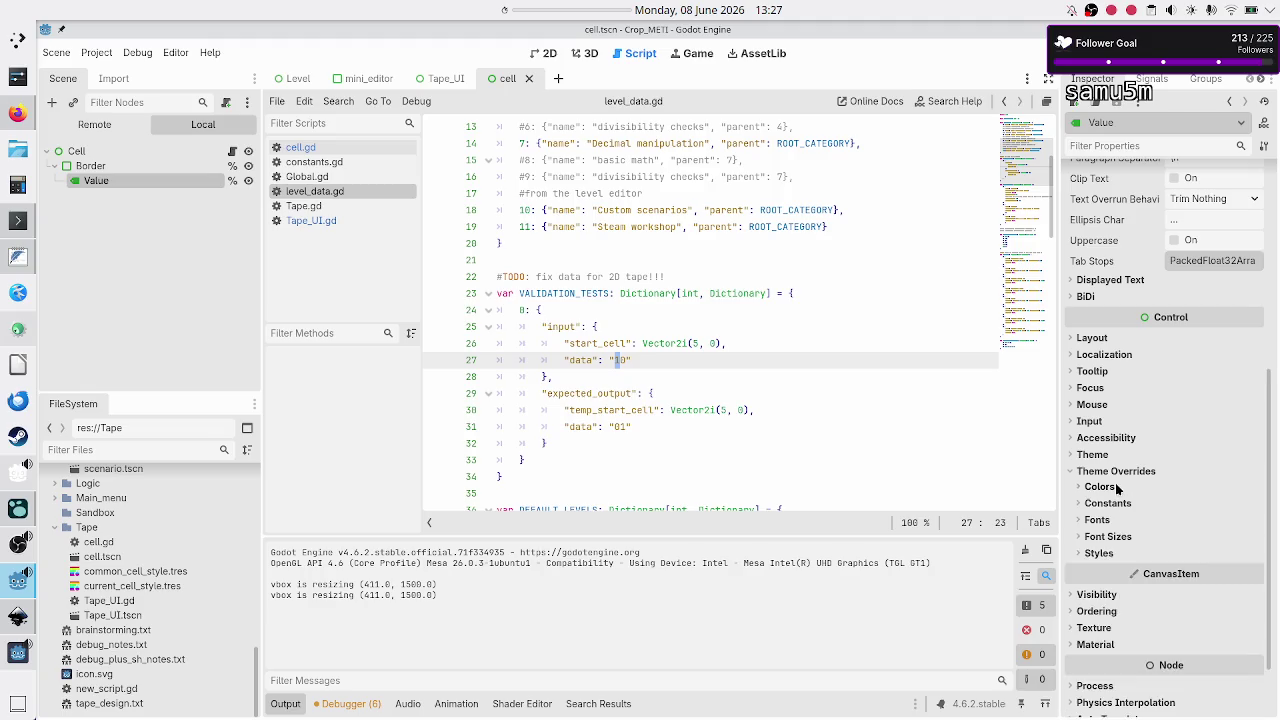
{"action": "left_click", "coordinate": [1118, 537]}
{"action": "left_click", "coordinate": [1095, 554]}
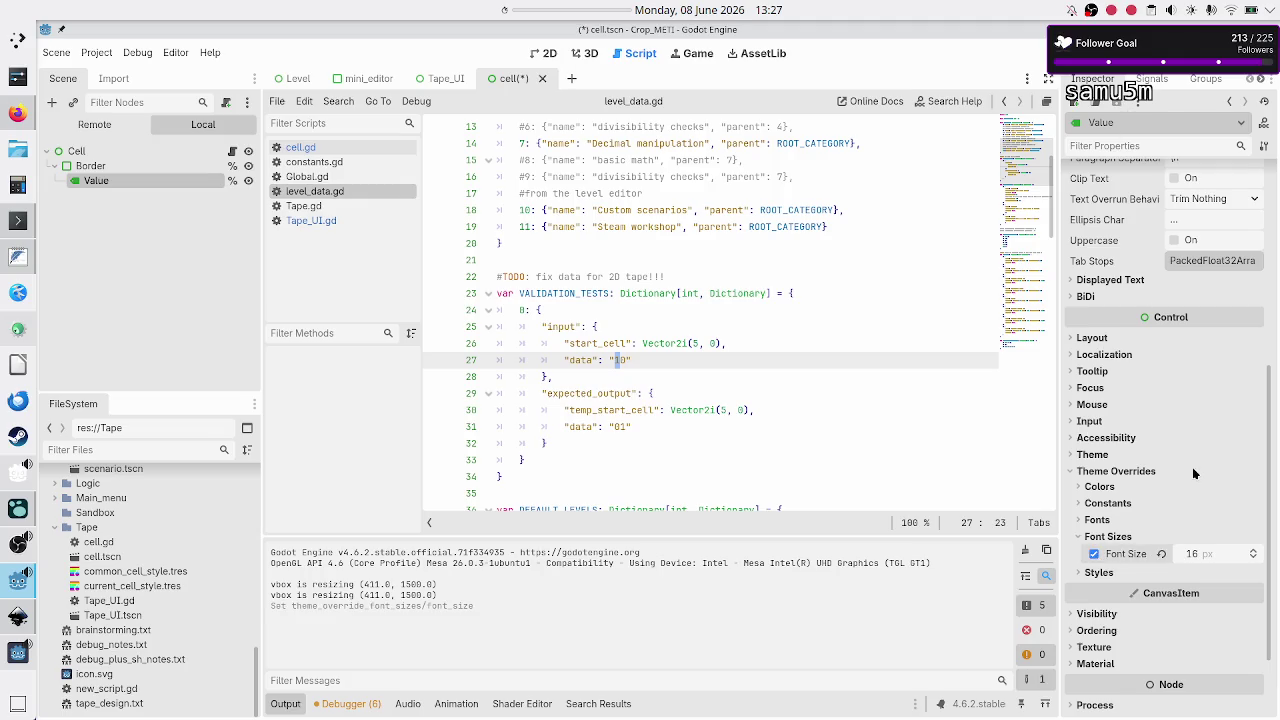
{"action": "left_click", "coordinate": [1204, 556]}
{"action": "type", "text": "21"}
{"action": "key", "text": "Return"}
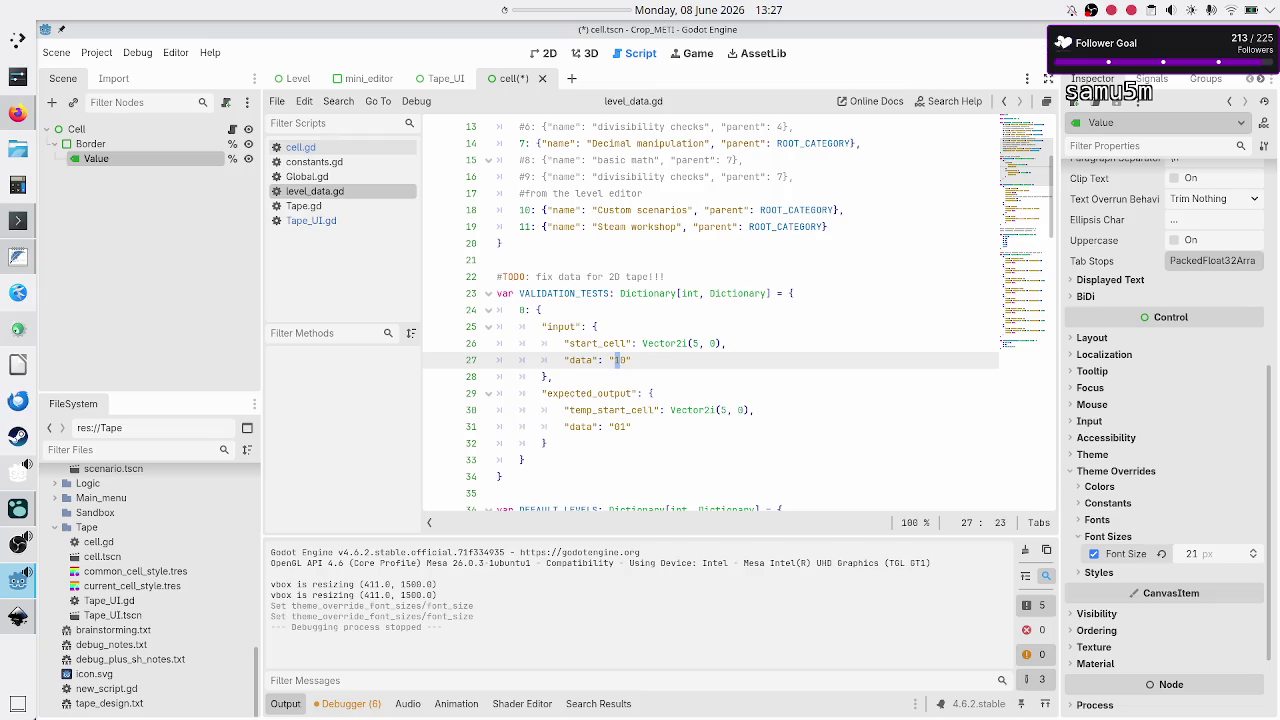
{"action": "key", "text": "F5"}
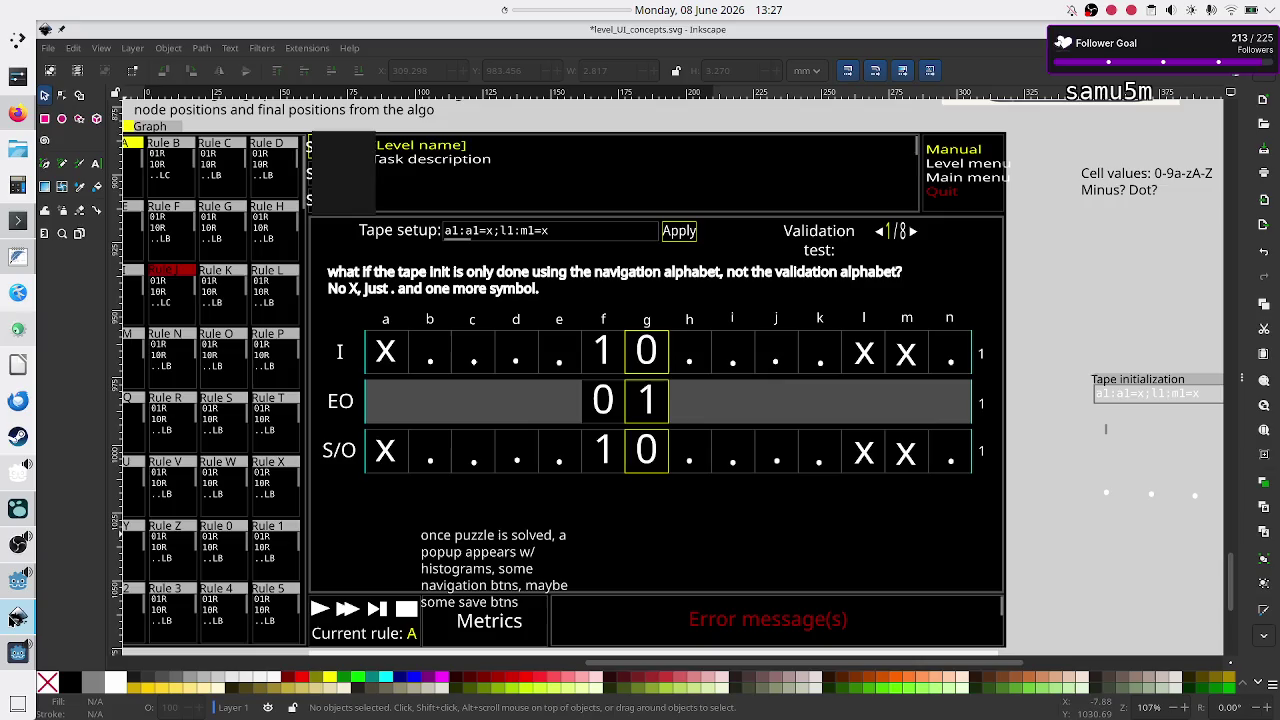
- Compare the running game with the Inkscape mockup, close it, and go back to the editor
{"action": "left_click", "coordinate": [12, 616]}
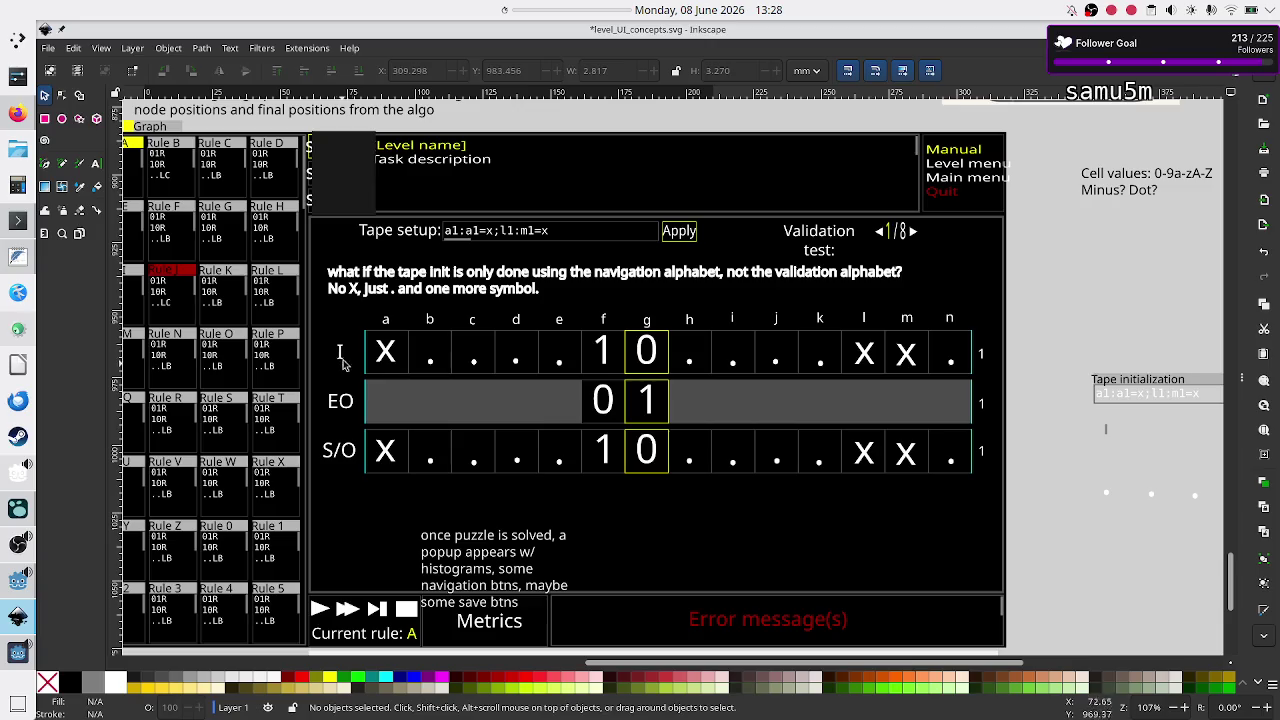
{"action": "left_click", "coordinate": [8, 660]}
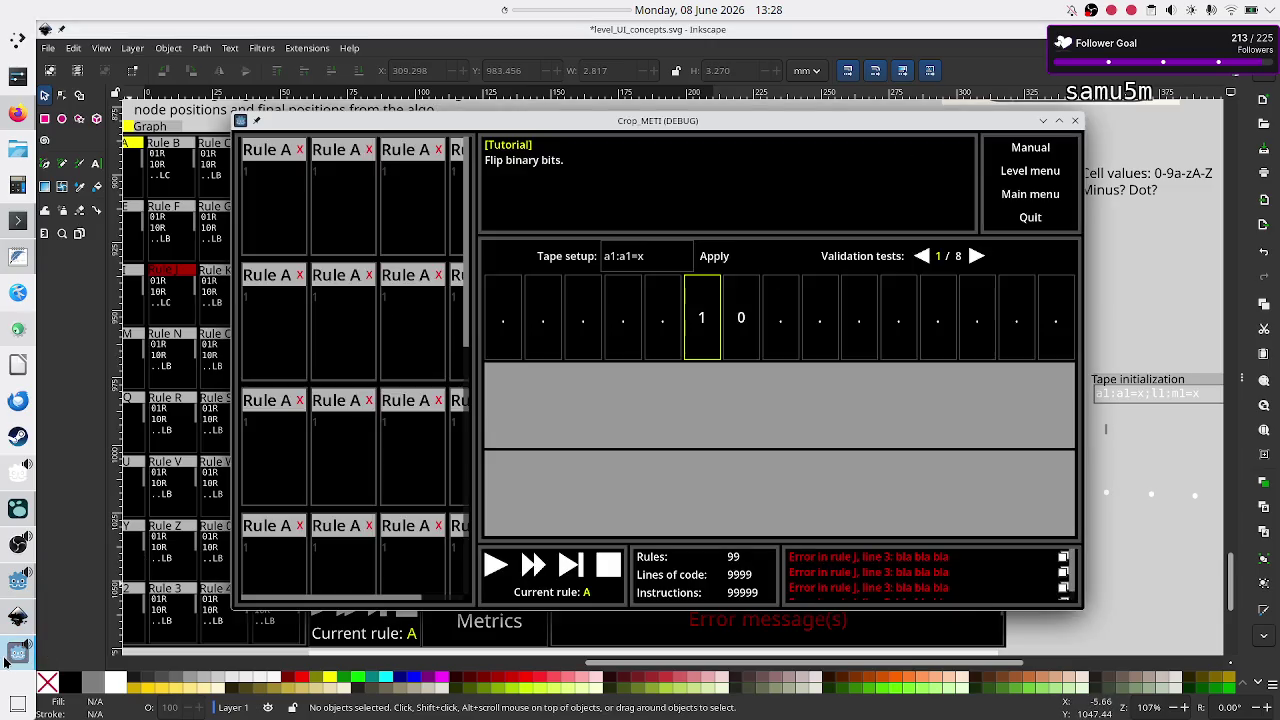
{"action": "left_click", "coordinate": [1075, 121]}
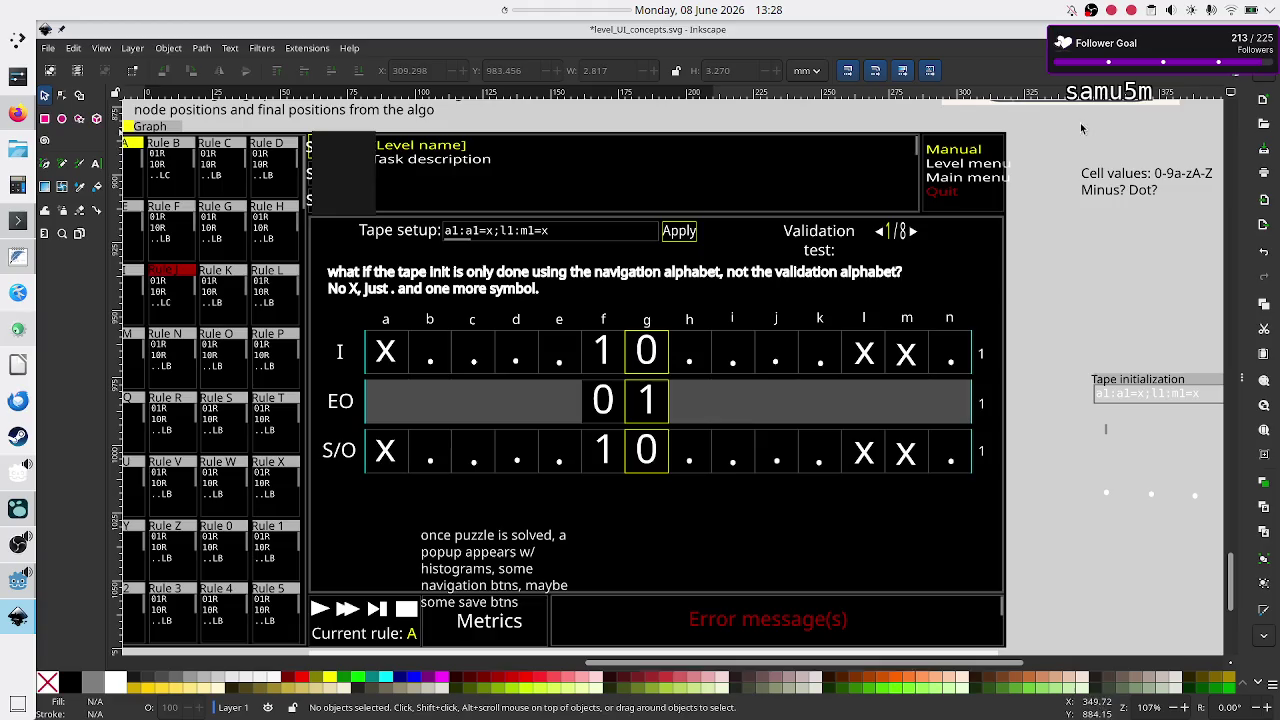
{"action": "left_click", "coordinate": [18, 580]}
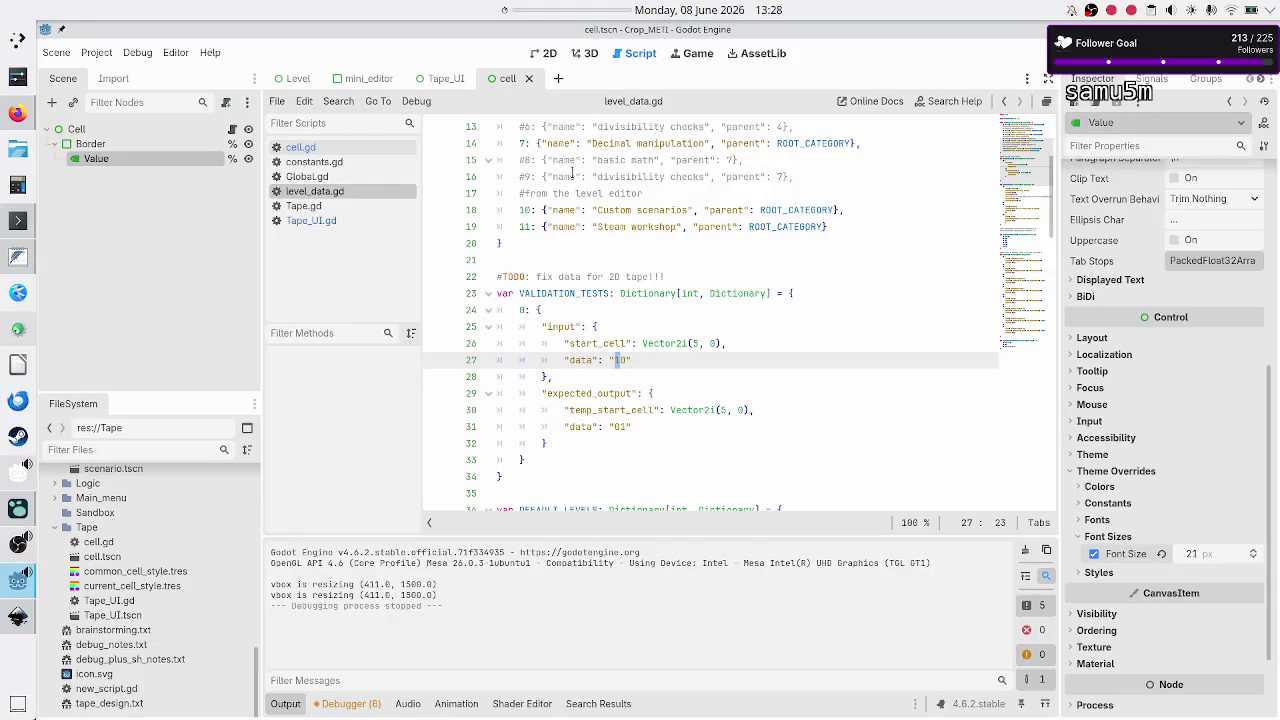
- In the Tape_UI scene's 2D view, add an HBoxContainer under the root and move Grid into it
{"action": "scroll", "coordinate": [549, 167], "scroll_direction": "up", "scroll_amount": 4}
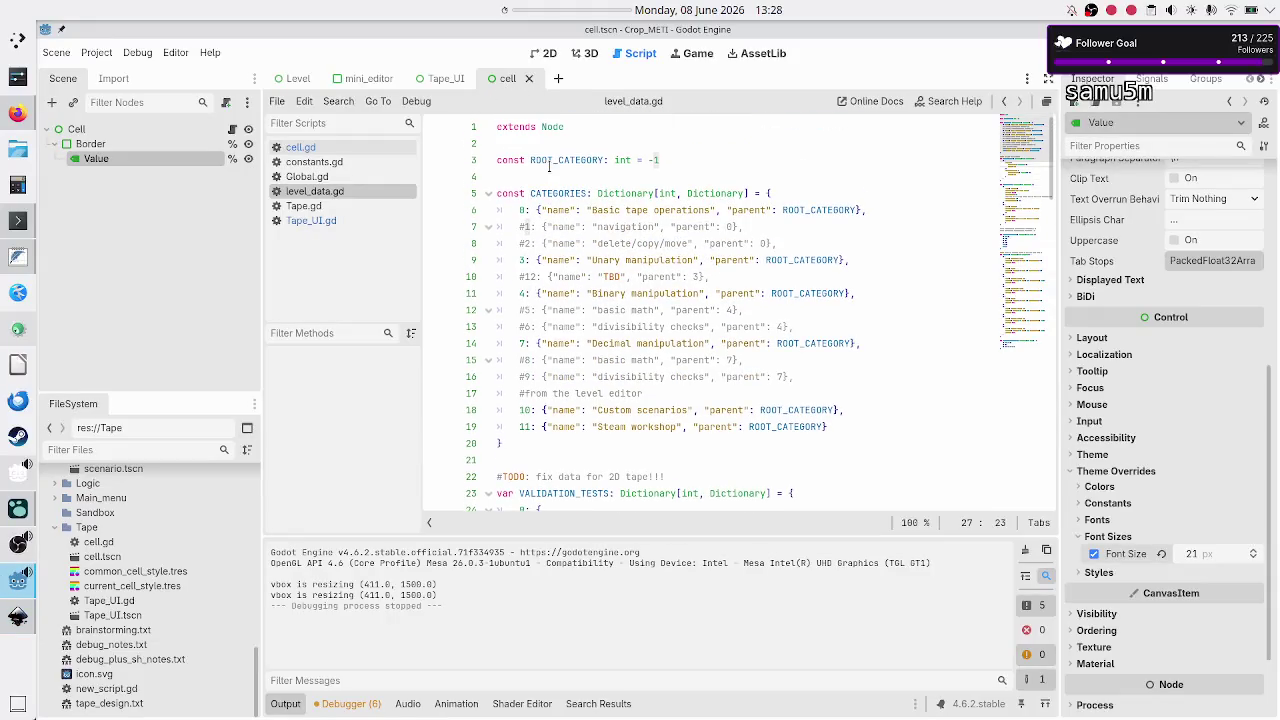
{"action": "left_click", "coordinate": [683, 153]}
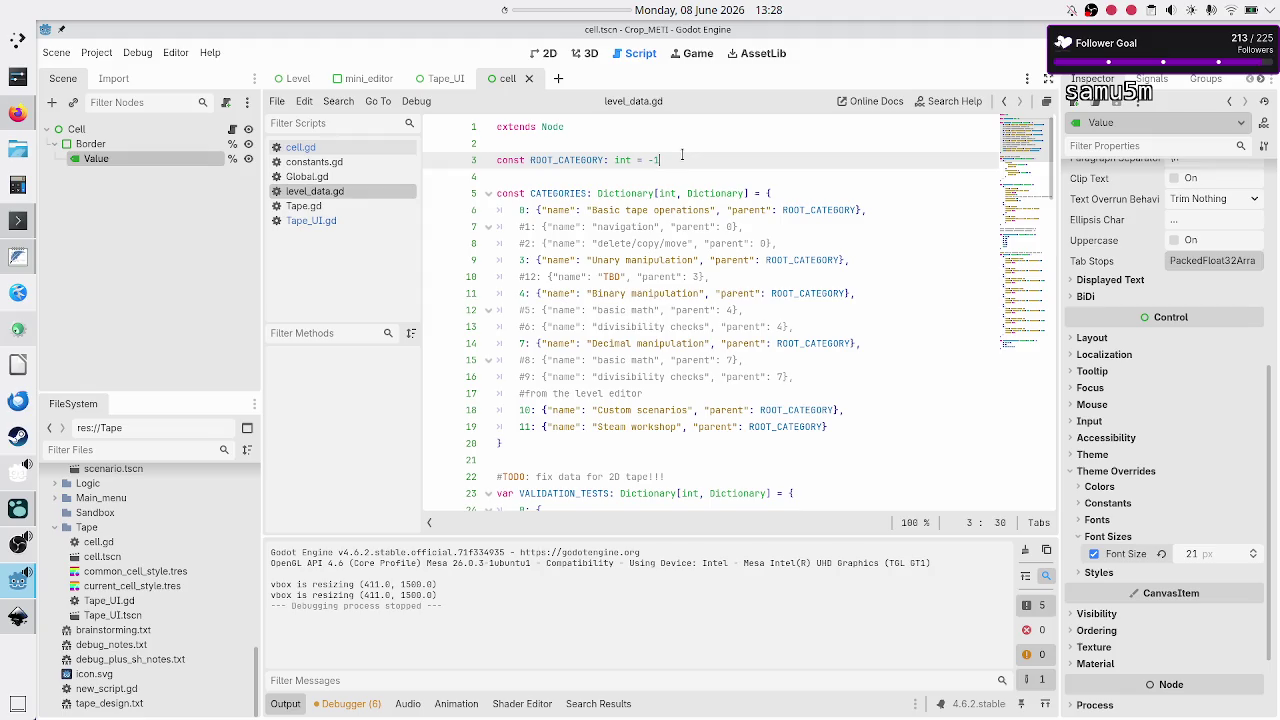
{"action": "left_click", "coordinate": [446, 79]}
{"action": "left_click", "coordinate": [544, 54]}
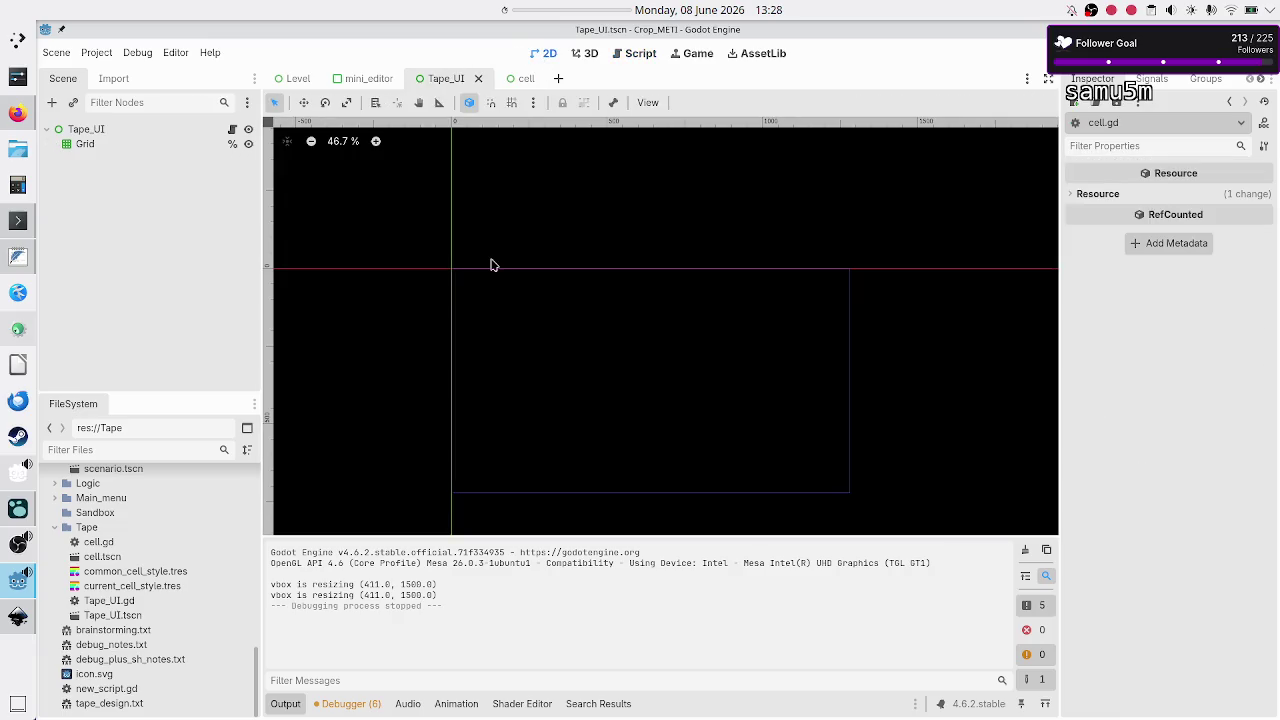
{"action": "left_click", "coordinate": [129, 133]}
{"action": "left_click", "coordinate": [48, 103]}
{"action": "type", "text": "hbox"}
{"action": "key", "text": "Return"}
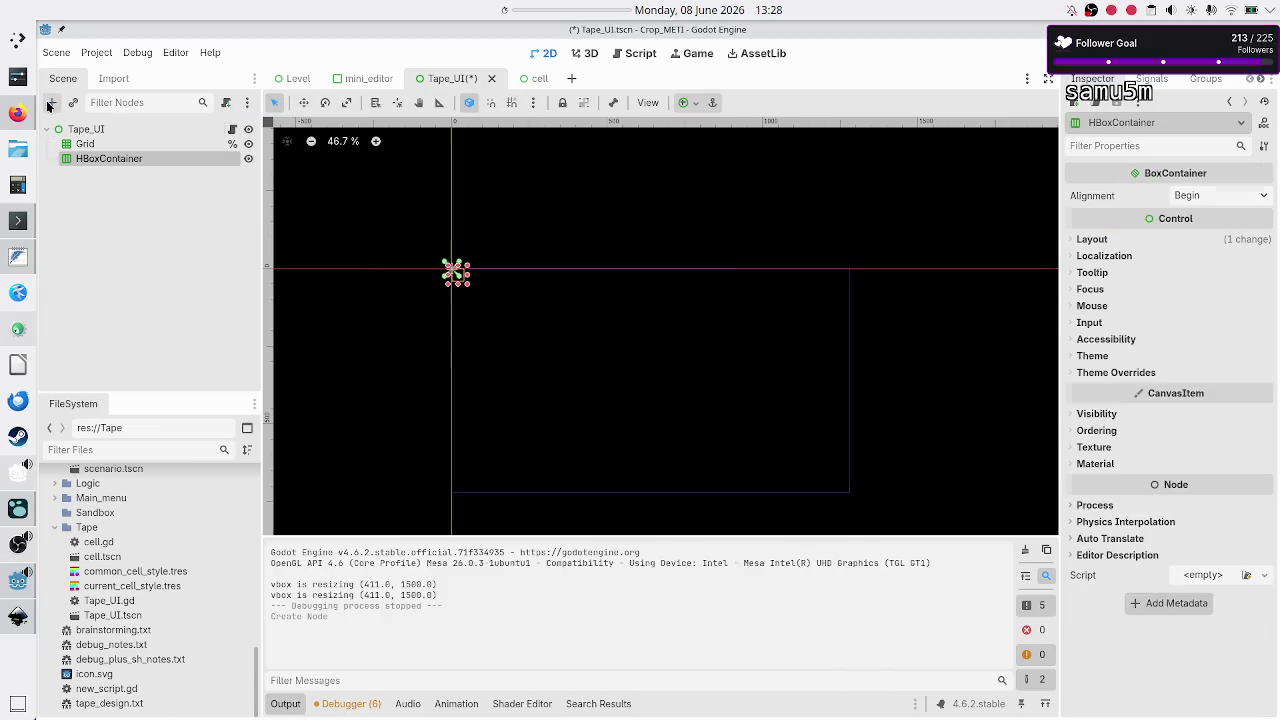
{"action": "left_click_drag", "start_coordinate": [95, 145], "coordinate": [100, 160]}
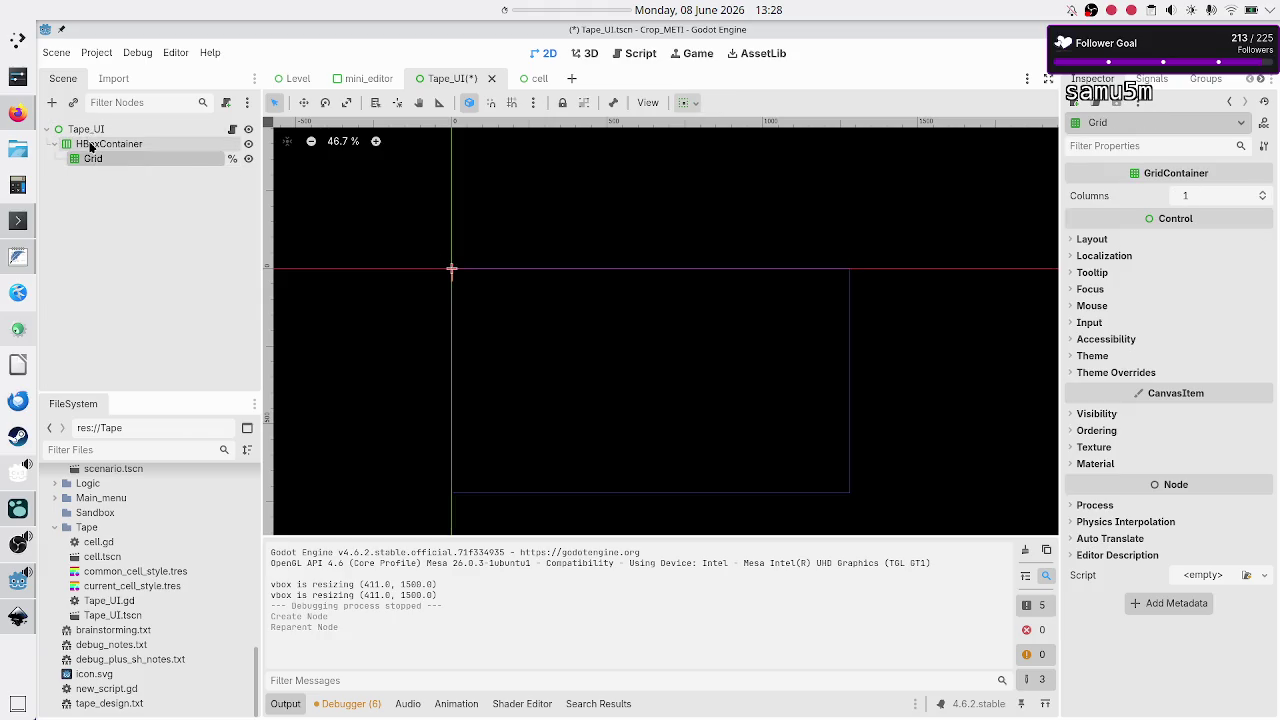
- Add a Label to the HBoxContainer and place it before Grid
{"action": "left_click", "coordinate": [90, 146]}
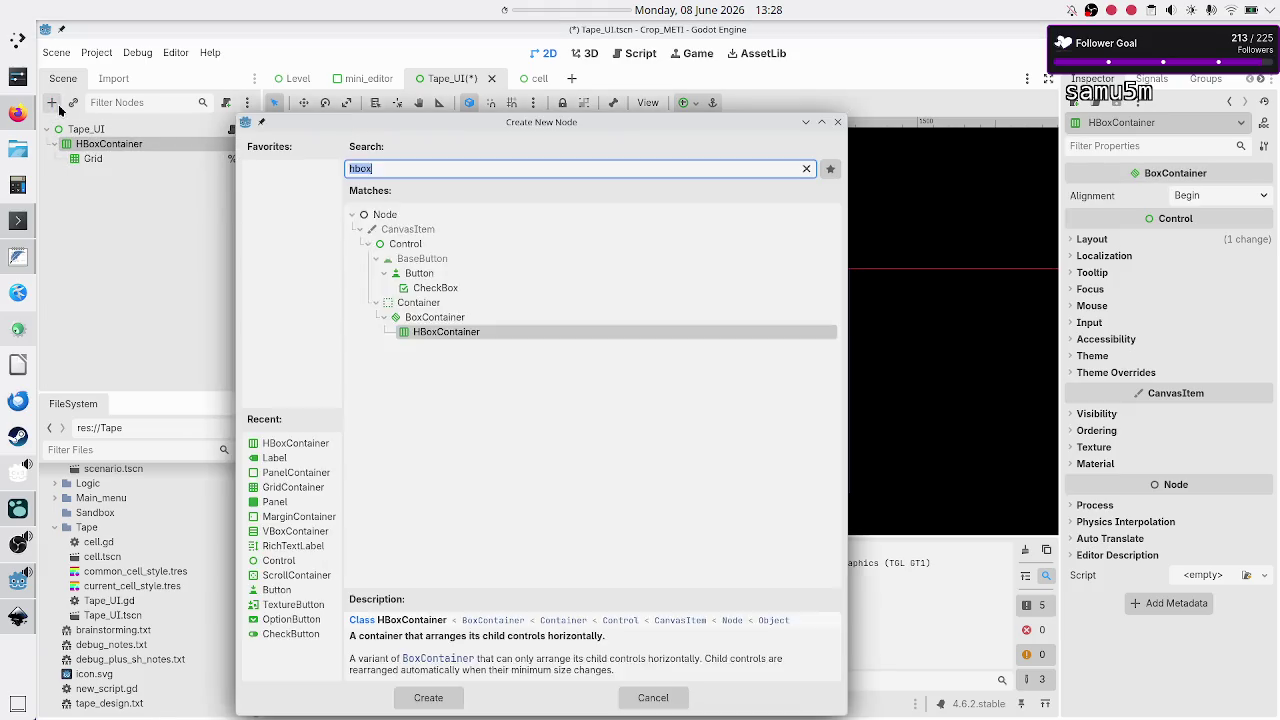
{"action": "left_click", "coordinate": [53, 103]}
{"action": "type", "text": "label"}
{"action": "key", "text": "Return"}
{"action": "left_click_drag", "start_coordinate": [97, 180], "coordinate": [95, 152]}
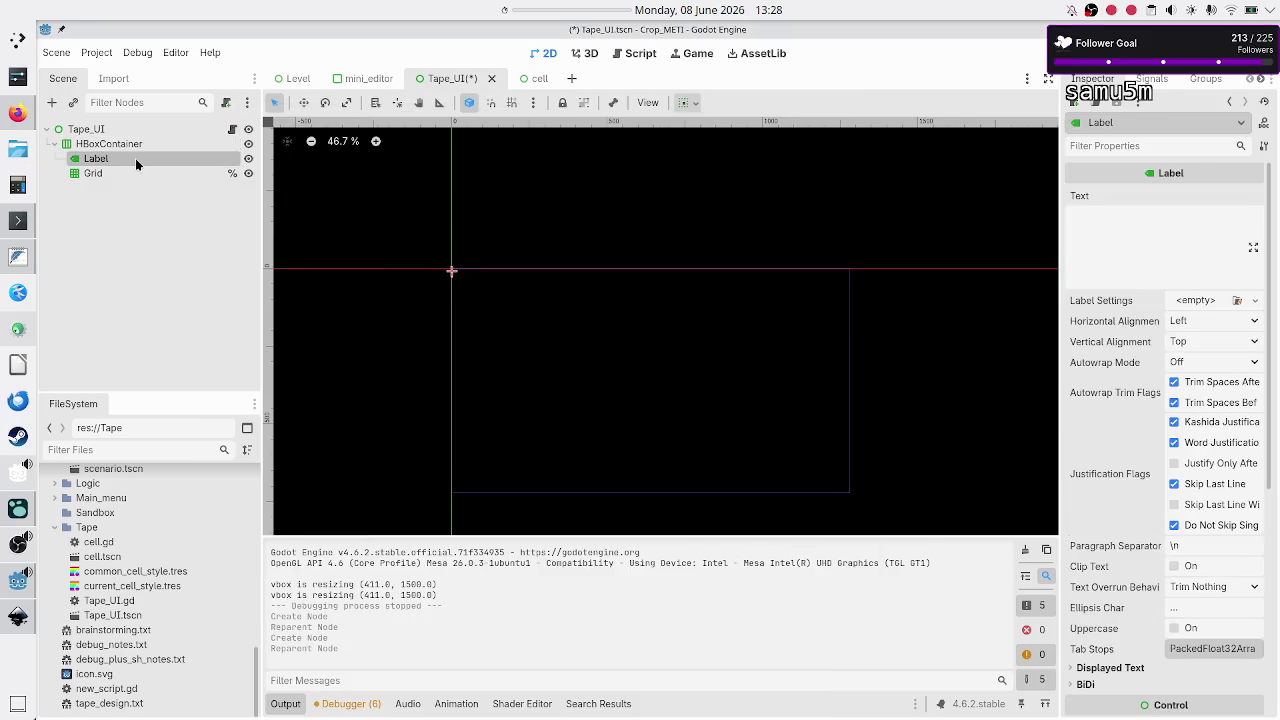
- Rename the new Label node to Type
{"action": "left_click", "coordinate": [130, 188]}
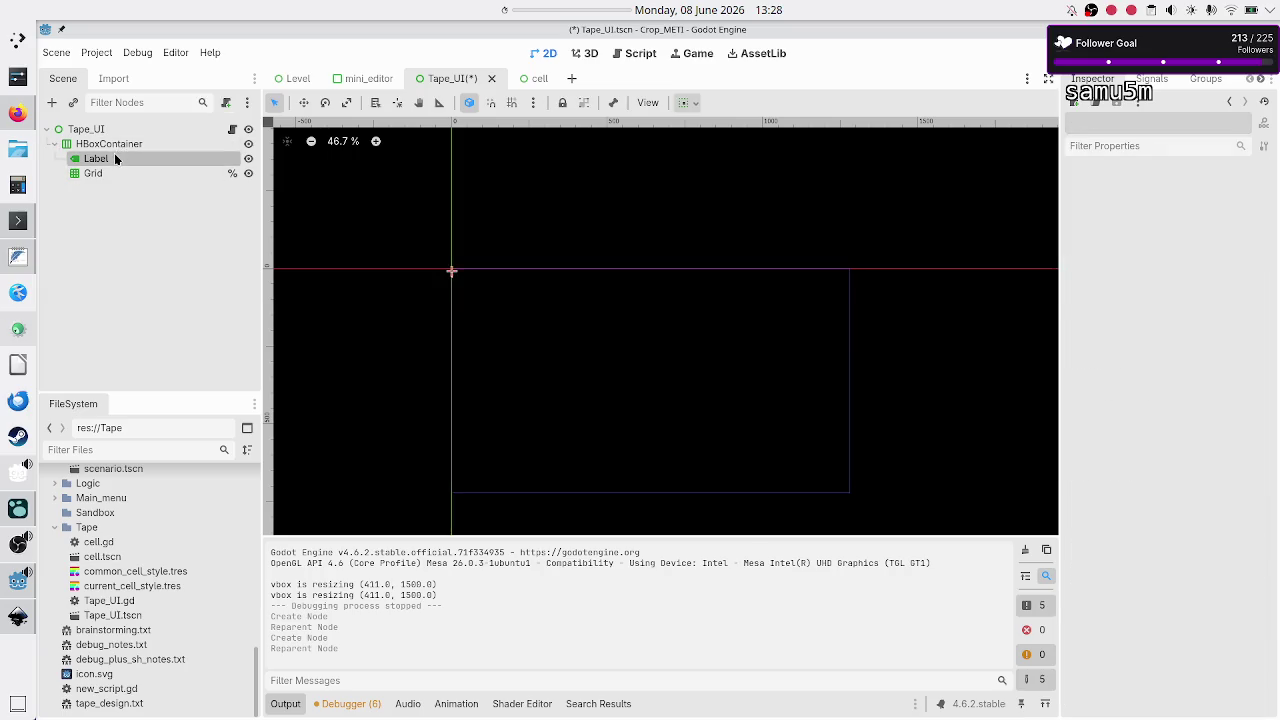
{"action": "double_click", "coordinate": [115, 159]}
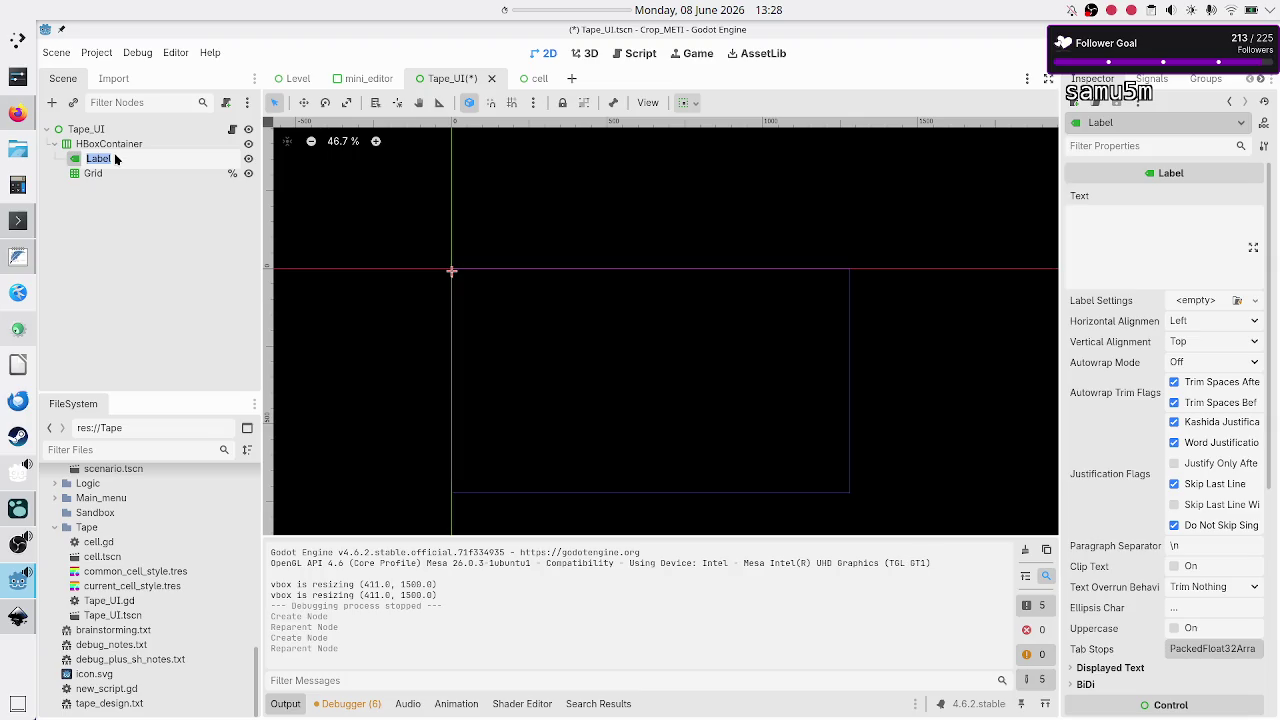
{"action": "type", "text": "Type"}
{"action": "key", "text": "Return"}
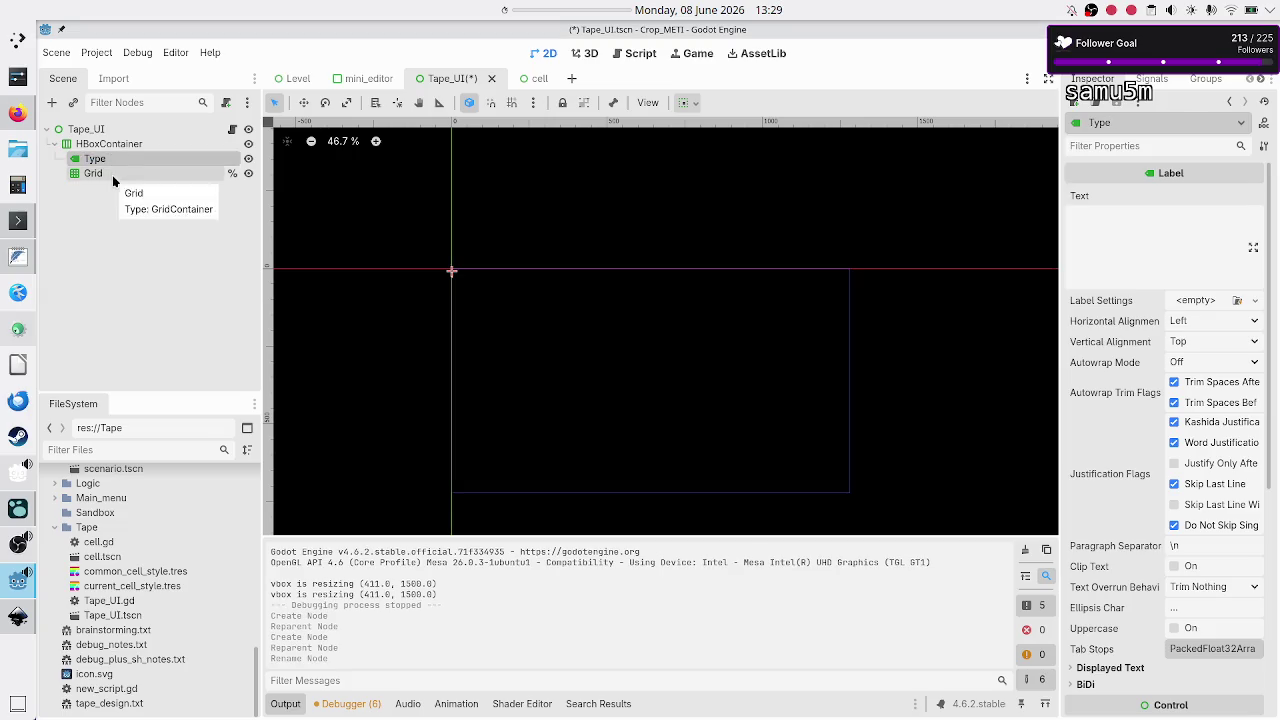
{"action": "right_click", "coordinate": [124, 160]}
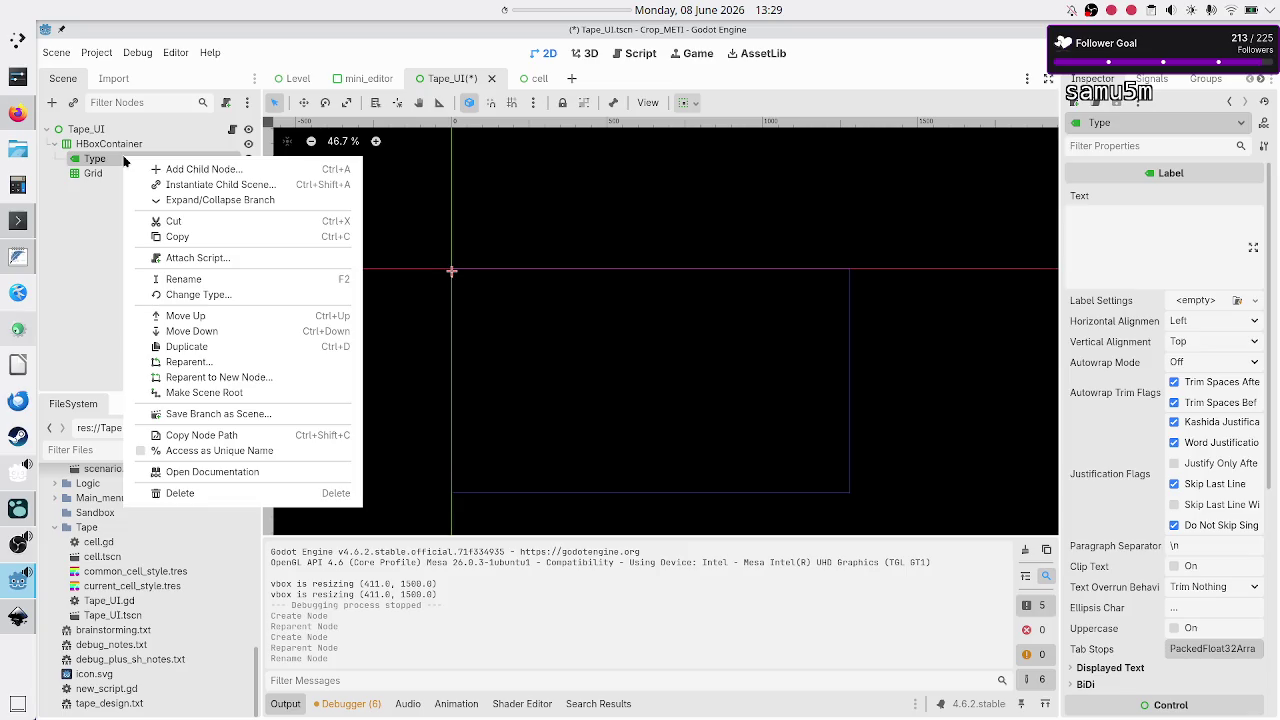
- Make Type accessible by unique name and centre its text vertically
{"action": "left_click", "coordinate": [178, 450]}
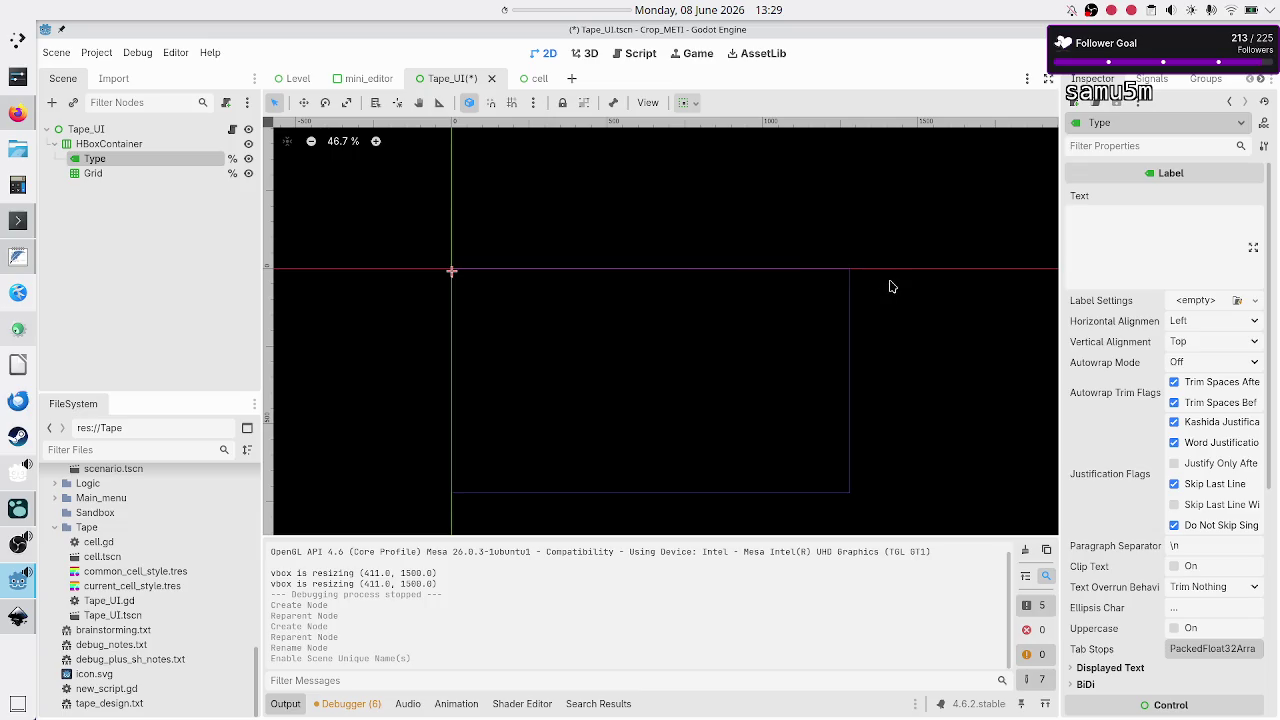
{"action": "left_click", "coordinate": [1202, 322]}
{"action": "left_click", "coordinate": [1199, 360]}
{"action": "left_click", "coordinate": [1210, 341]}
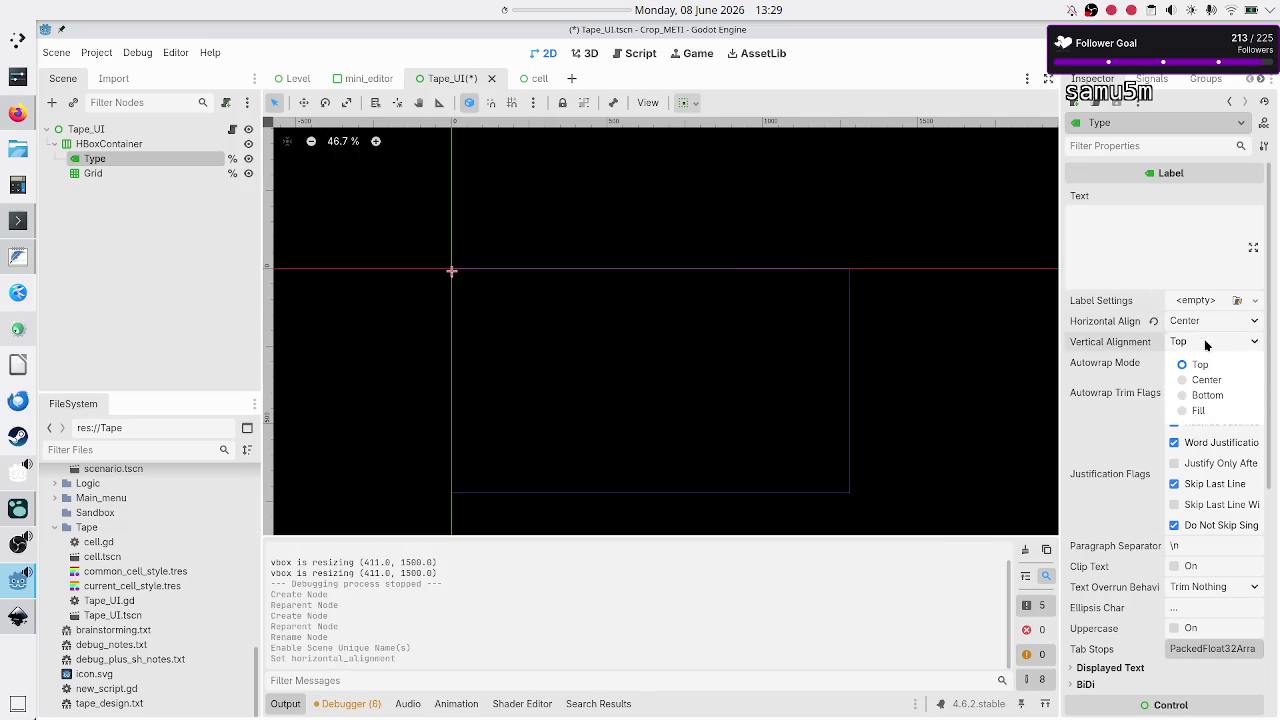
{"action": "key", "text": "Escape"}
{"action": "left_click", "coordinate": [1205, 385]}
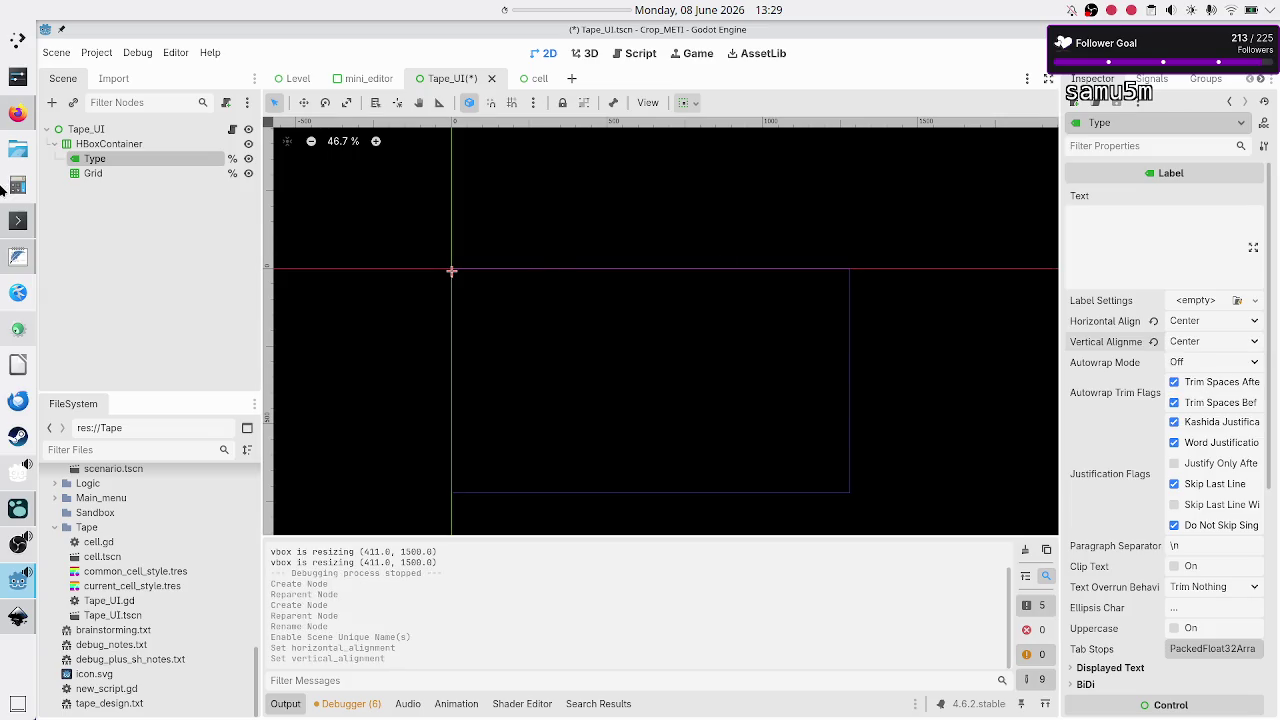
- Set both Type and Grid to expand horizontally inside the HBoxContainer
{"action": "left_click", "coordinate": [118, 175], "text": "shift"}
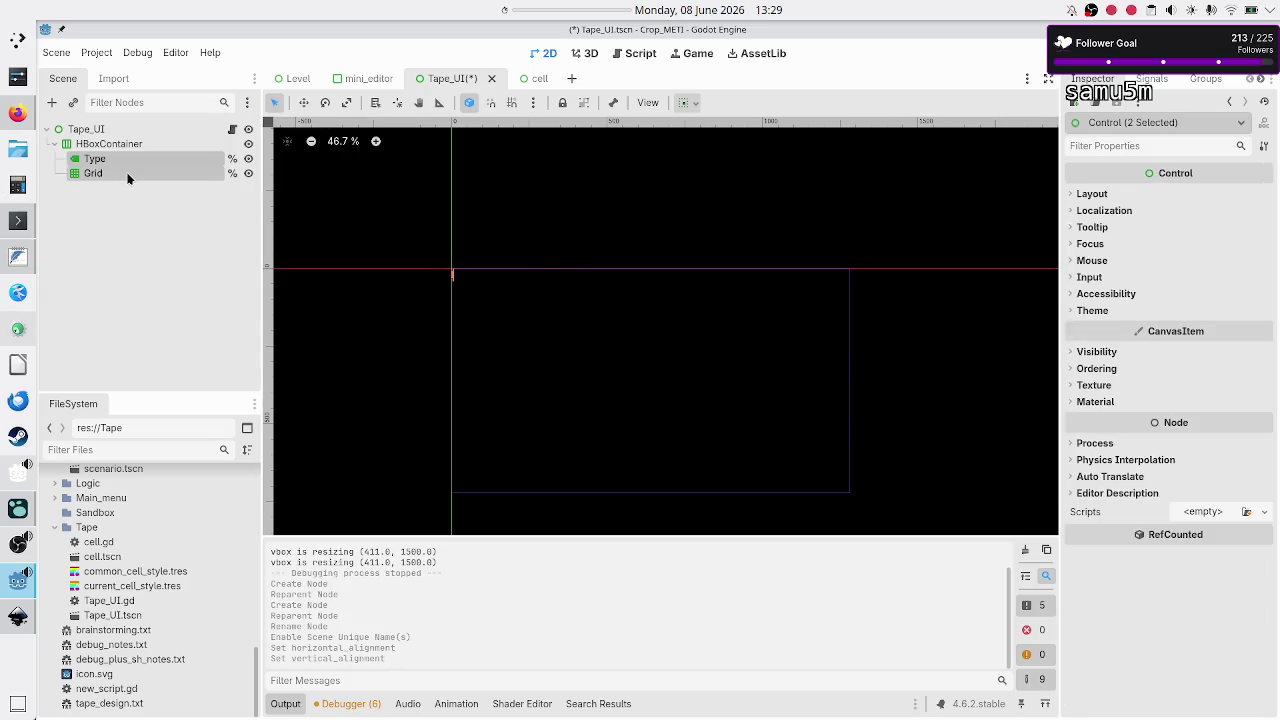
{"action": "left_click", "coordinate": [1085, 195]}
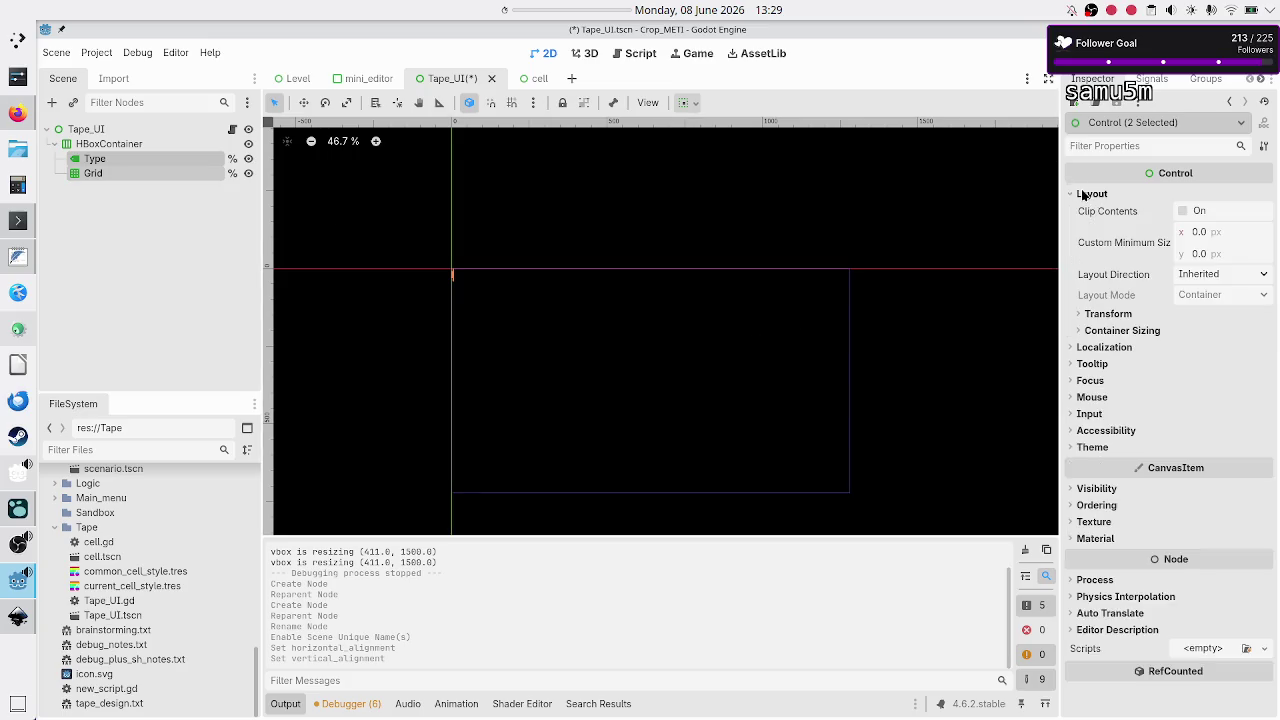
{"action": "left_click", "coordinate": [1135, 331]}
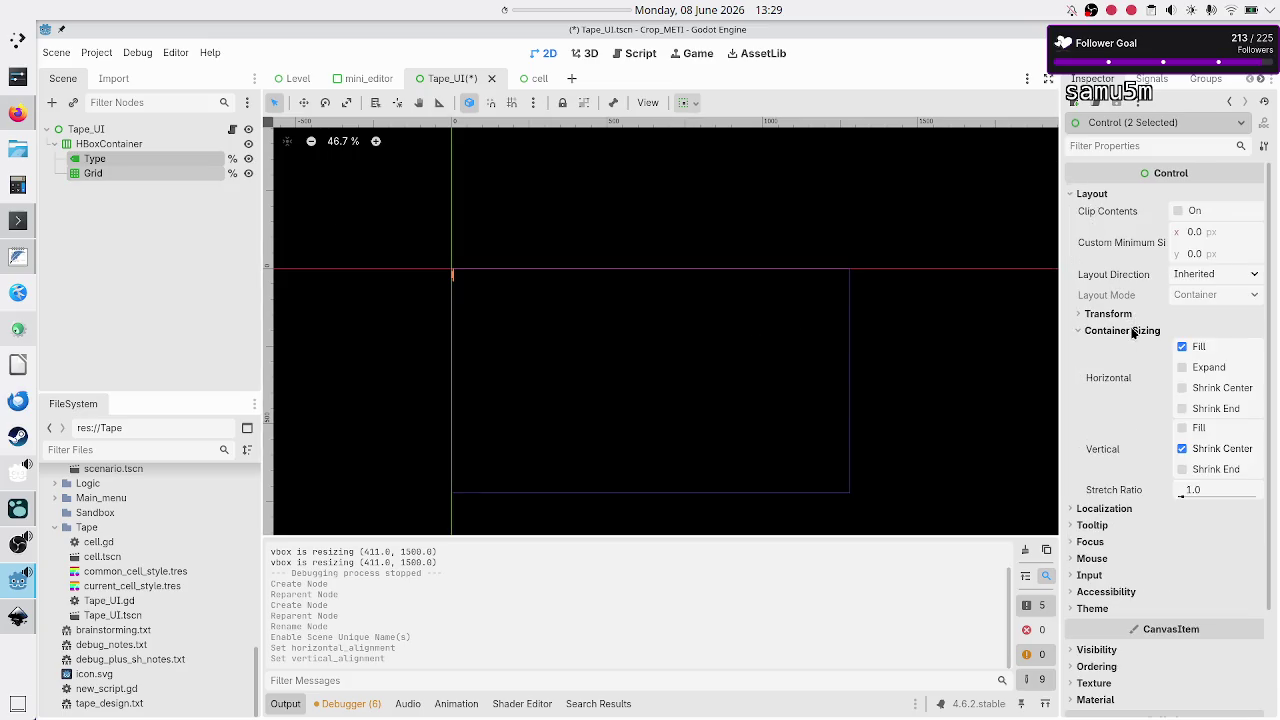
{"action": "left_click", "coordinate": [1206, 368]}
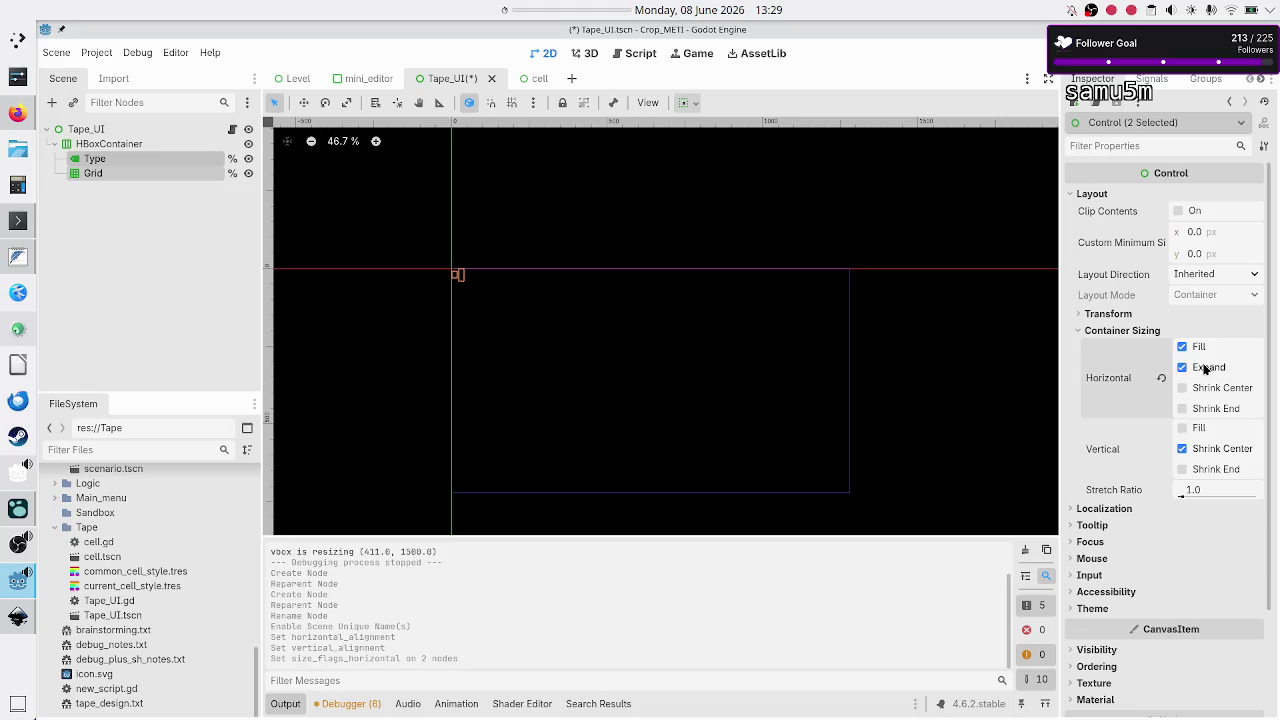
{"action": "left_click", "coordinate": [176, 145]}
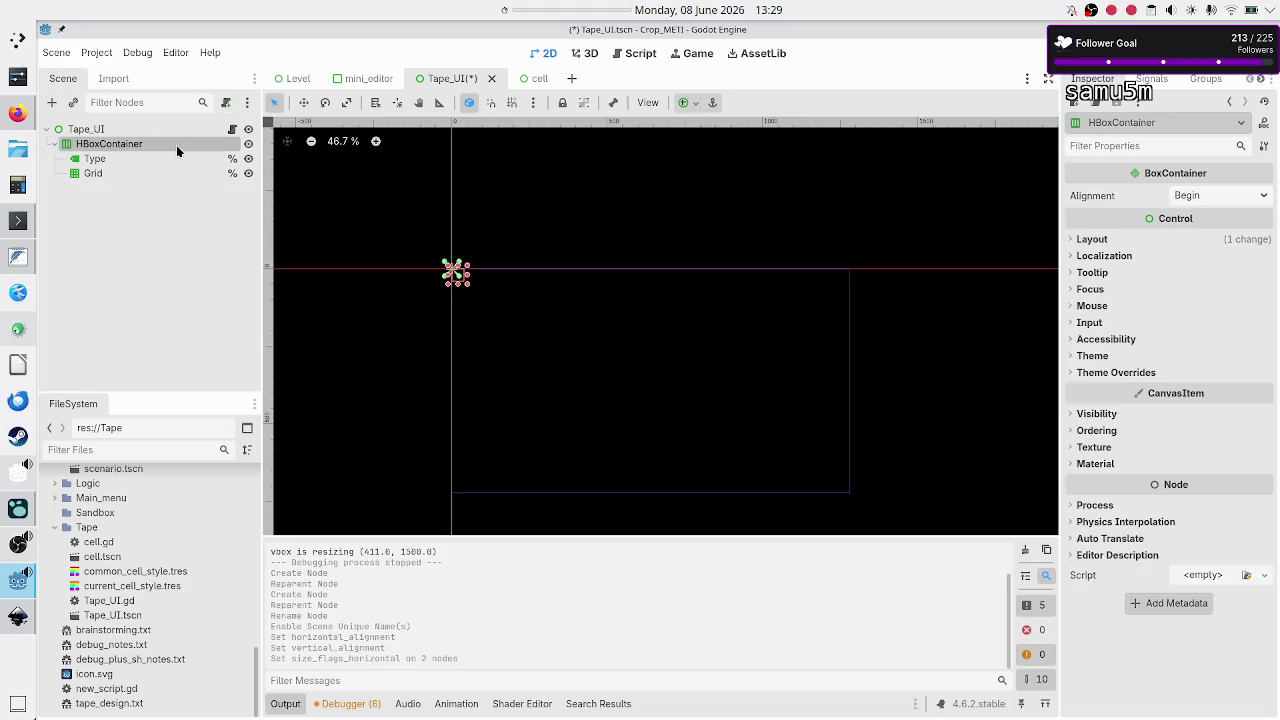
- Anchor the HBoxContainer to Full Rect and set its Separation constant to 5
{"action": "left_click", "coordinate": [695, 104]}
{"action": "left_click", "coordinate": [763, 224]}
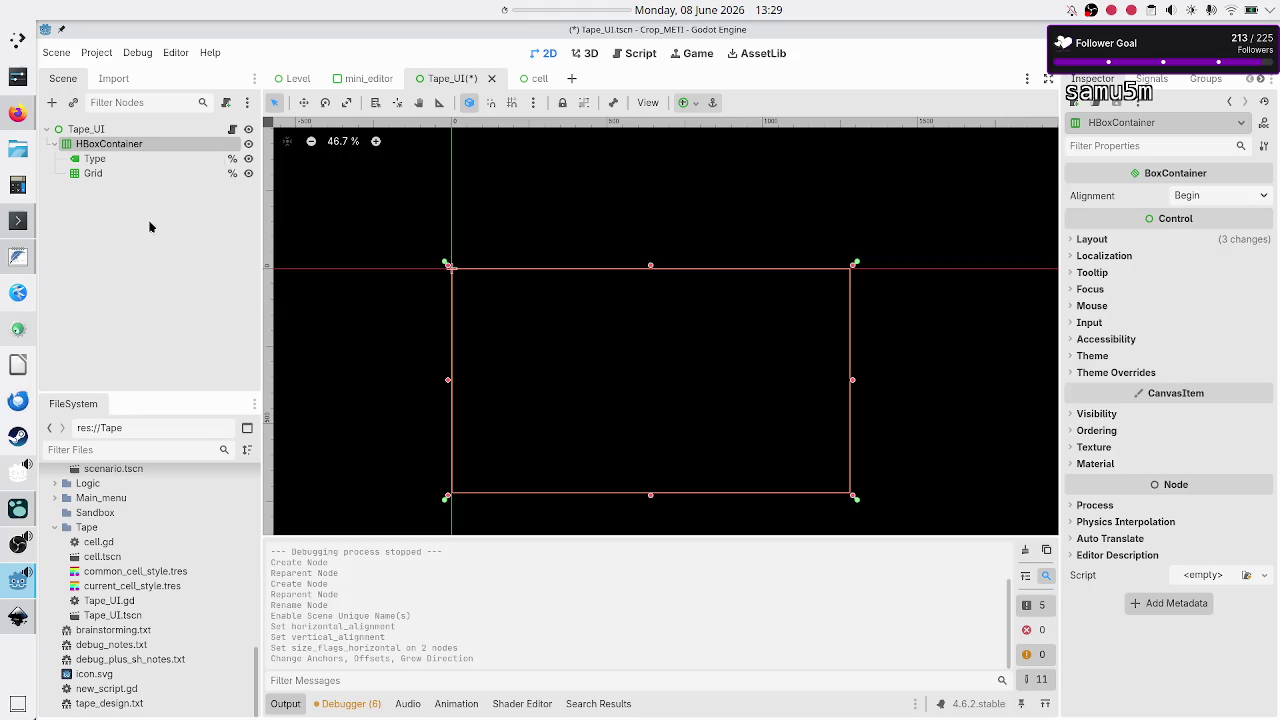
{"action": "left_click", "coordinate": [1118, 373]}
{"action": "left_click", "coordinate": [1110, 388]}
{"action": "left_click", "coordinate": [1213, 409]}
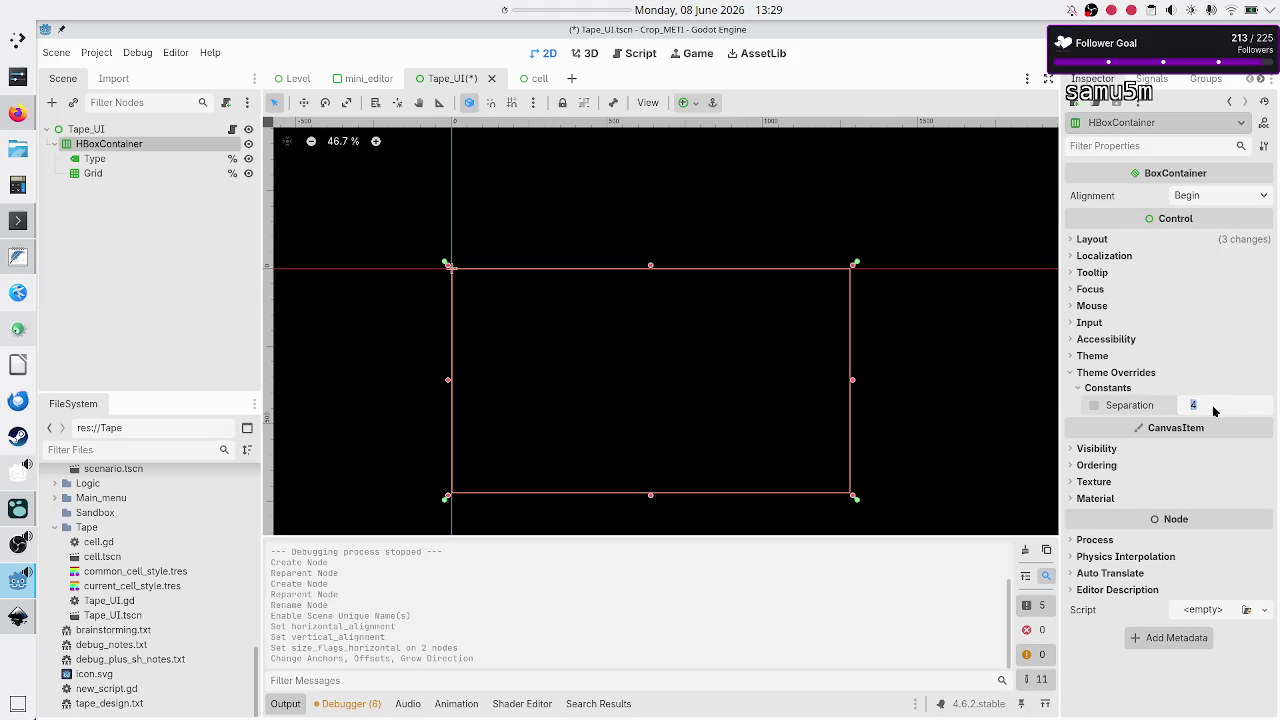
{"action": "type", "text": "5"}
{"action": "key", "text": "Return"}
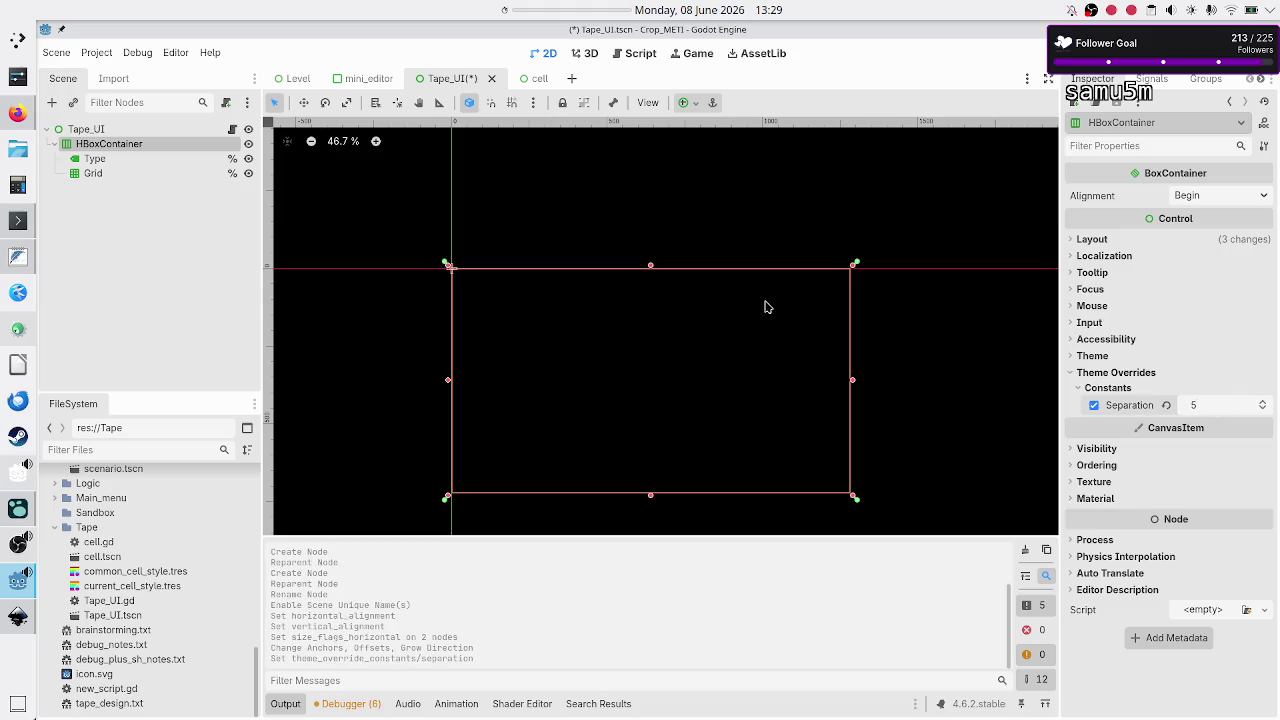
- Check the Inkscape mockup for reference, then return to the Type label in Godot
{"action": "left_click", "coordinate": [17, 615]}
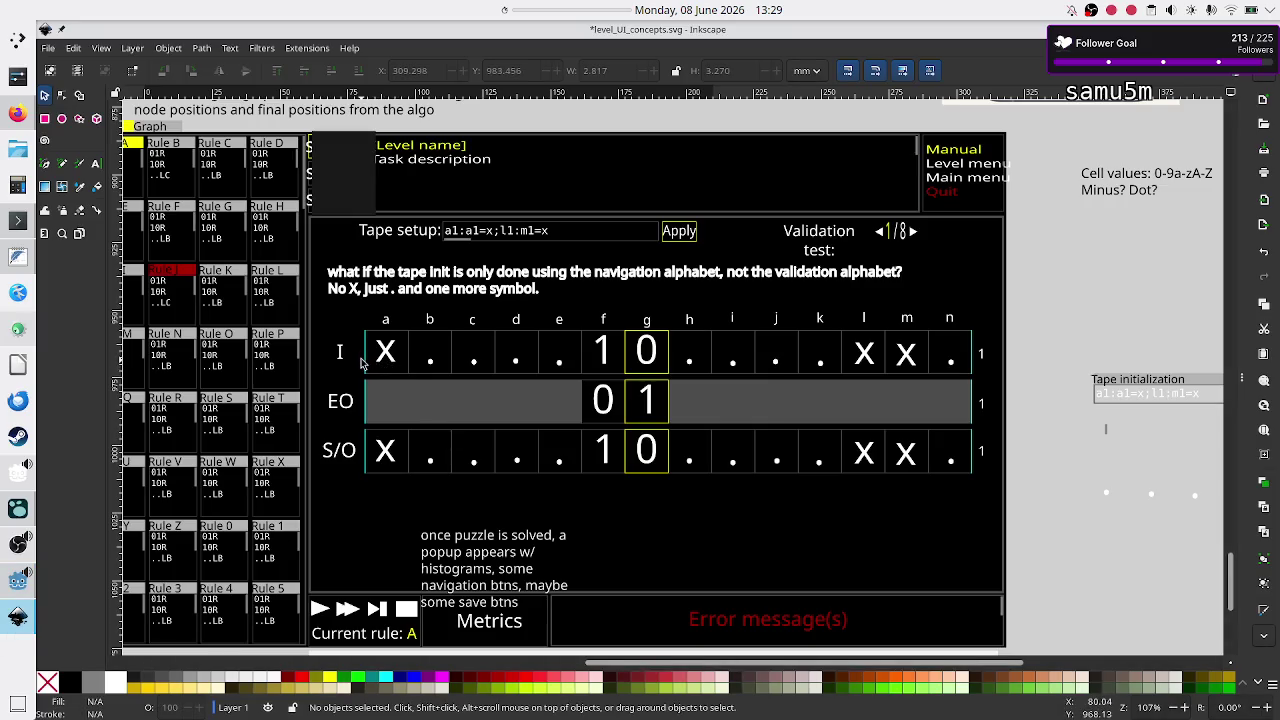
{"action": "key", "text": "alt+Tab"}
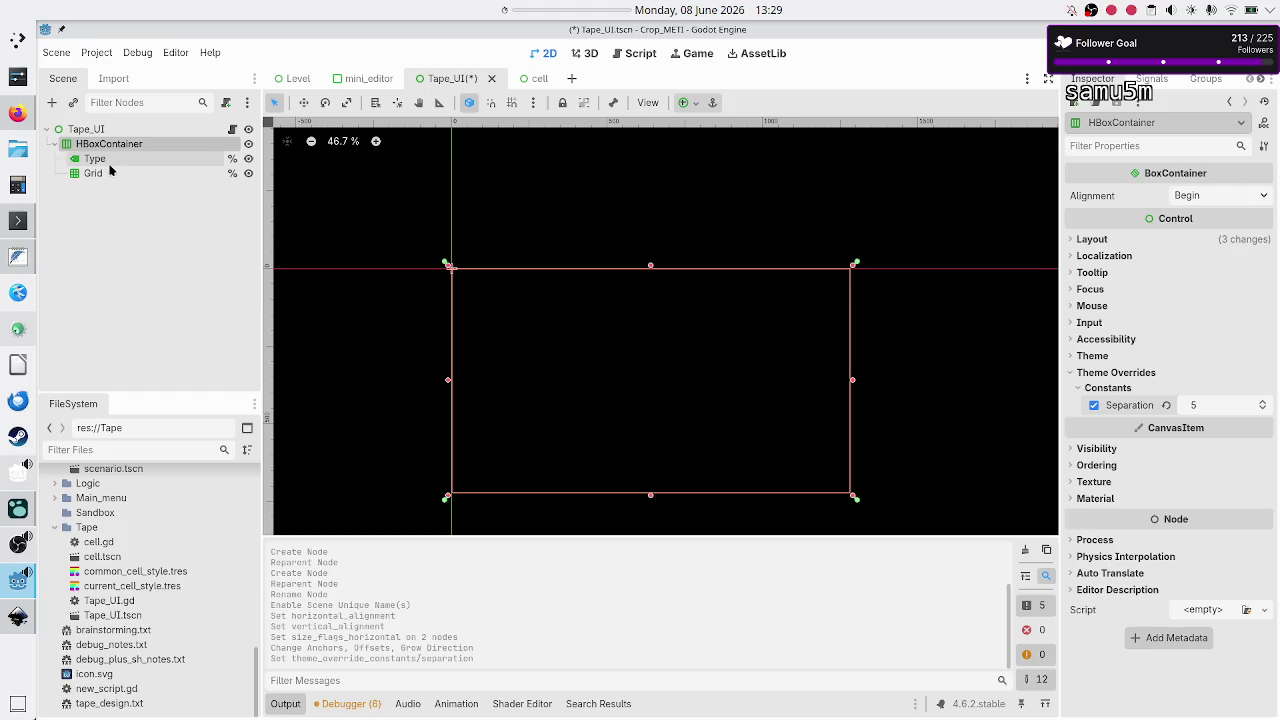
{"action": "left_click", "coordinate": [107, 160]}
- Give the Type label a font size override of 32
{"action": "scroll", "coordinate": [1100, 474], "scroll_direction": "down", "scroll_amount": 8}
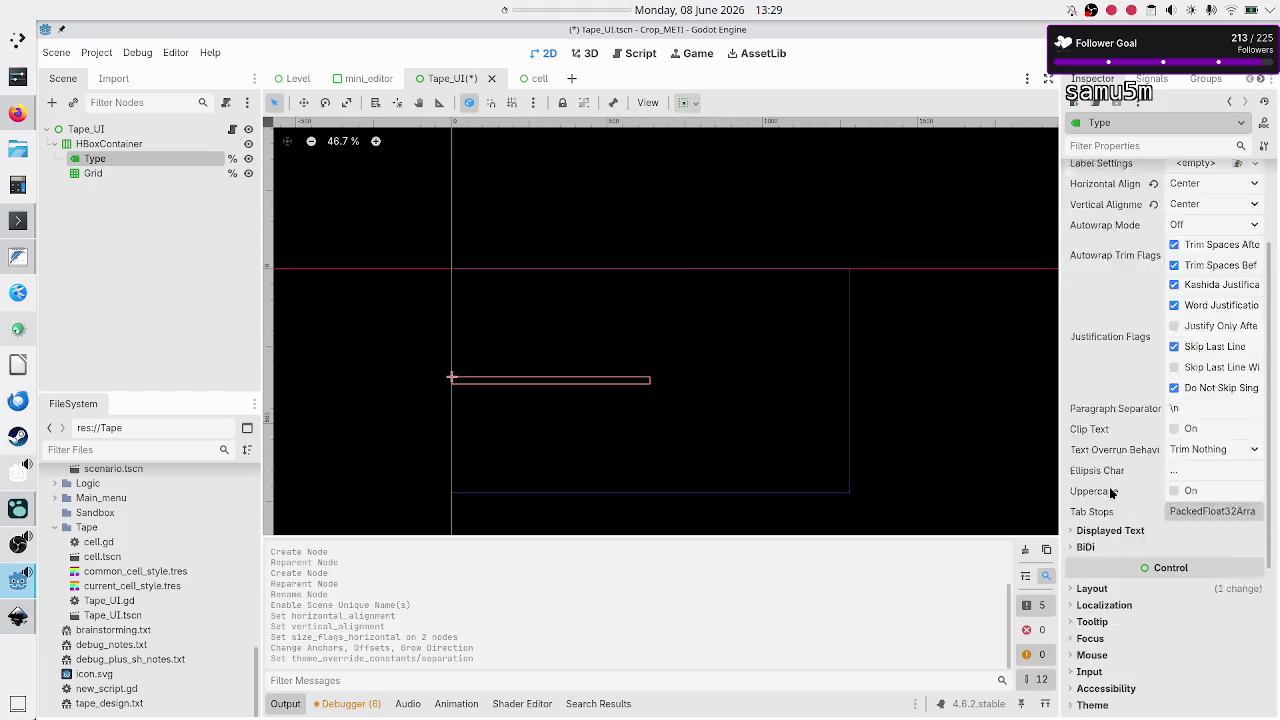
{"action": "left_click", "coordinate": [1143, 474]}
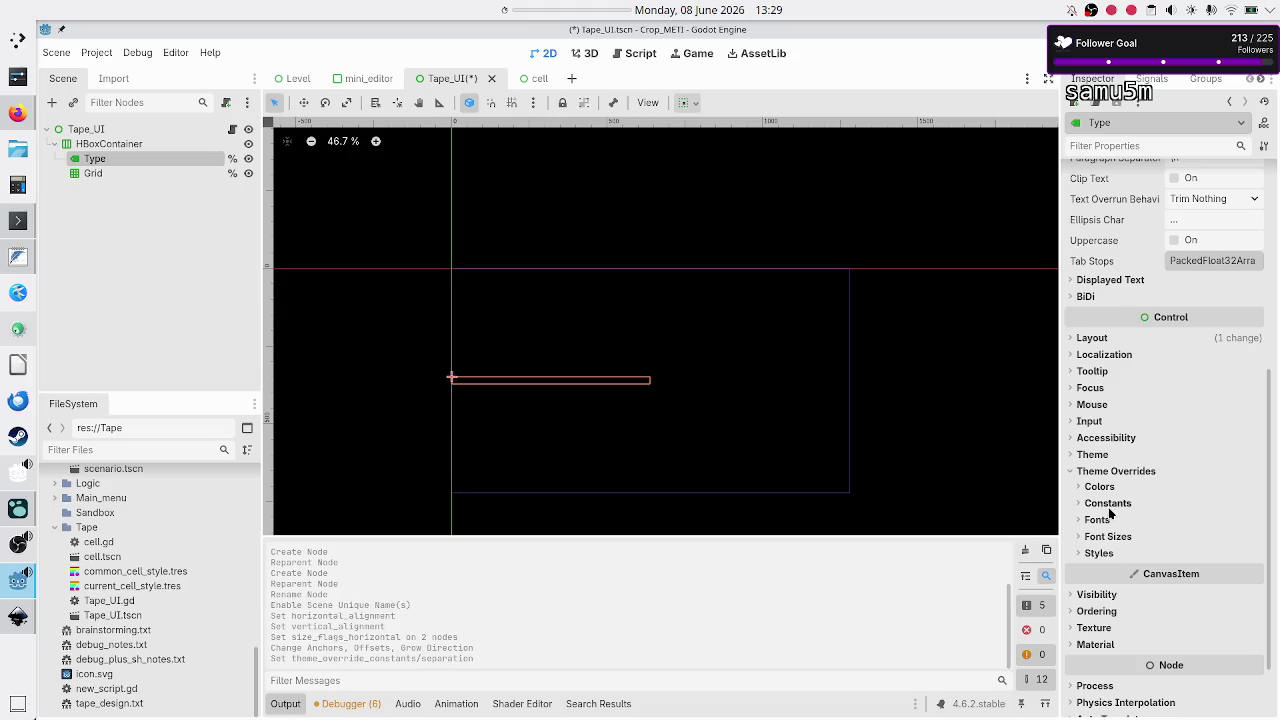
{"action": "left_click", "coordinate": [1110, 537]}
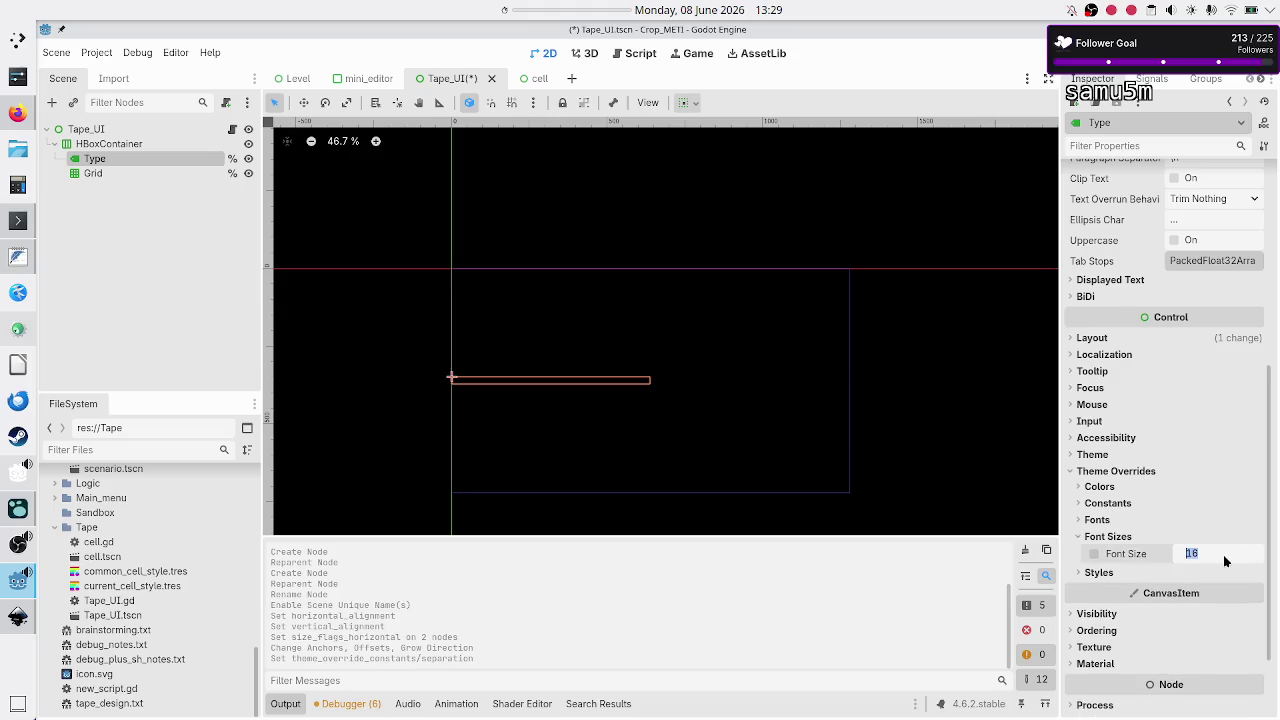
{"action": "type", "text": "32"}
{"action": "key", "text": "Return"}
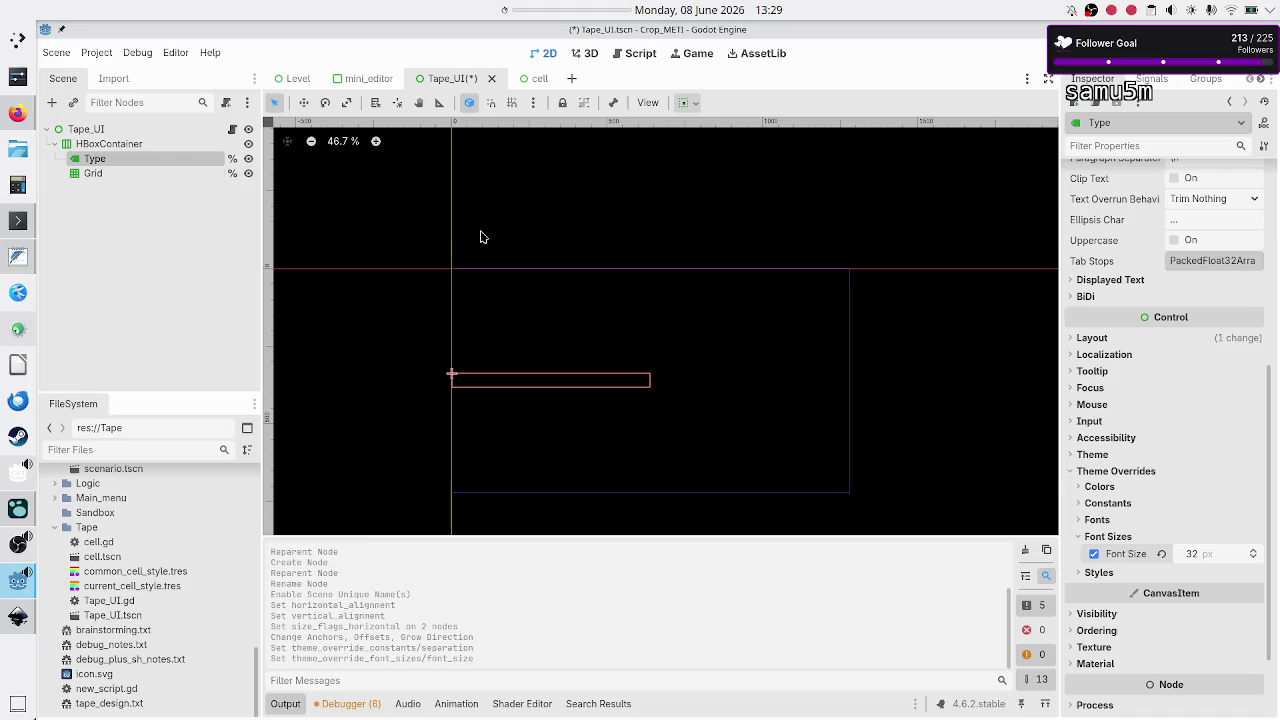
- Turn off Horizontal Expand for the Type label
{"action": "left_click", "coordinate": [1106, 340]}
{"action": "left_click", "coordinate": [1132, 520]}
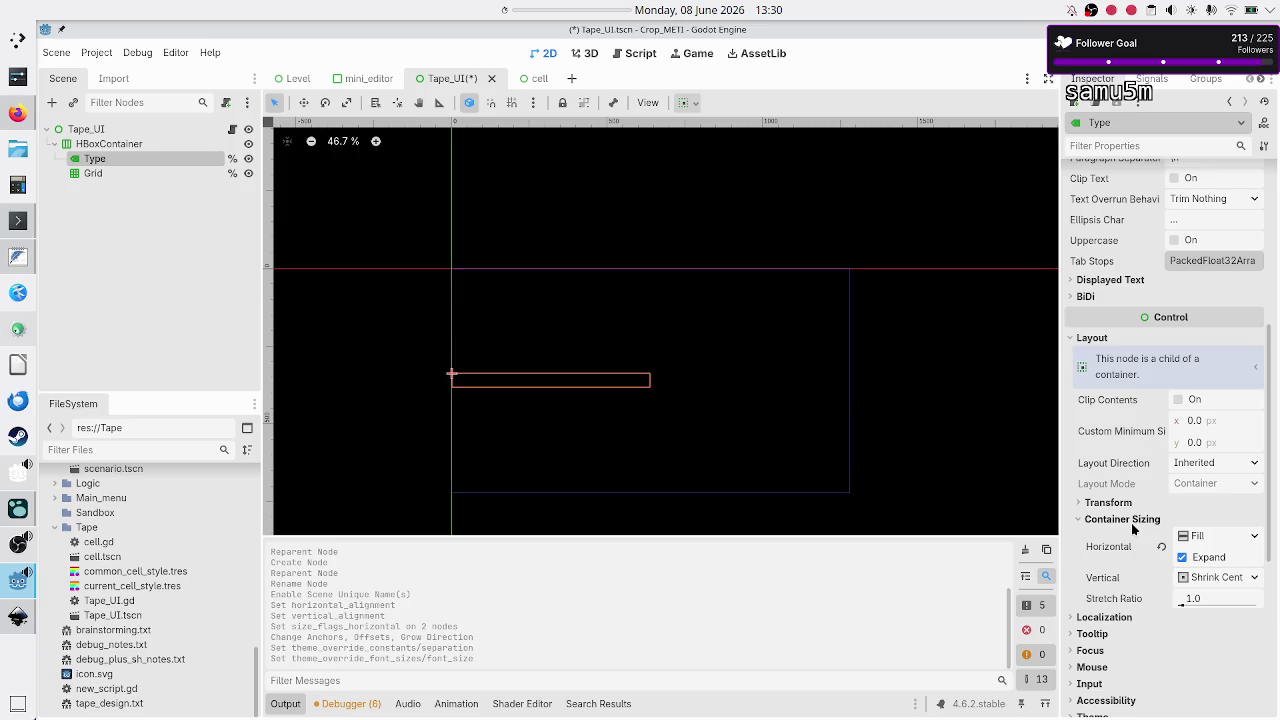
{"action": "left_click", "coordinate": [1186, 557]}
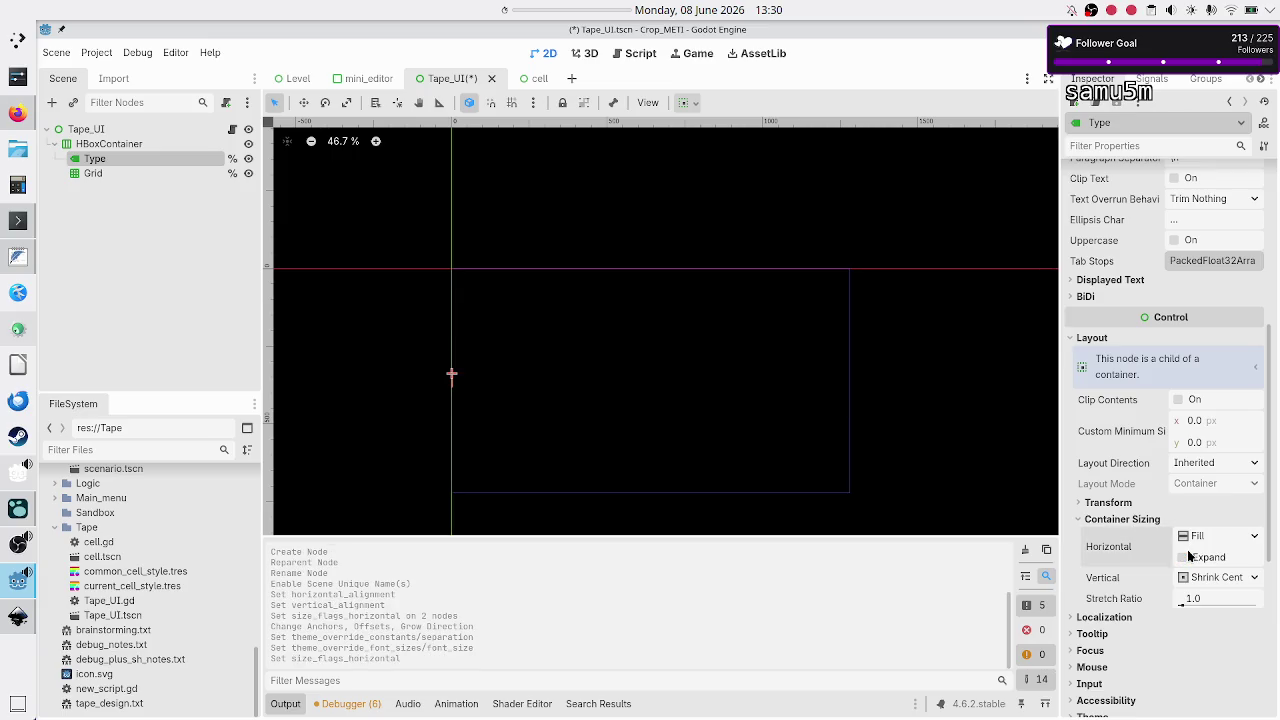
{"action": "left_click", "coordinate": [1186, 557]}
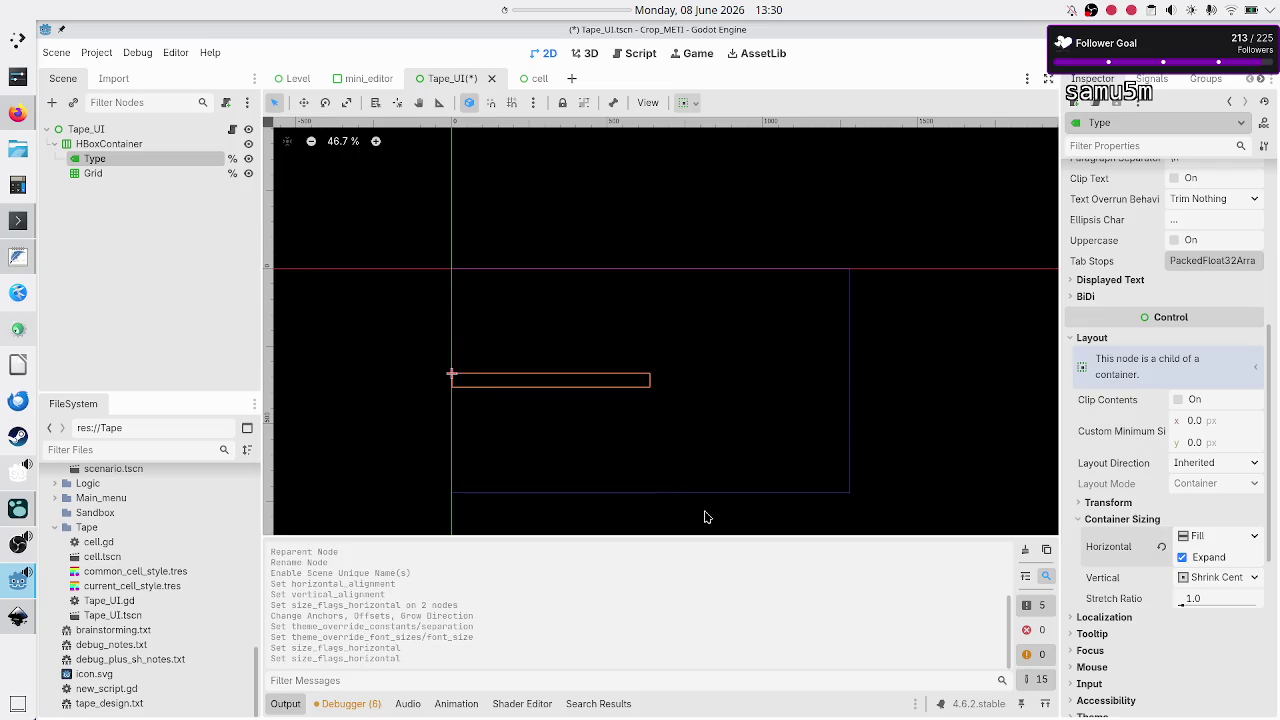
{"action": "left_click", "coordinate": [1204, 562]}
- Enter EO: as the Type label's text and compare it with the Inkscape mockup
{"action": "scroll", "coordinate": [1151, 372], "scroll_direction": "up", "scroll_amount": 5}
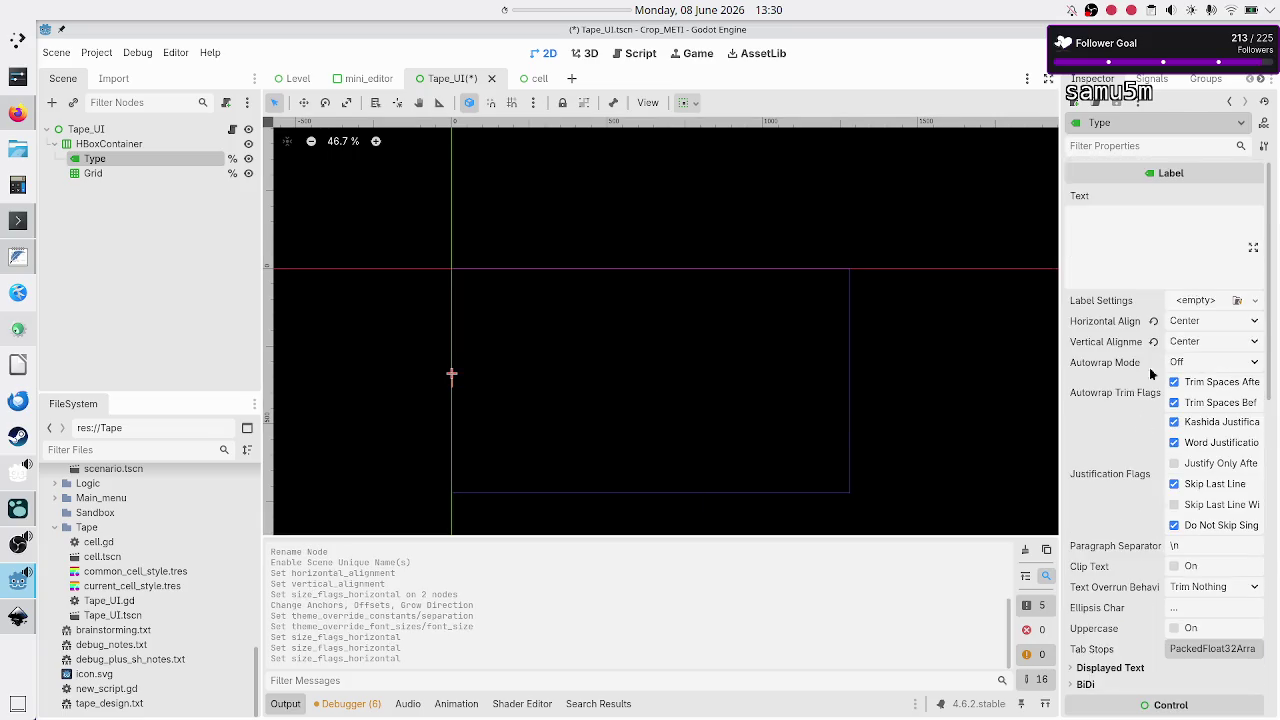
{"action": "left_click", "coordinate": [1164, 227]}
{"action": "type", "text": "EO:"}
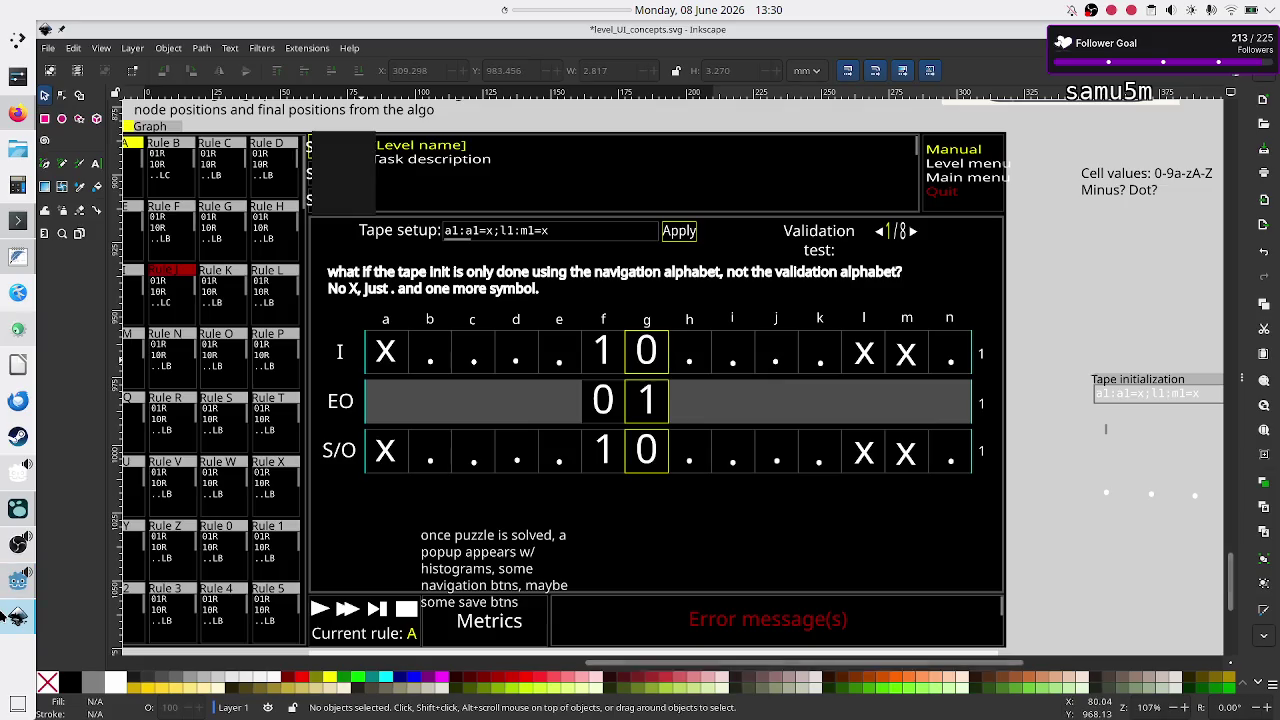
{"action": "left_click", "coordinate": [18, 615]}
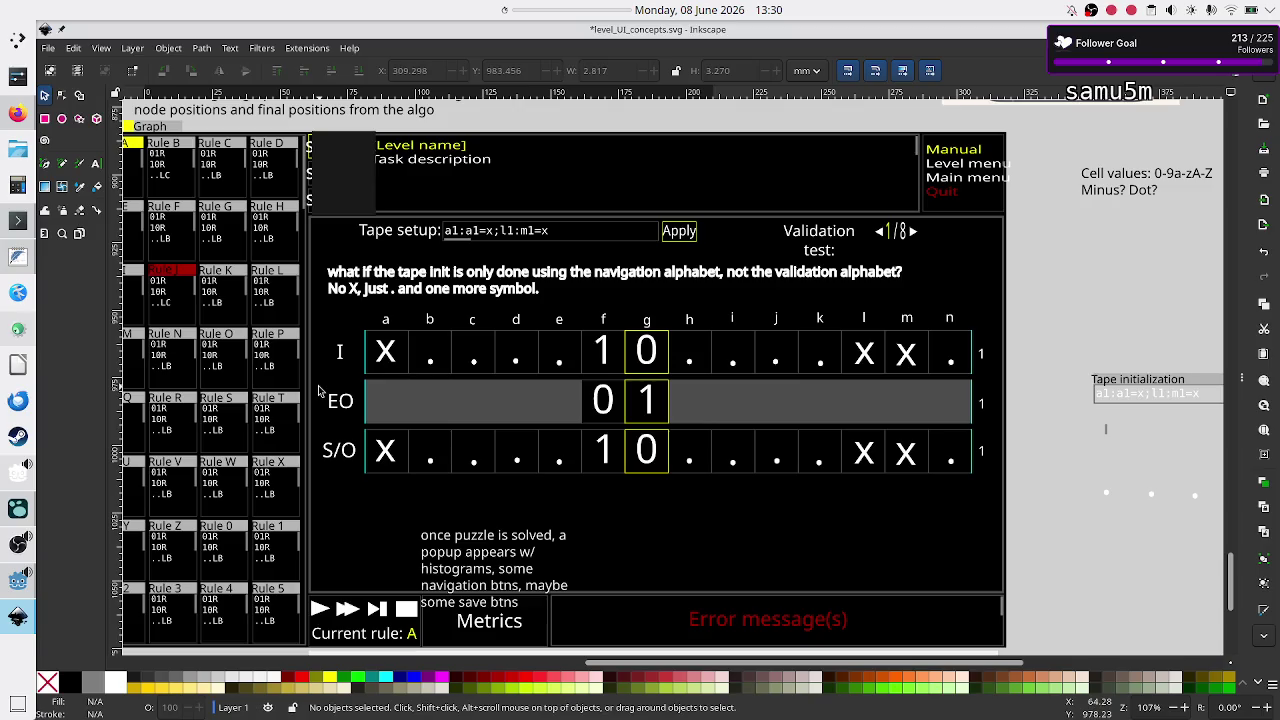
{"action": "key", "text": "alt+Tab"}
{"action": "left_click", "coordinate": [88, 129]}
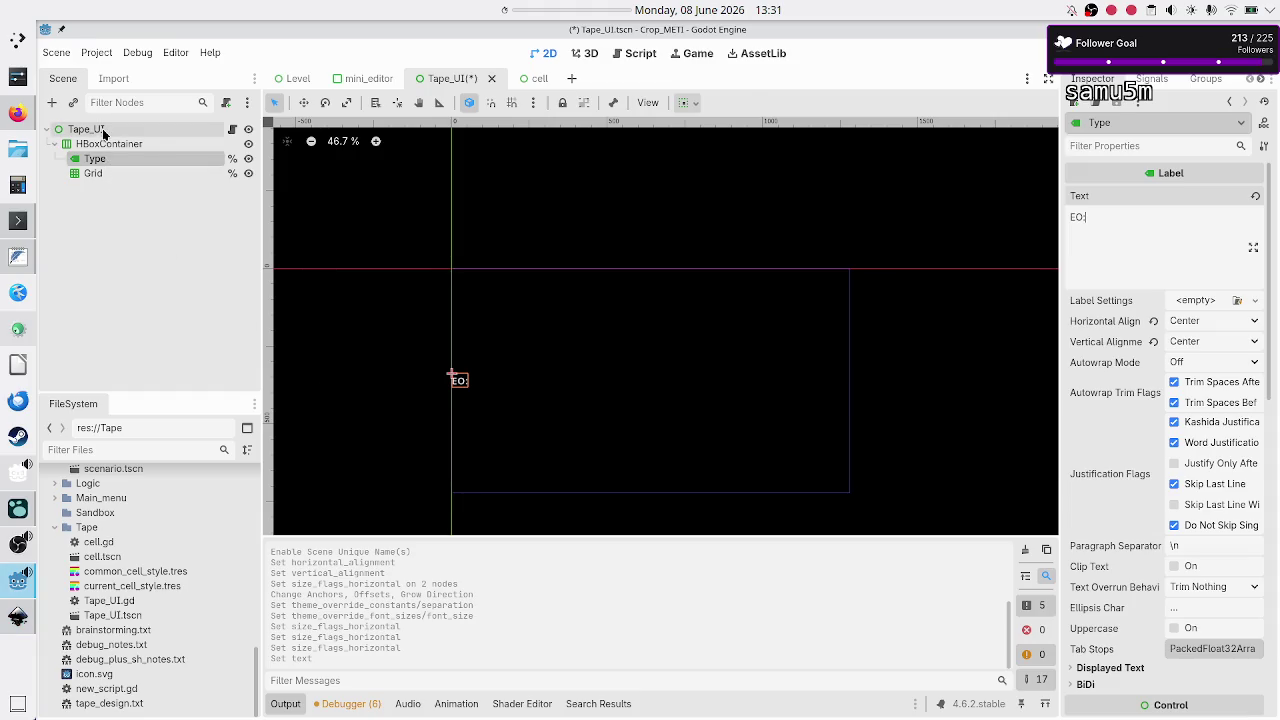
- Add a MarginContainer to Tape_UI and move the HBoxContainer inside it
{"action": "left_click", "coordinate": [52, 102]}
{"action": "type", "text": "margin"}
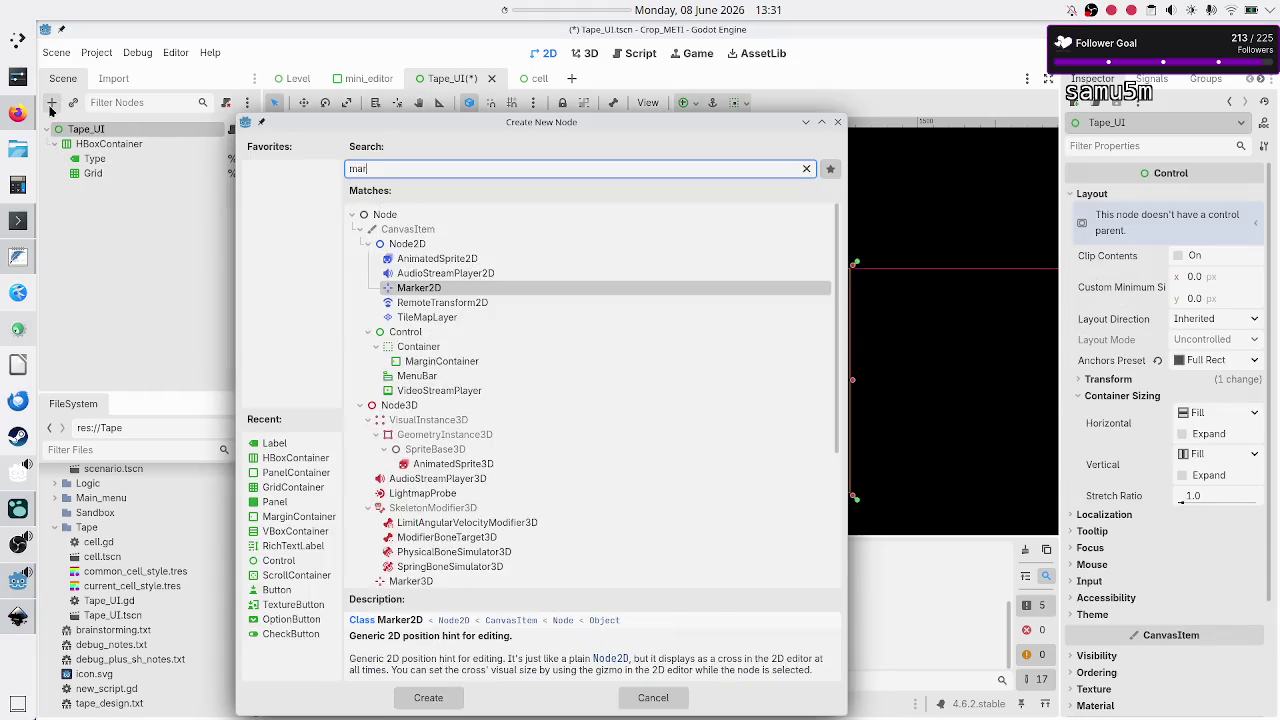
{"action": "key", "text": "Return"}
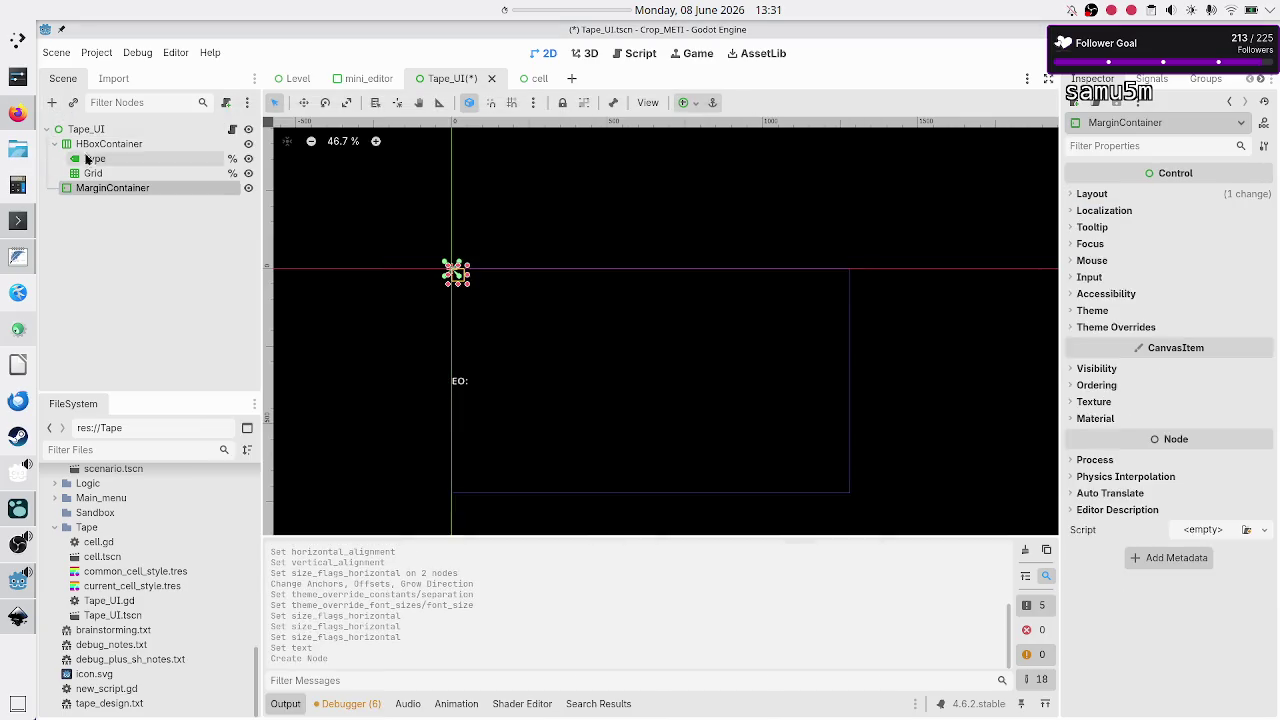
{"action": "left_click", "coordinate": [54, 144]}
{"action": "left_click_drag", "start_coordinate": [90, 144], "coordinate": [110, 157]}
- Anchor the MarginContainer to Full Rect
{"action": "left_click", "coordinate": [135, 144]}
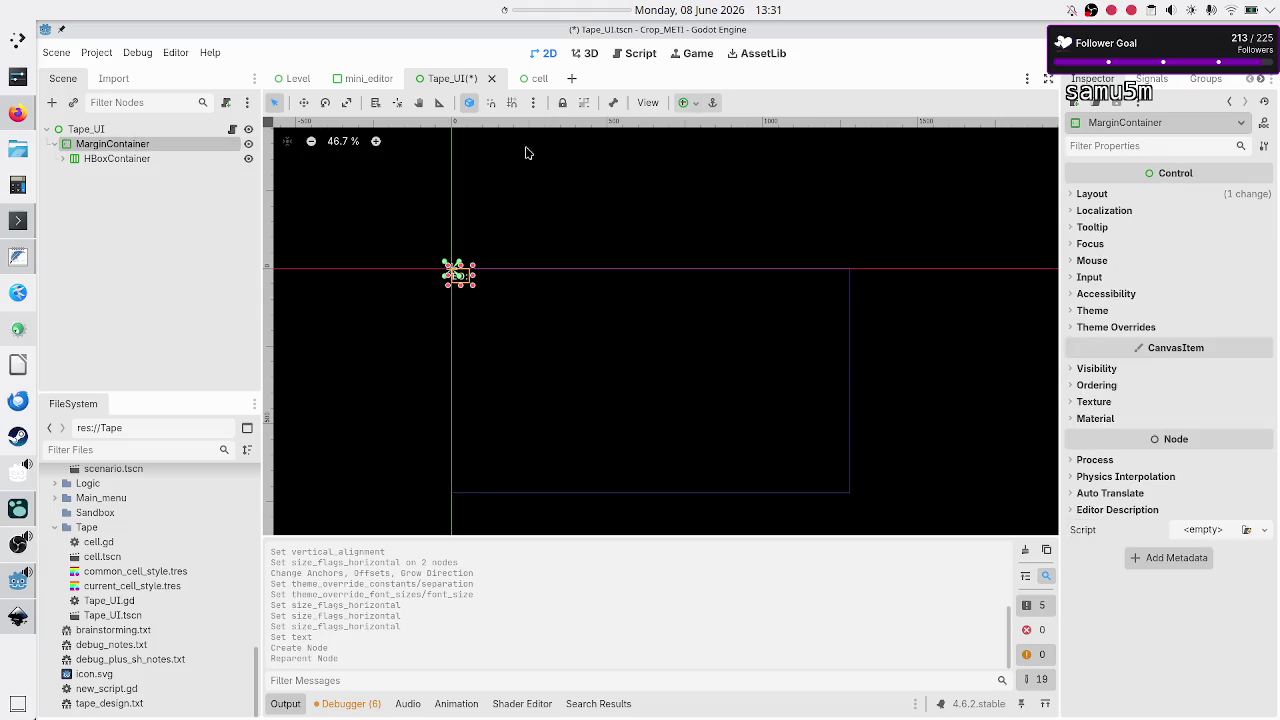
{"action": "left_click", "coordinate": [695, 104]}
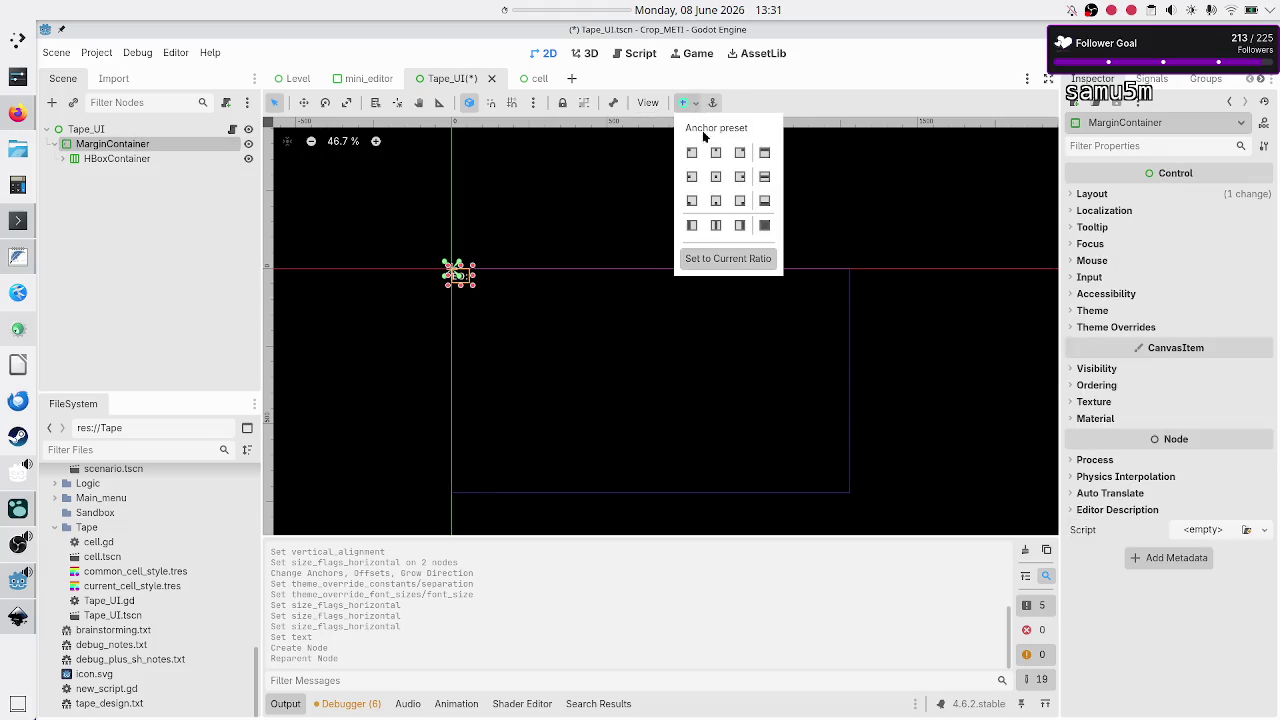
{"action": "left_click", "coordinate": [764, 225]}
{"action": "key", "text": "Escape"}
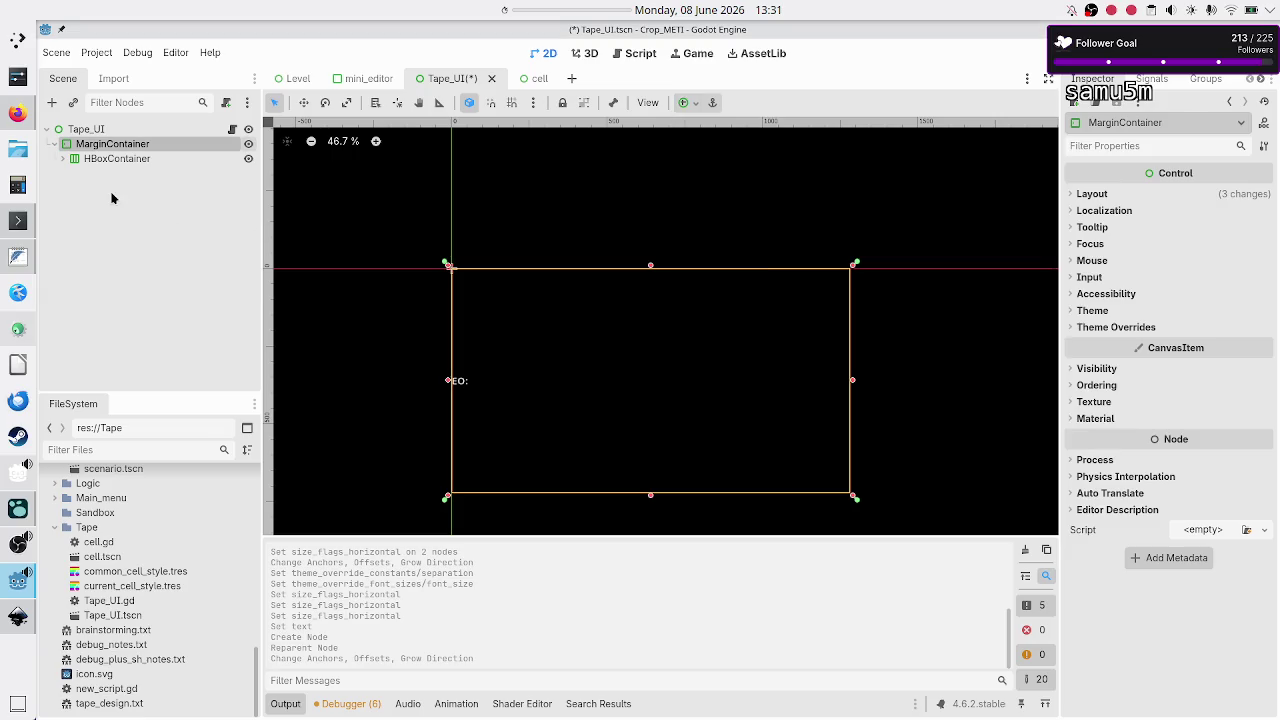
- Set the MarginContainer's left, top, right and bottom margin constants all to 5
{"action": "left_click", "coordinate": [1137, 328]}
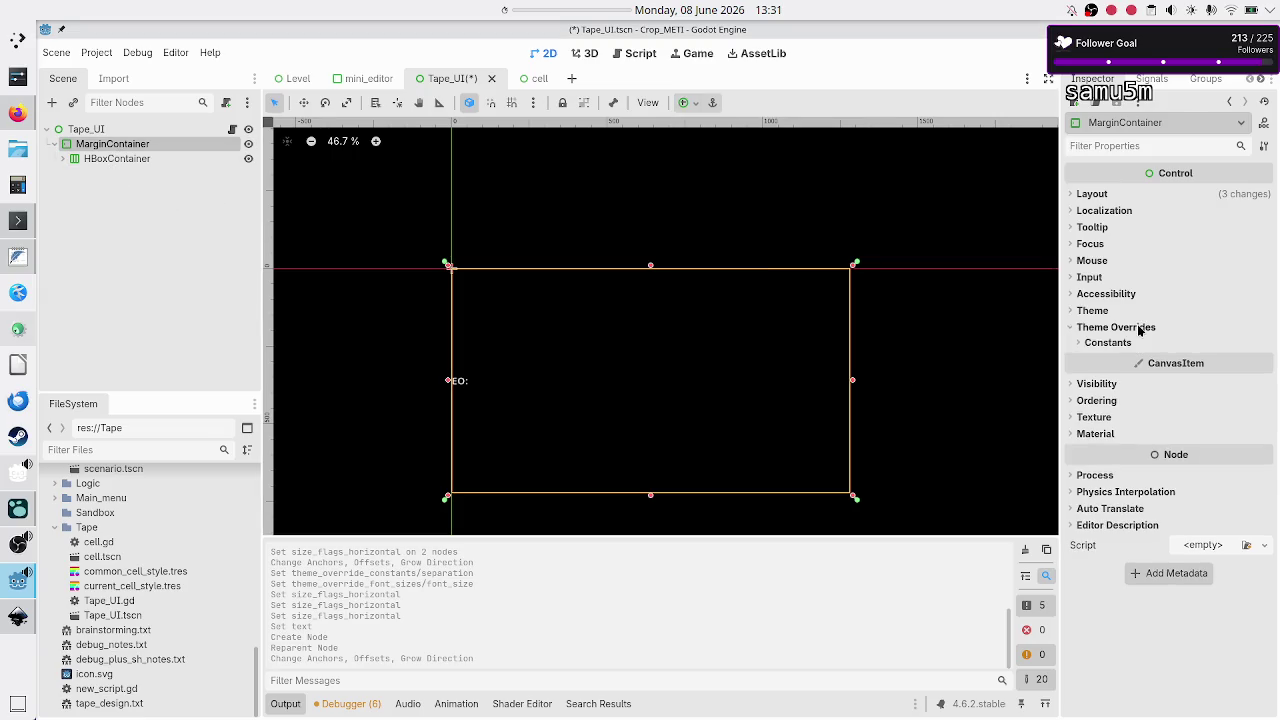
{"action": "left_click", "coordinate": [1122, 342]}
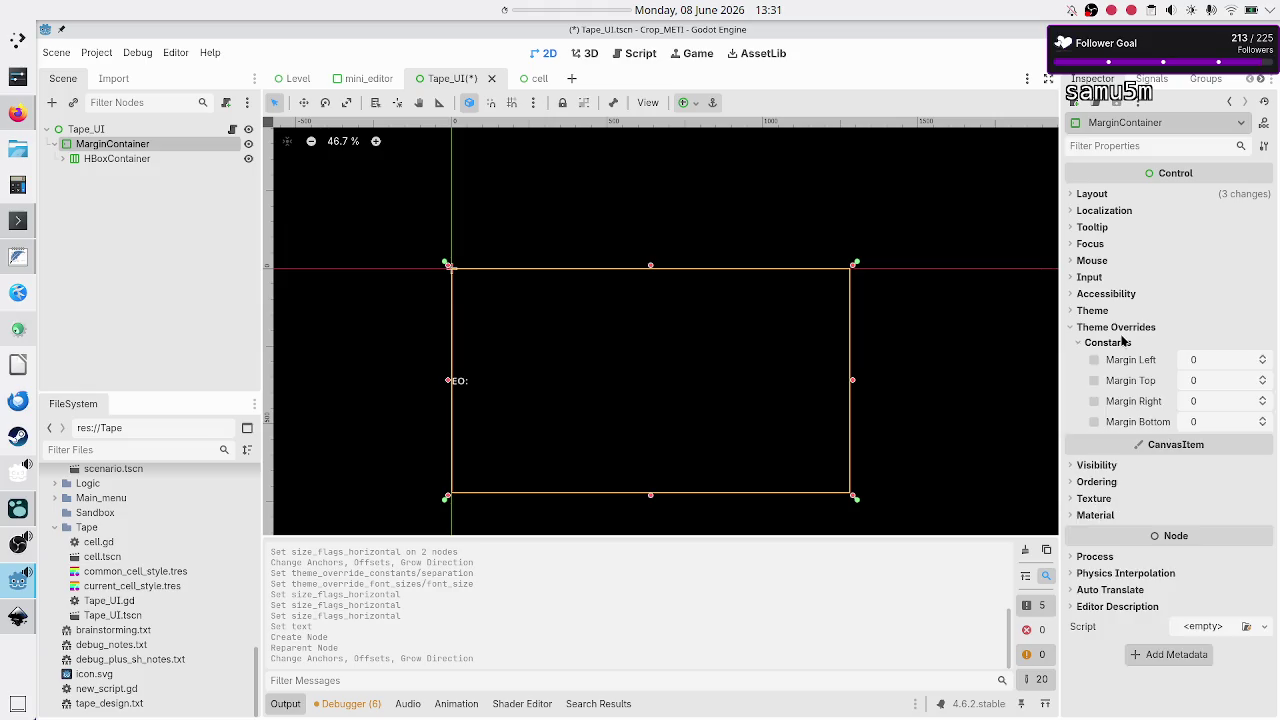
{"action": "left_click", "coordinate": [1213, 360]}
{"action": "type", "text": "5"}
{"action": "key", "text": "Return"}
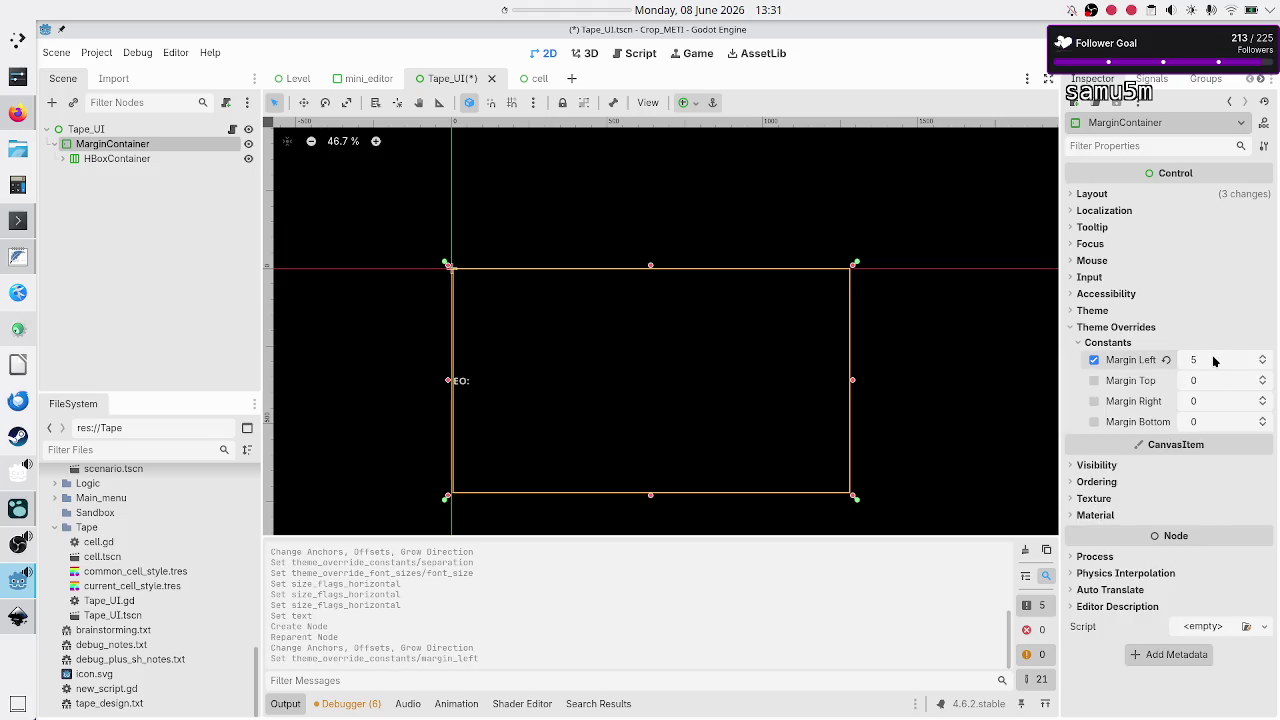
{"action": "left_click", "coordinate": [1218, 381]}
{"action": "type", "text": "5"}
{"action": "key", "text": "Return"}
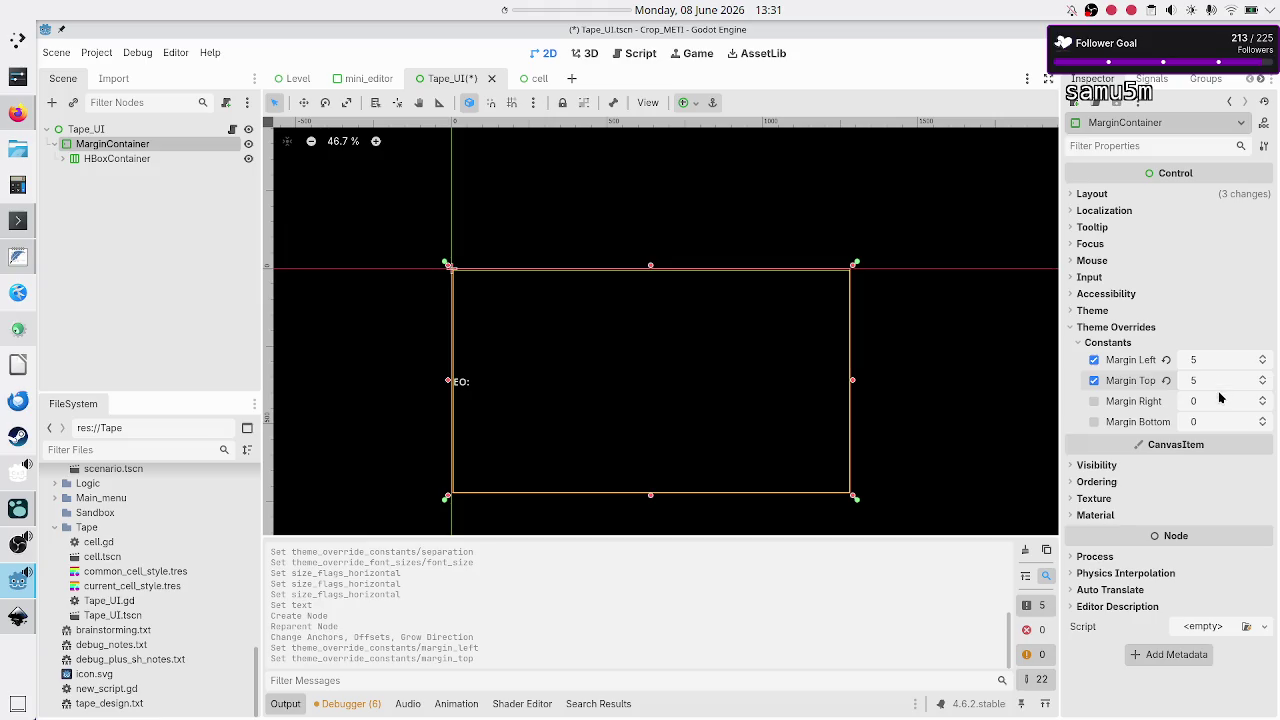
{"action": "left_click", "coordinate": [1218, 405]}
{"action": "type", "text": "5"}
{"action": "key", "text": "Return"}
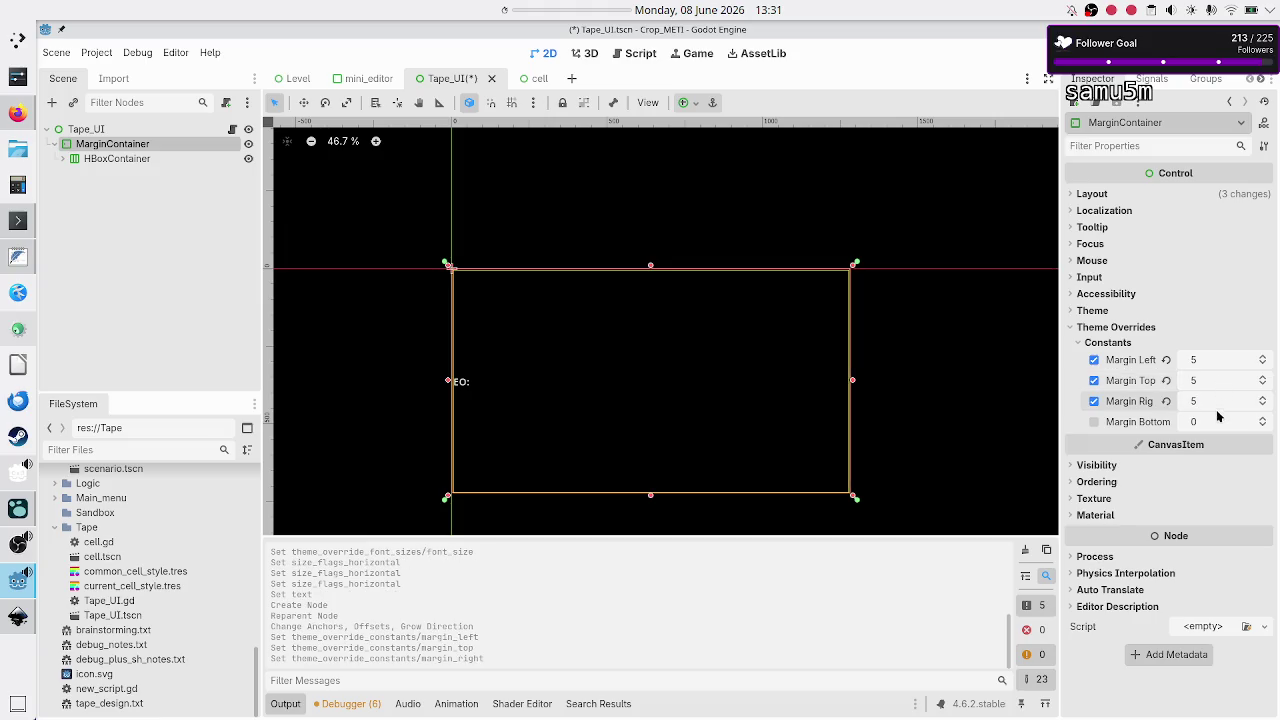
{"action": "left_click", "coordinate": [1218, 421]}
{"action": "type", "text": "5"}
{"action": "key", "text": "Return"}
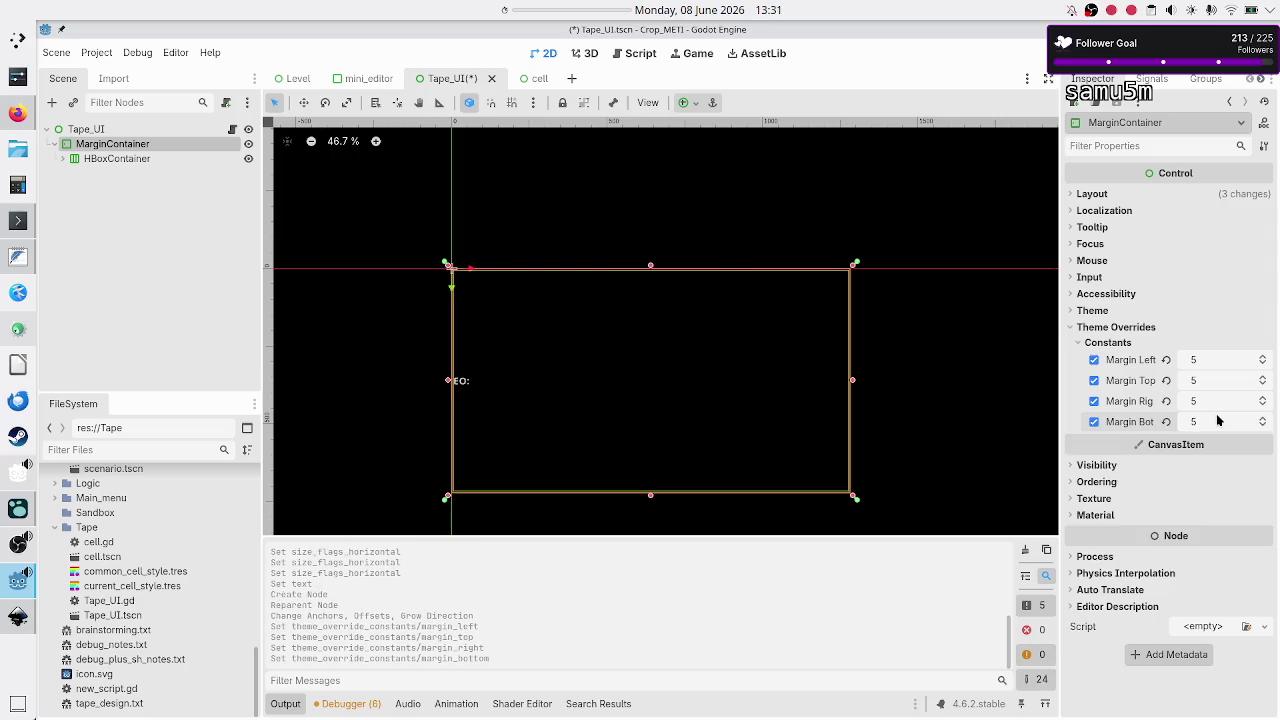
{"action": "key", "text": "alt+Tab"}
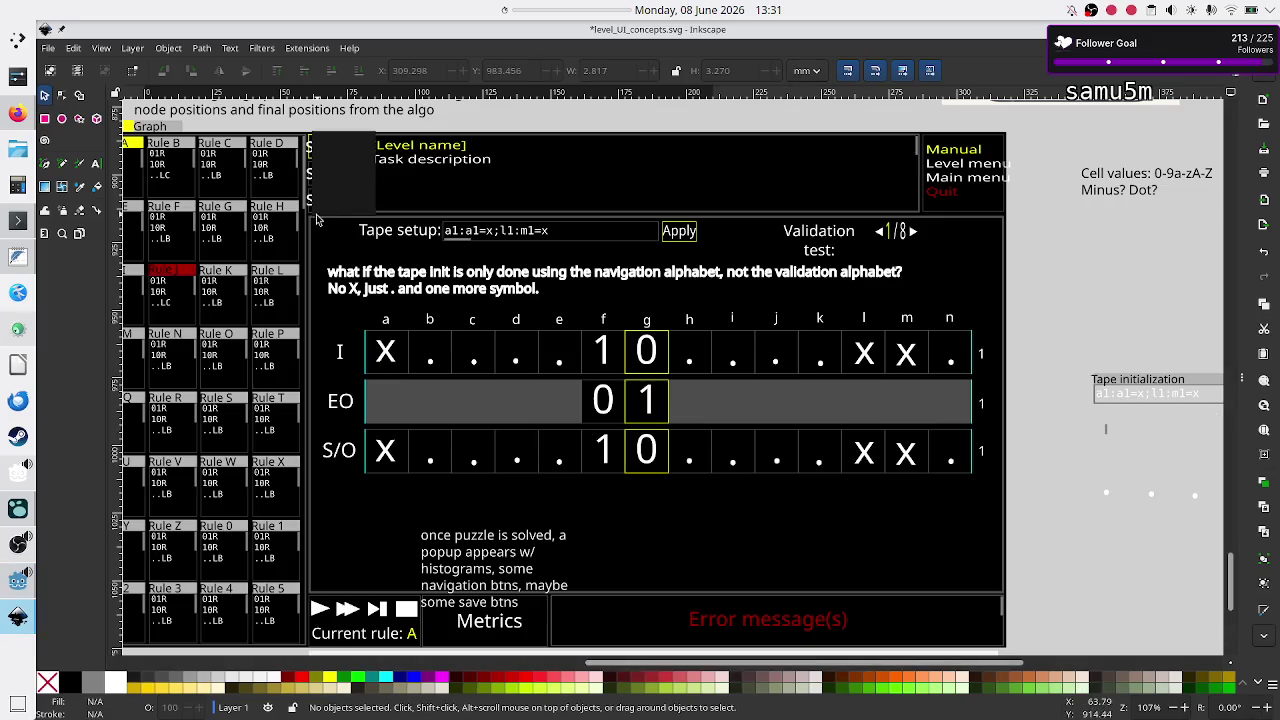
- Zoom into the tape area of the Inkscape mockup, then return to Godot
{"action": "scroll", "coordinate": [314, 227], "scroll_direction": "up", "scroll_amount": 3}
{"action": "scroll", "coordinate": [314, 227], "scroll_direction": "down", "scroll_amount": 3}
{"action": "scroll", "coordinate": [314, 227], "scroll_direction": "up", "scroll_amount": 2}
{"action": "scroll", "coordinate": [314, 227], "scroll_direction": "up", "scroll_amount": 2}
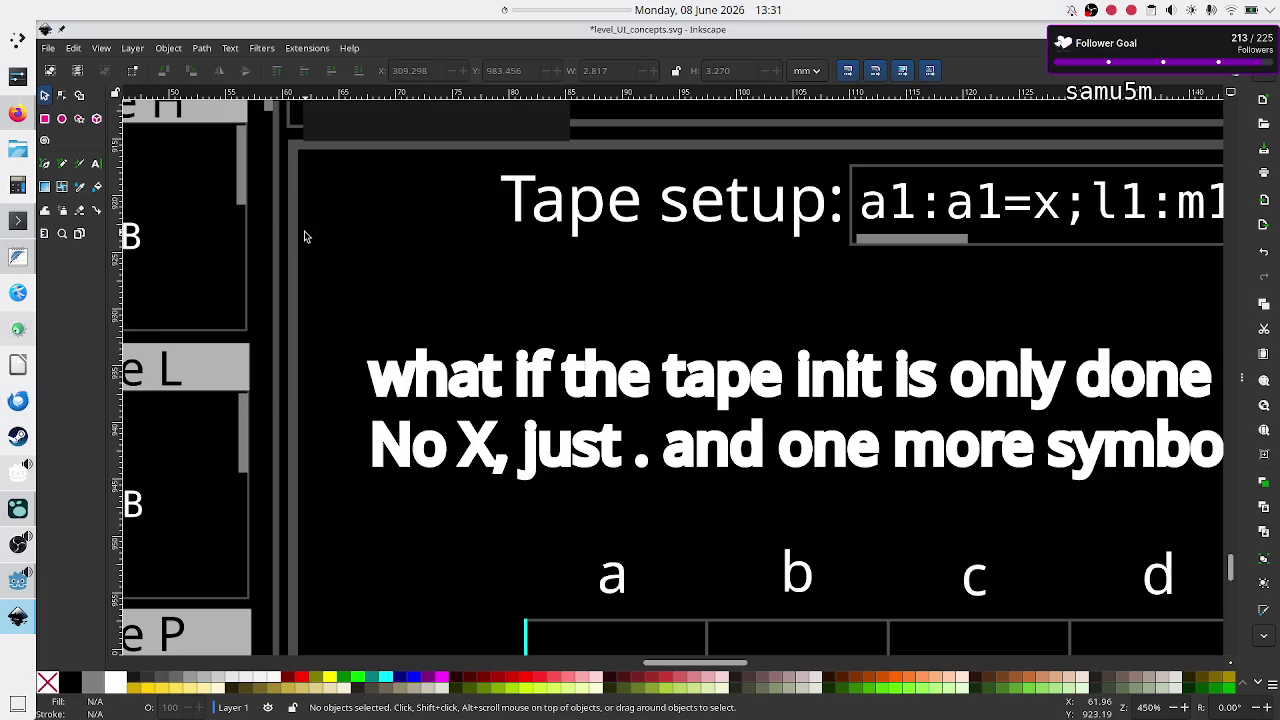
{"action": "key", "text": "alt+Tab"}
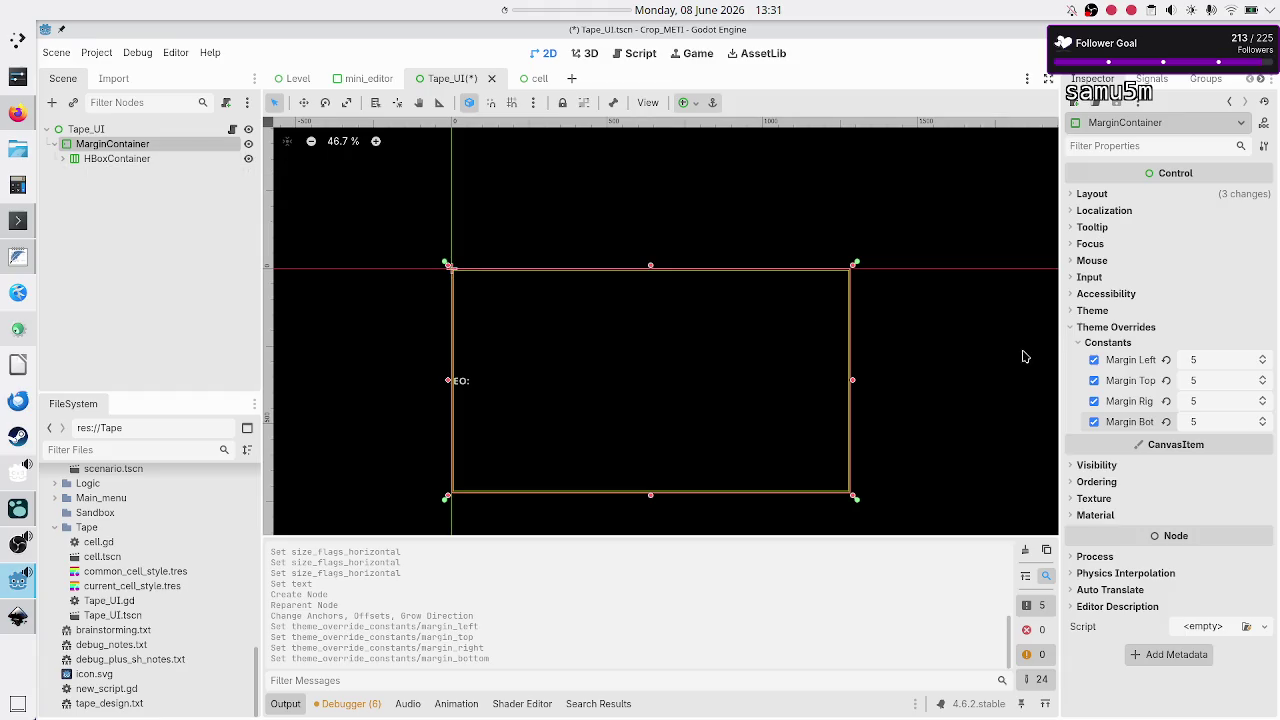
- Revert the MarginContainer's Left, Top, Right and Bottom margin overrides to 0
{"action": "left_click", "coordinate": [1166, 361]}
{"action": "left_click", "coordinate": [1166, 380]}
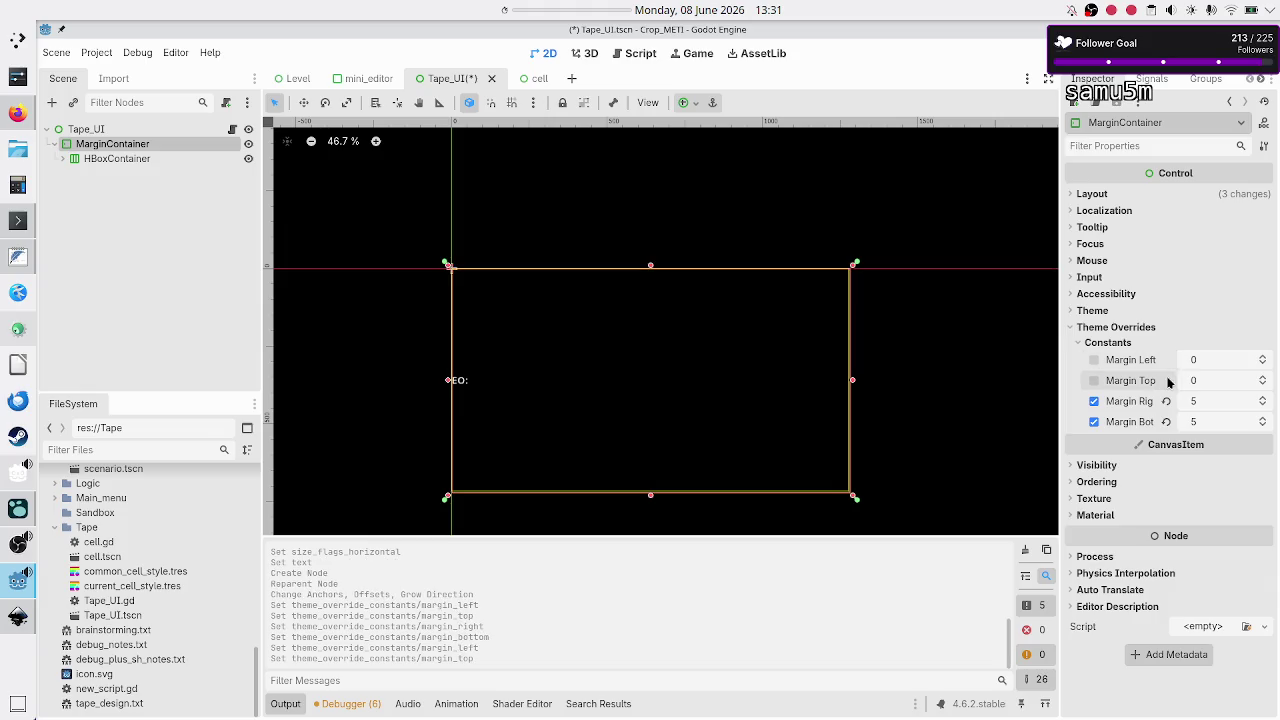
{"action": "left_click", "coordinate": [1166, 401]}
{"action": "left_click", "coordinate": [1164, 422]}
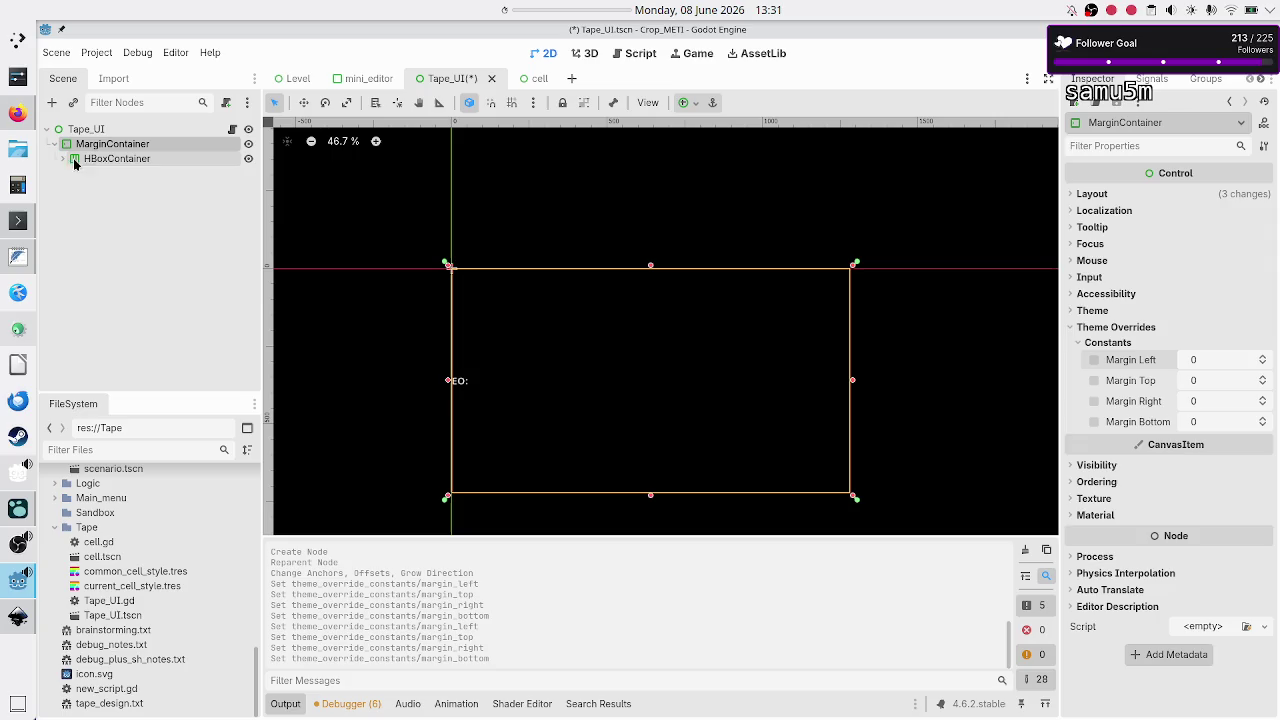
- Clear the 'EO:' text from the Type label inside the HBoxContainer
{"action": "left_click", "coordinate": [168, 159]}
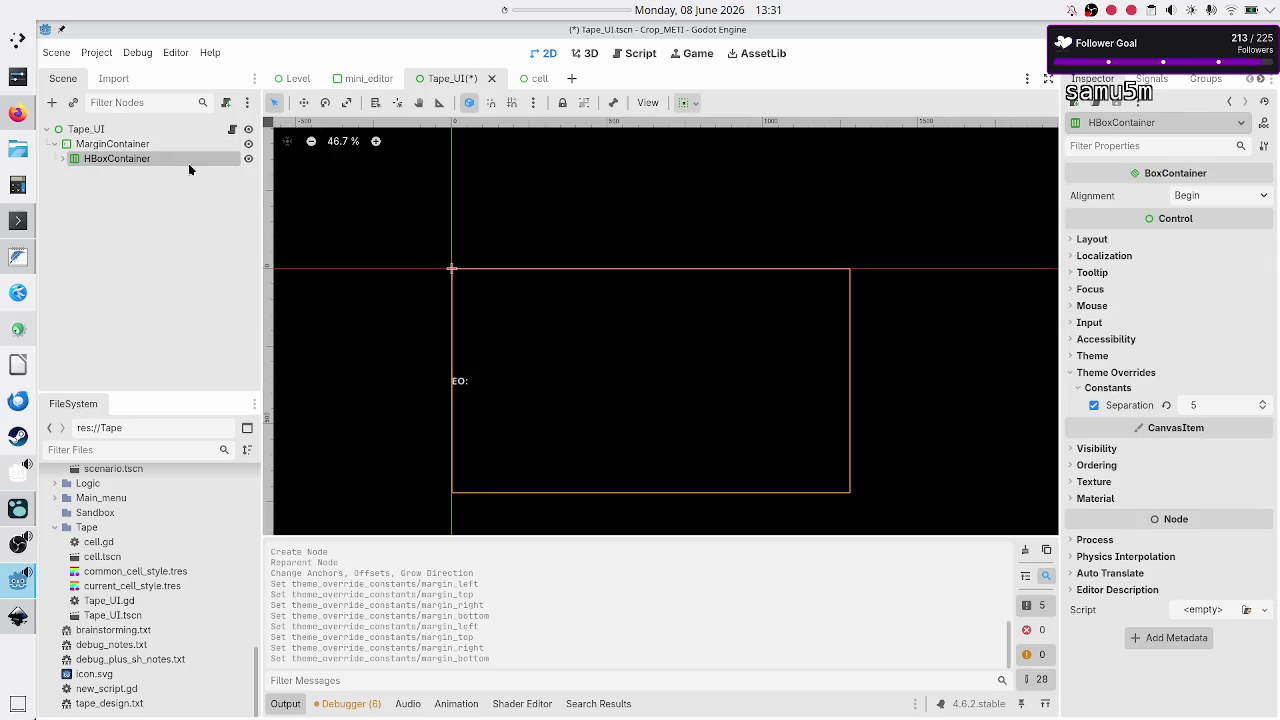
{"action": "left_click", "coordinate": [1092, 240]}
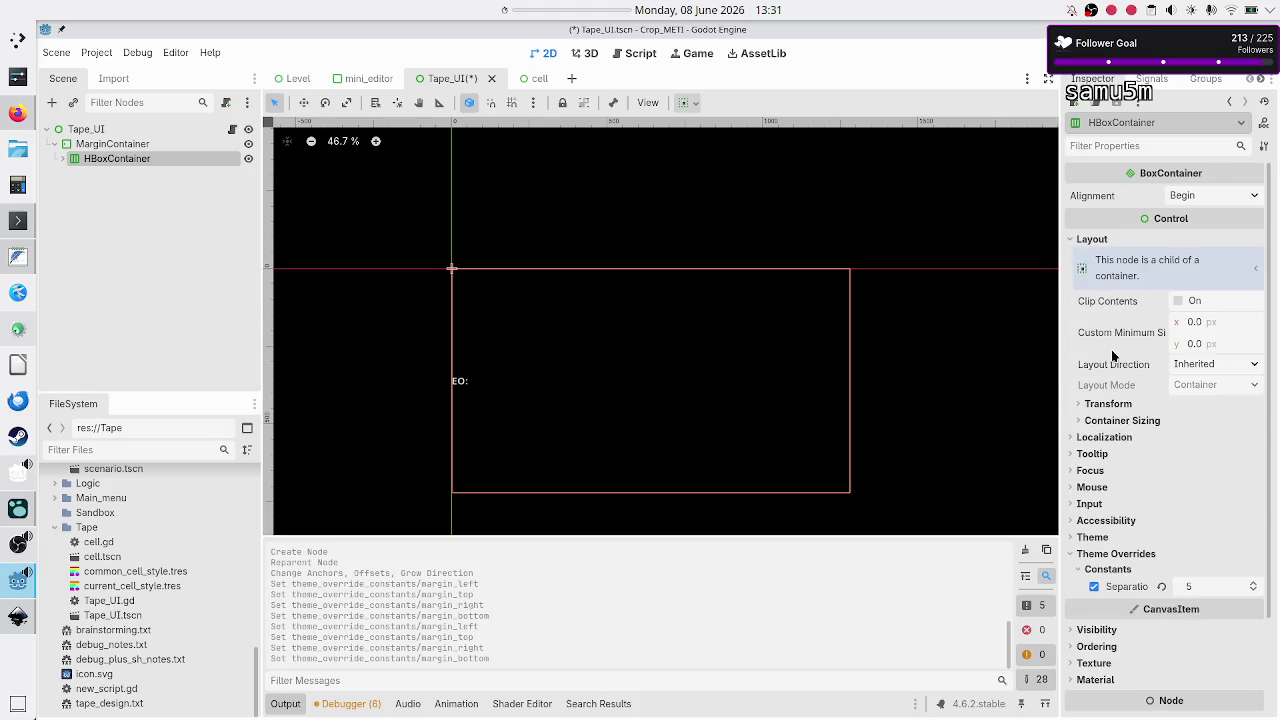
{"action": "left_click", "coordinate": [60, 159]}
{"action": "left_click", "coordinate": [112, 177]}
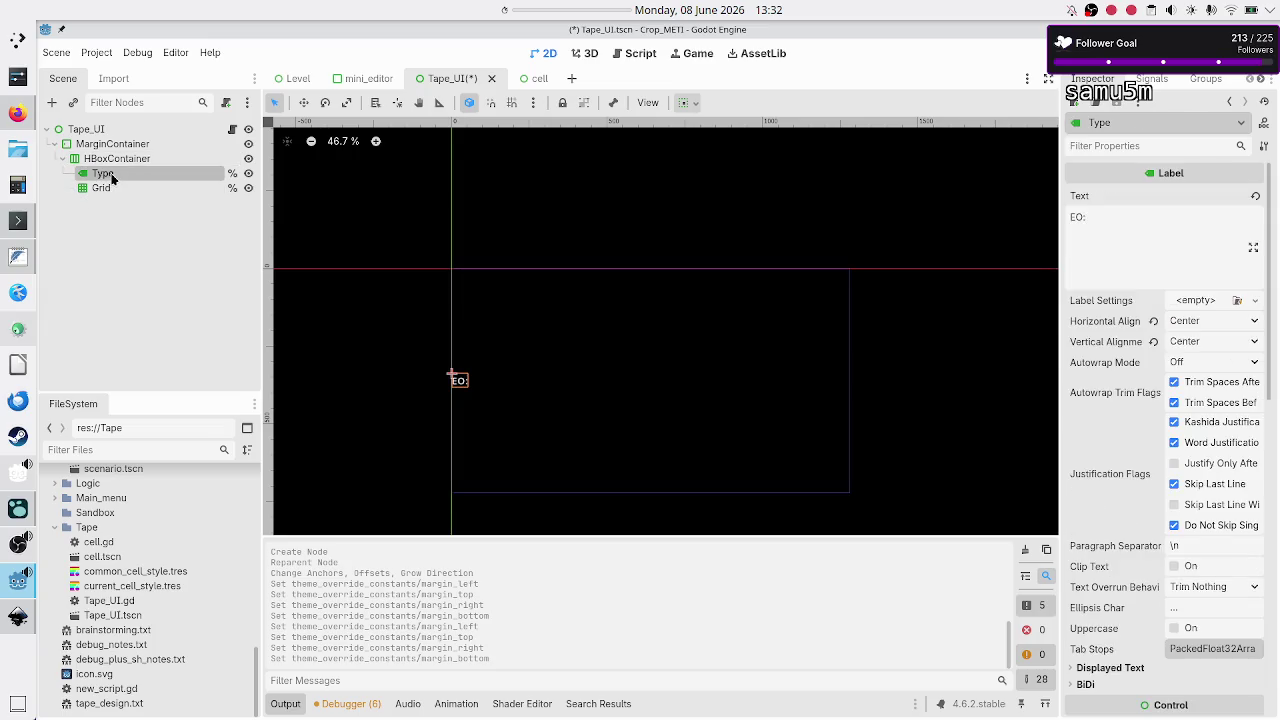
{"action": "left_click", "coordinate": [1117, 251]}
{"action": "key", "text": "ctrl+a"}
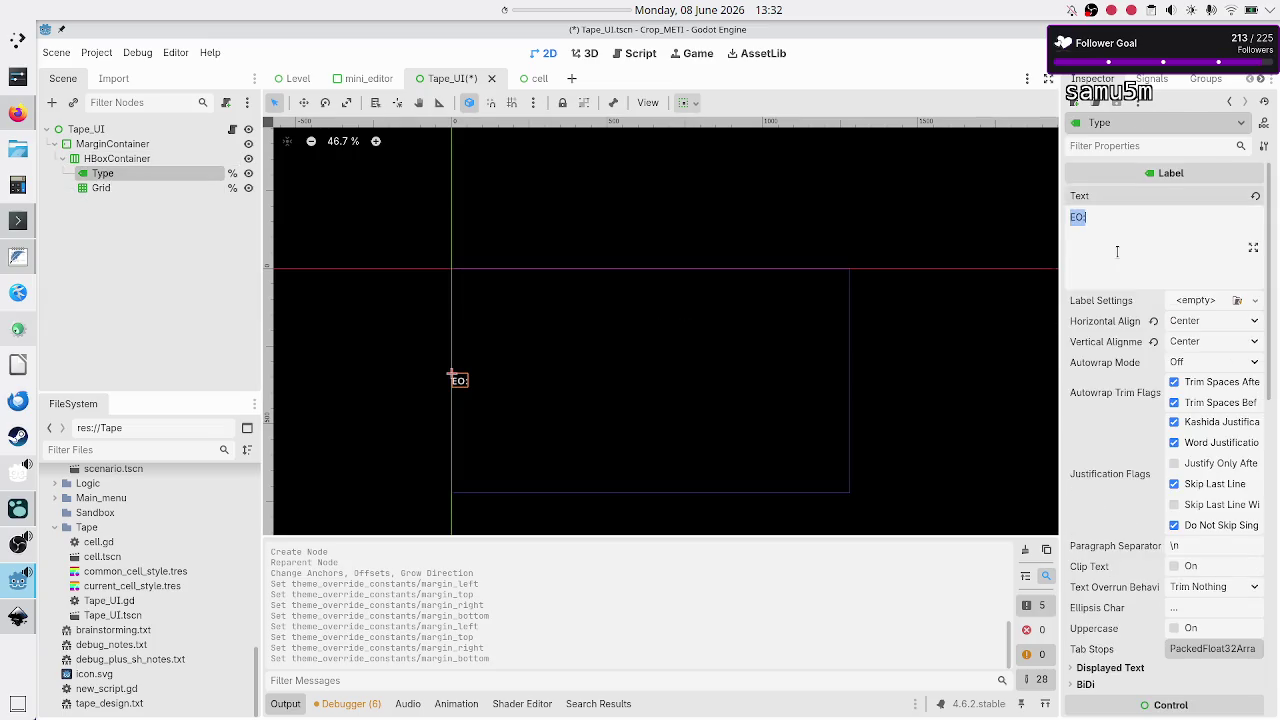
{"action": "key", "text": "BackSpace"}
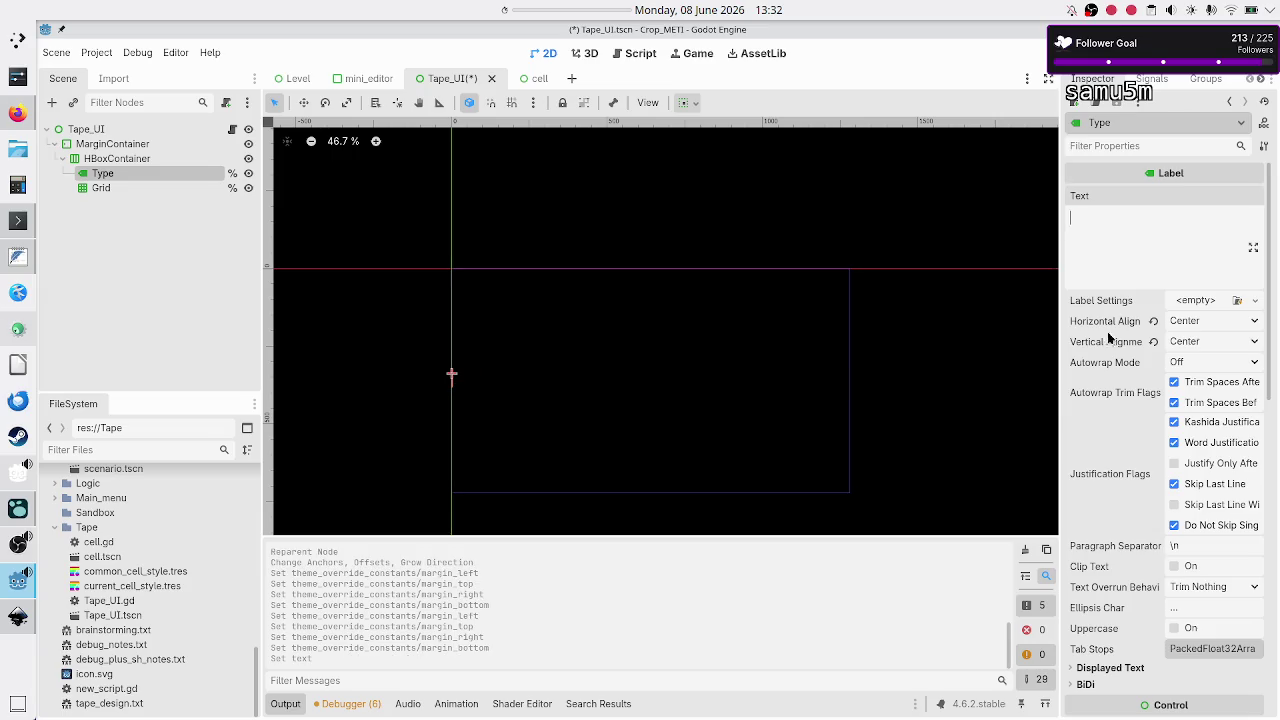
- Tick Container Sizing Horizontal Expand on the Type label so it shares width with Grid
{"action": "scroll", "coordinate": [1107, 549], "scroll_direction": "down", "scroll_amount": 5}
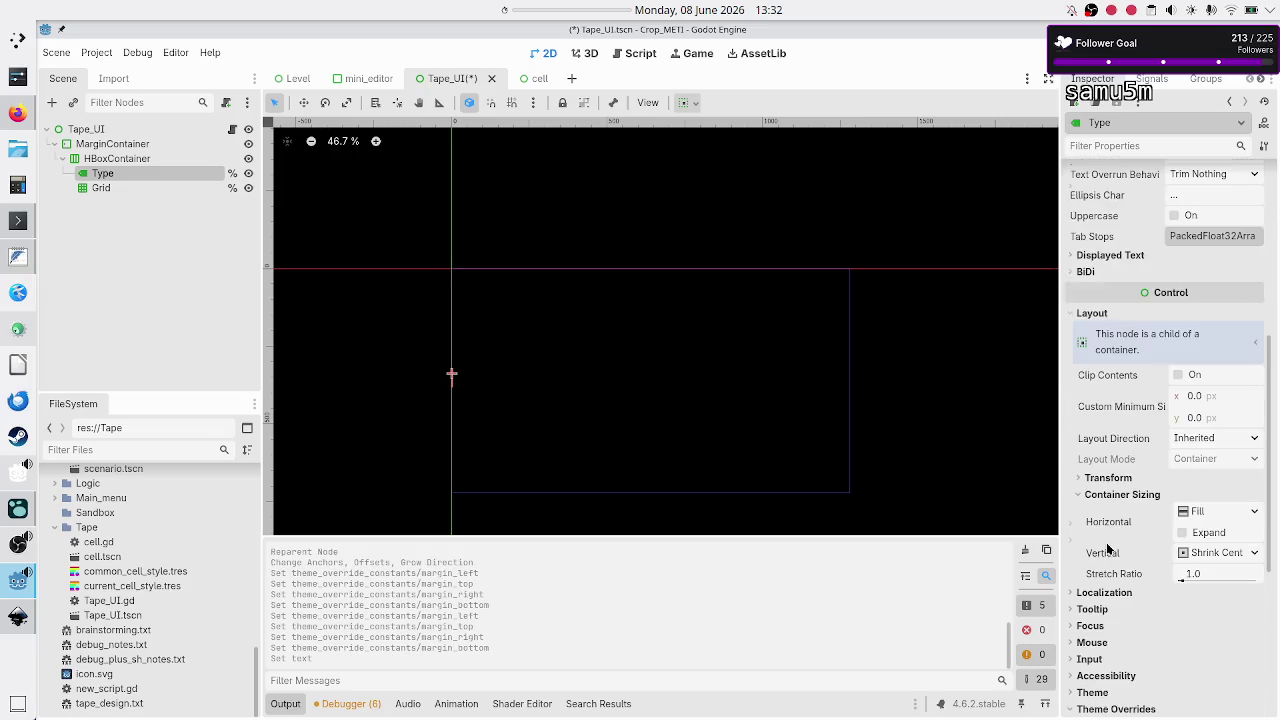
{"action": "scroll", "coordinate": [1107, 549], "scroll_direction": "down", "scroll_amount": 2}
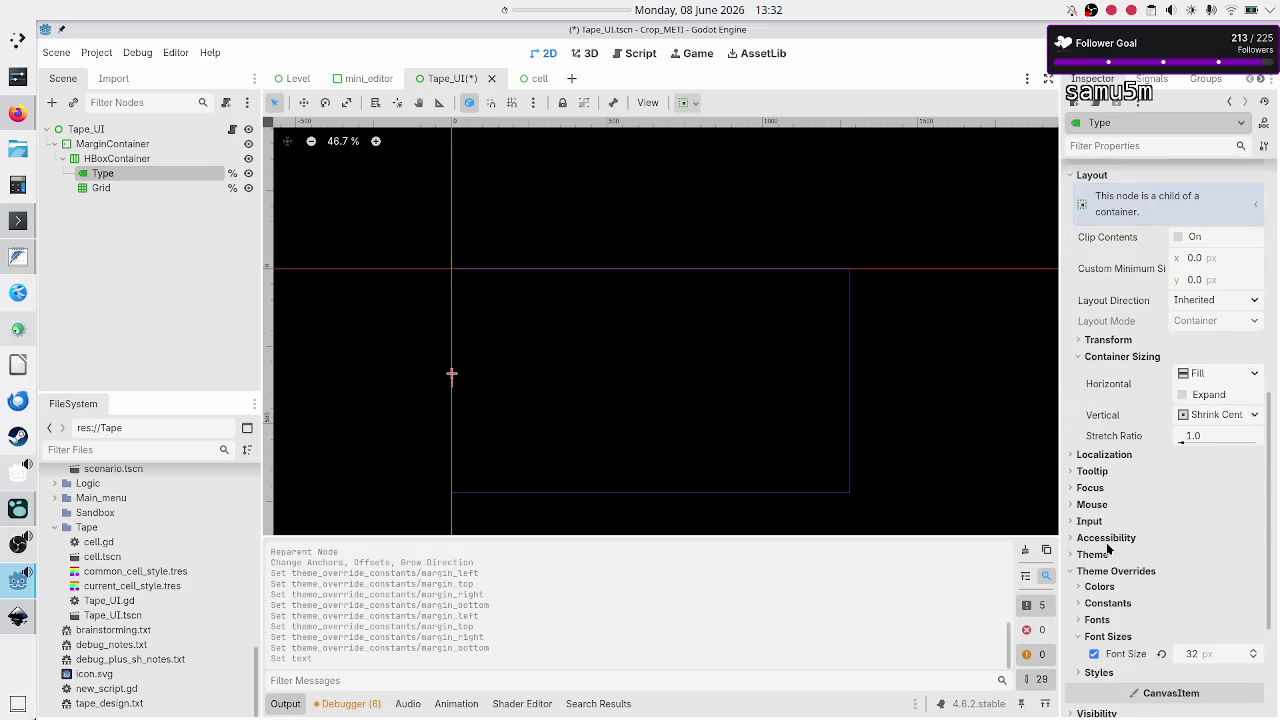
{"action": "left_click", "coordinate": [1205, 395]}
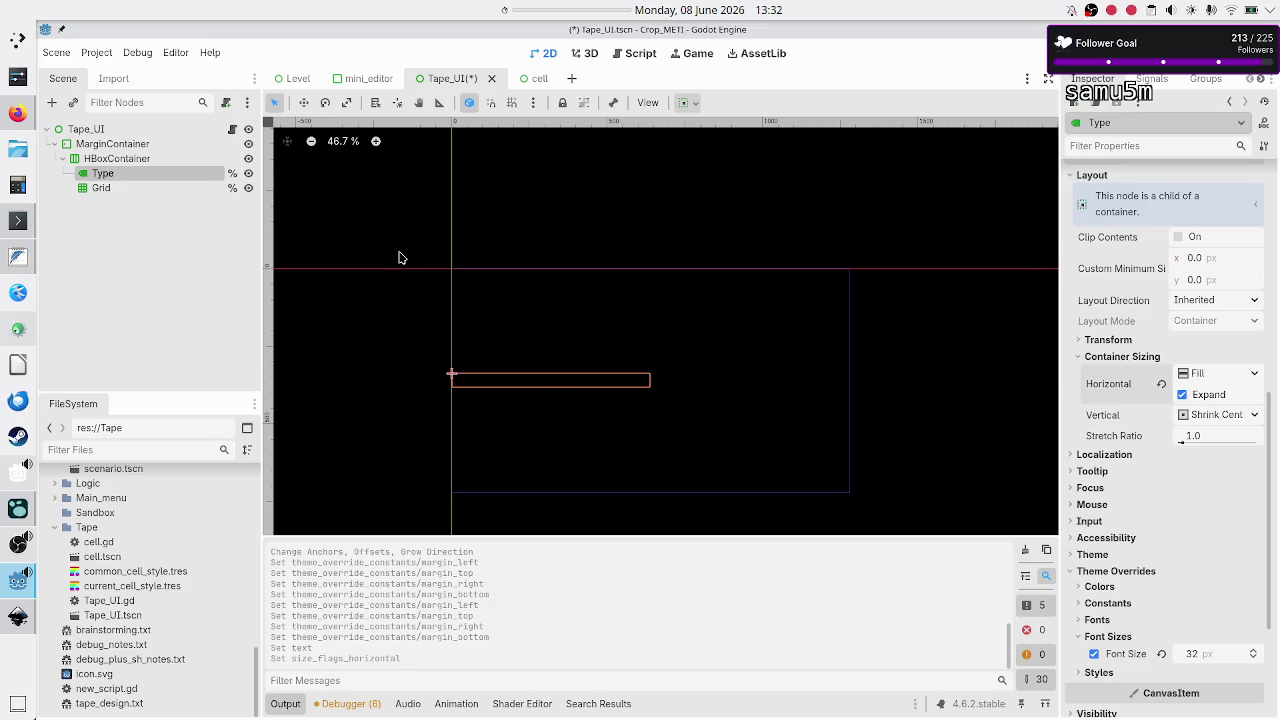
{"action": "left_click", "coordinate": [140, 186]}
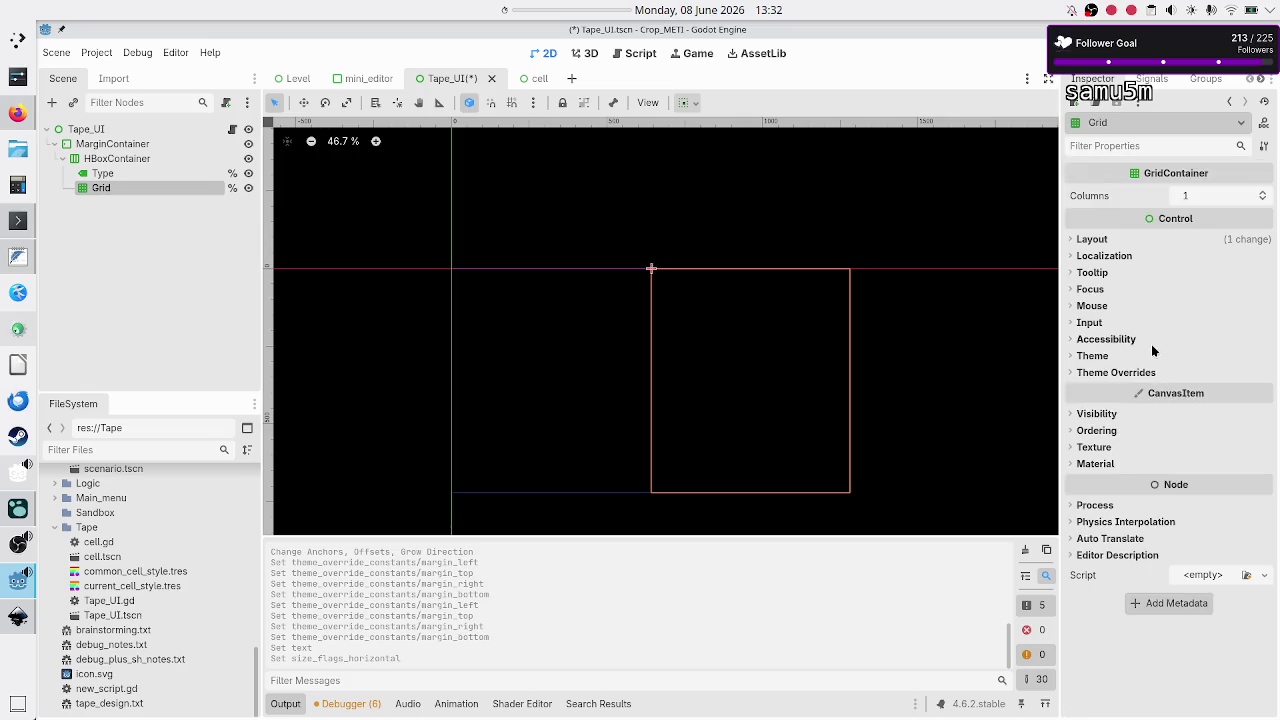
- Try a stretch ratio of 20 on the Grid's container sizing
{"action": "left_click", "coordinate": [1092, 239]}
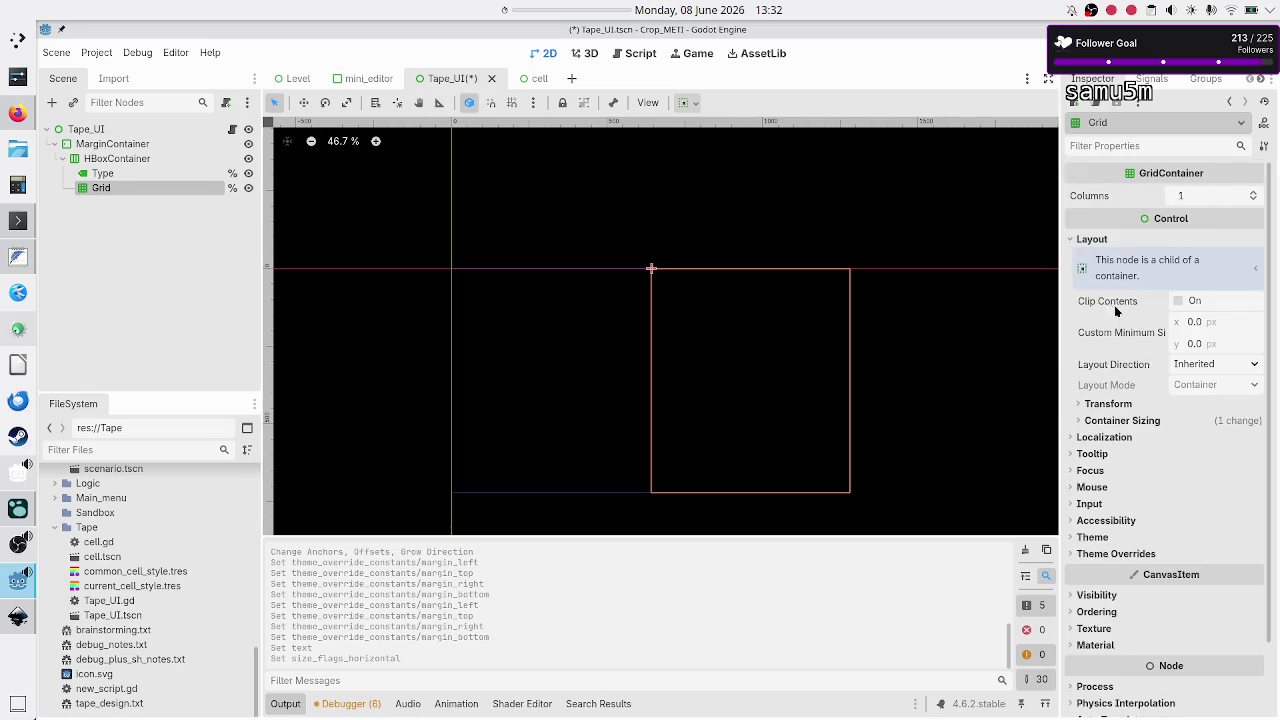
{"action": "left_click", "coordinate": [1143, 420]}
{"action": "left_click", "coordinate": [1199, 501]}
{"action": "type", "text": "2"}
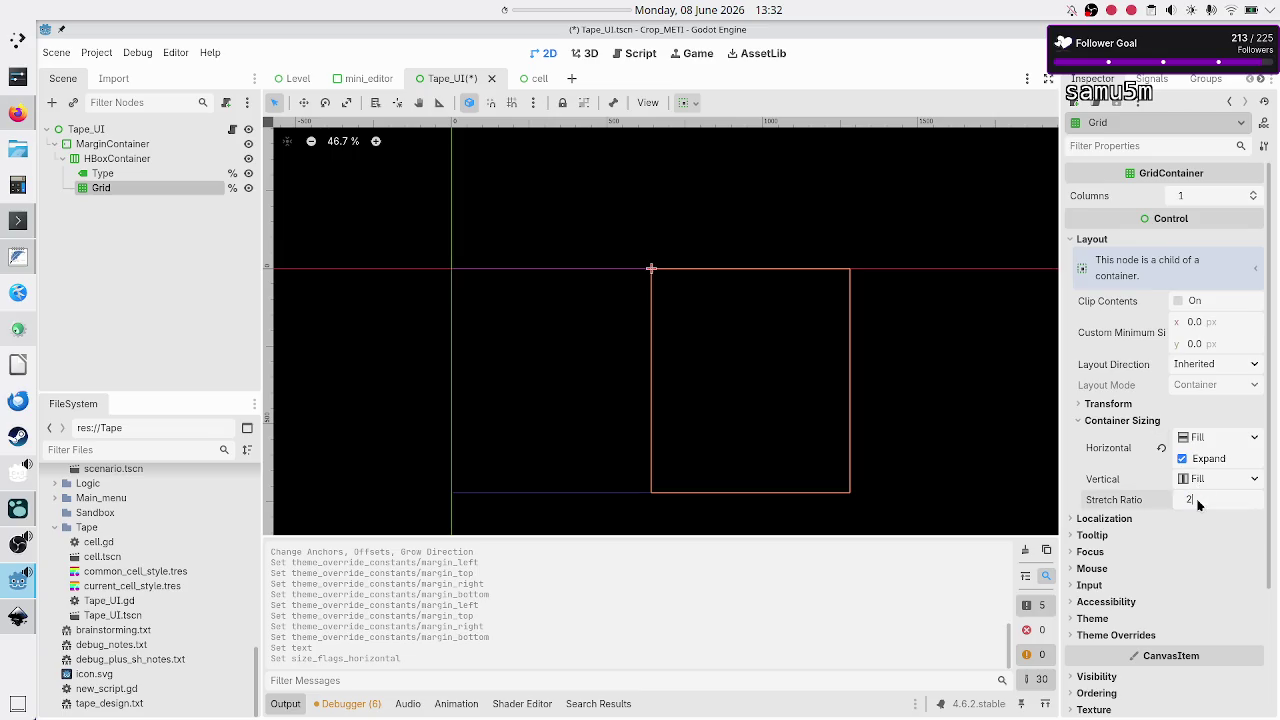
{"action": "type", "text": "0"}
{"action": "key", "text": "Return"}
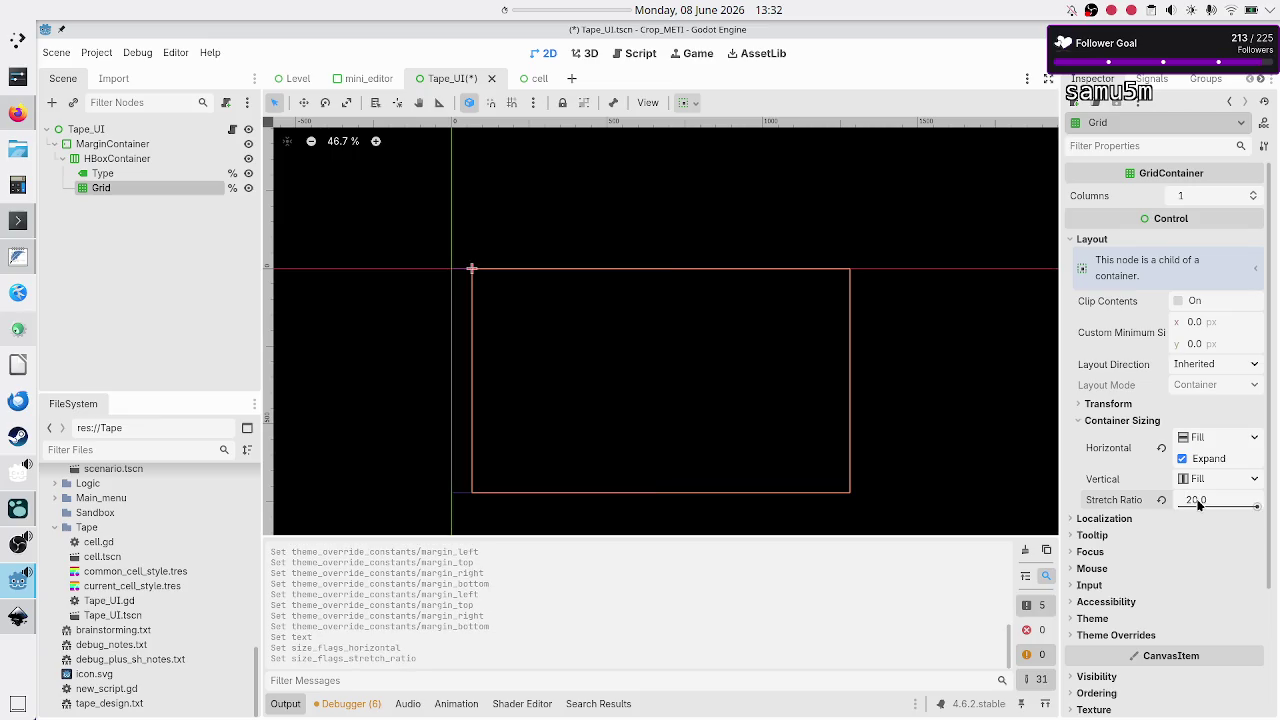
- Change the Grid's stretch ratio to 15, then test-run the game and close it
{"action": "left_click", "coordinate": [1199, 502]}
{"action": "type", "text": "15"}
{"action": "key", "text": "Return"}
{"action": "key", "text": "F5"}
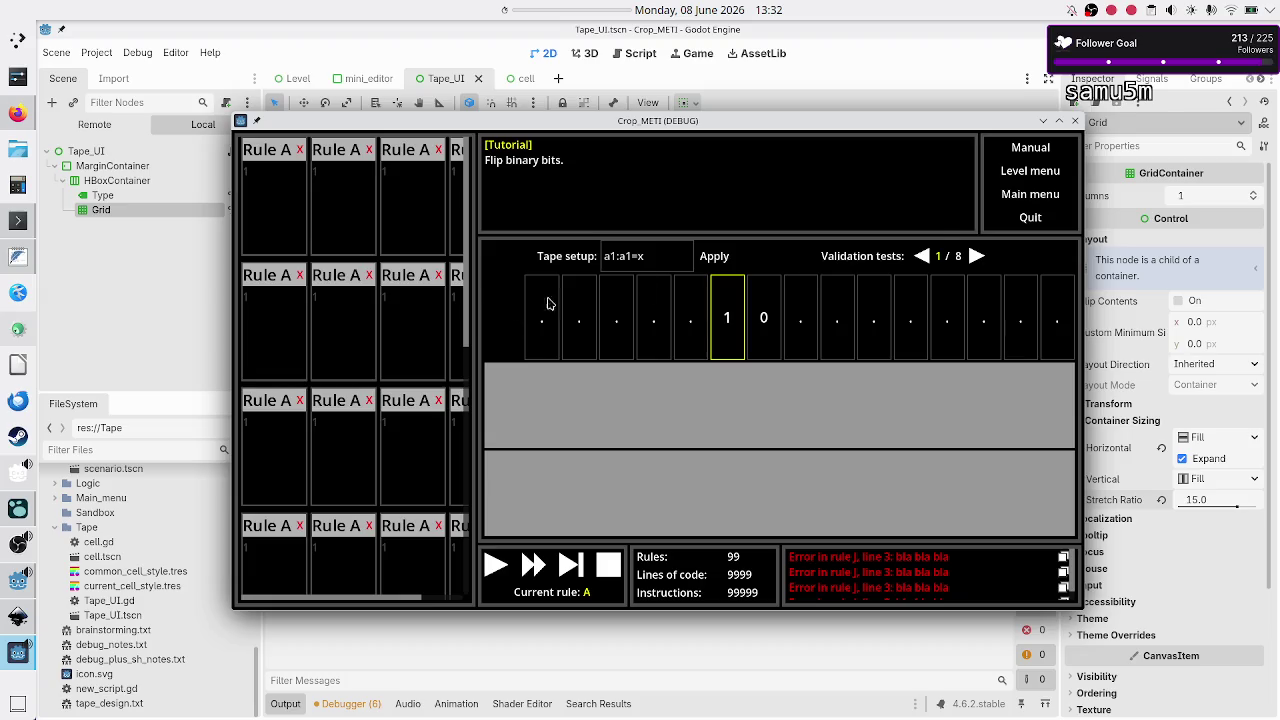
{"action": "left_click", "coordinate": [1075, 120]}
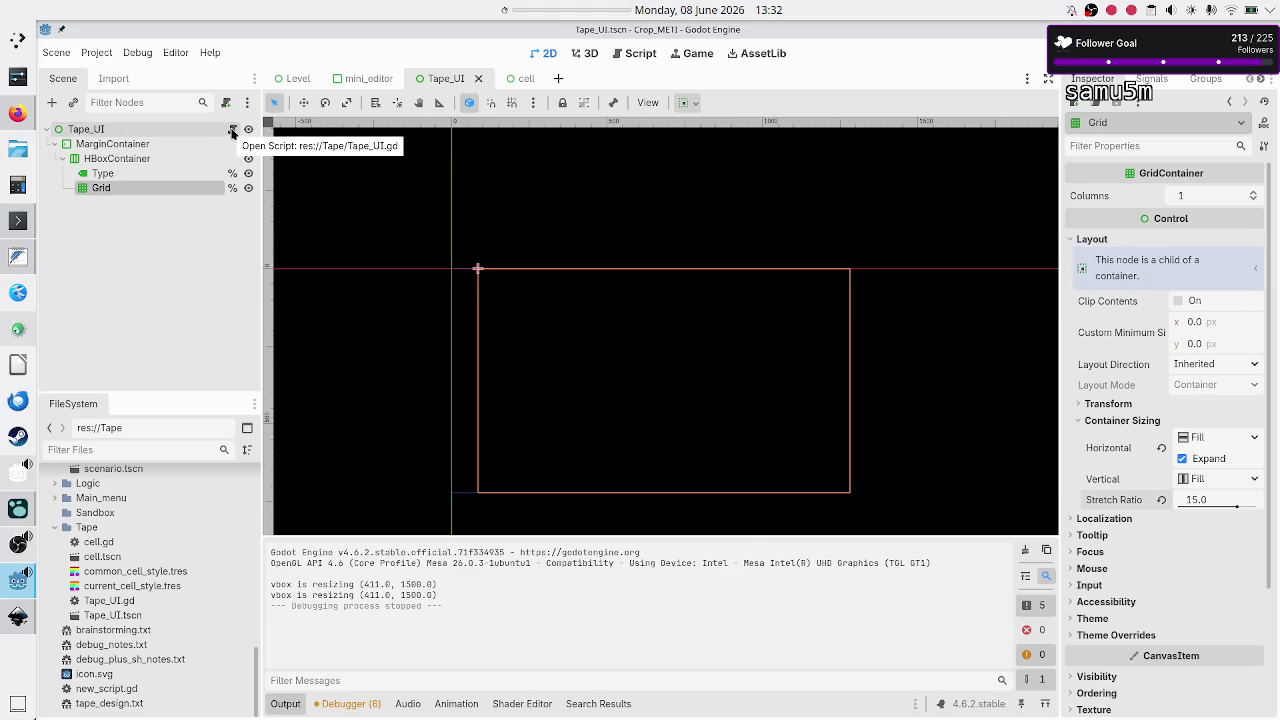
{"action": "left_click", "coordinate": [156, 129]}
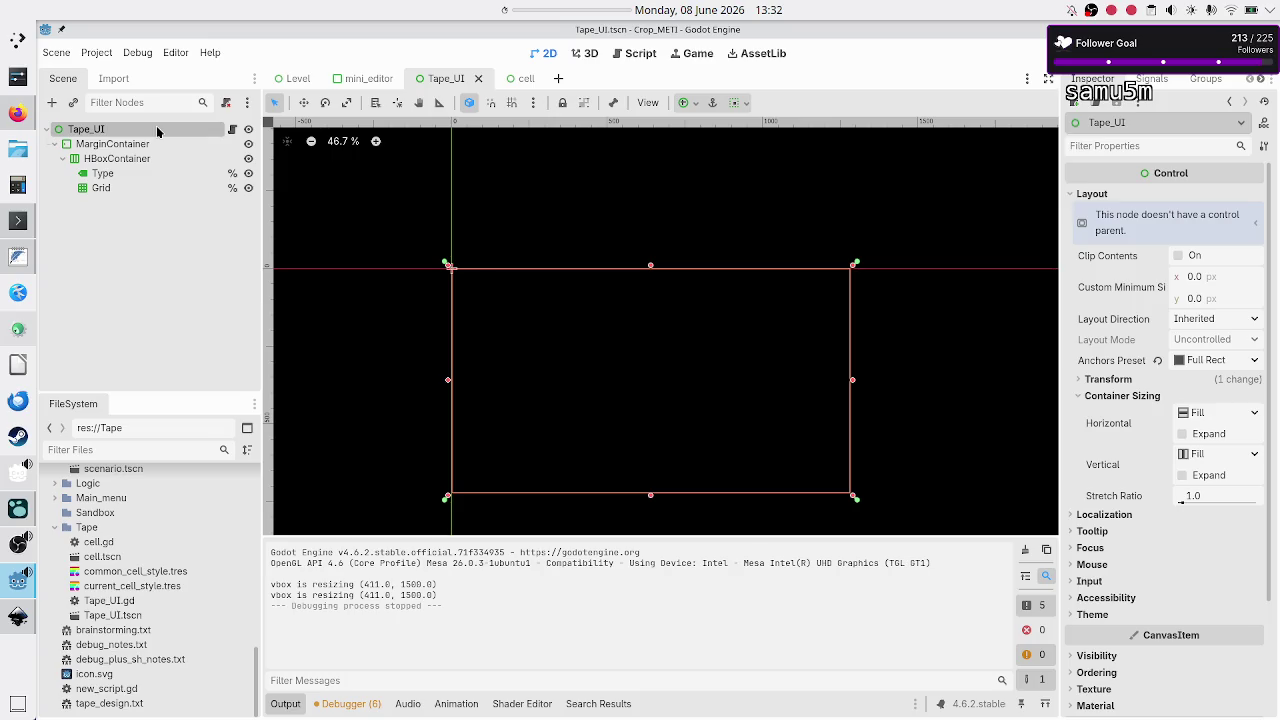
{"action": "left_click", "coordinate": [232, 129]}
{"action": "left_click", "coordinate": [614, 226]}
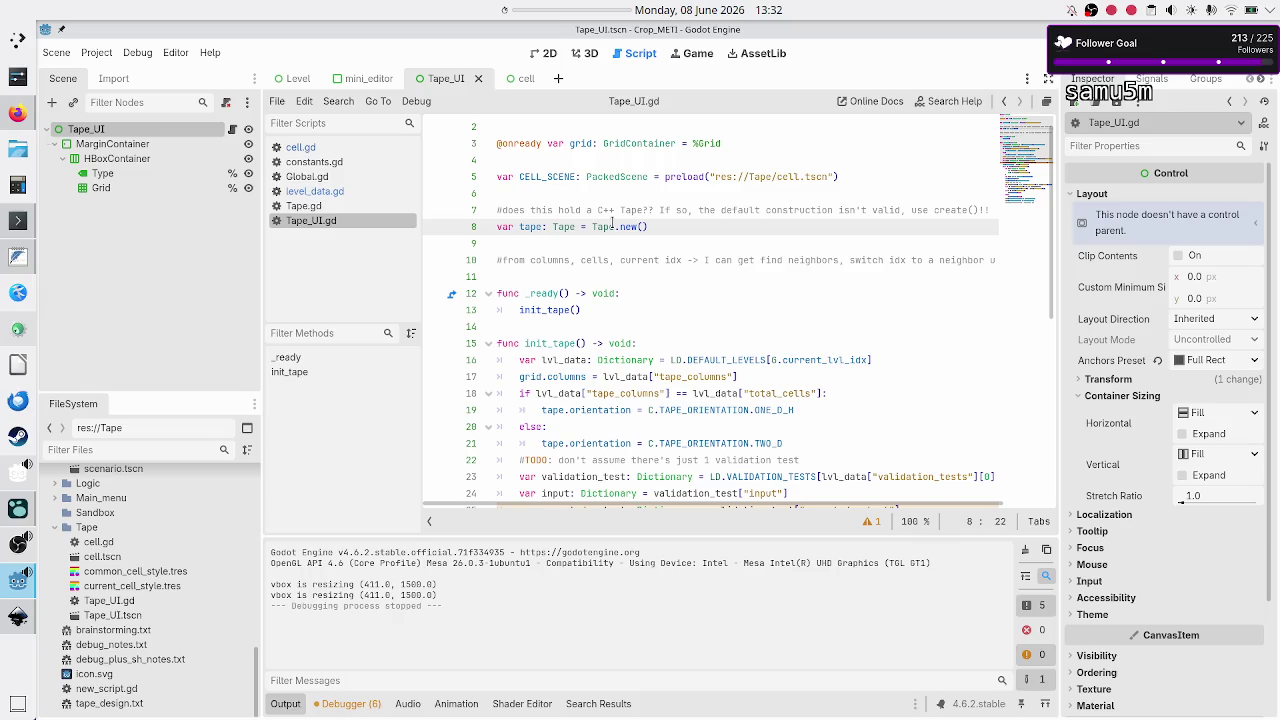
{"action": "key", "text": "Up"}
{"action": "key", "text": "Up"}
{"action": "key", "text": "Up"}
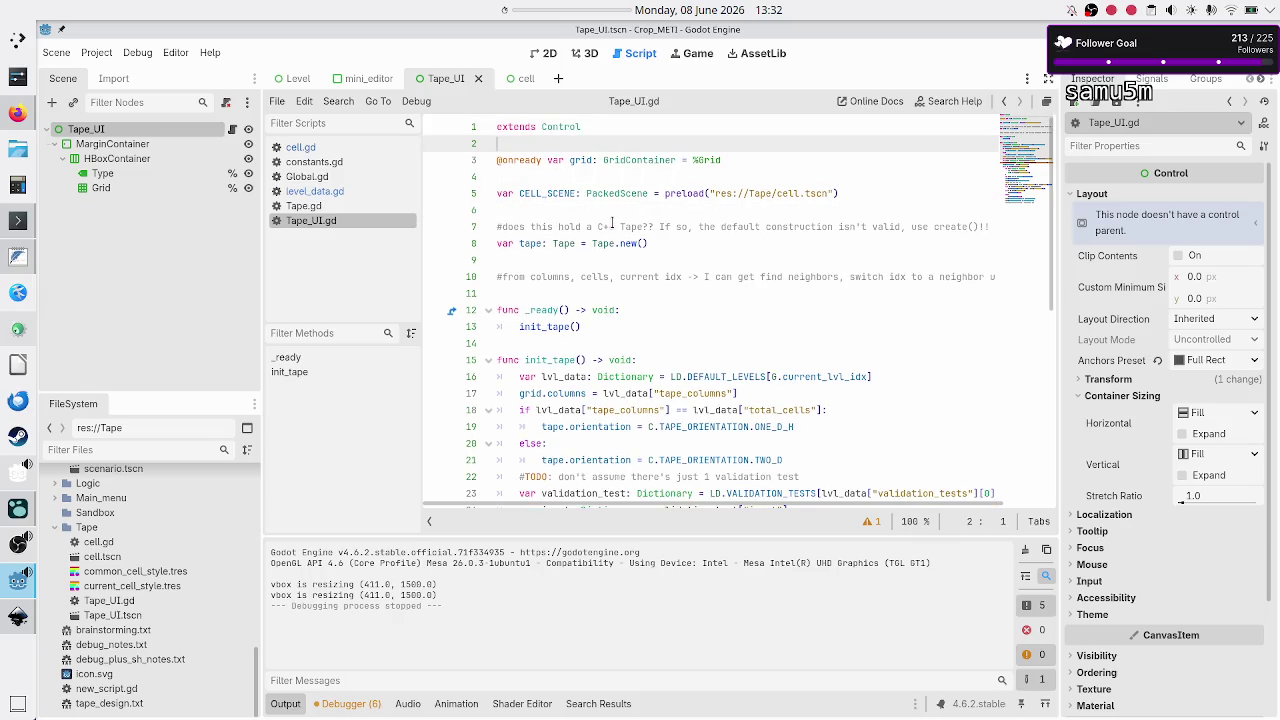
{"action": "key", "text": "Return"}
{"action": "key", "text": "Return"}
{"action": "key", "text": "Up"}
{"action": "type", "text": "@exp"}
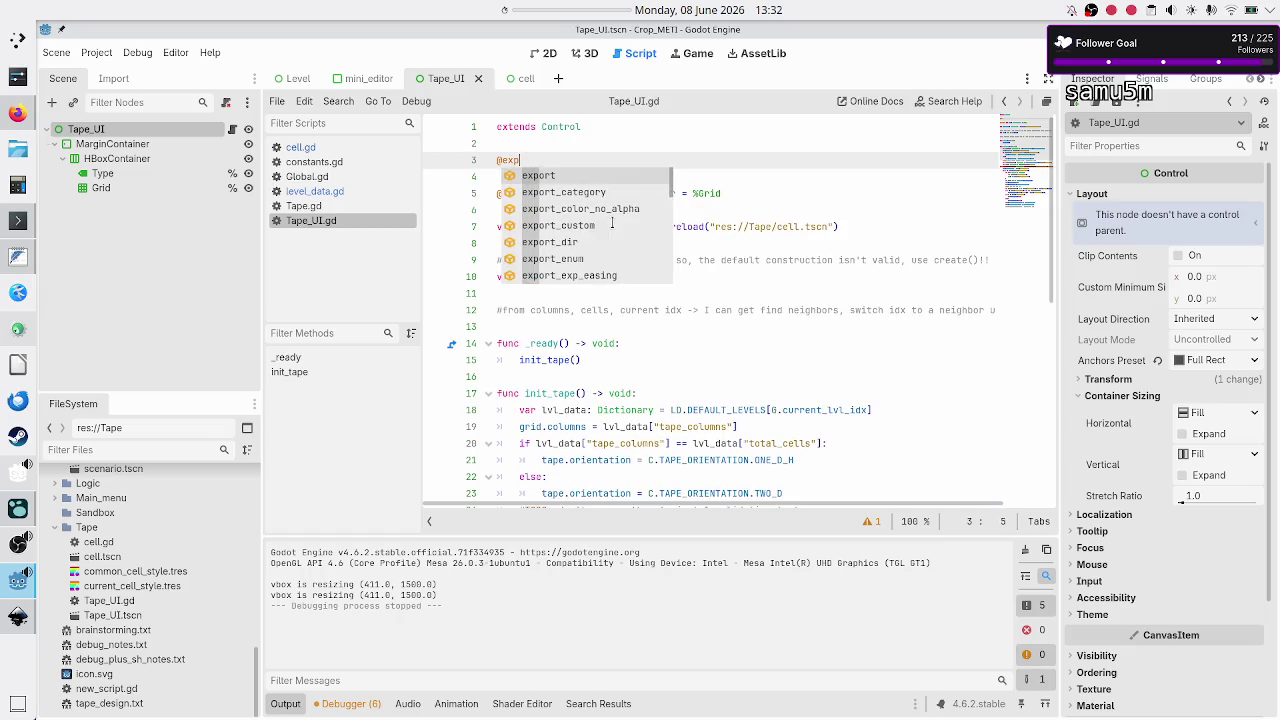
{"action": "key", "text": "Return"}
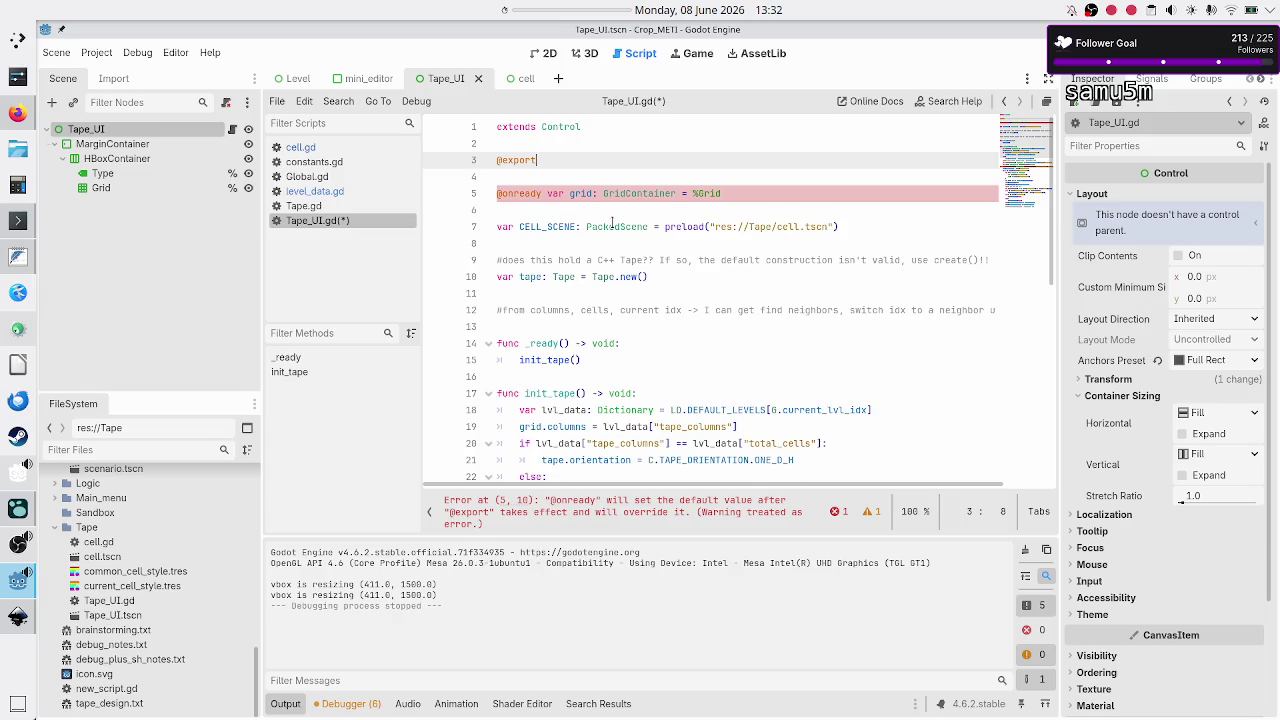
- In constants.gd, start 'enum TAPE_TYPE { INPUT, EXPECTED_OUTPUT' under the #Tape constants comment
{"action": "left_click", "coordinate": [314, 162]}
{"action": "scroll", "coordinate": [625, 296], "scroll_direction": "up", "scroll_amount": 6}
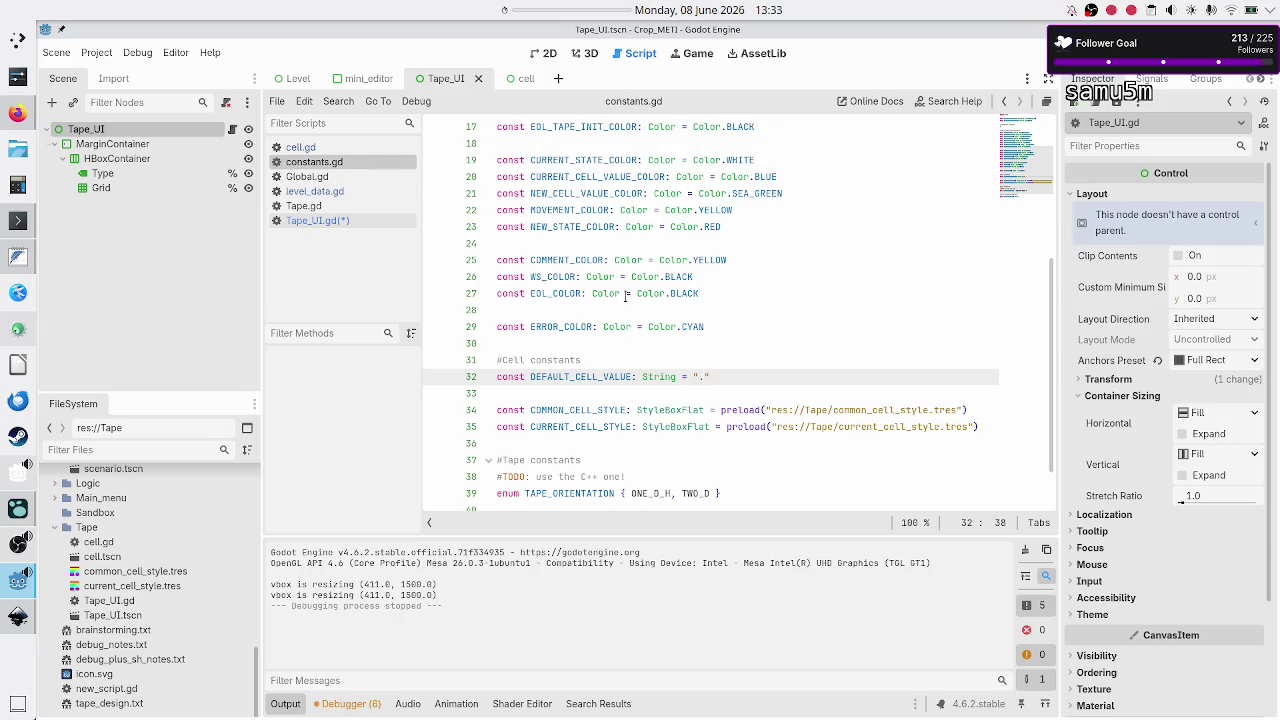
{"action": "scroll", "coordinate": [625, 296], "scroll_direction": "down", "scroll_amount": 6}
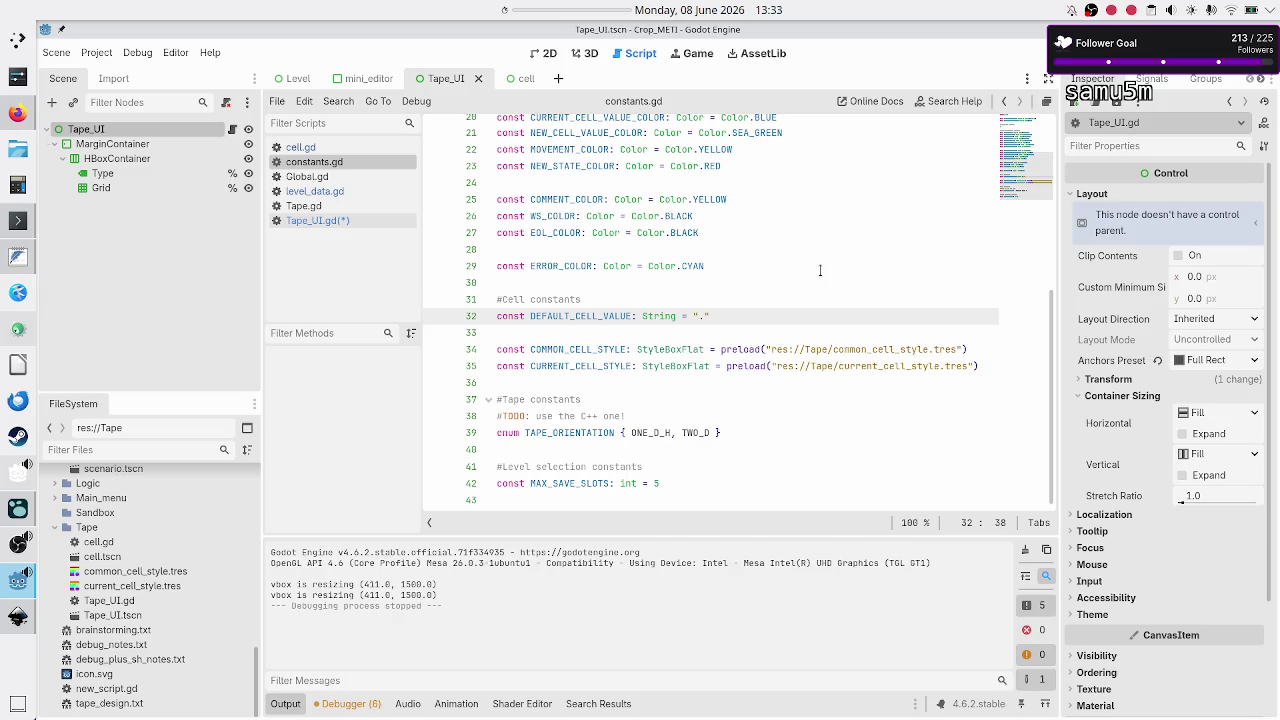
{"action": "key", "text": "Down"}
{"action": "key", "text": "Down"}
{"action": "key", "text": "Down"}
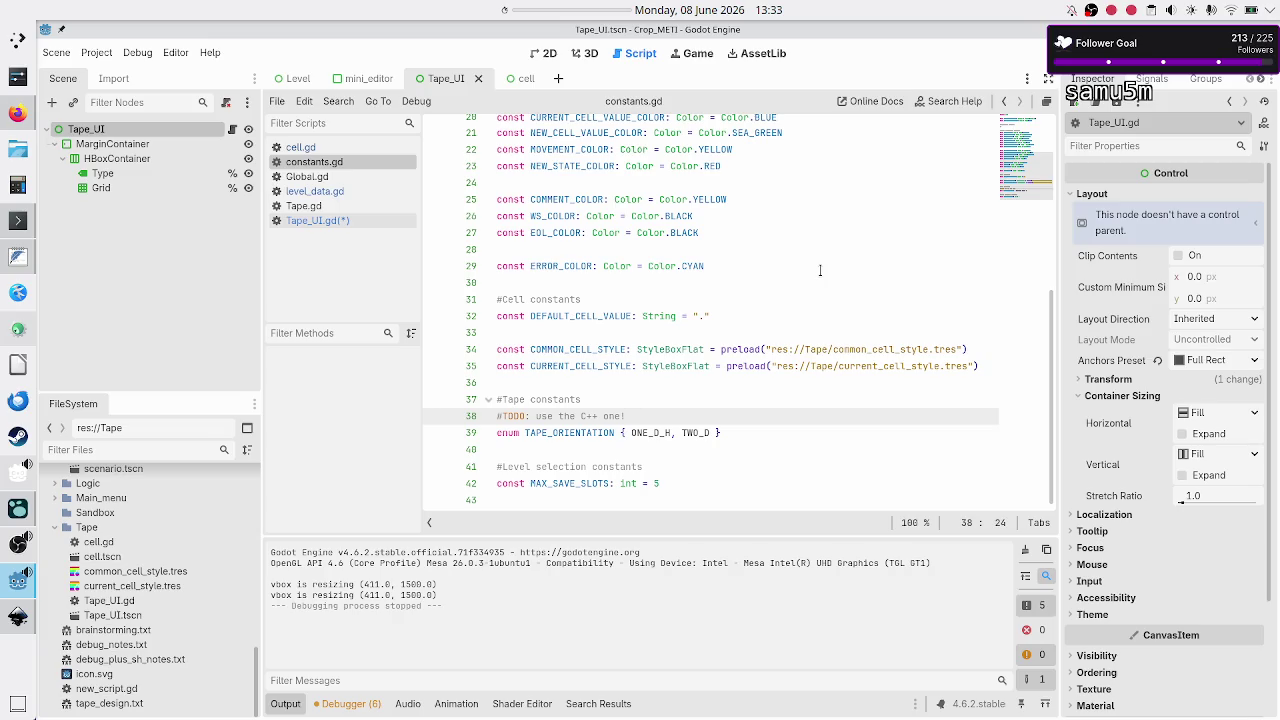
{"action": "key", "text": "Up"}
{"action": "key", "text": "Return"}
{"action": "type", "text": "enum TAPE_TYPE { I"}
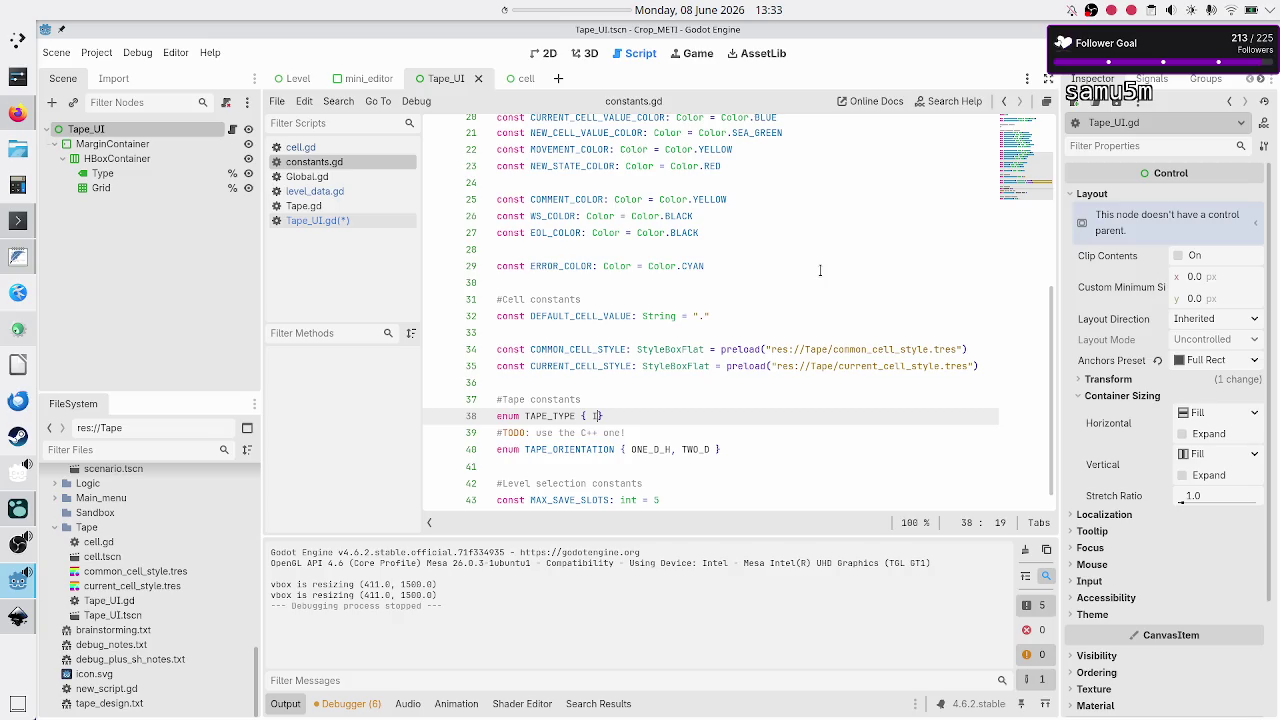
{"action": "type", "text": "NPUT<"}
{"action": "key", "text": "BackSpace"}
{"action": "key", "text": "BackSpace"}
{"action": "type", "text": ", EXPEC"}
{"action": "type", "text": "TED_"}
{"action": "type", "text": "OUTPUT"}
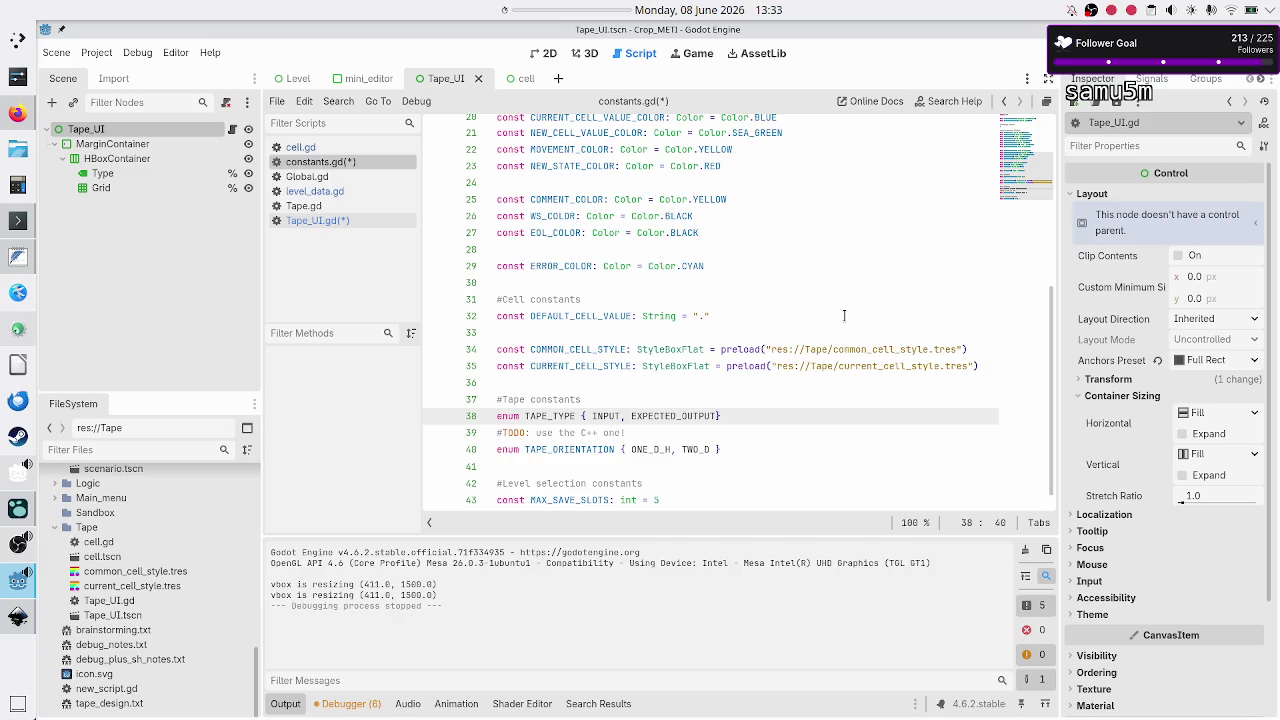
- Add OUTPUT as the last TAPE_TYPE enum value and save all scripts
{"action": "key", "text": "Left"}
{"action": "key", "text": "ctrl+Left"}
{"action": "key", "text": "ctrl+Left"}
{"action": "key", "text": "Right"}
{"action": "key", "text": "Right"}
{"action": "key", "text": "Right"}
{"action": "key", "text": "ctrl+d"}
{"action": "key", "text": "Right"}
{"action": "key", "text": "Right"}
{"action": "key", "text": "Right"}
{"action": "key", "text": "ctrl+Right"}
{"action": "type", "text": "OUTPUT"}
{"action": "key", "text": "Right"}
{"action": "key", "text": "ctrl+s"}
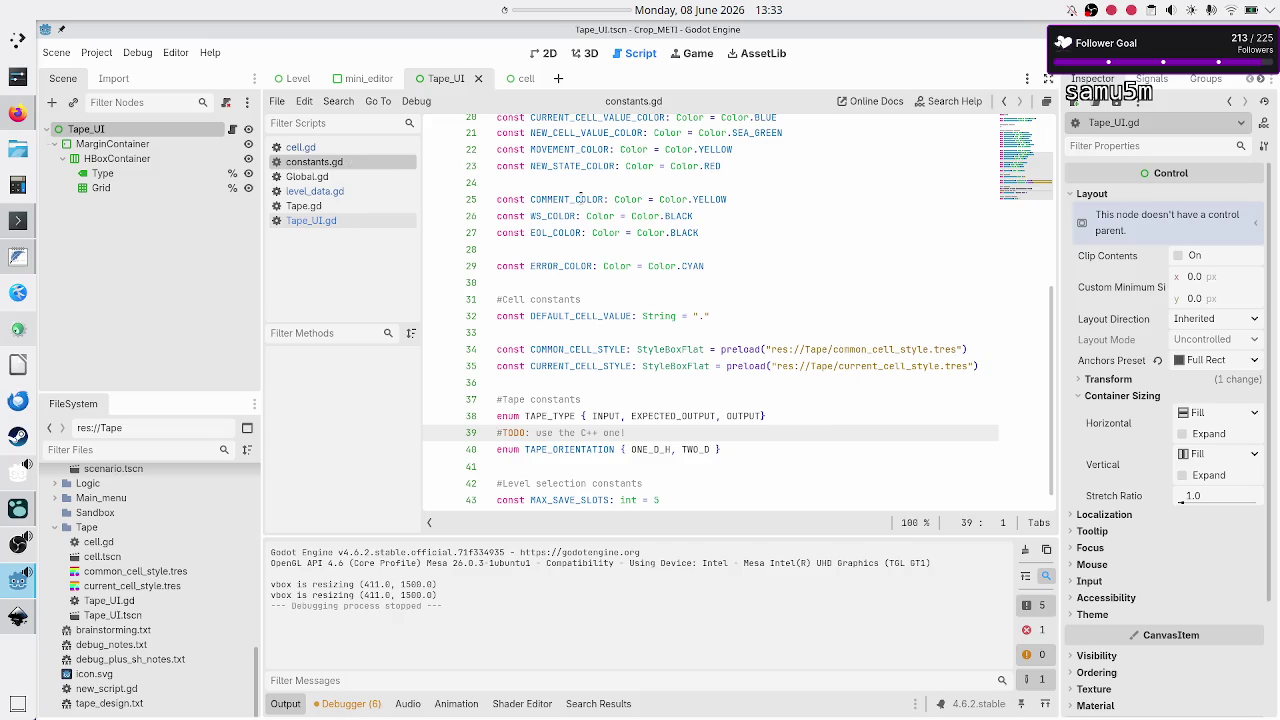
{"action": "left_click", "coordinate": [318, 217]}
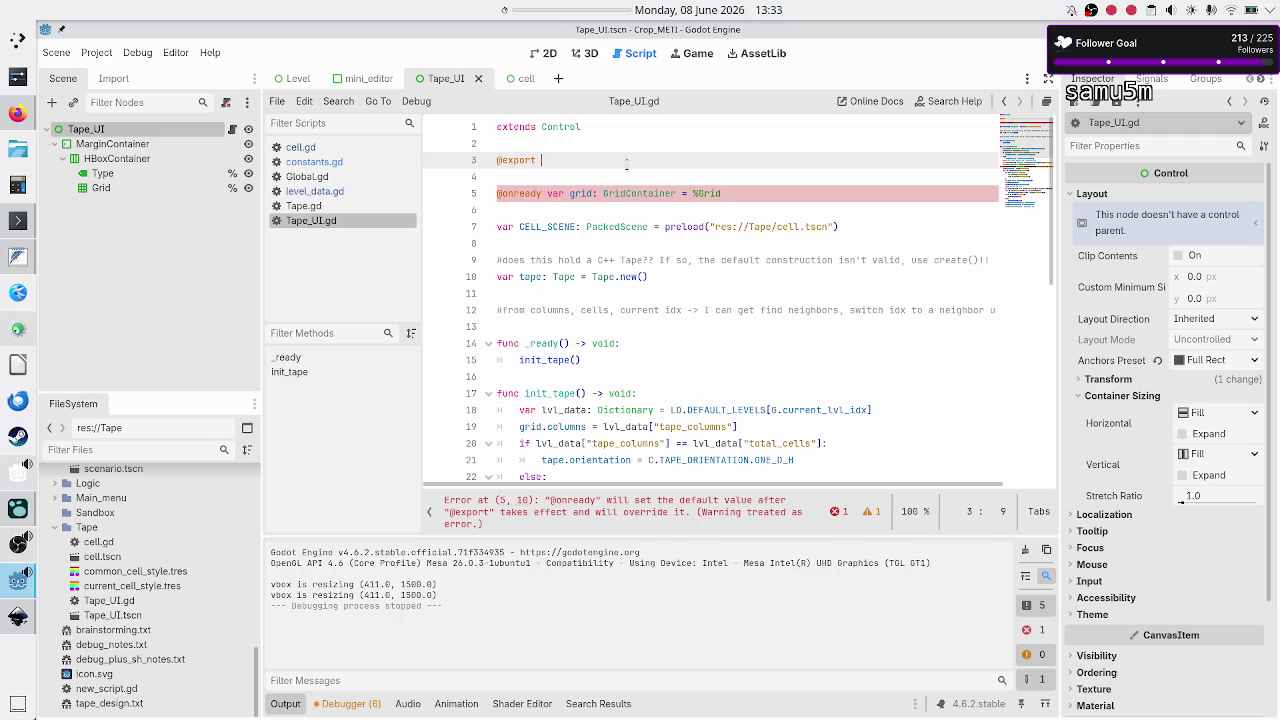
{"action": "type", "text": "var t"}
{"action": "type", "text": "ype:"}
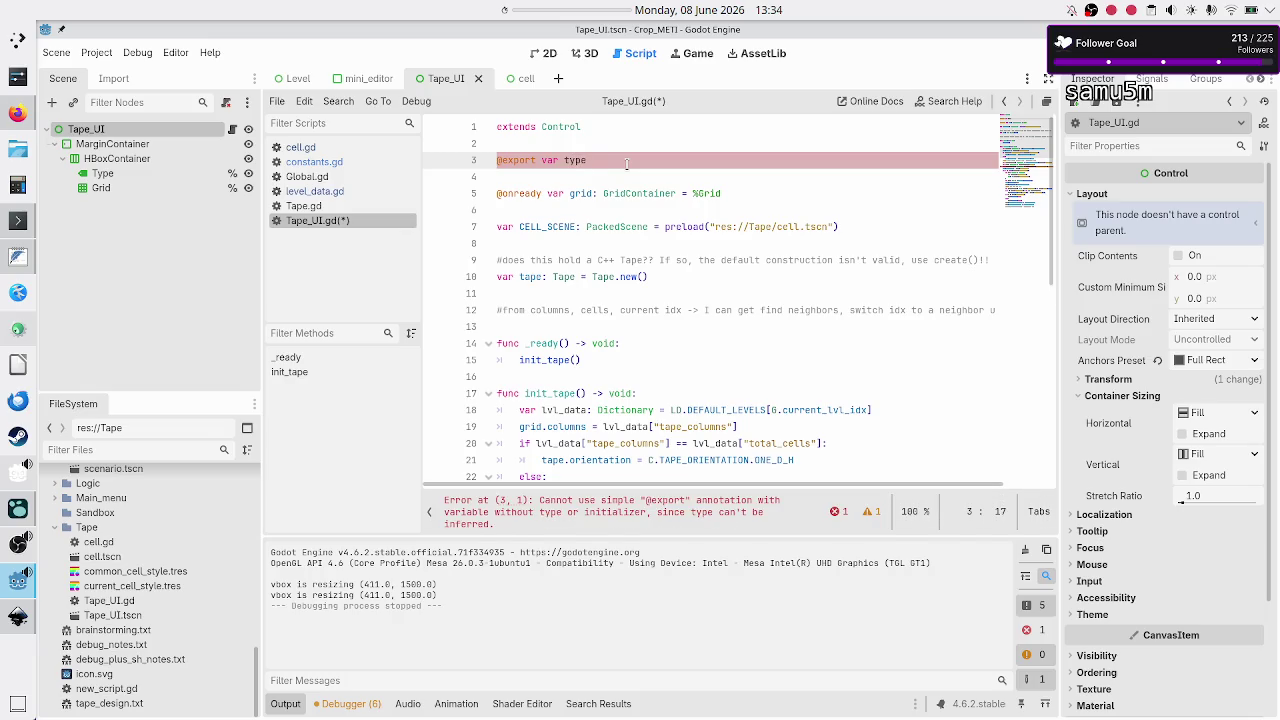
{"action": "type", "text": "C.TAP"}
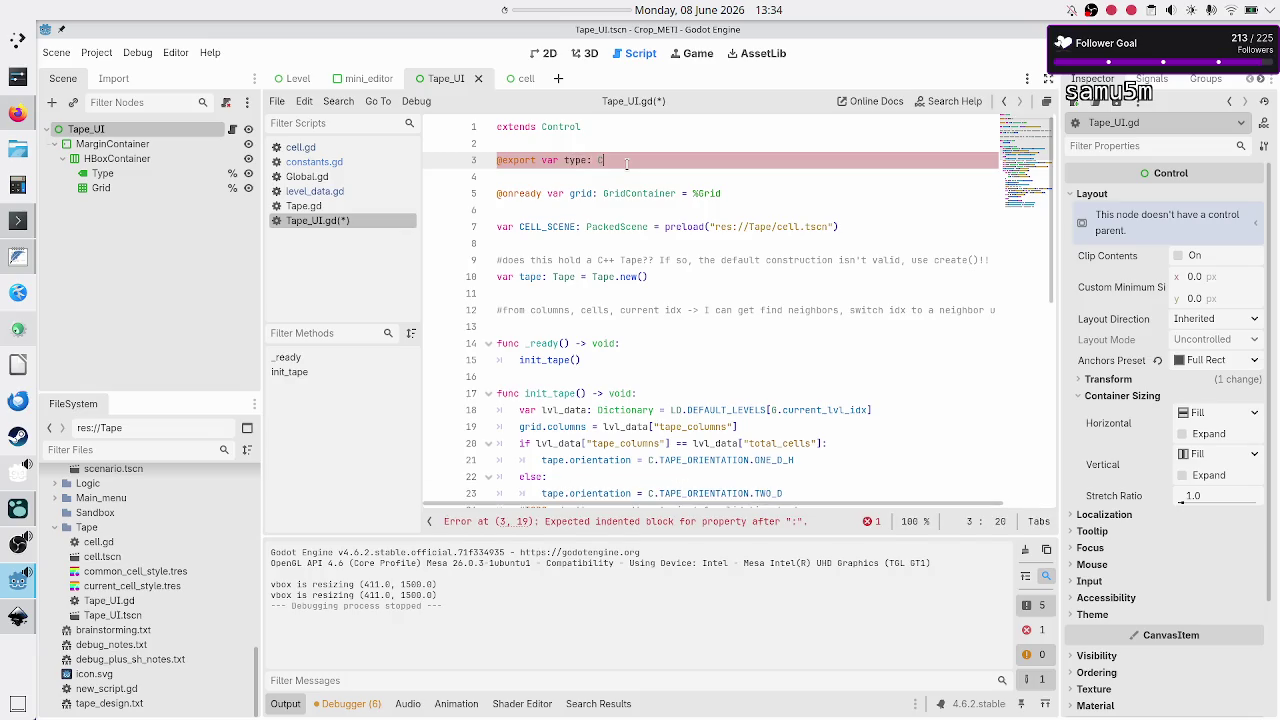
{"action": "type", "text": "E_T"}
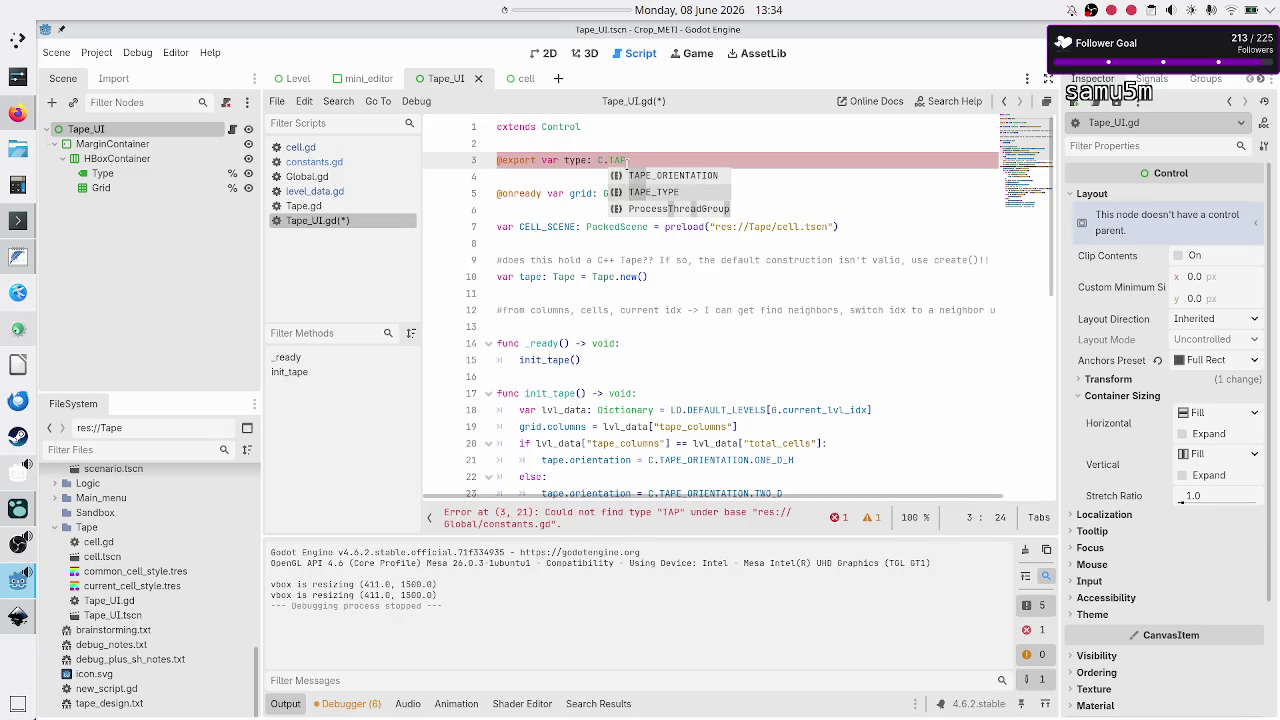
{"action": "key", "text": "Return"}
{"action": "type", "text": "= "}
{"action": "type", "text": "C.Tap"}
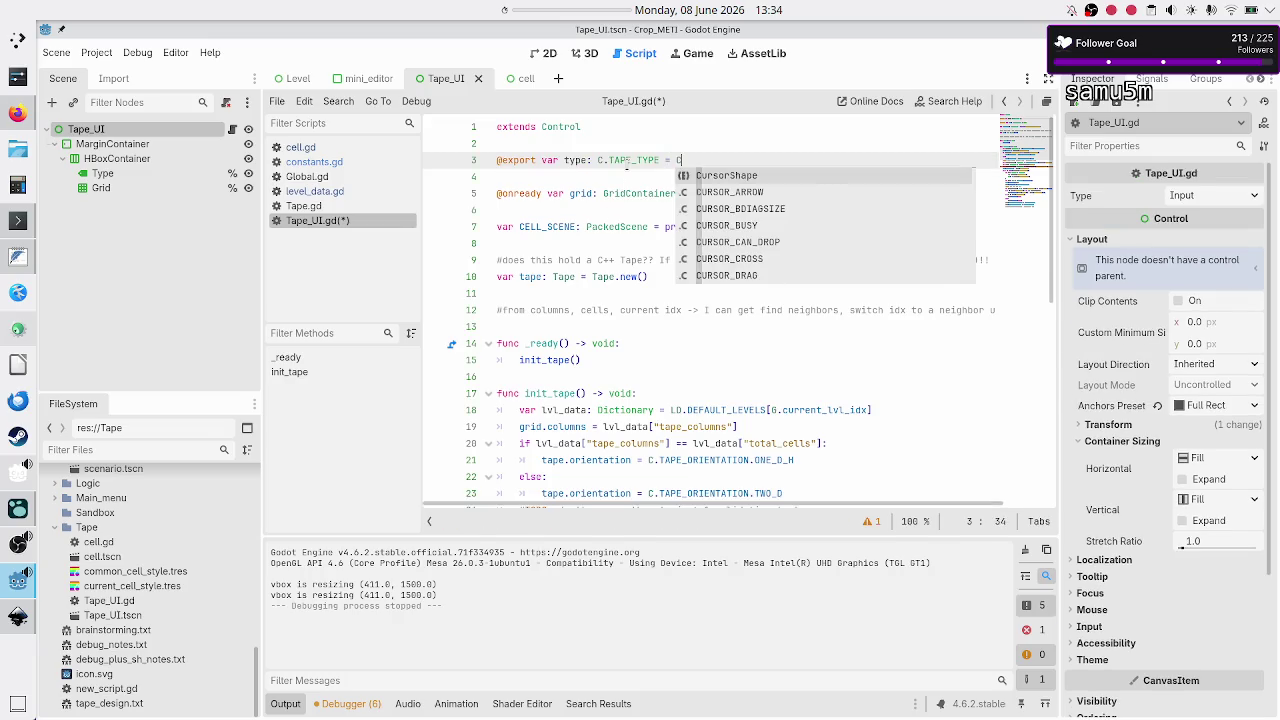
{"action": "type", "text": "e_t"}
{"action": "key", "text": "Return"}
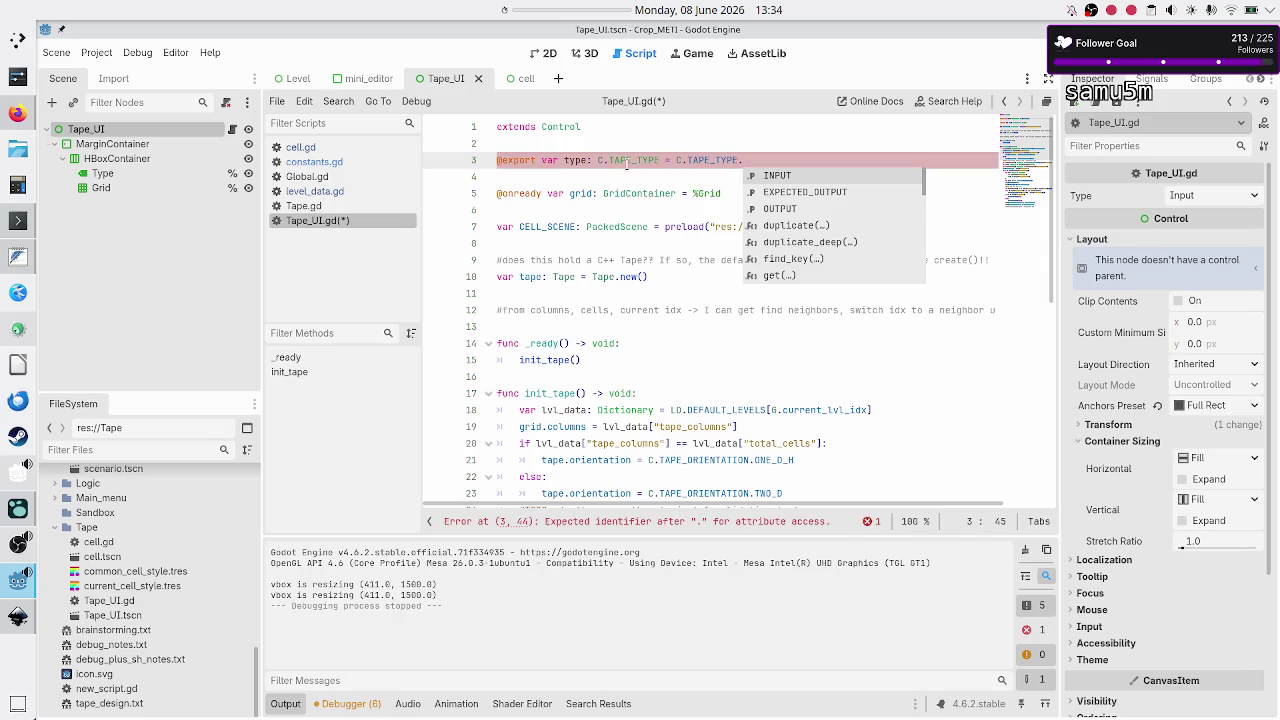
{"action": "key", "text": "Return"}
{"action": "key", "text": "Down"}
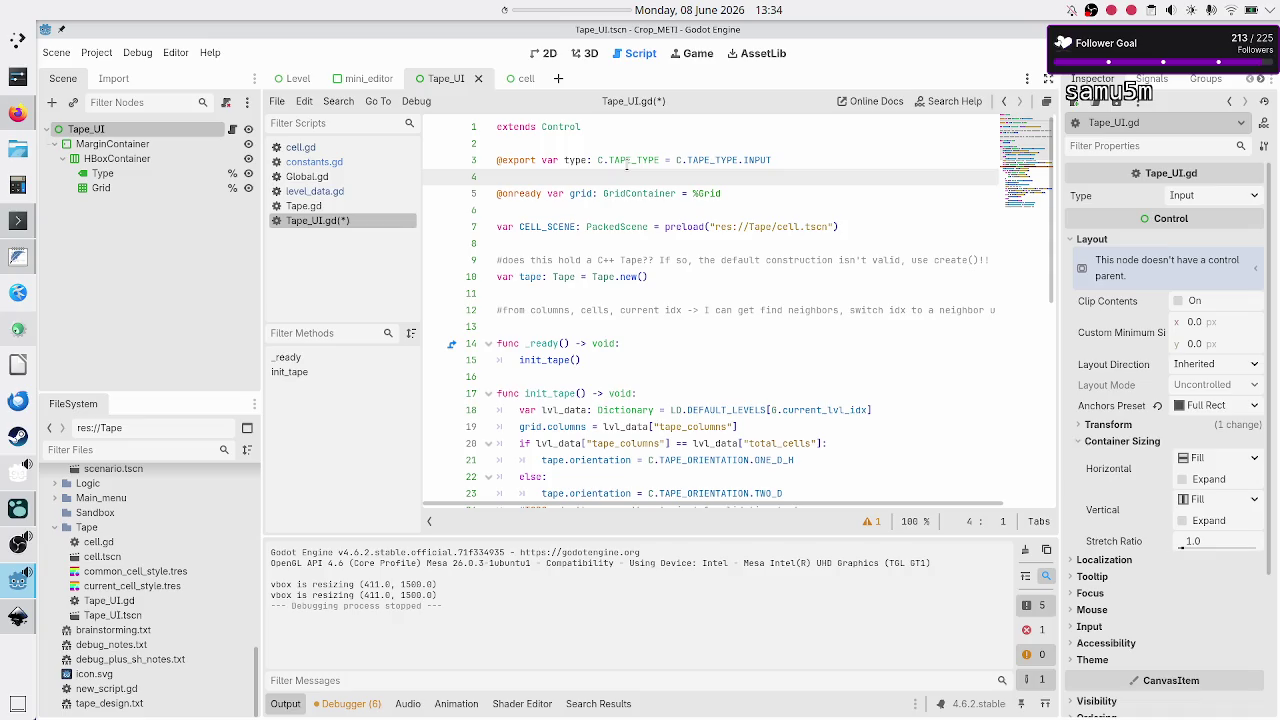
{"action": "key", "text": "ctrl+s"}
{"action": "left_click", "coordinate": [299, 78]}
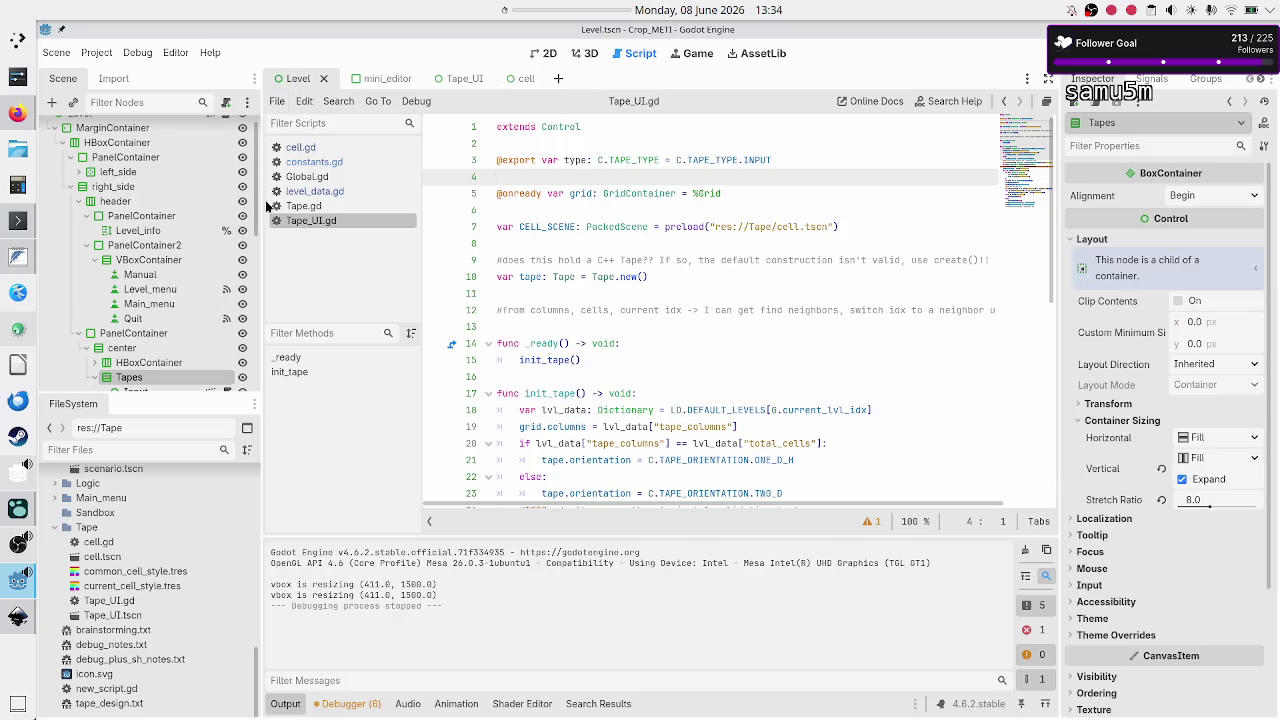
- Glance at level_data.gd, then return to the _ready function in Tape_UI.gd
{"action": "left_click", "coordinate": [330, 191]}
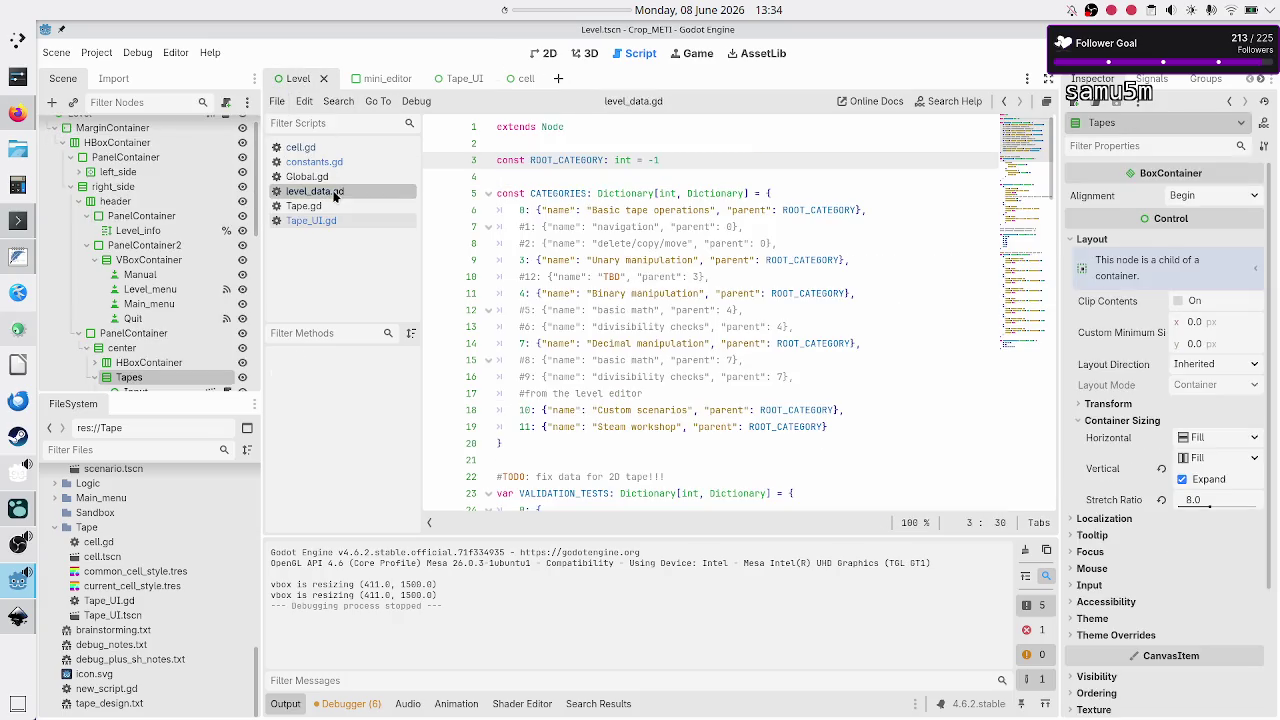
{"action": "left_click", "coordinate": [318, 220]}
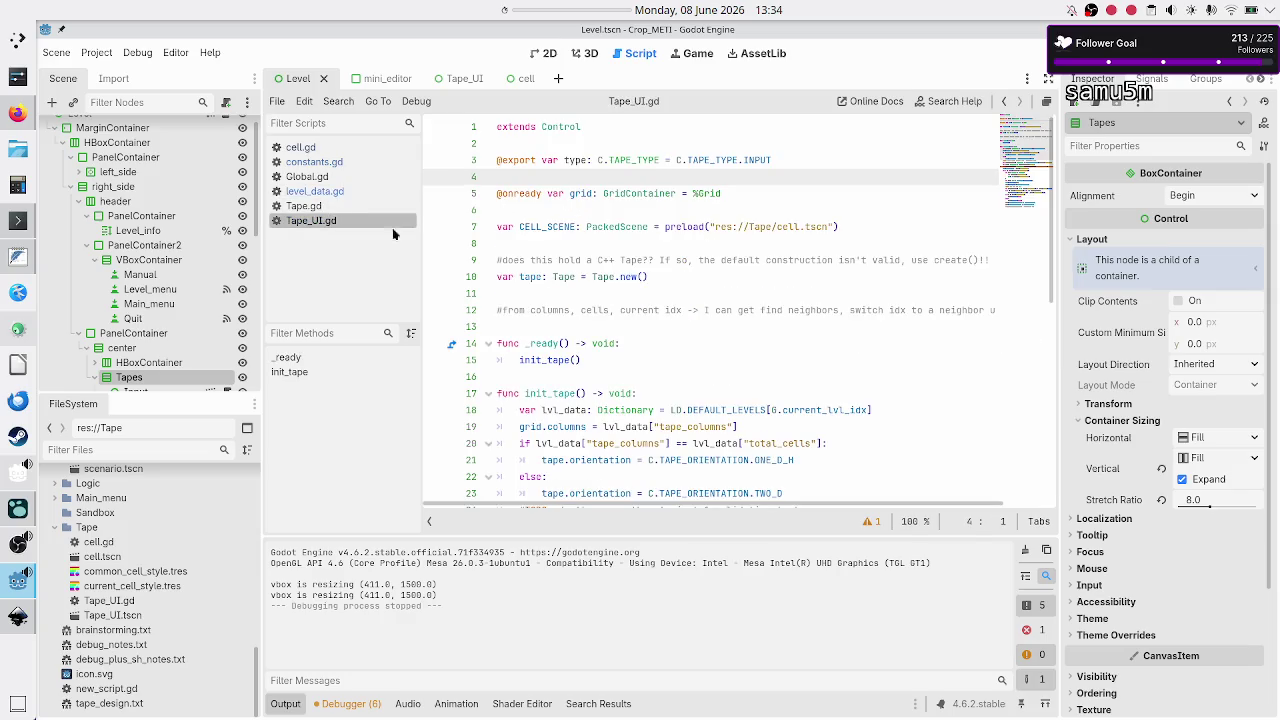
{"action": "left_click", "coordinate": [619, 344]}
{"action": "scroll", "coordinate": [650, 340], "scroll_direction": "down", "scroll_amount": 3}
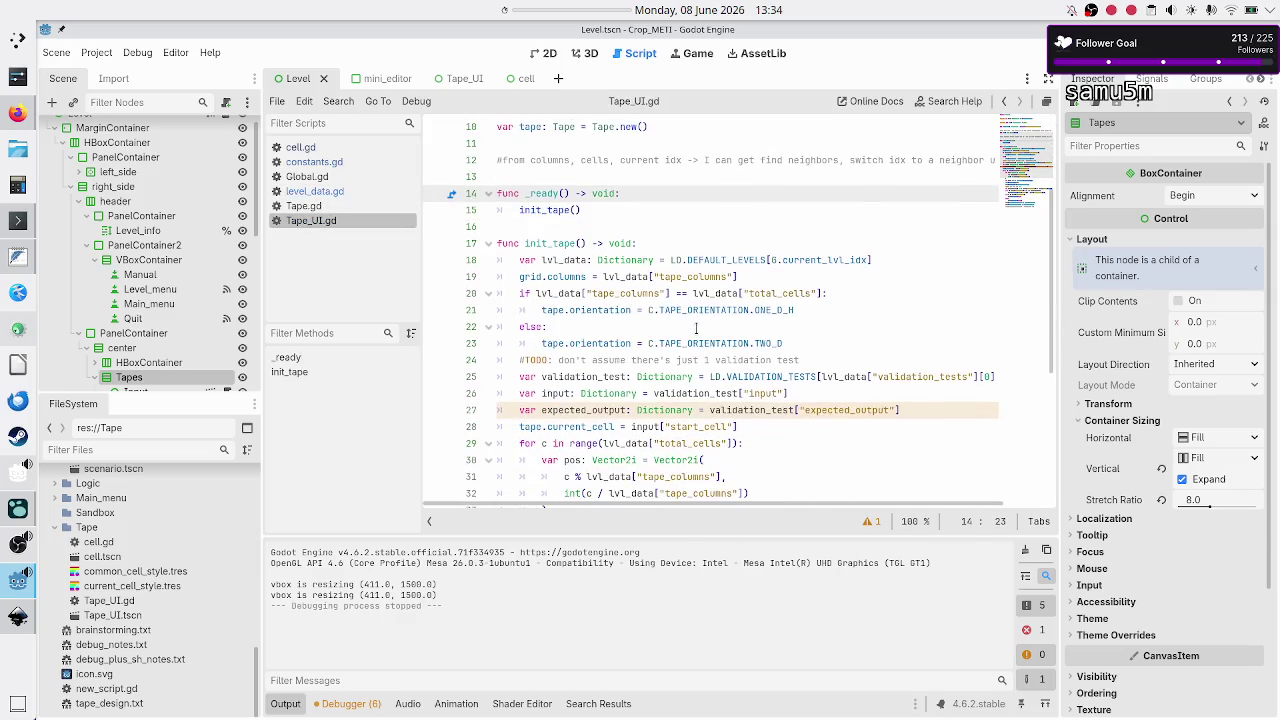
{"action": "key", "text": "Down"}
{"action": "key", "text": "Down"}
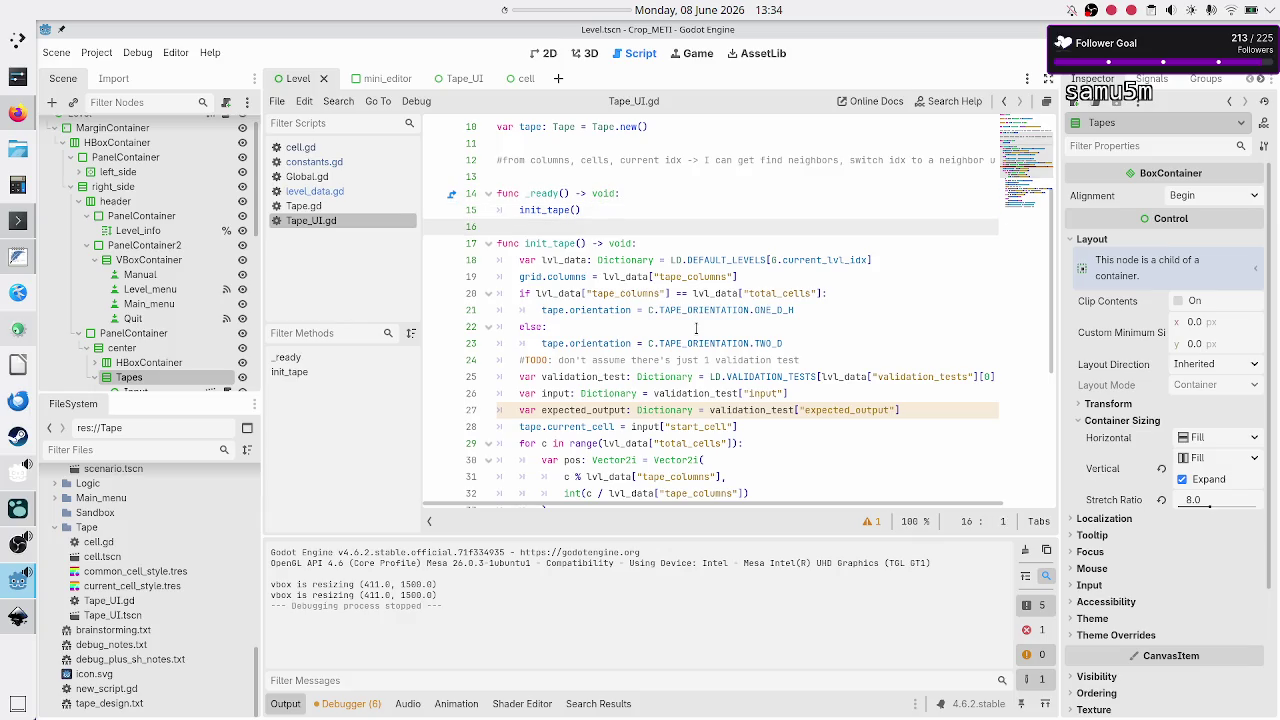
{"action": "key", "text": "Up"}
{"action": "key", "text": "Up"}
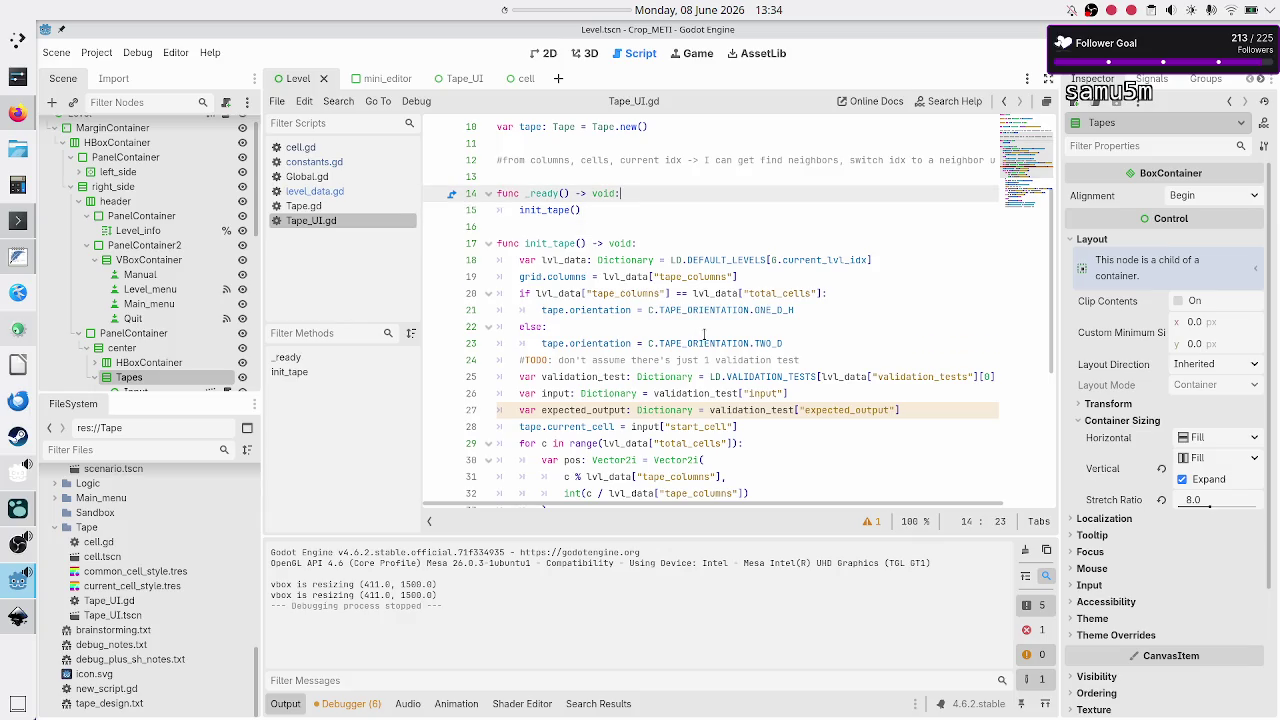
{"action": "left_click", "coordinate": [455, 80]}
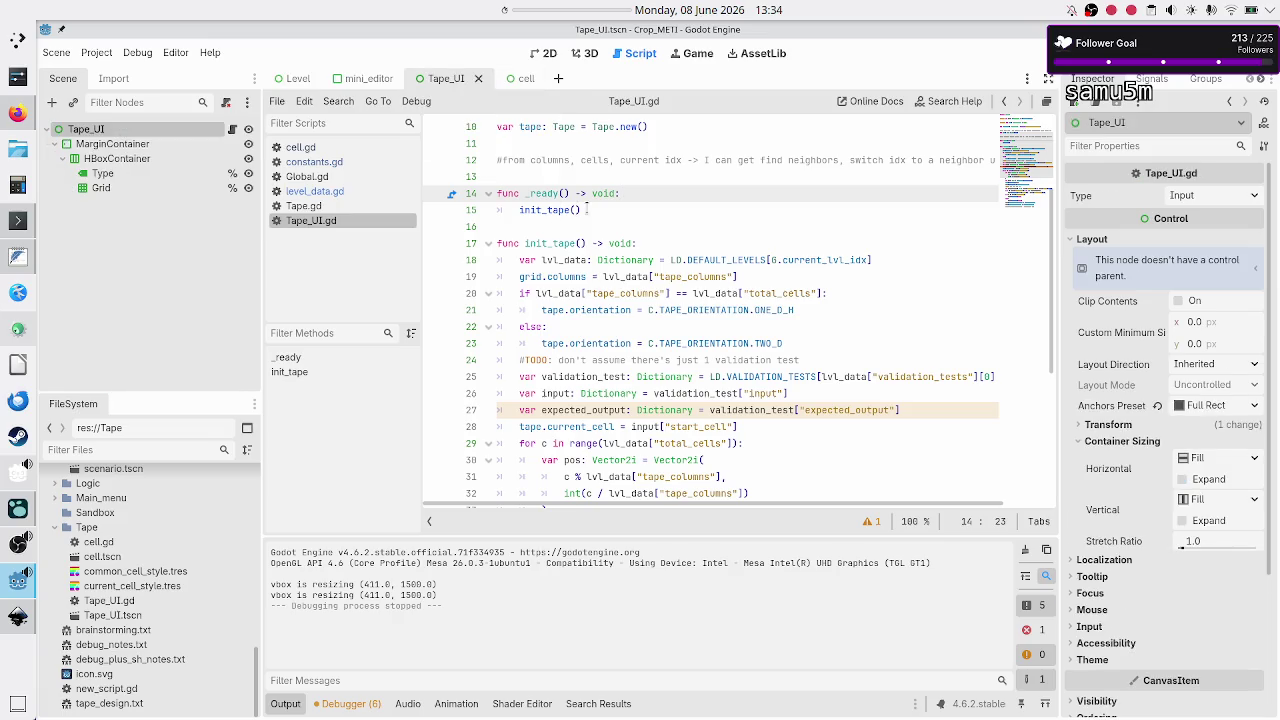
{"action": "scroll", "coordinate": [591, 208], "scroll_direction": "up", "scroll_amount": 3}
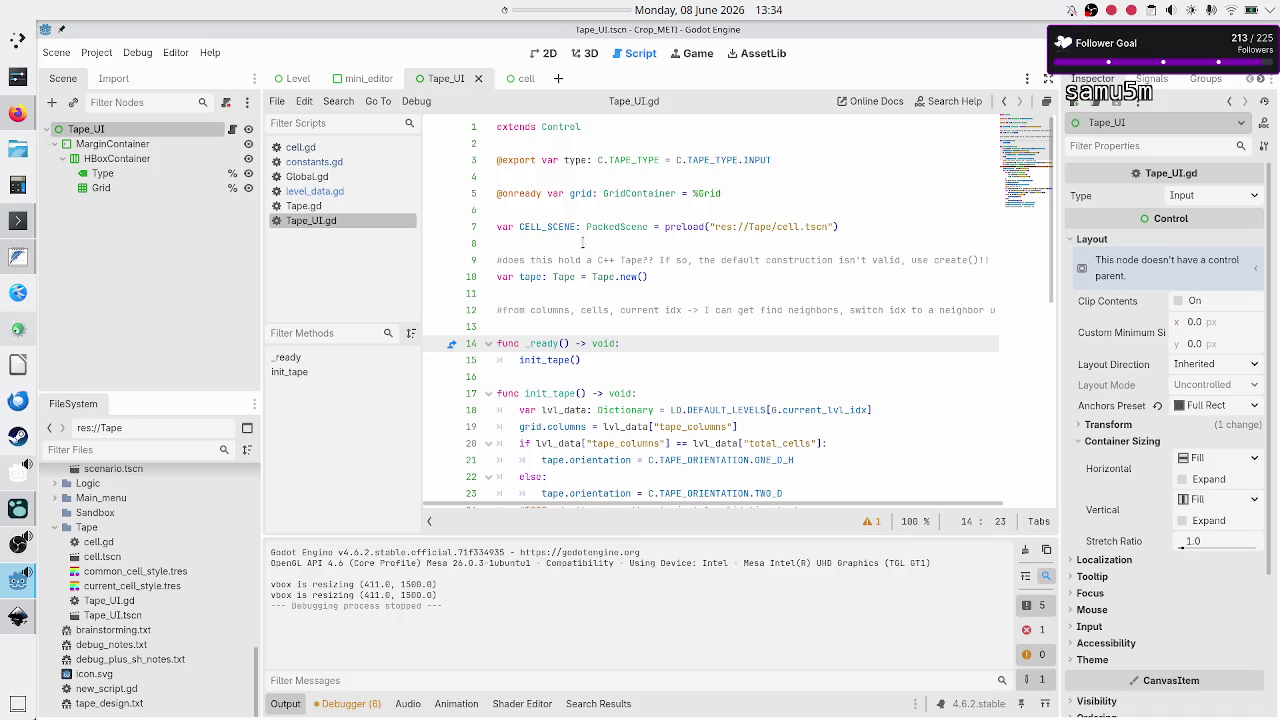
{"action": "left_click", "coordinate": [741, 188]}
{"action": "key", "text": "Up"}
{"action": "key", "text": "Return"}
{"action": "type", "text": "@onready "}
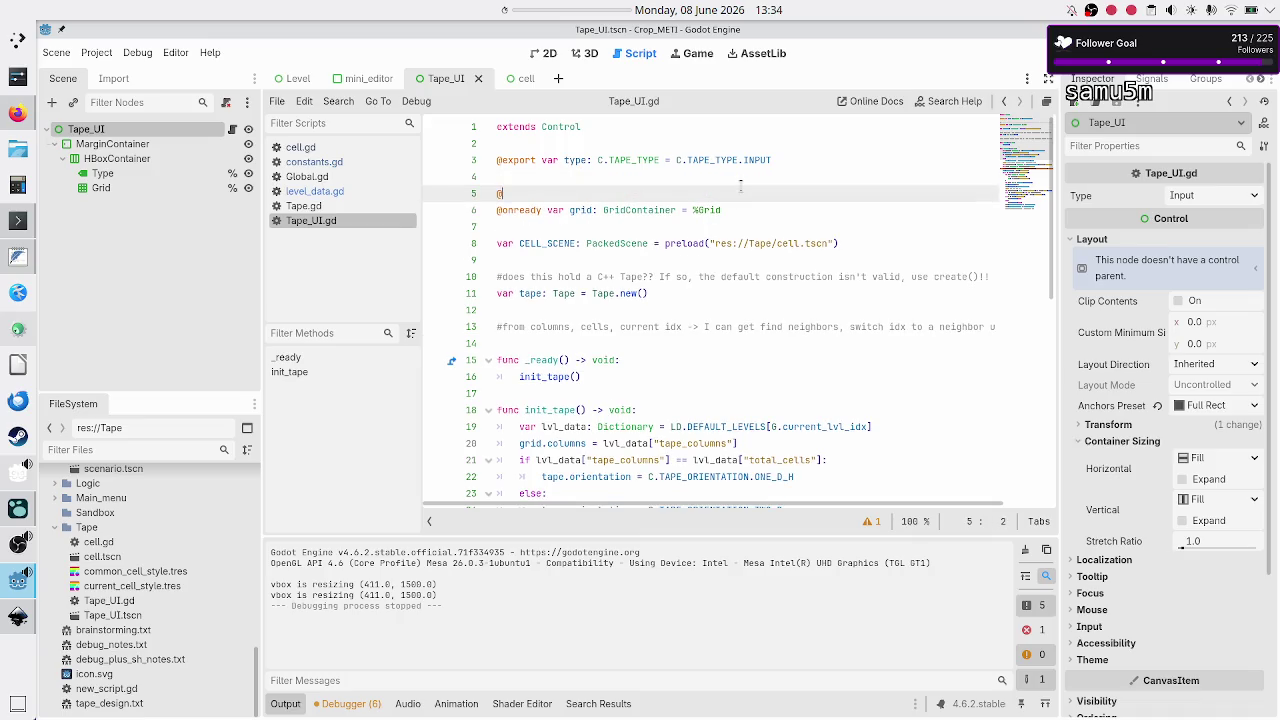
{"action": "type", "text": "var type_l"}
{"action": "type", "text": "bl"}
{"action": "type", "text": ": Label"}
{"action": "type", "text": " = %"}
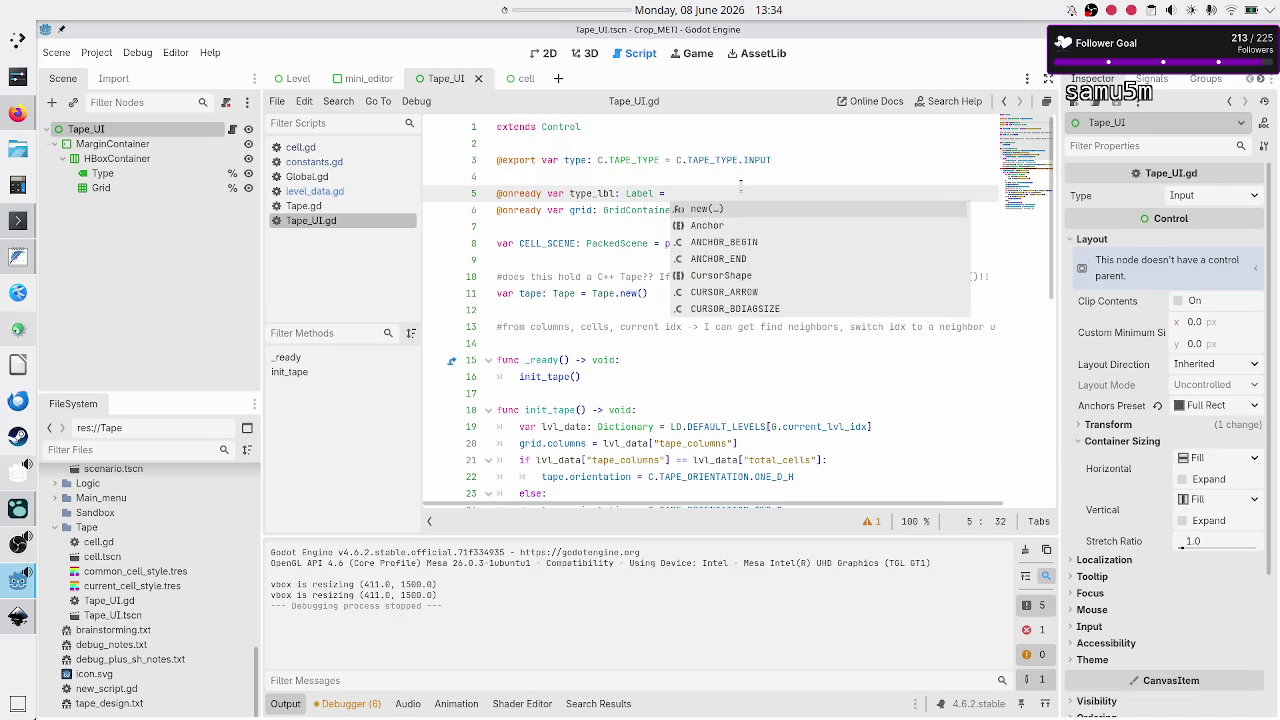
{"action": "key", "text": "Escape"}
{"action": "key", "text": "Return"}
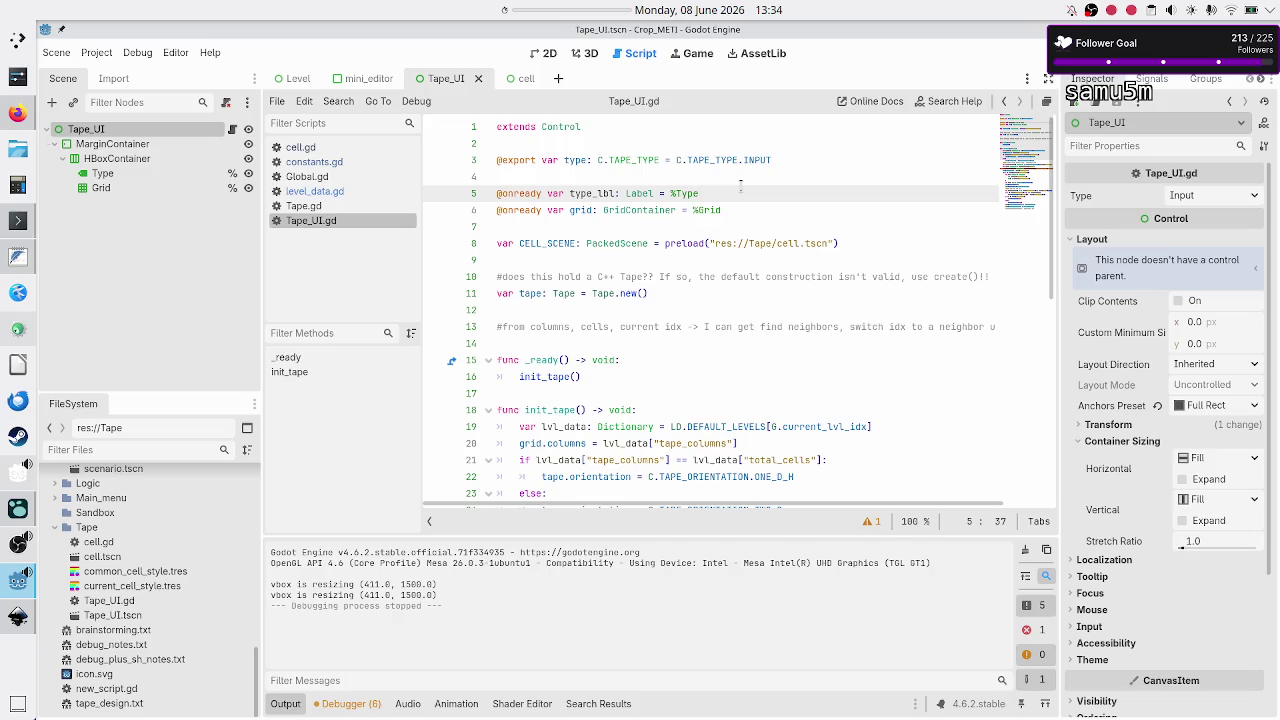
{"action": "key", "text": "Down"}
{"action": "key", "text": "Down"}
{"action": "key", "text": "Down"}
{"action": "key", "text": "Down"}
{"action": "key", "text": "Down"}
{"action": "key", "text": "Down"}
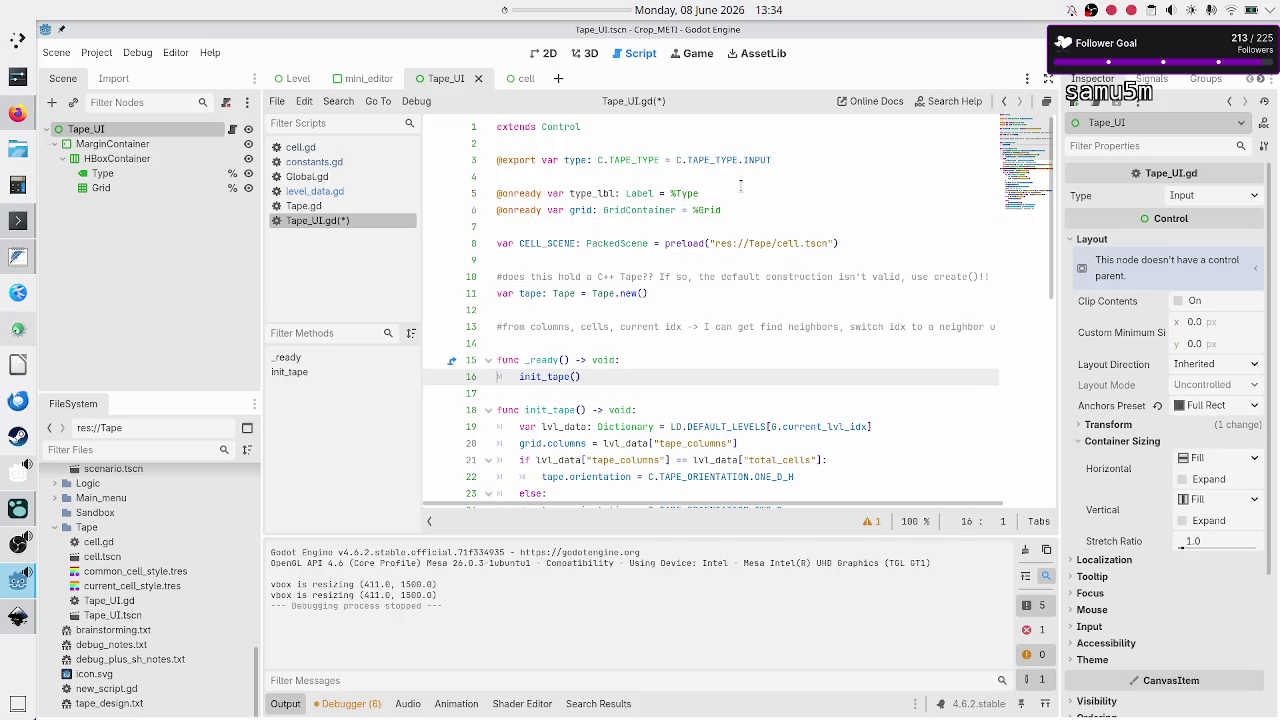
- Add a type_lbl line in _ready, preceded by 'if type == C.TAPE_TYPE.INPUT:'
{"action": "key", "text": "End"}
{"action": "key", "text": "Return"}
{"action": "type", "text": "type"}
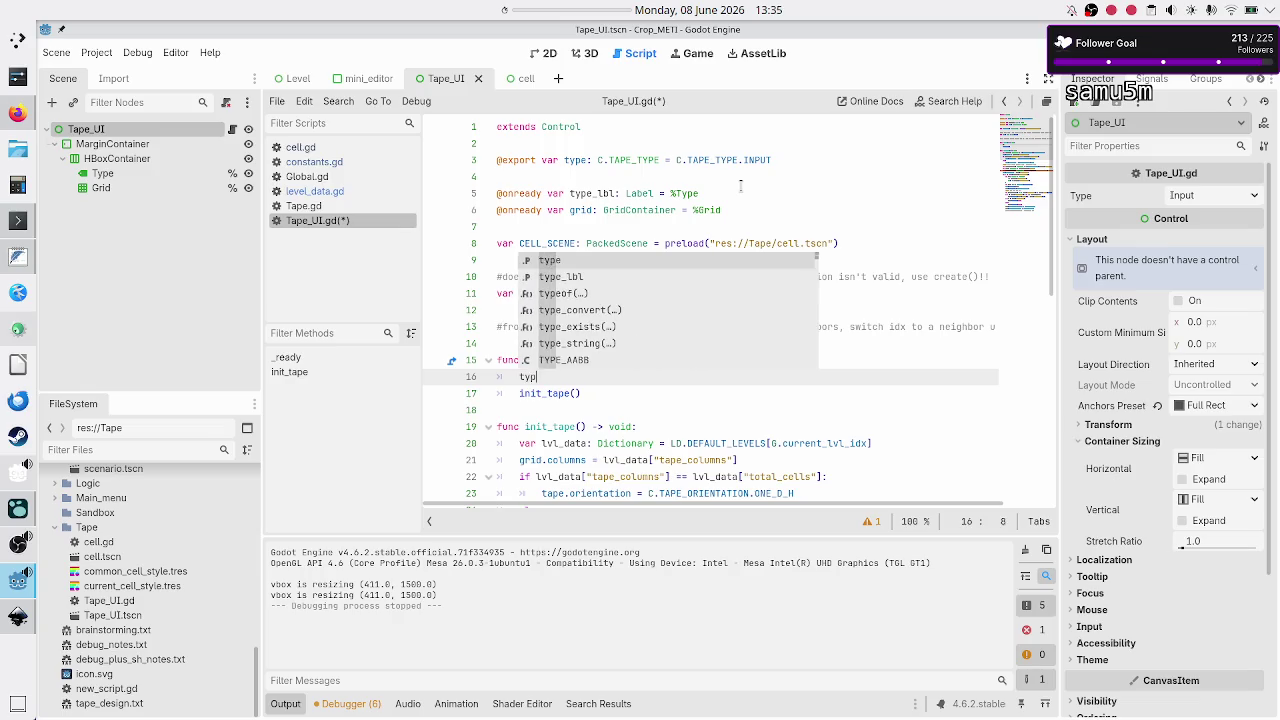
{"action": "key", "text": "Down"}
{"action": "key", "text": "Return"}
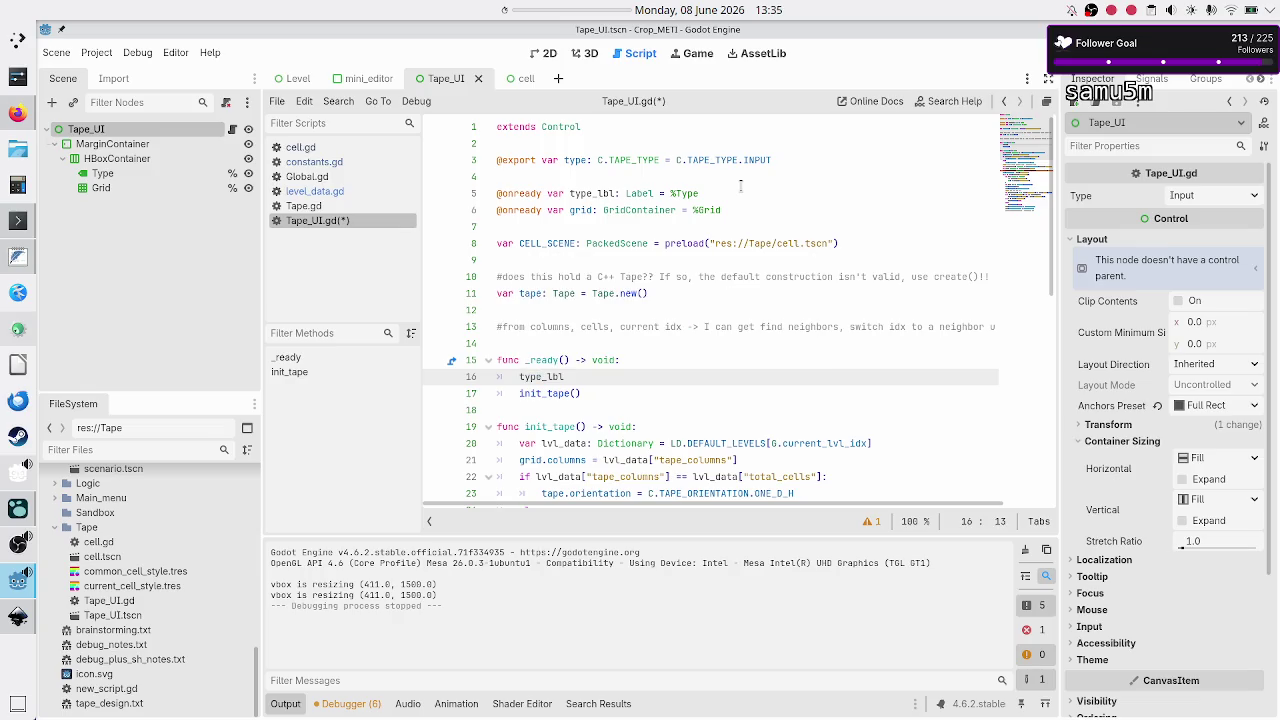
{"action": "key", "text": "Home"}
{"action": "key", "text": "Home"}
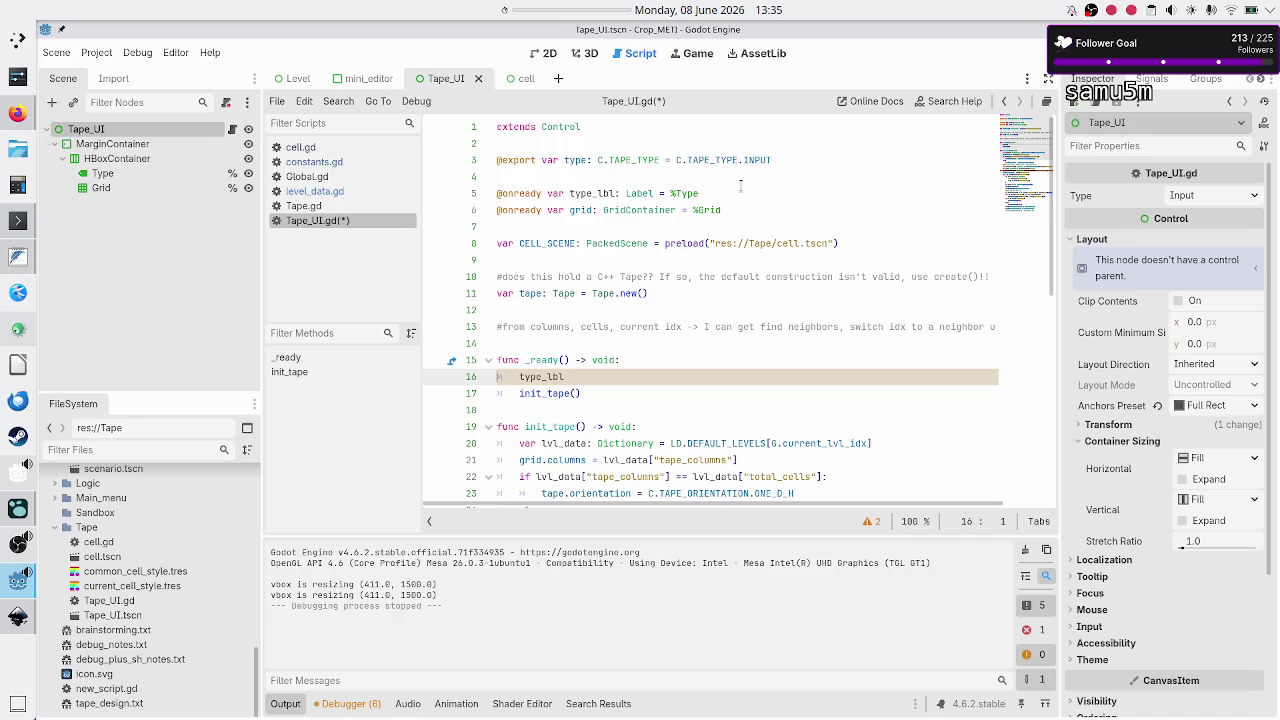
{"action": "key", "text": "Left"}
{"action": "key", "text": "Return"}
{"action": "type", "text": "i"}
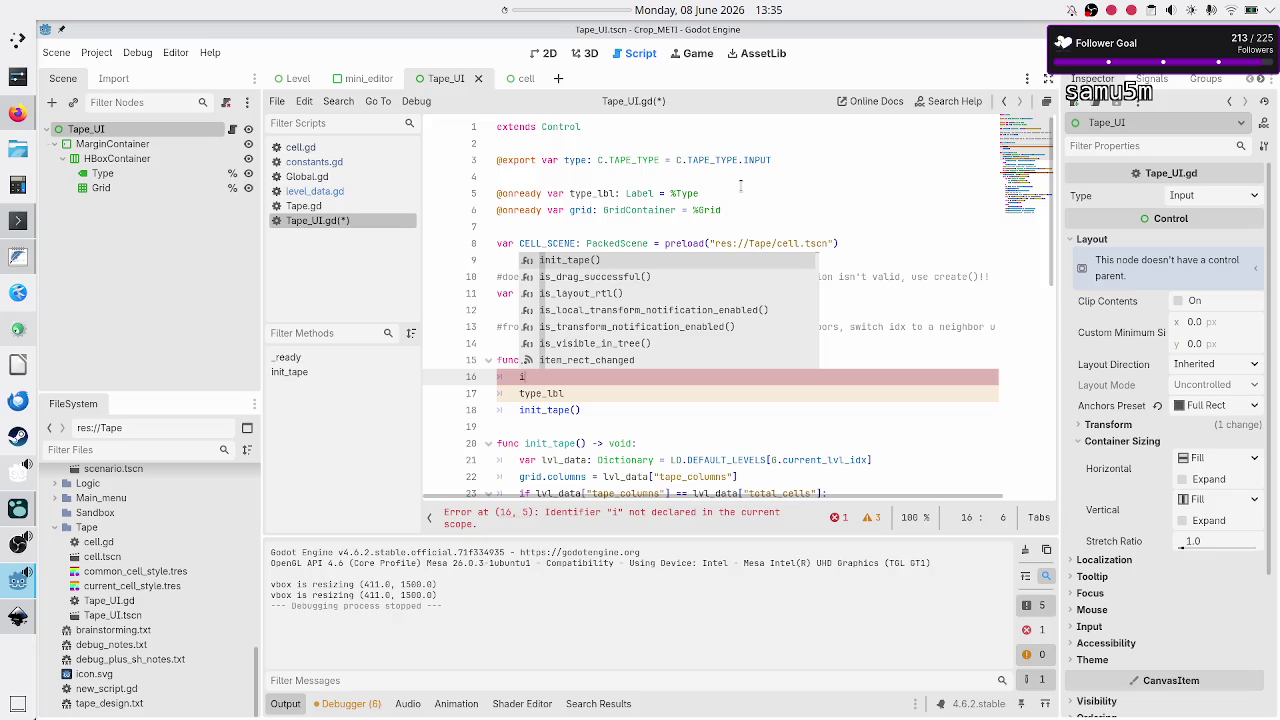
{"action": "type", "text": "f type "}
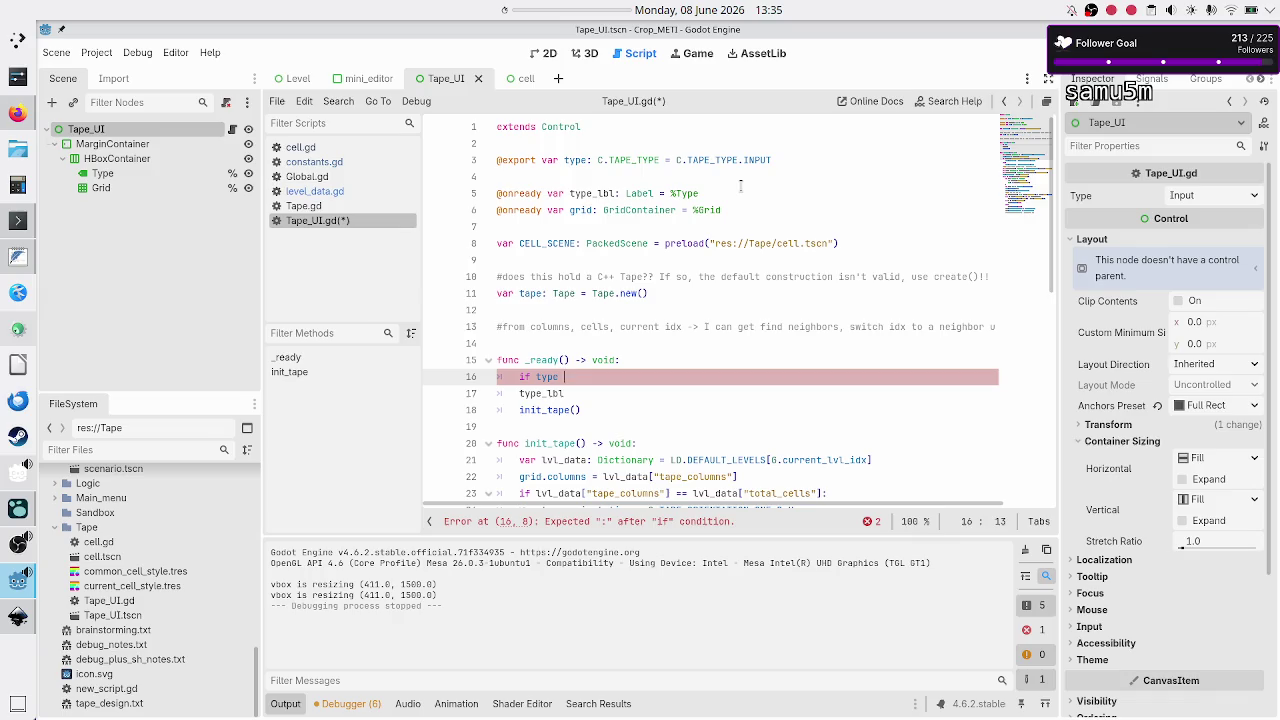
{"action": "type", "text": "== C."}
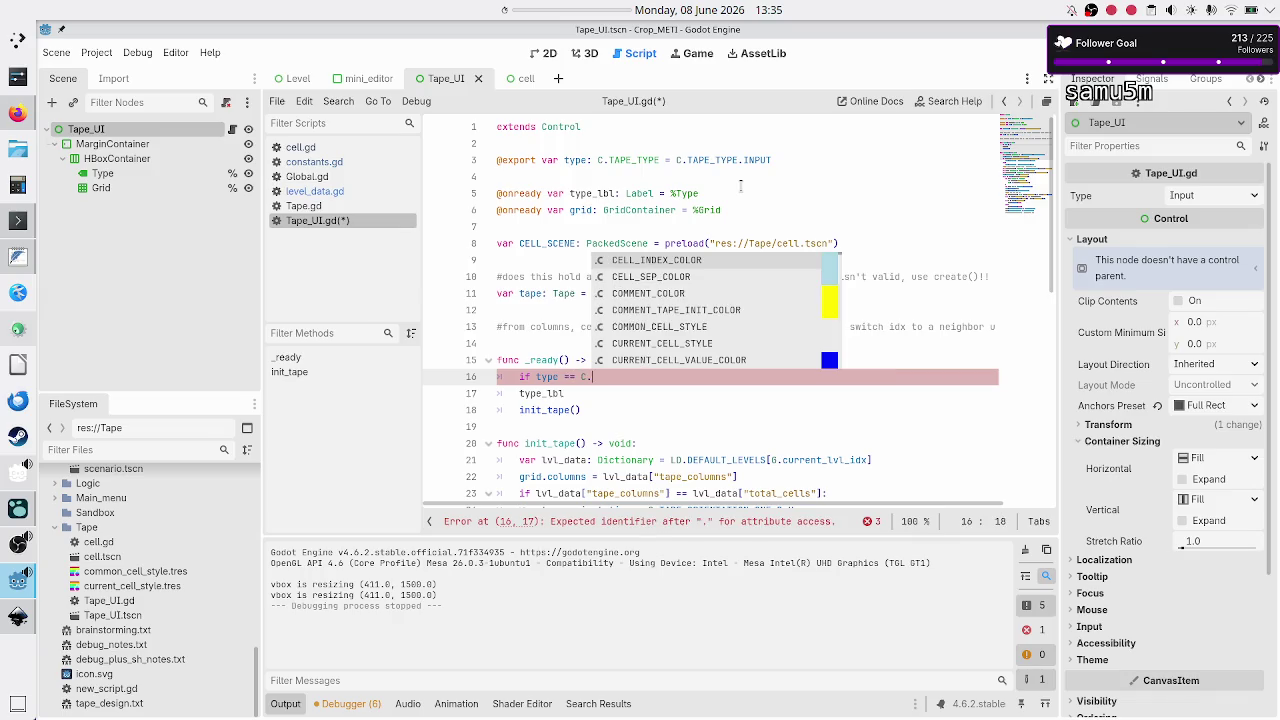
{"action": "type", "text": "Ta"}
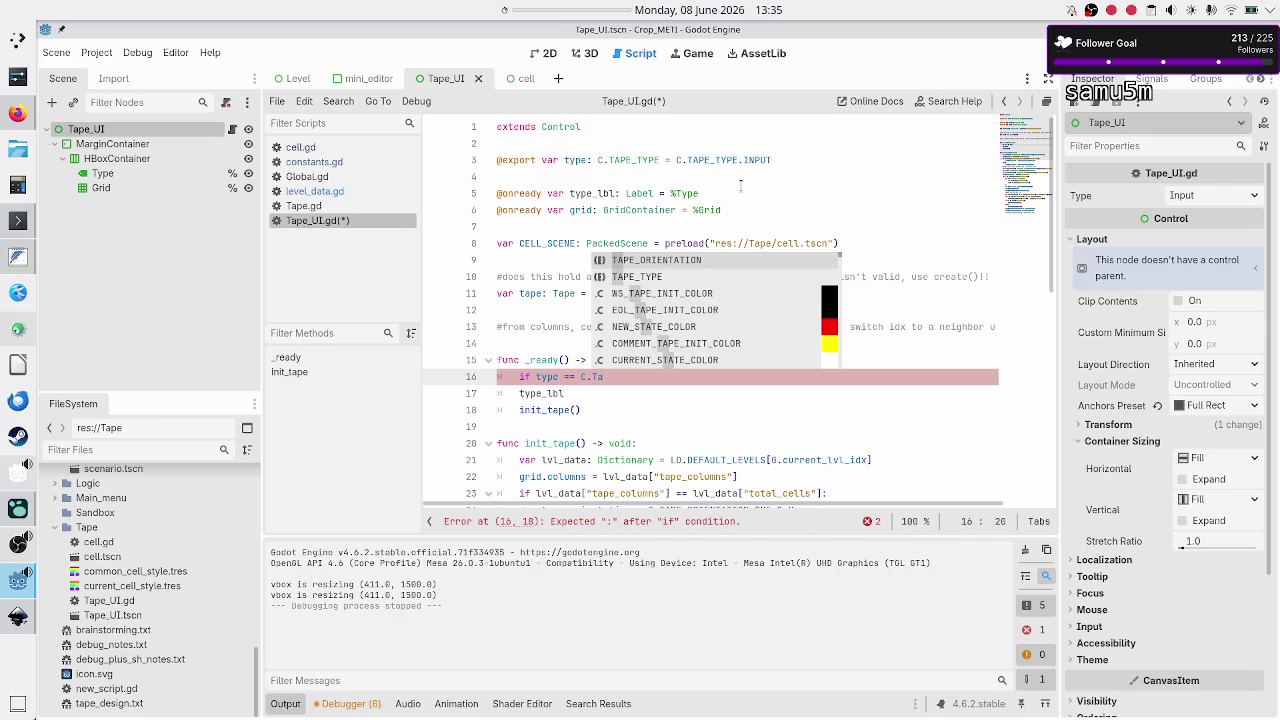
{"action": "key", "text": "Down"}
{"action": "key", "text": "Return"}
{"action": "type", "text": "I"}
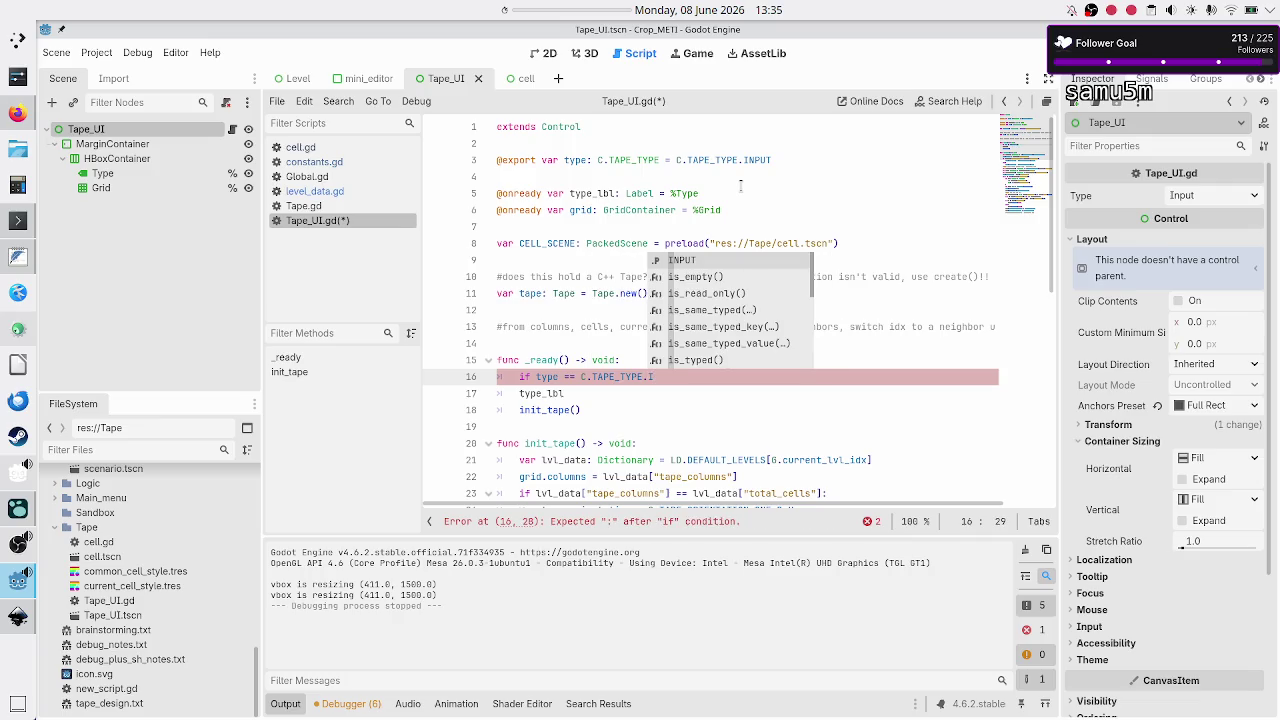
{"action": "key", "text": "Return"}
{"action": "type", "text": ":"}
- Indent type_lbl under the if check and insert a 'match type:' line above it
{"action": "key", "text": "Down"}
{"action": "key", "text": "Home"}
{"action": "key", "text": "Tab"}
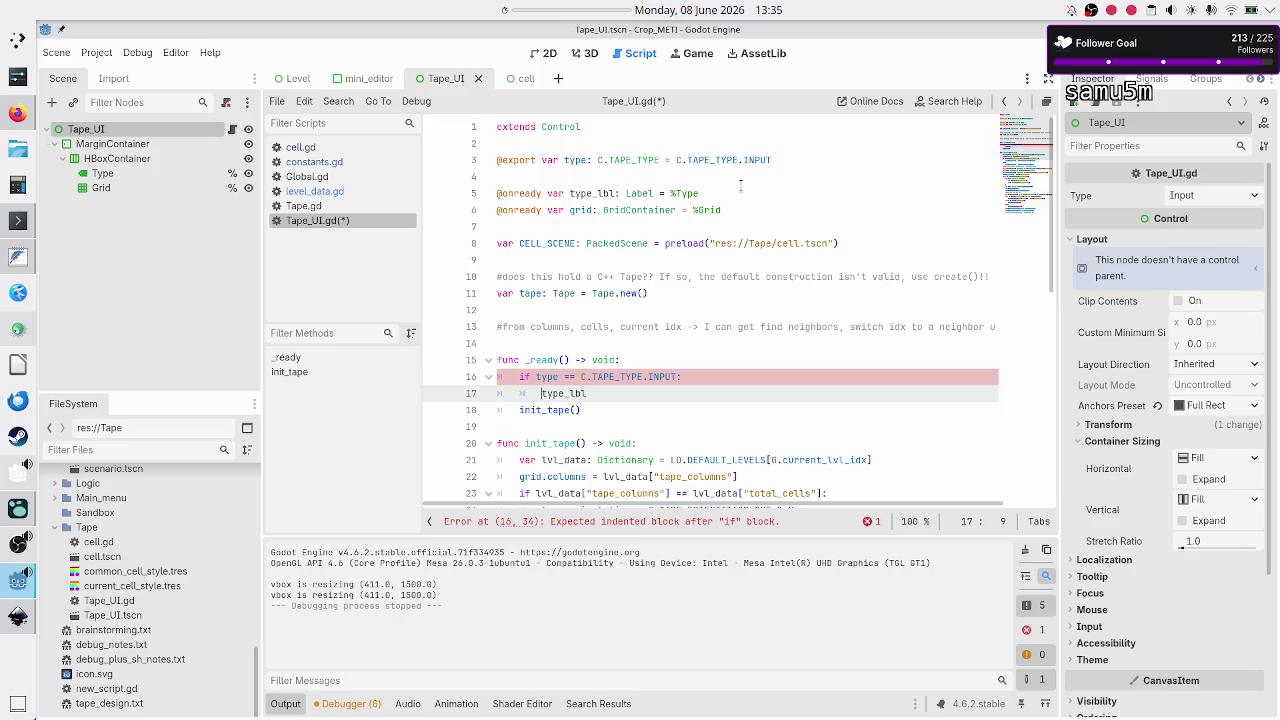
{"action": "key", "text": "Down"}
{"action": "key", "text": "Up"}
{"action": "key", "text": "End"}
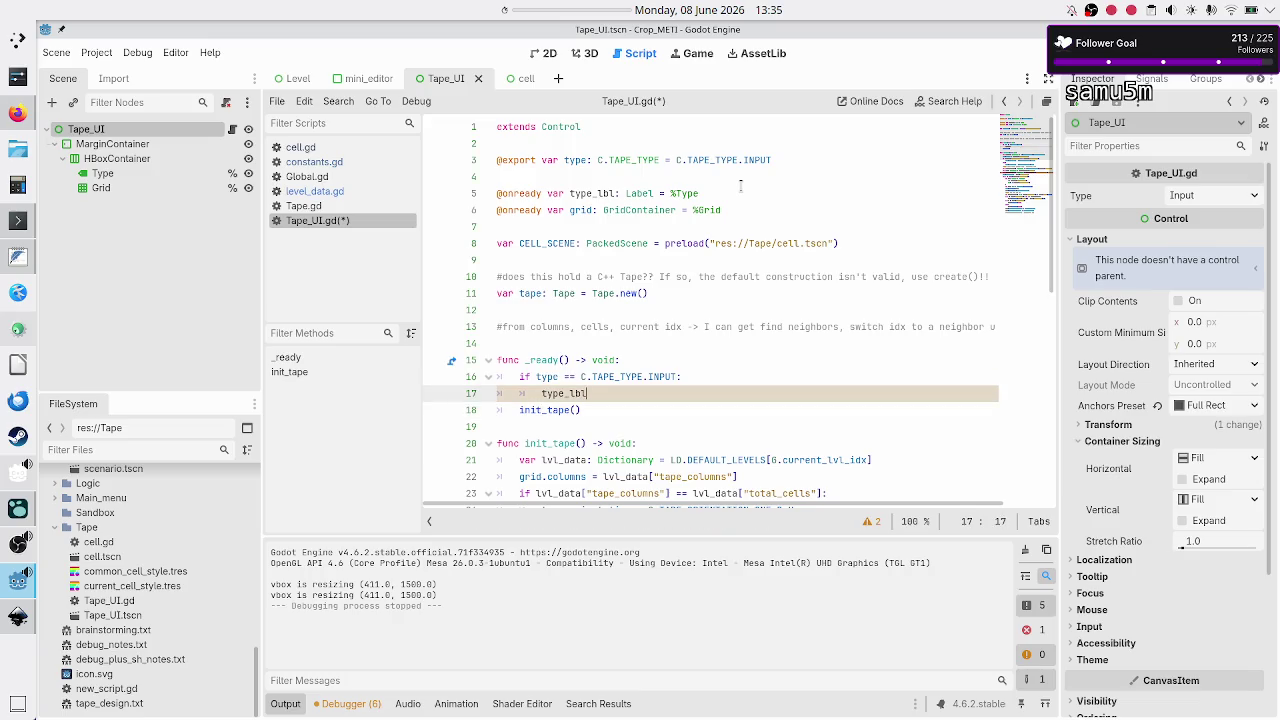
{"action": "key", "text": "Escape"}
{"action": "key", "text": "Up"}
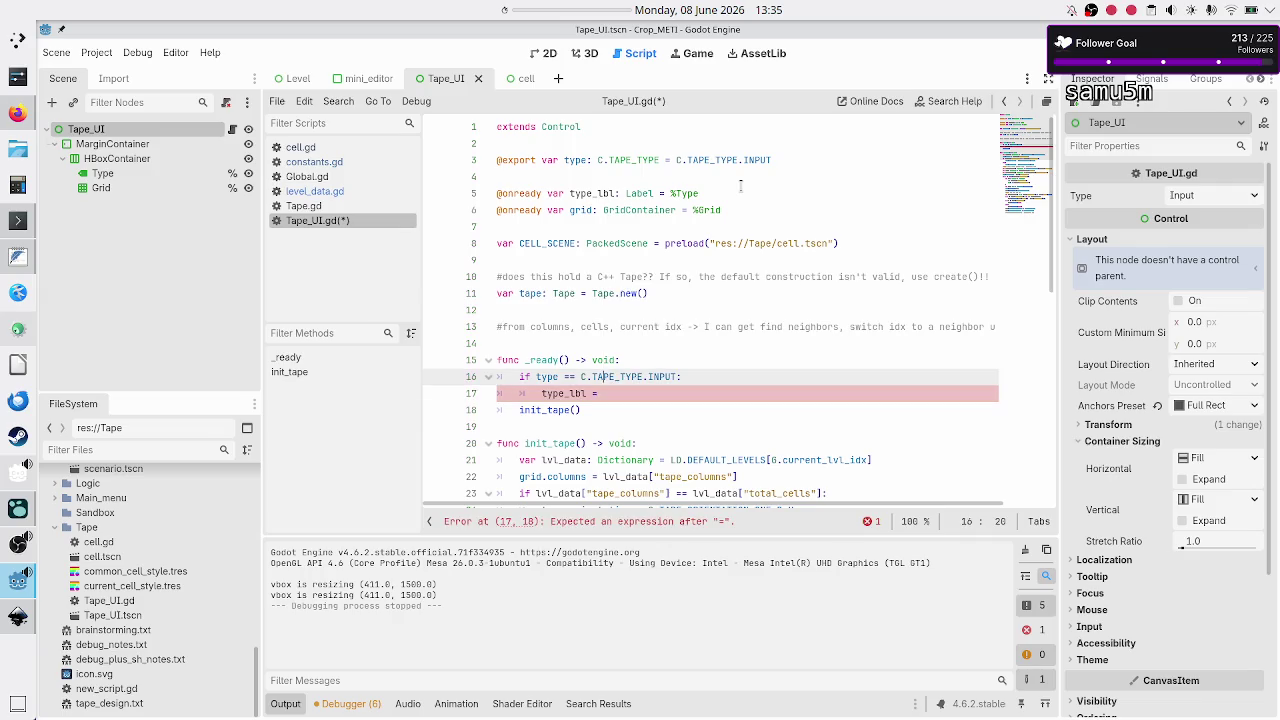
{"action": "key", "text": "Up"}
{"action": "key", "text": "Down"}
{"action": "key", "text": "Home"}
{"action": "key", "text": "ctrl+shift+Return"}
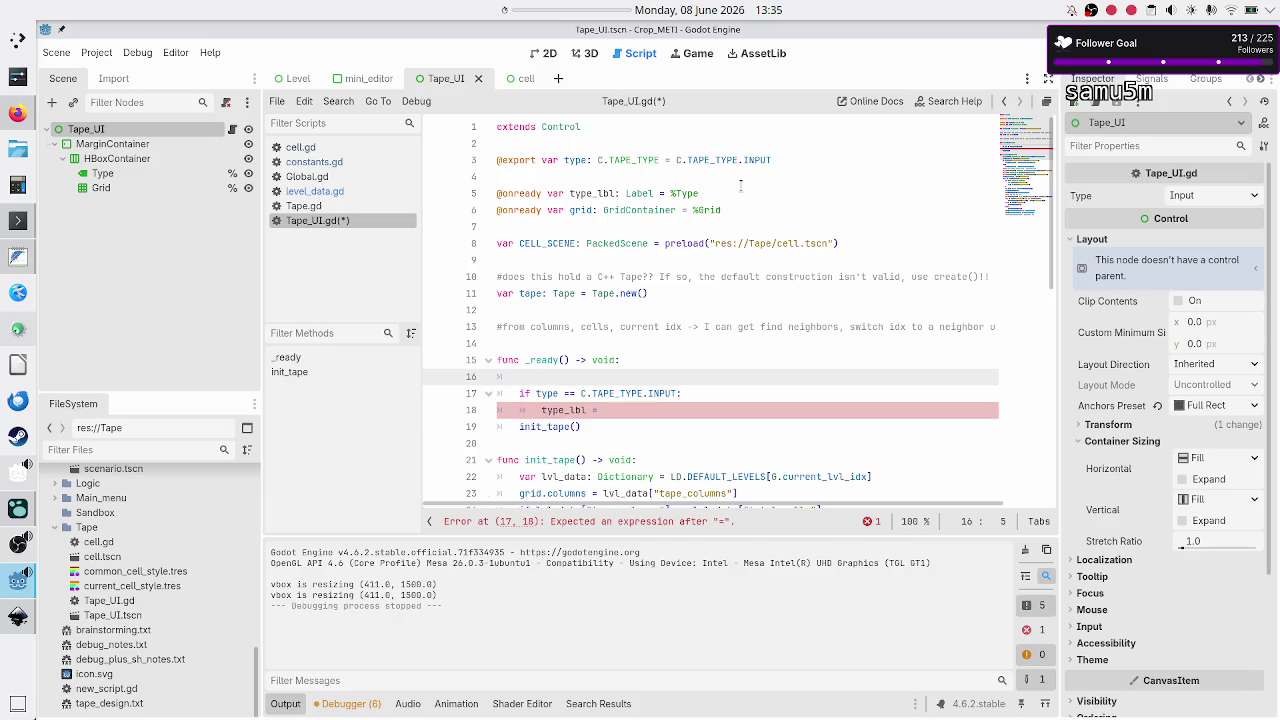
{"action": "type", "text": "match type:"}
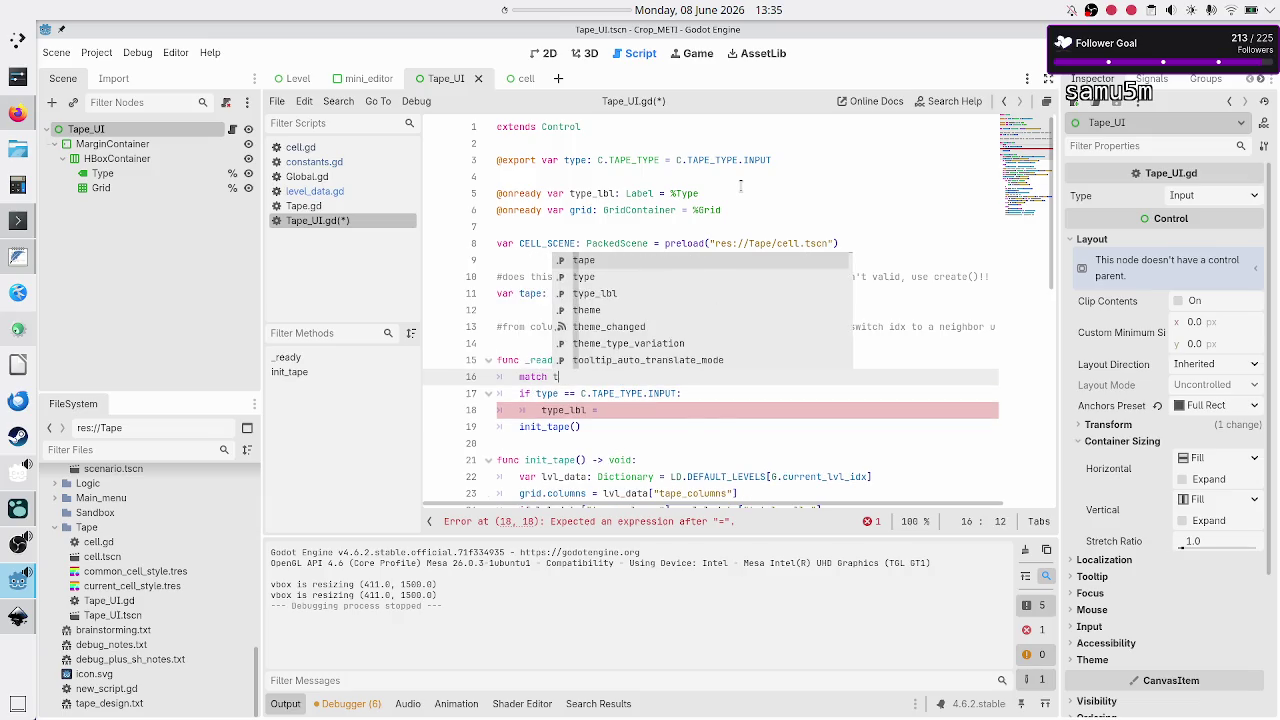
- Turn the if into a TAPE_TYPE.INPUT match case setting type_lbl.text to "I"
{"action": "key", "text": "Down"}
{"action": "key", "text": "Home"}
{"action": "key", "text": "ctrl+shift+Right"}
{"action": "key", "text": "ctrl+shift+Right"}
{"action": "key", "text": "ctrl+shift+Right"}
{"action": "key", "text": "BackSpace"}
{"action": "key", "text": "Down"}
{"action": "key", "text": "Home"}
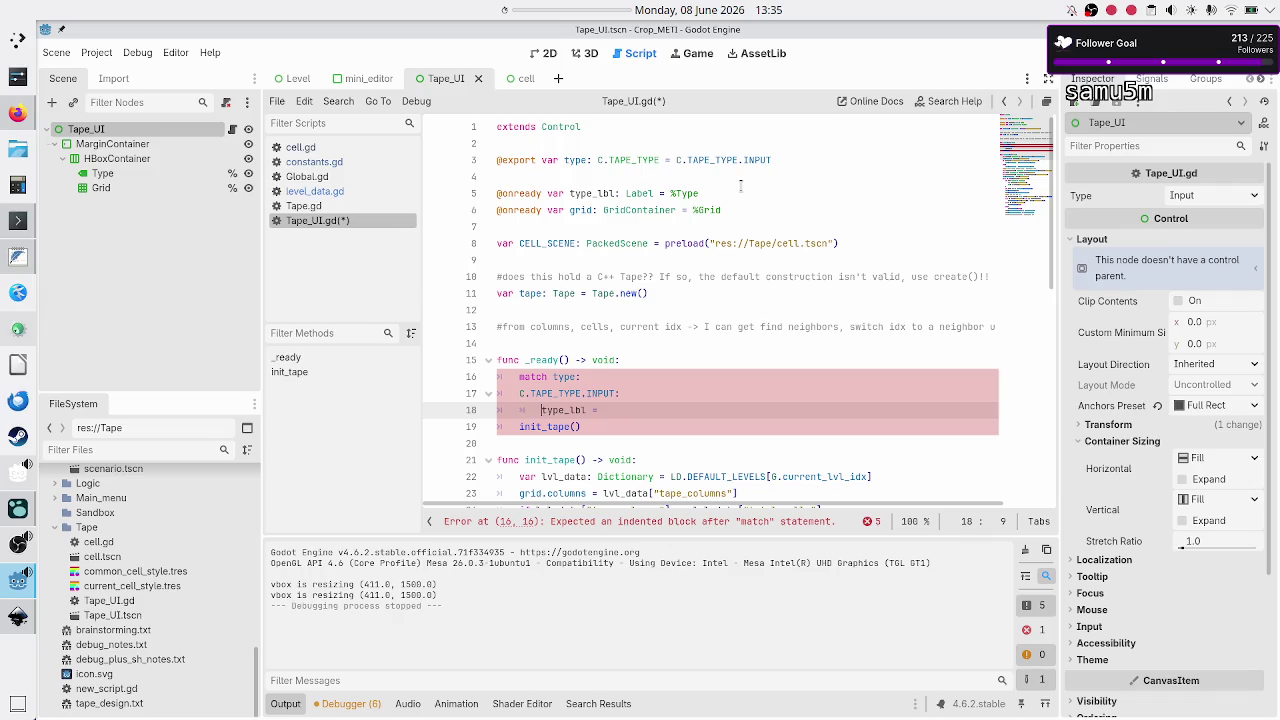
{"action": "key", "text": "shift+Home"}
{"action": "key", "text": "BackSpace"}
{"action": "key", "text": "BackSpace"}
{"action": "key", "text": "End"}
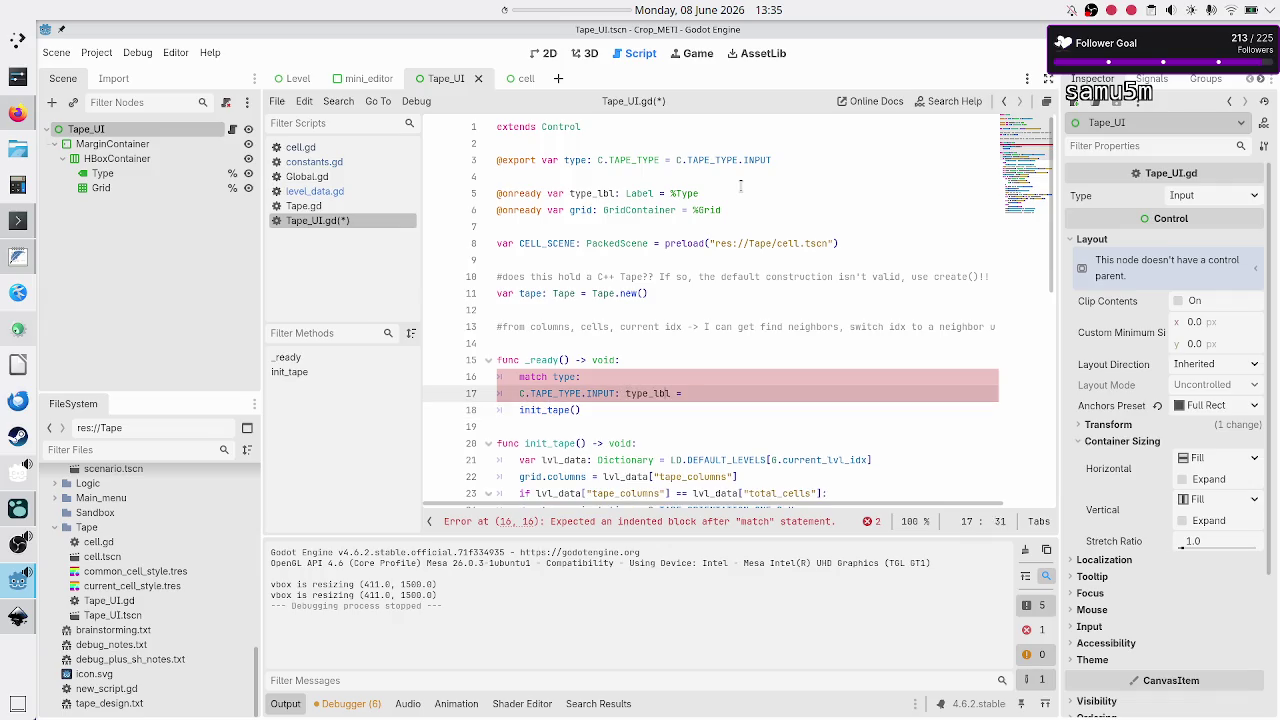
{"action": "type", "text": "\"I"}
{"action": "key", "text": "Home"}
{"action": "key", "text": "Tab"}
{"action": "key", "text": "Right"}
{"action": "key", "text": "Right"}
{"action": "key", "text": "Right"}
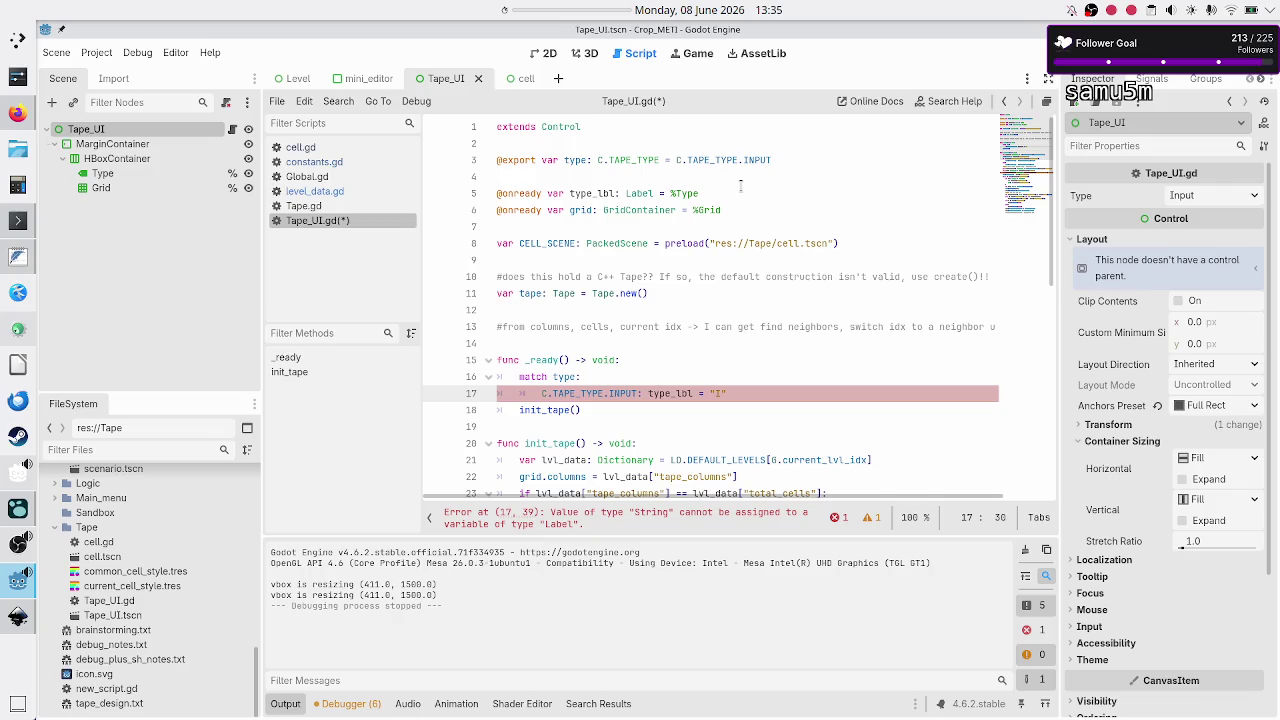
{"action": "type", "text": ".text"}
{"action": "key", "text": "Right"}
{"action": "key", "text": "Right"}
- Duplicate the INPUT match case line twice for the other tape types
{"action": "key", "text": "Return"}
{"action": "key", "text": "Up"}
{"action": "key", "text": "shift+End"}
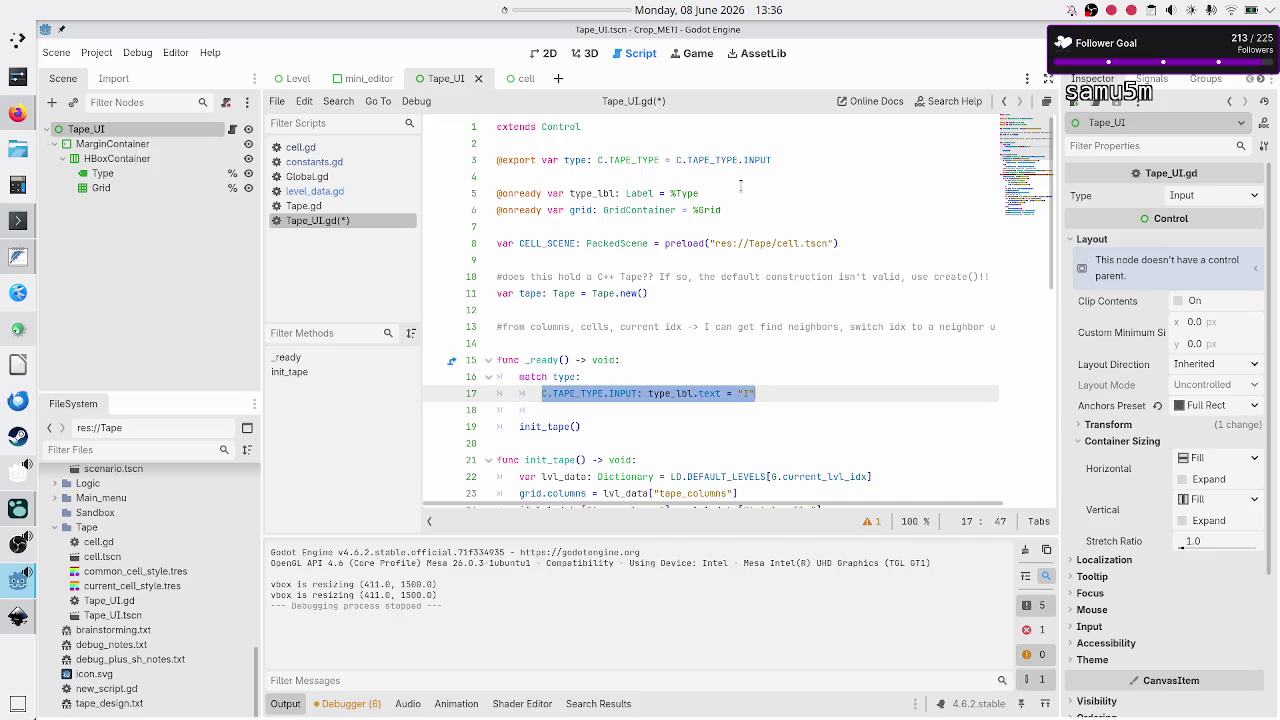
{"action": "key", "text": "ctrl+c"}
{"action": "key", "text": "Down"}
{"action": "key", "text": "ctrl+v"}
{"action": "key", "text": "Return"}
{"action": "key", "text": "ctrl+v"}
{"action": "key", "text": "Up"}
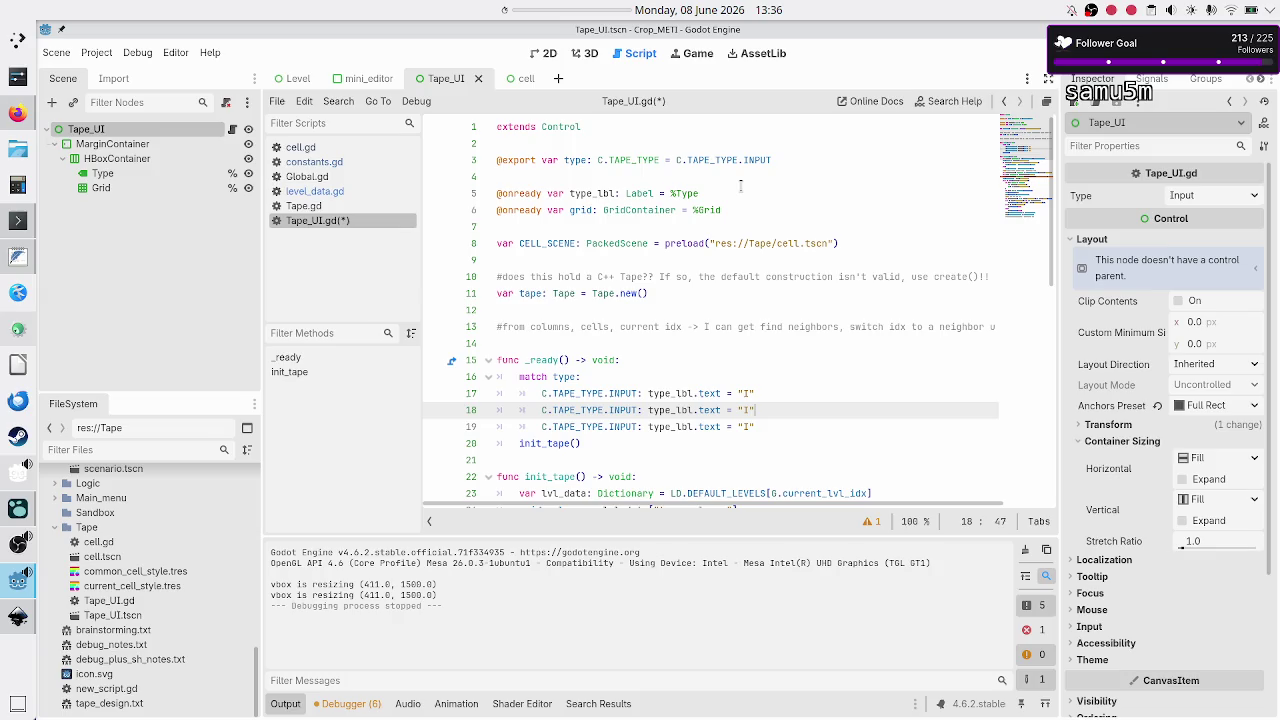
- Change the two copies' label strings to "EO" and "S/O"
{"action": "key", "text": "BackSpace"}
{"action": "type", "text": "EO"}
{"action": "key", "text": "Down"}
{"action": "key", "text": "Left"}
{"action": "key", "text": "BackSpace"}
{"action": "type", "text": "S/O"}
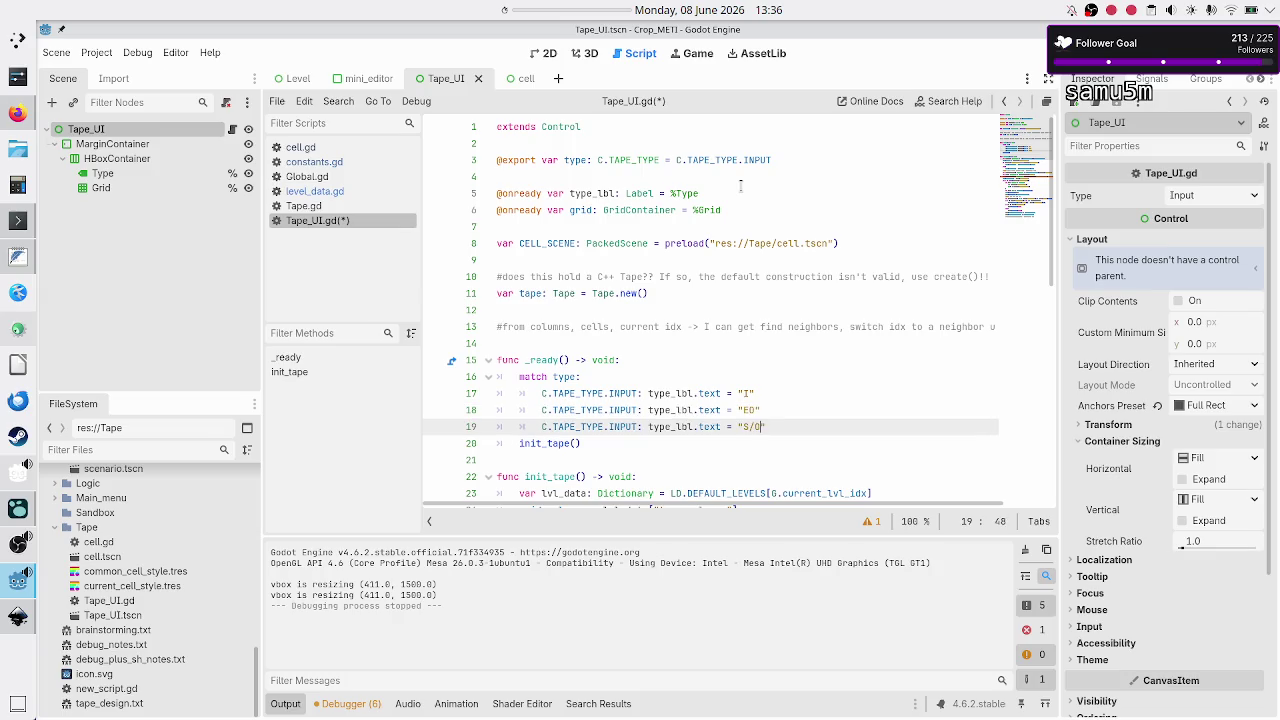
- Switch the copies' cases to EXPECTED_OUTPUT and OUTPUT, save the script, and open the Level scene
{"action": "key", "text": "Up"}
{"action": "key", "text": "Left"}
{"action": "key", "text": "Left"}
{"action": "key", "text": "Left"}
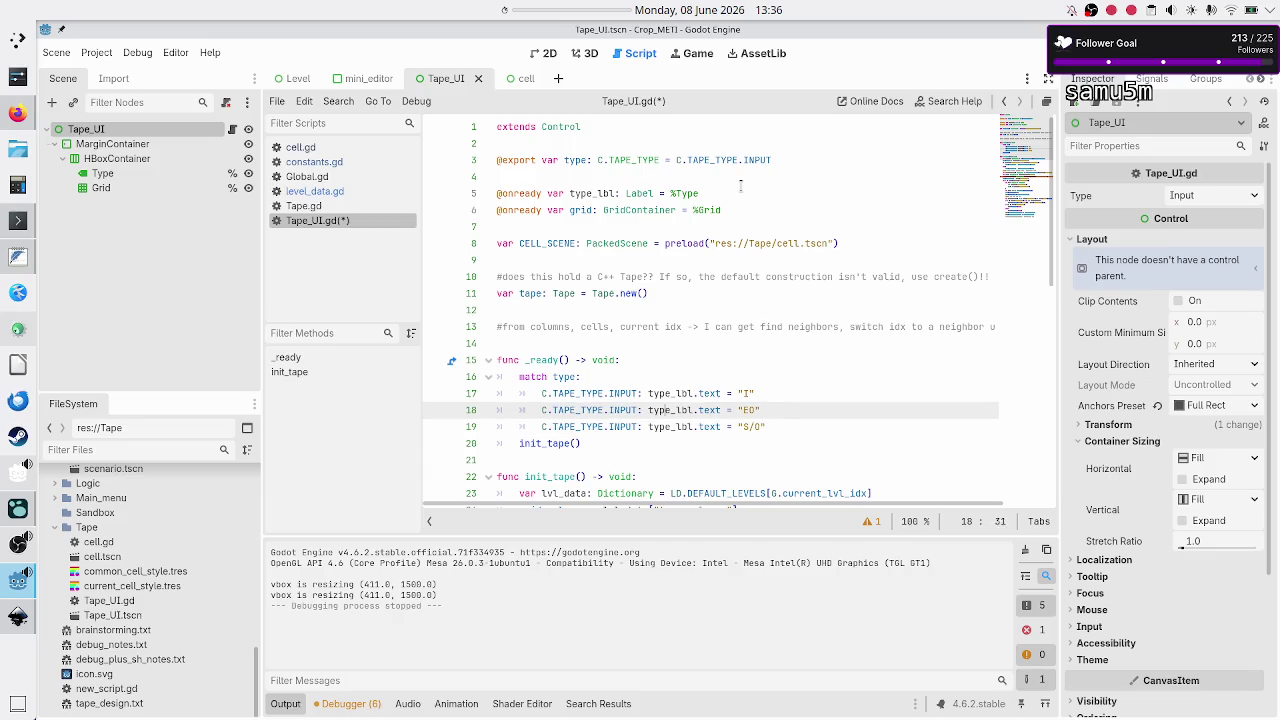
{"action": "key", "text": "BackSpace"}
{"action": "key", "text": "BackSpace"}
{"action": "key", "text": "BackSpace"}
{"action": "key", "text": "Return"}
{"action": "key", "text": "Down"}
{"action": "key", "text": "Left"}
{"action": "key", "text": "Left"}
{"action": "key", "text": "Left"}
{"action": "key", "text": "BackSpace"}
{"action": "key", "text": "BackSpace"}
{"action": "key", "text": "BackSpace"}
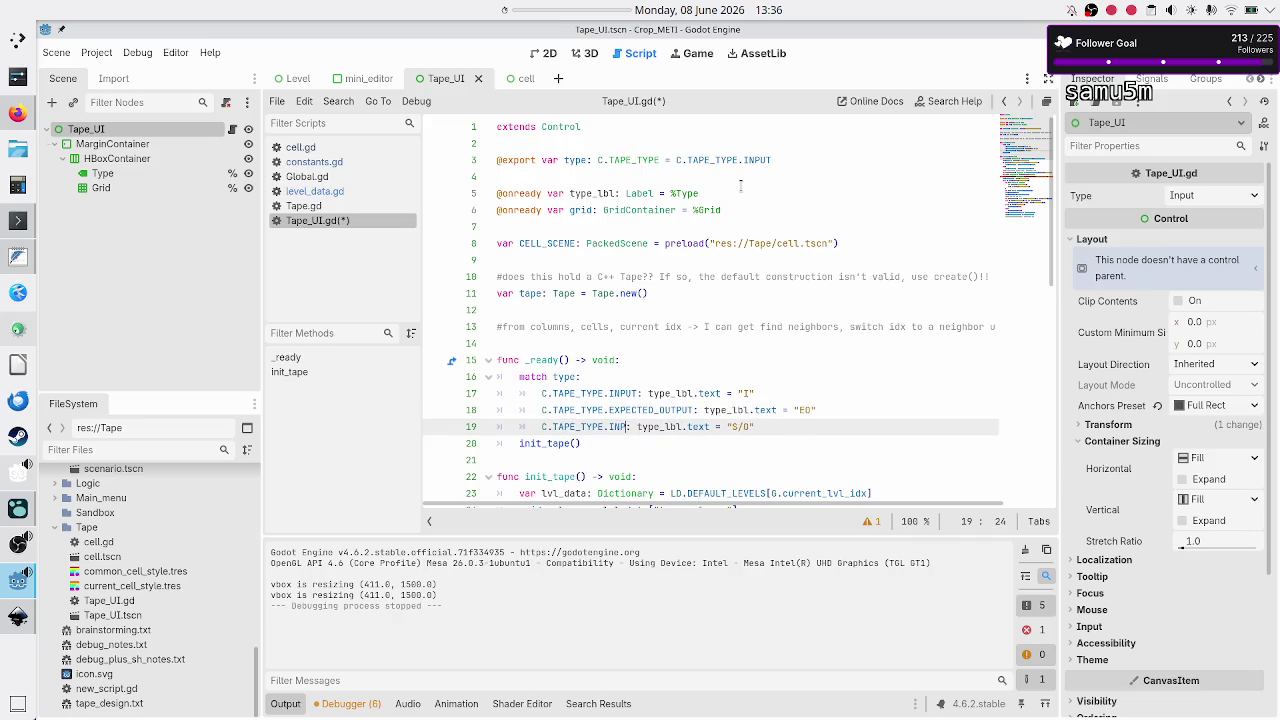
{"action": "key", "text": "Delete"}
{"action": "type", "text": "Ou"}
{"action": "key", "text": "Return"}
{"action": "key", "text": "ctrl+s"}
{"action": "left_click", "coordinate": [298, 78]}
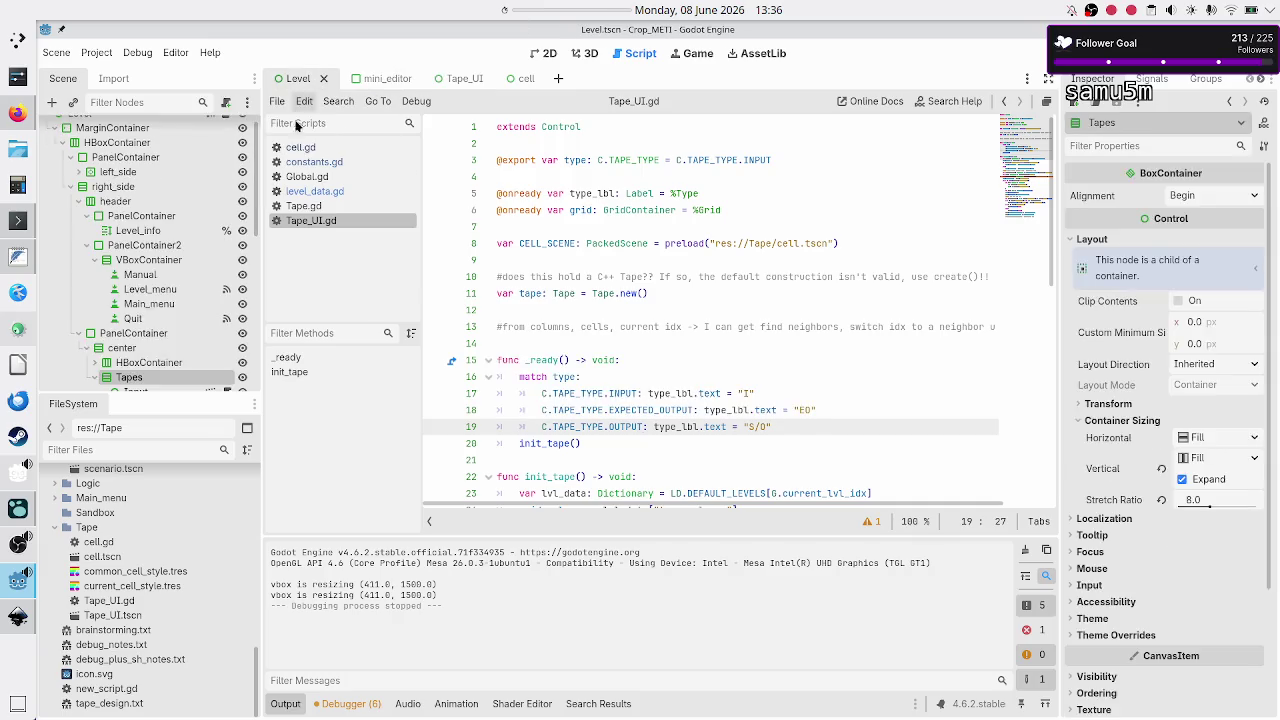
- In the 2D view, select the Input tape node under Tapes and run the game to preview it
{"action": "left_click", "coordinate": [545, 53]}
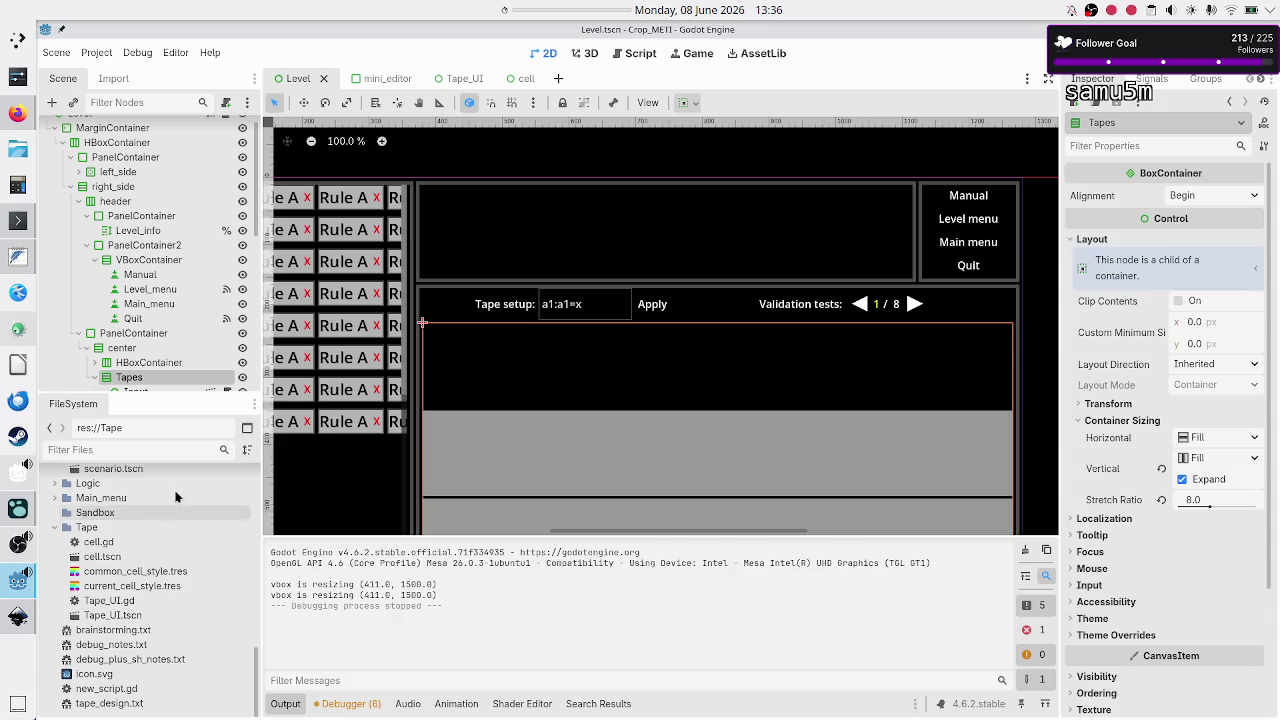
{"action": "scroll", "coordinate": [150, 330], "scroll_direction": "down", "scroll_amount": 2}
{"action": "left_click", "coordinate": [135, 294]}
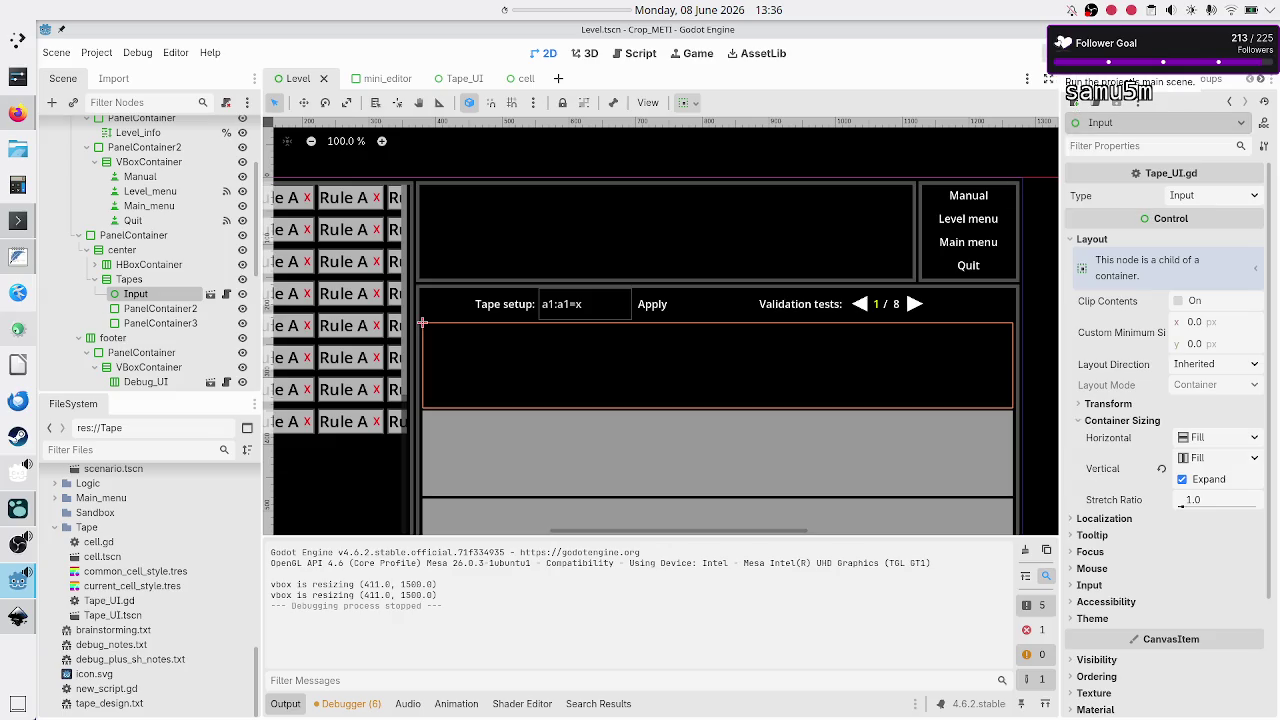
{"action": "left_click", "coordinate": [1062, 53]}
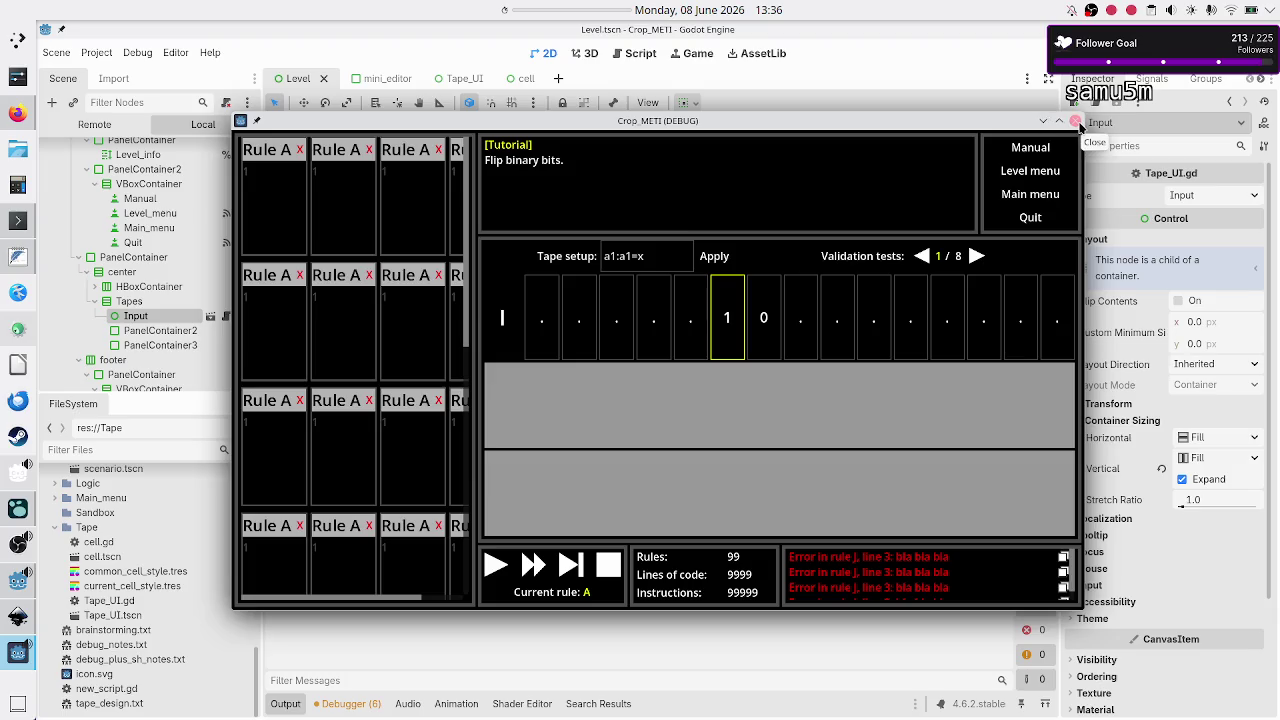
{"action": "left_click", "coordinate": [1076, 121]}
- Set the tape Type to Output, run the scene to check 'S/O', then reset Type to Input
{"action": "left_click", "coordinate": [1253, 197]}
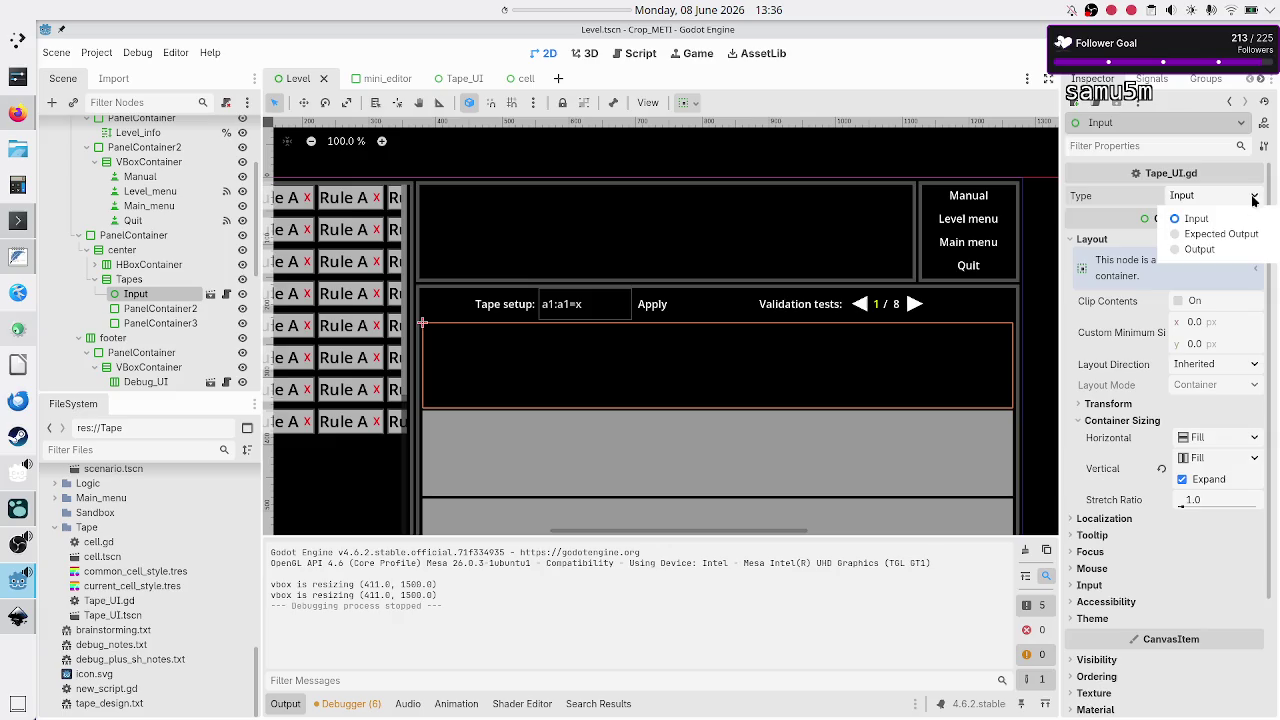
{"action": "left_click", "coordinate": [1199, 249]}
{"action": "key", "text": "F6"}
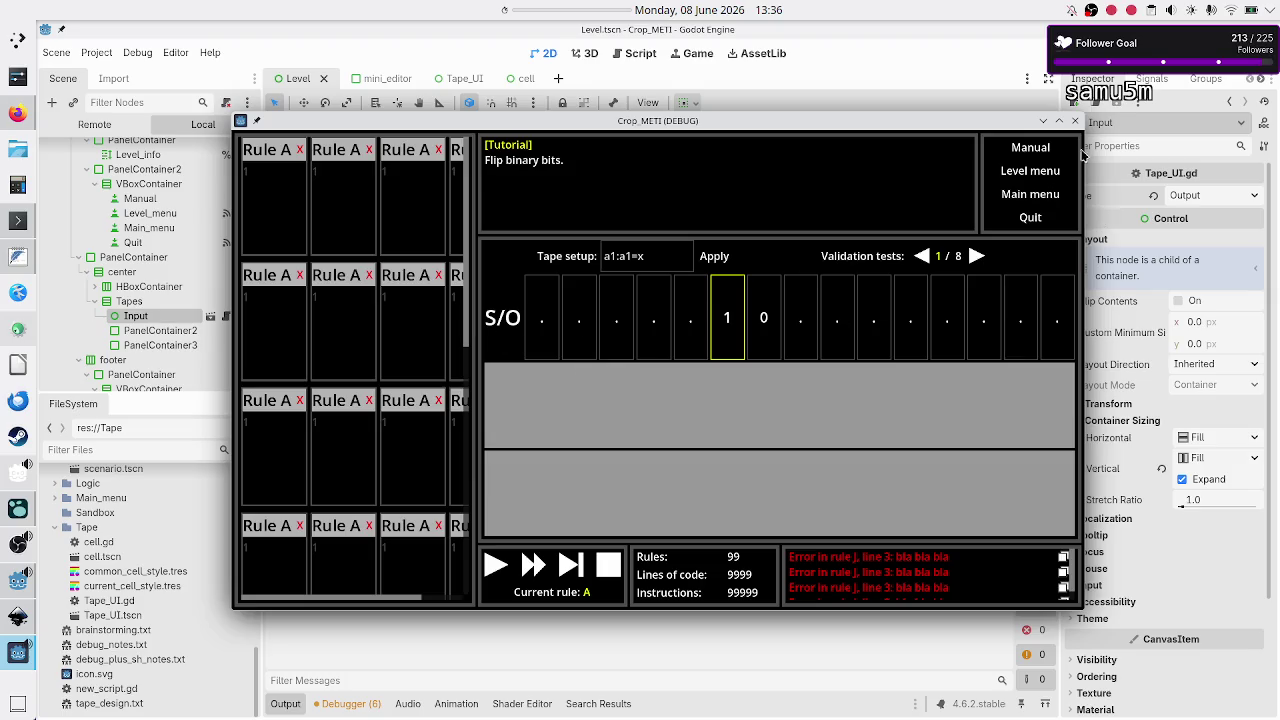
{"action": "left_click", "coordinate": [1075, 121]}
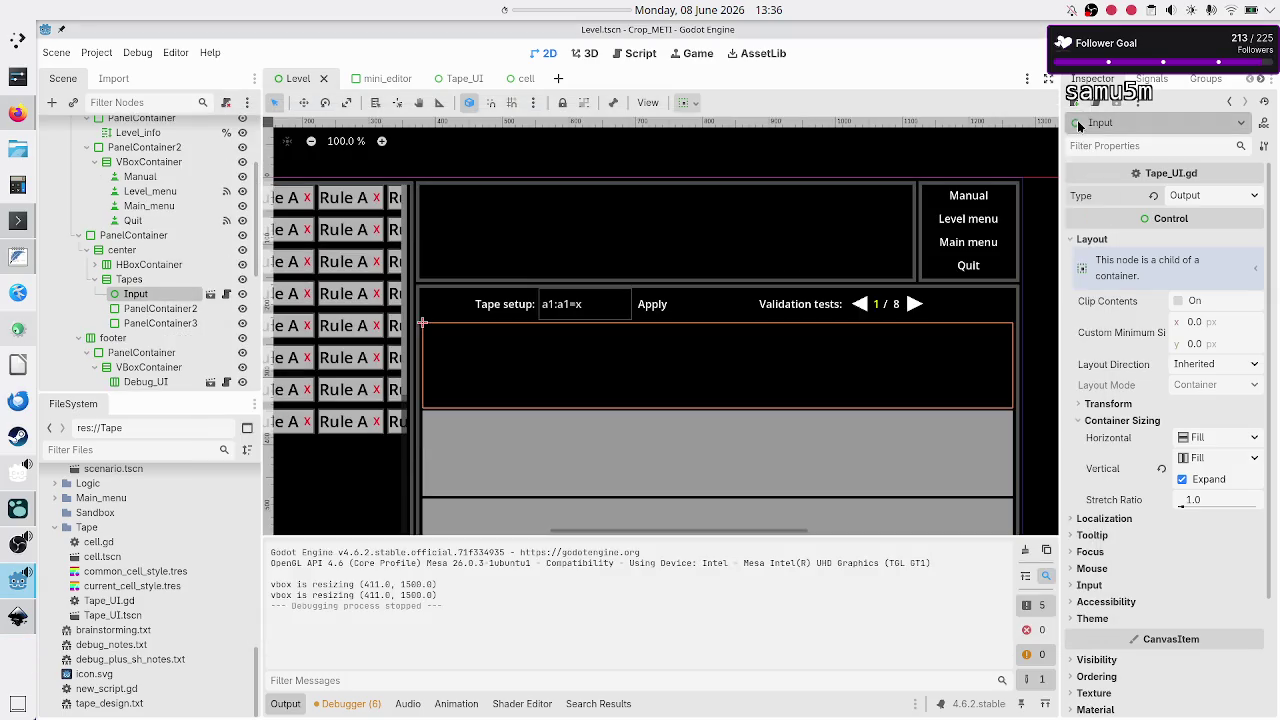
{"action": "left_click", "coordinate": [1207, 198]}
{"action": "left_click", "coordinate": [1212, 218]}
- Run the level again with F6, close the game window, and collapse the bottom Output panel
{"action": "key", "text": "F6"}
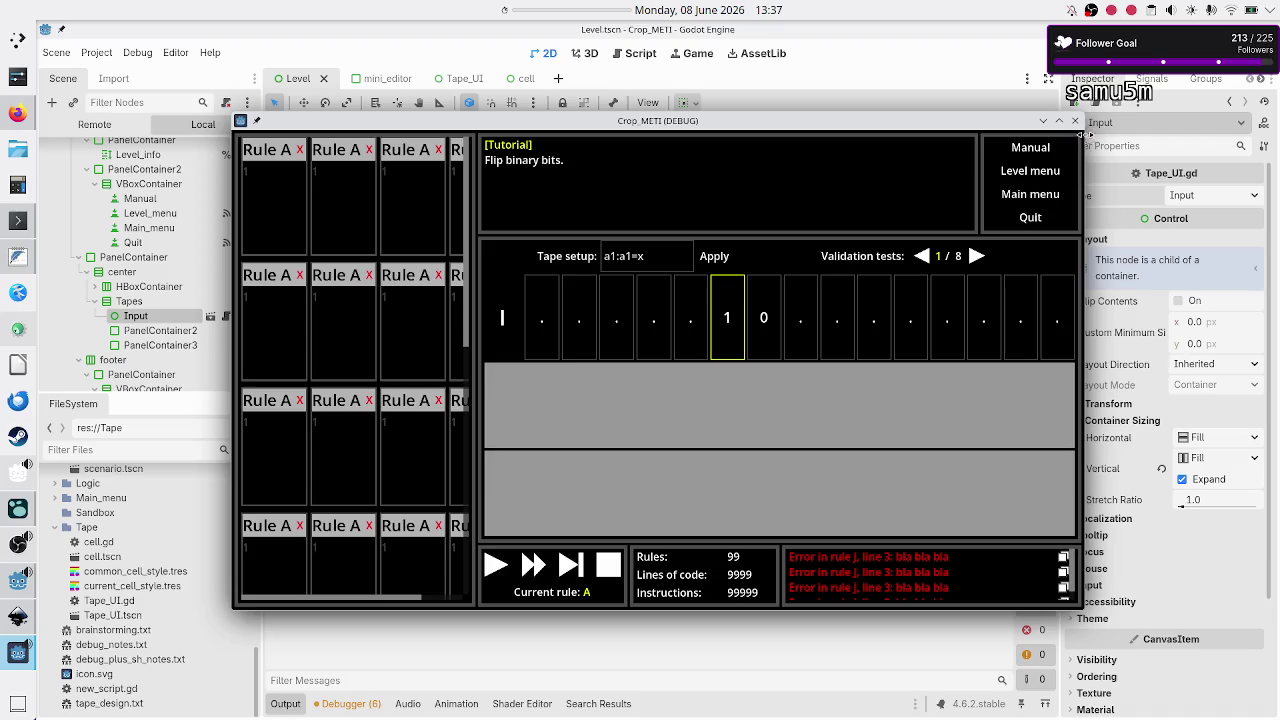
{"action": "left_click", "coordinate": [1075, 121]}
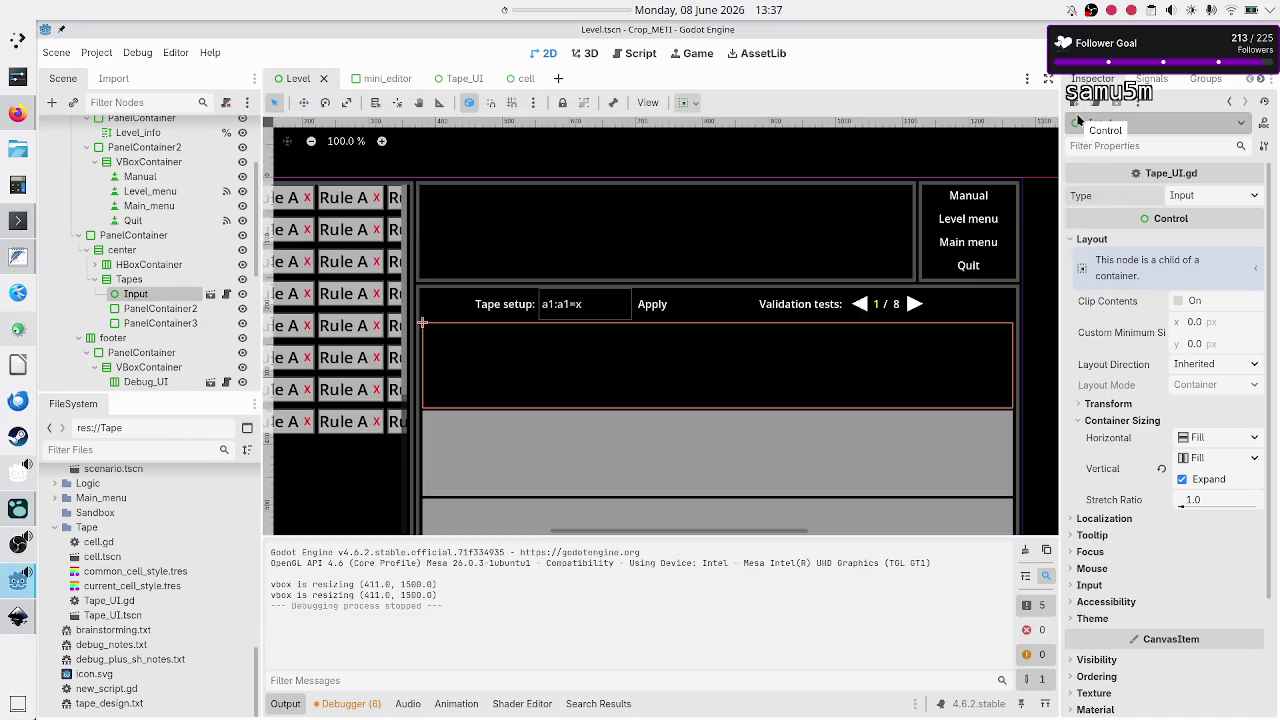
{"action": "left_click", "coordinate": [287, 704]}
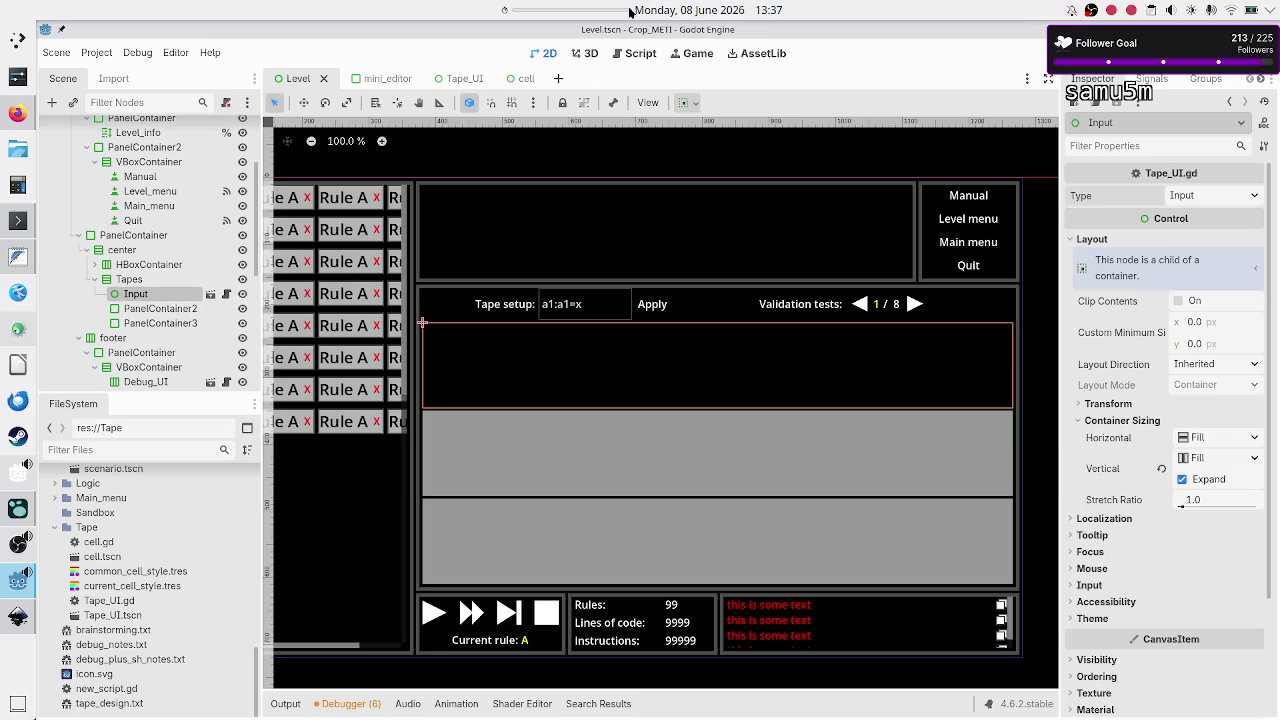
- Set a 00:05:00 desktop timer, then mute the Microphone in OBS Studio and minimize it
{"action": "right_click", "coordinate": [596, 12]}
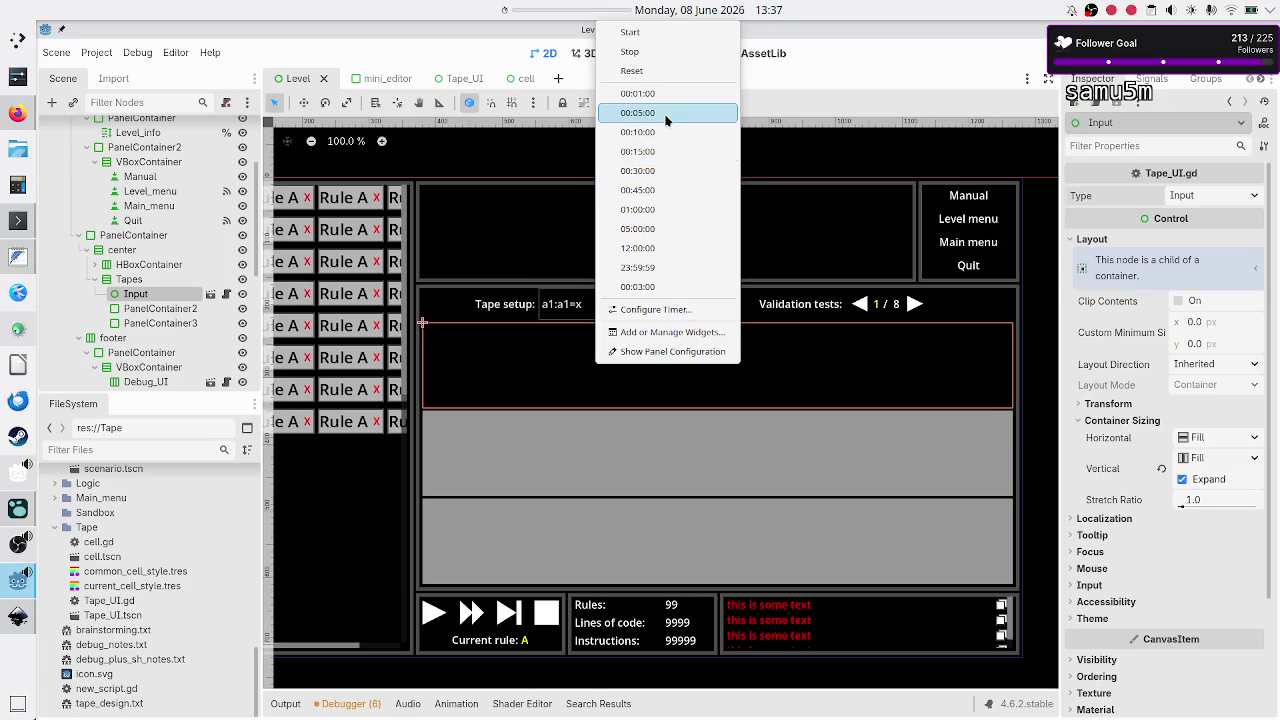
{"action": "left_click", "coordinate": [667, 120]}
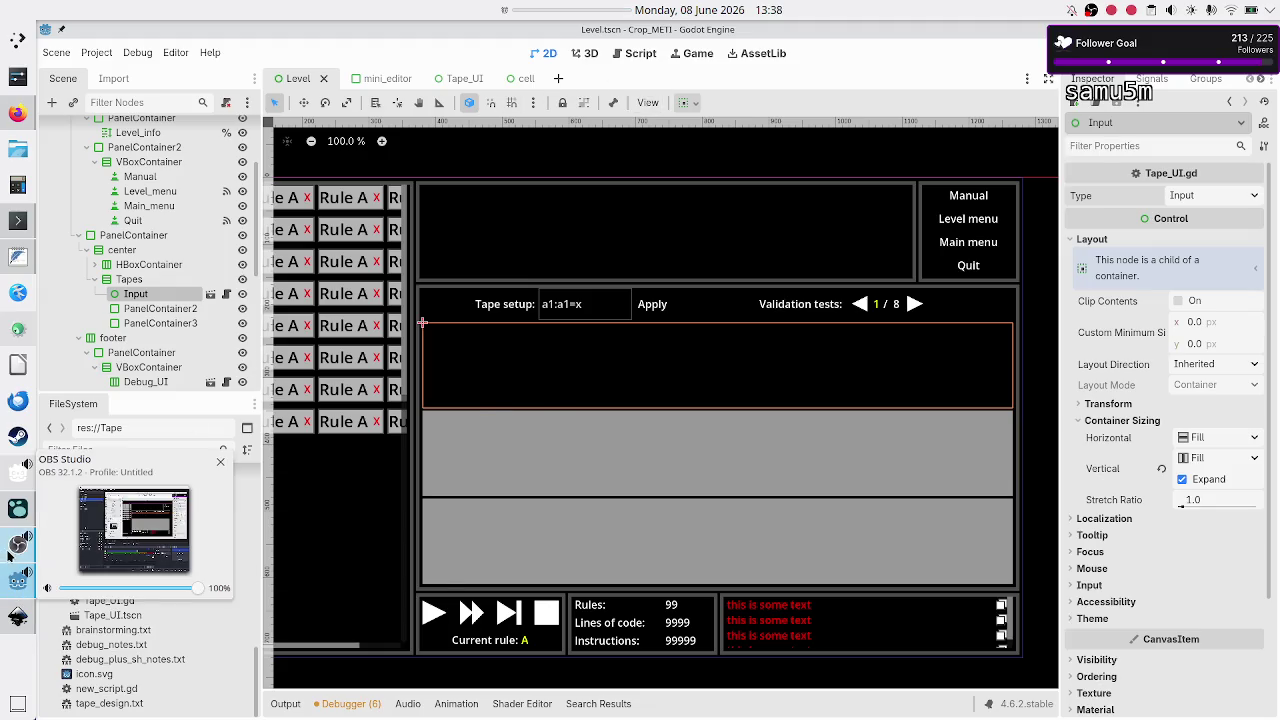
{"action": "left_click", "coordinate": [10, 553]}
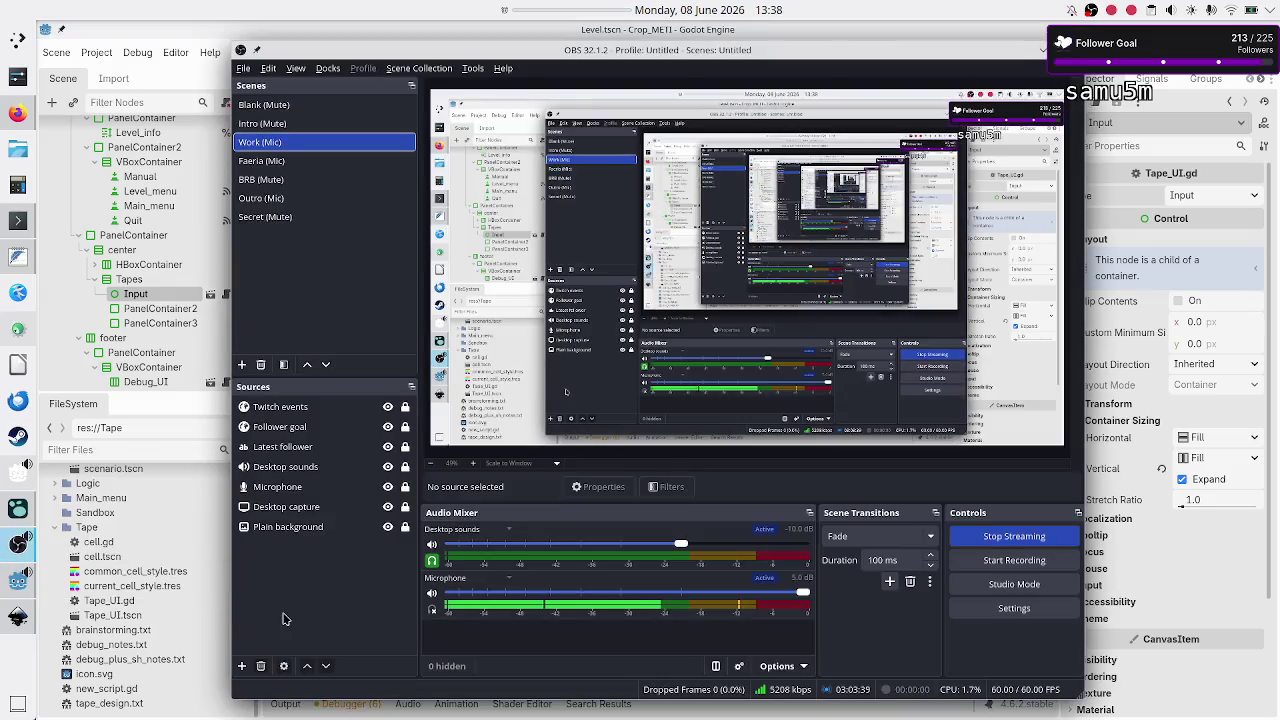
{"action": "left_click", "coordinate": [432, 594]}
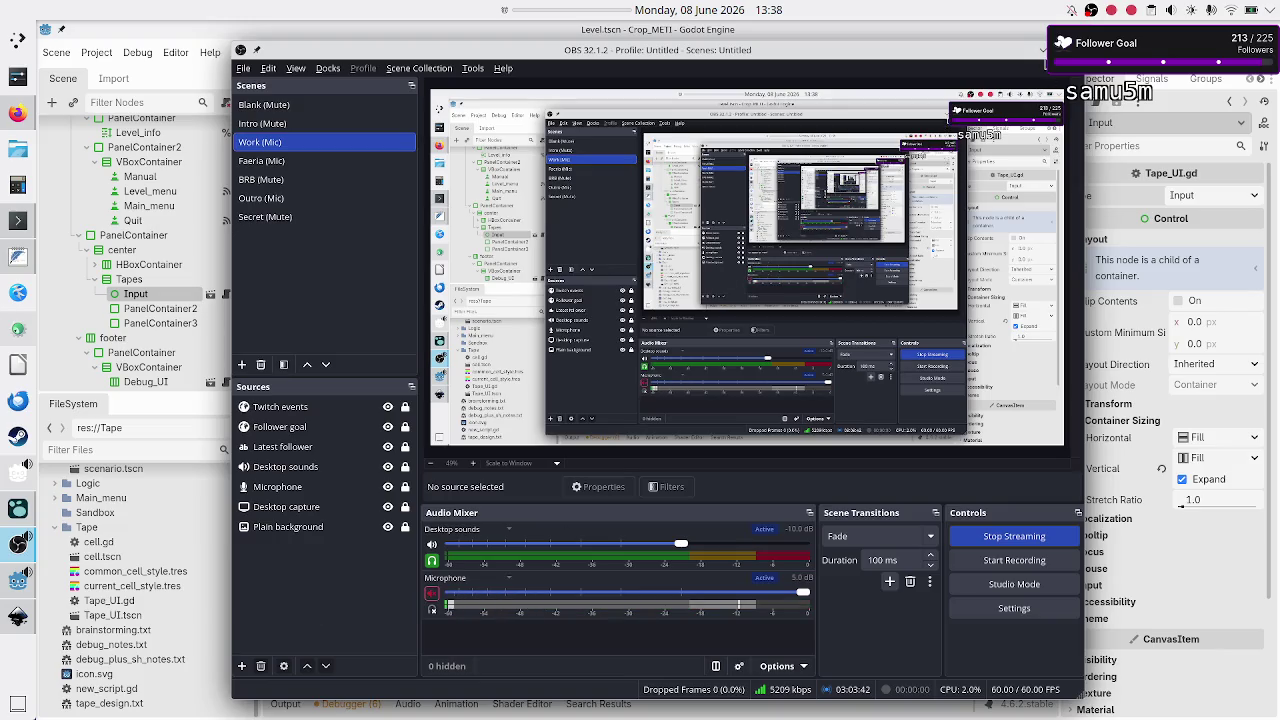
{"action": "left_click", "coordinate": [1041, 55]}
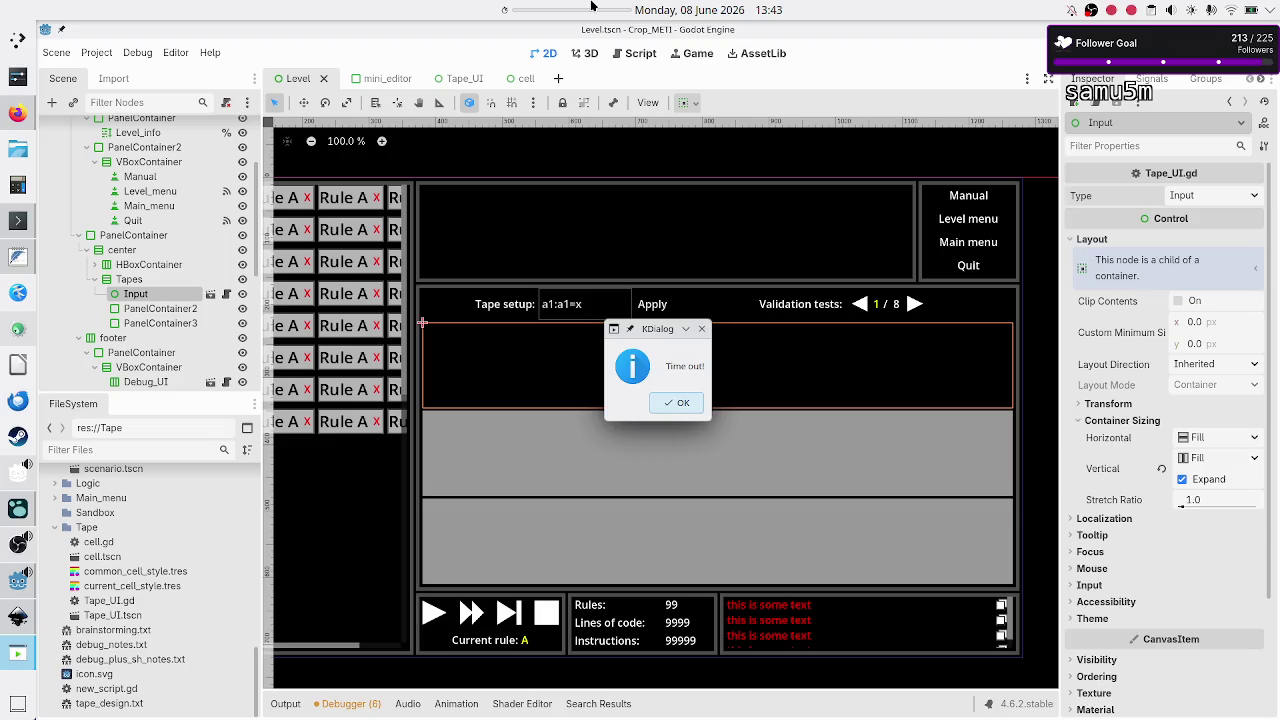
- Dismiss the 'Time out!' alert over the Godot editor
{"action": "left_click", "coordinate": [686, 406]}
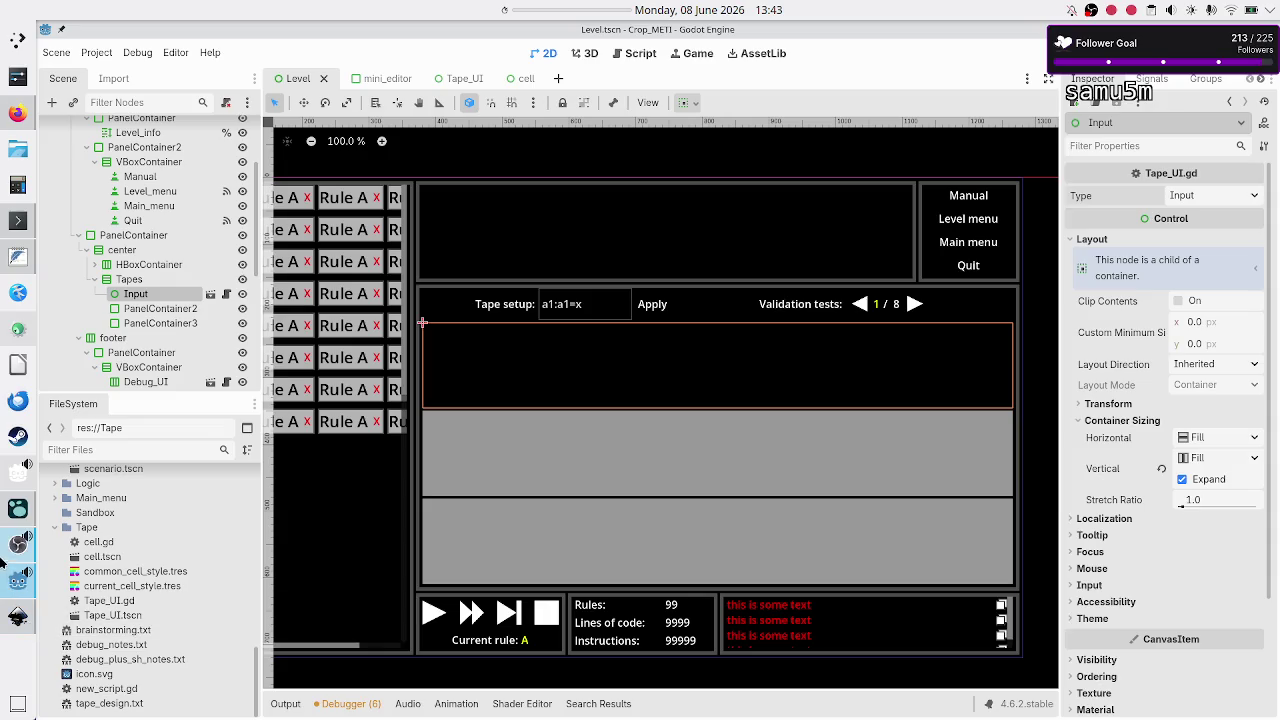
- Bring OBS Studio to the front and unmute the Microphone channel
{"action": "left_click", "coordinate": [14, 545]}
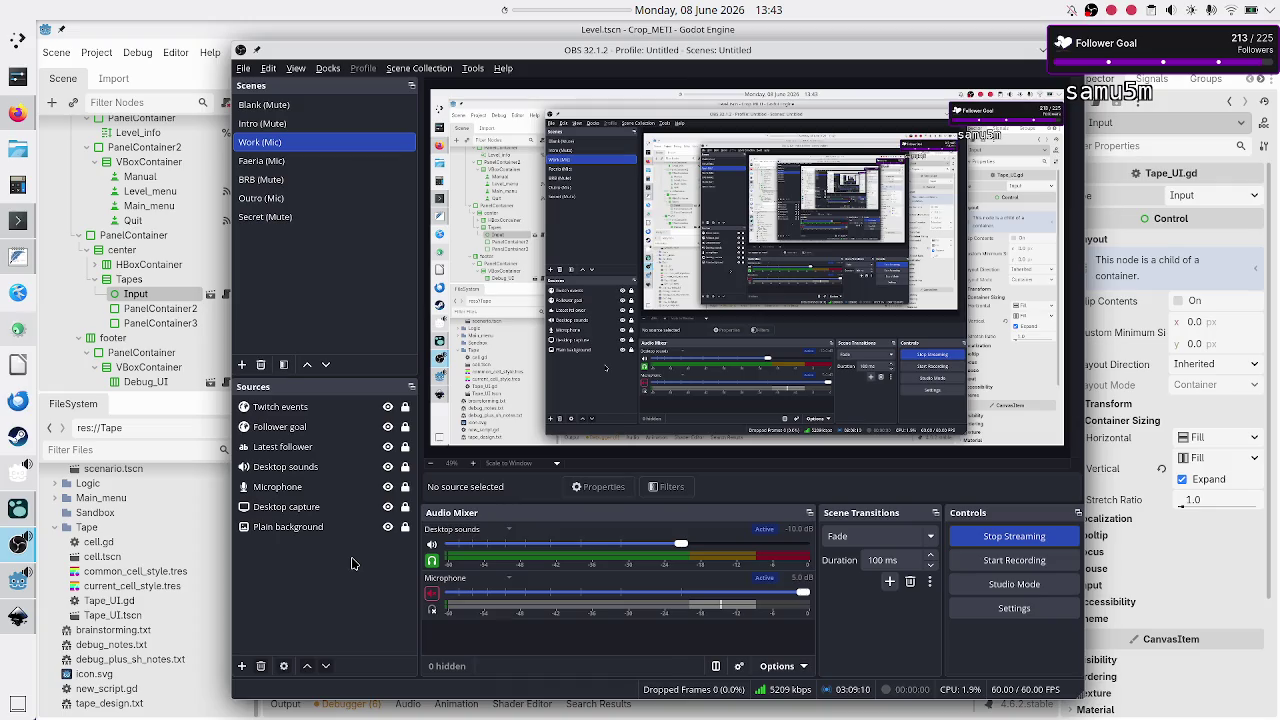
{"action": "left_click", "coordinate": [430, 594]}
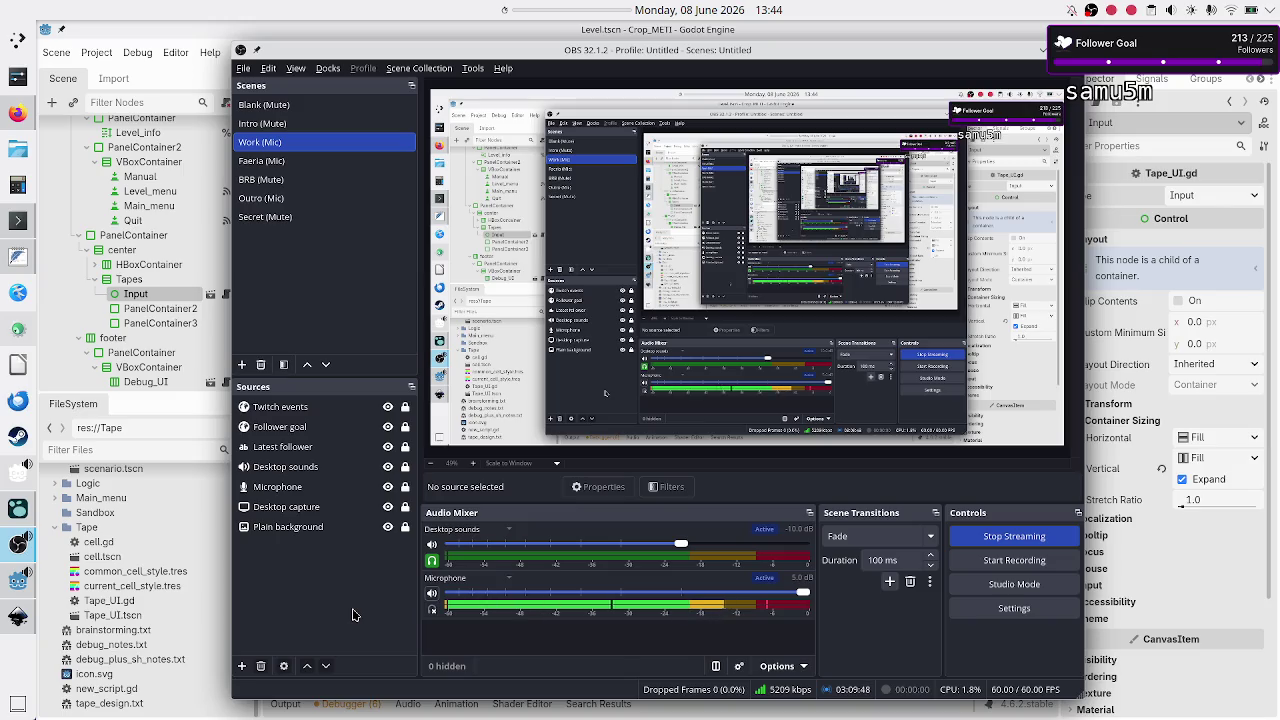
- Switch to Firefox to show the weekly stream schedule in Discord
{"action": "left_click", "coordinate": [15, 116]}
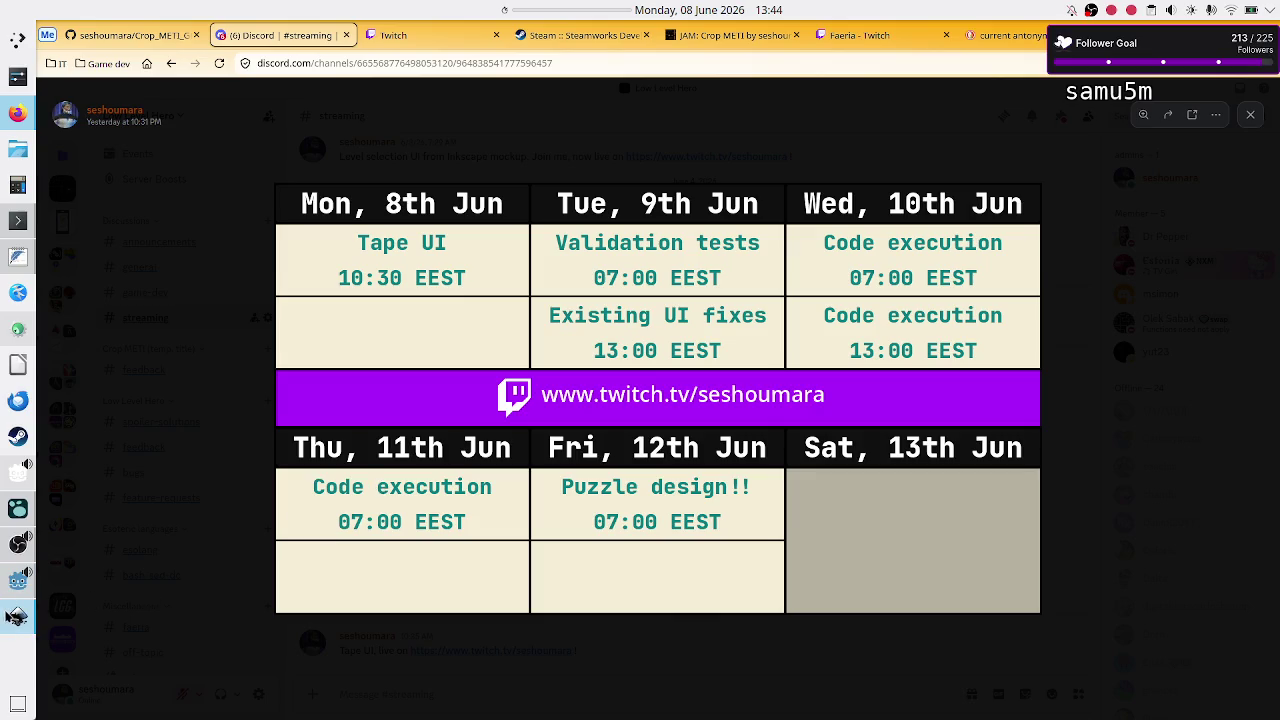
- Bring the Godot editor back to the front, then raise OBS Studio over it
{"action": "mouse_move", "coordinate": [14, 615]}
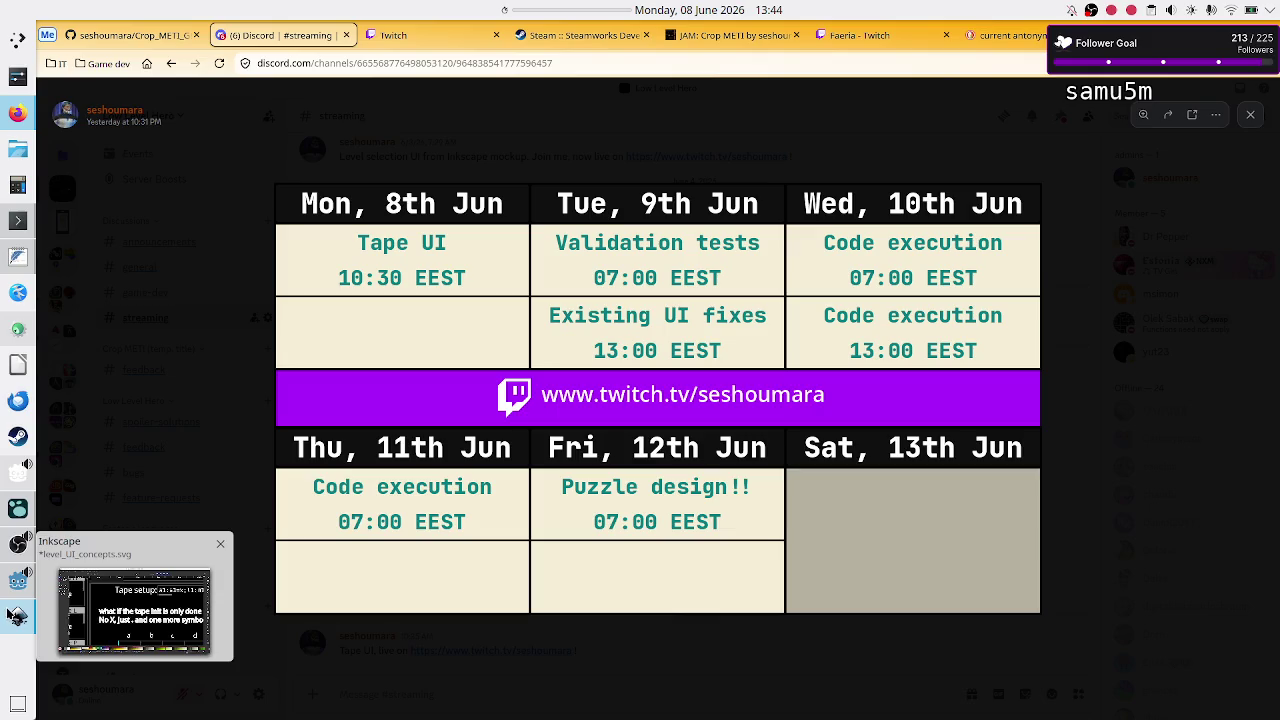
{"action": "mouse_move", "coordinate": [18, 581]}
{"action": "left_click", "coordinate": [112, 560]}
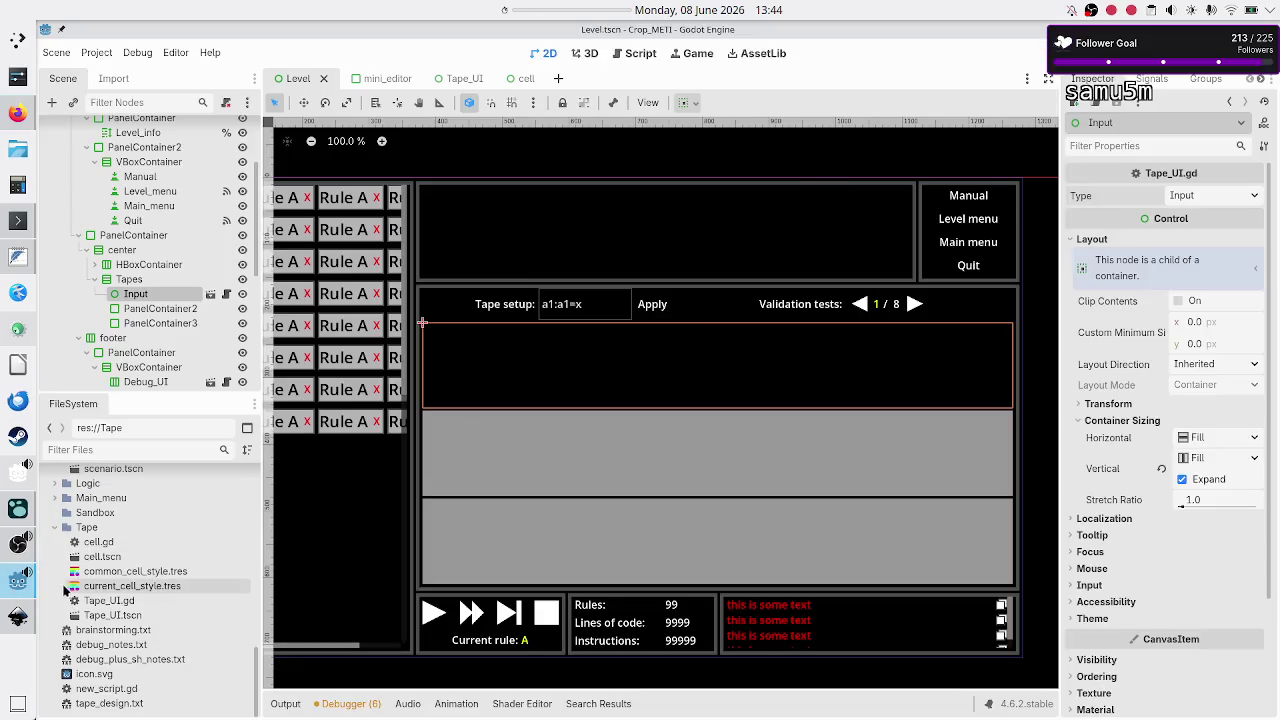
{"action": "left_click", "coordinate": [12, 548]}
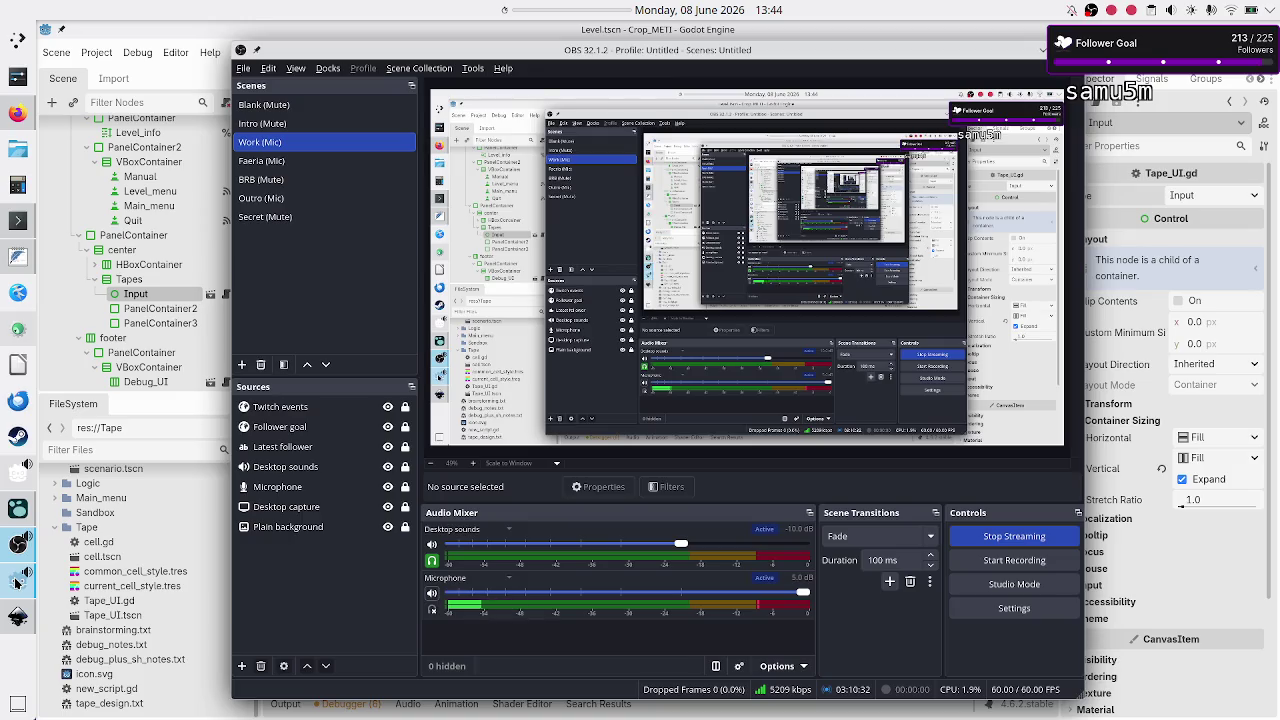
- Focus the Godot editor and run the Level scene with F6
{"action": "left_click", "coordinate": [17, 582]}
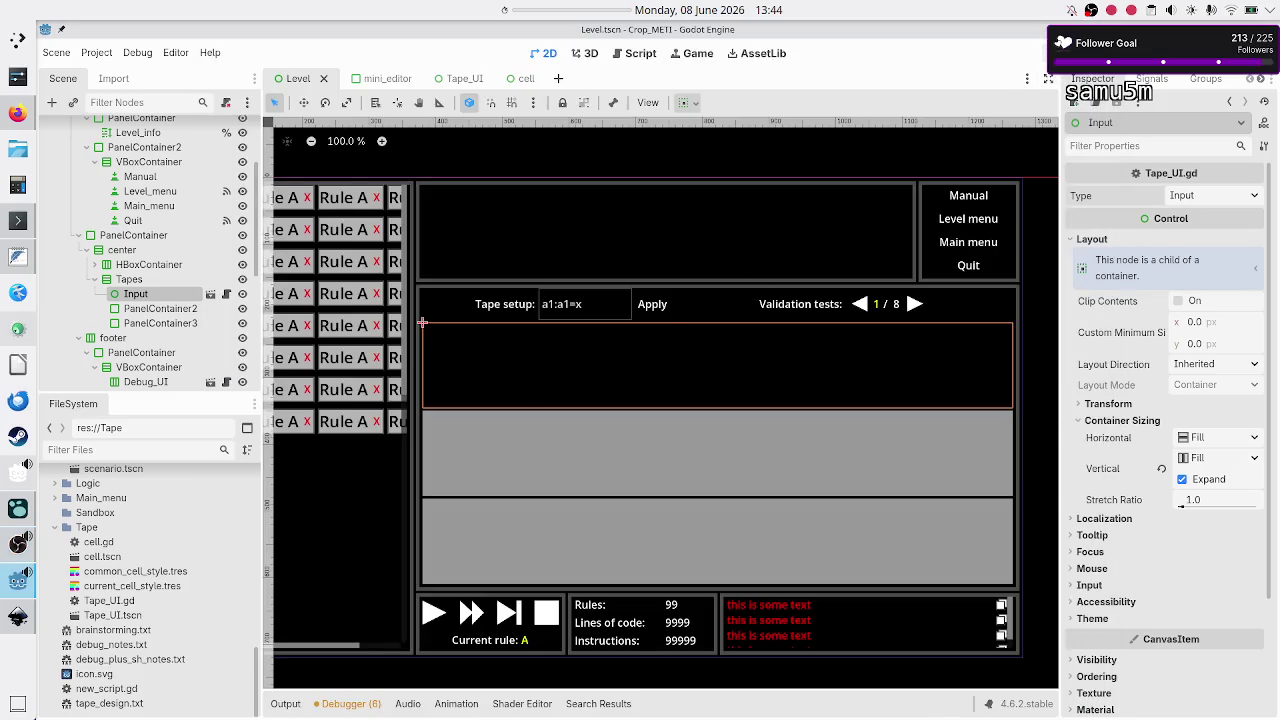
{"action": "key", "text": "F6"}
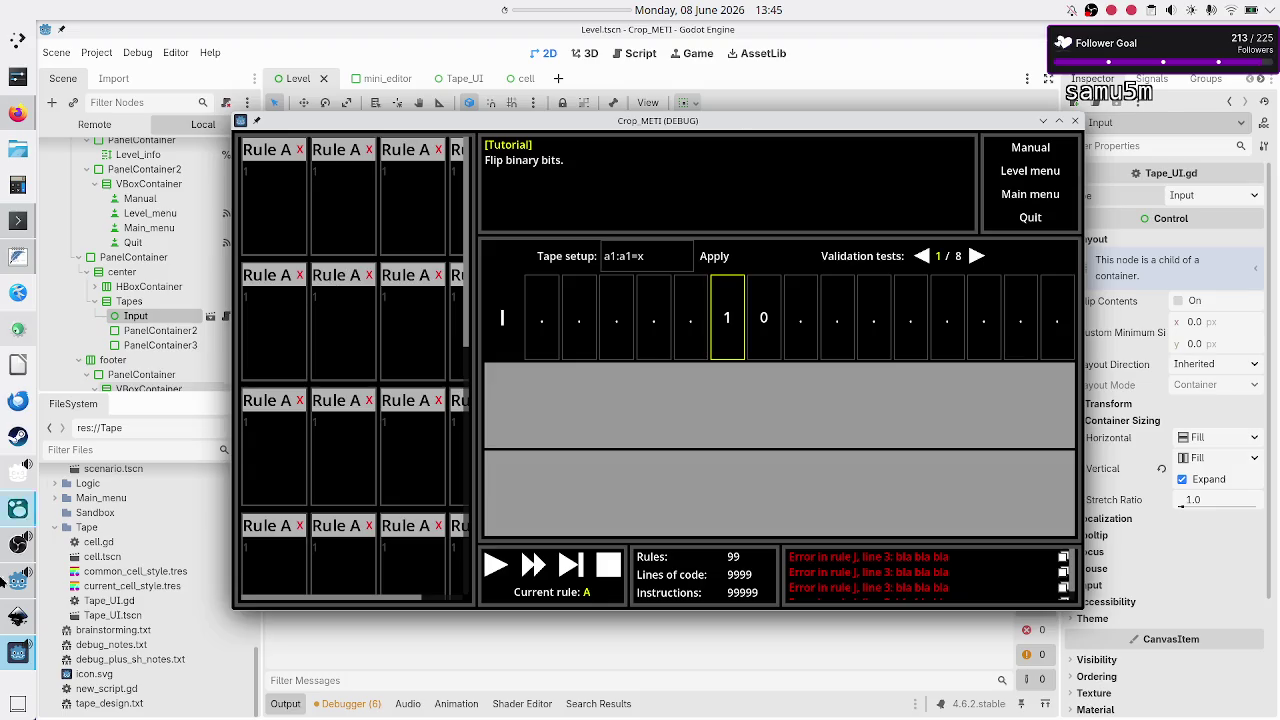
- Review the I, EO and S/O tape rows in the Inkscape mockup
{"action": "mouse_move", "coordinate": [22, 572]}
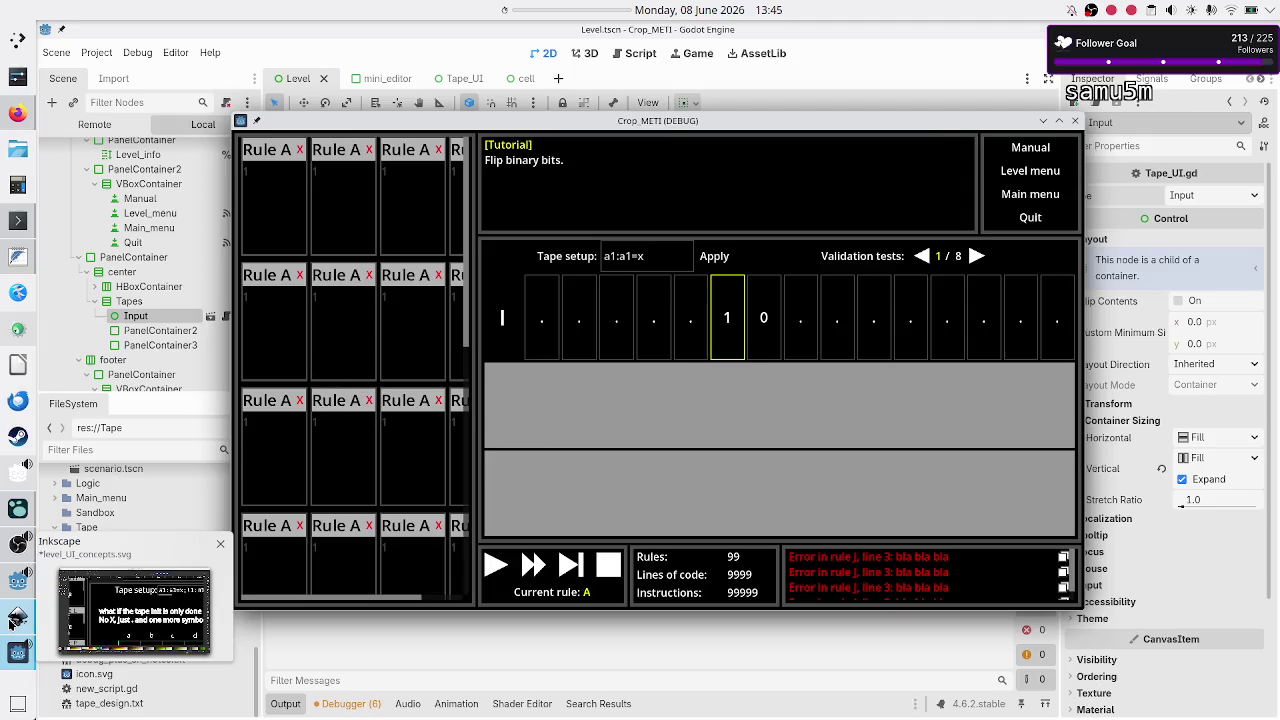
{"action": "left_click", "coordinate": [16, 620]}
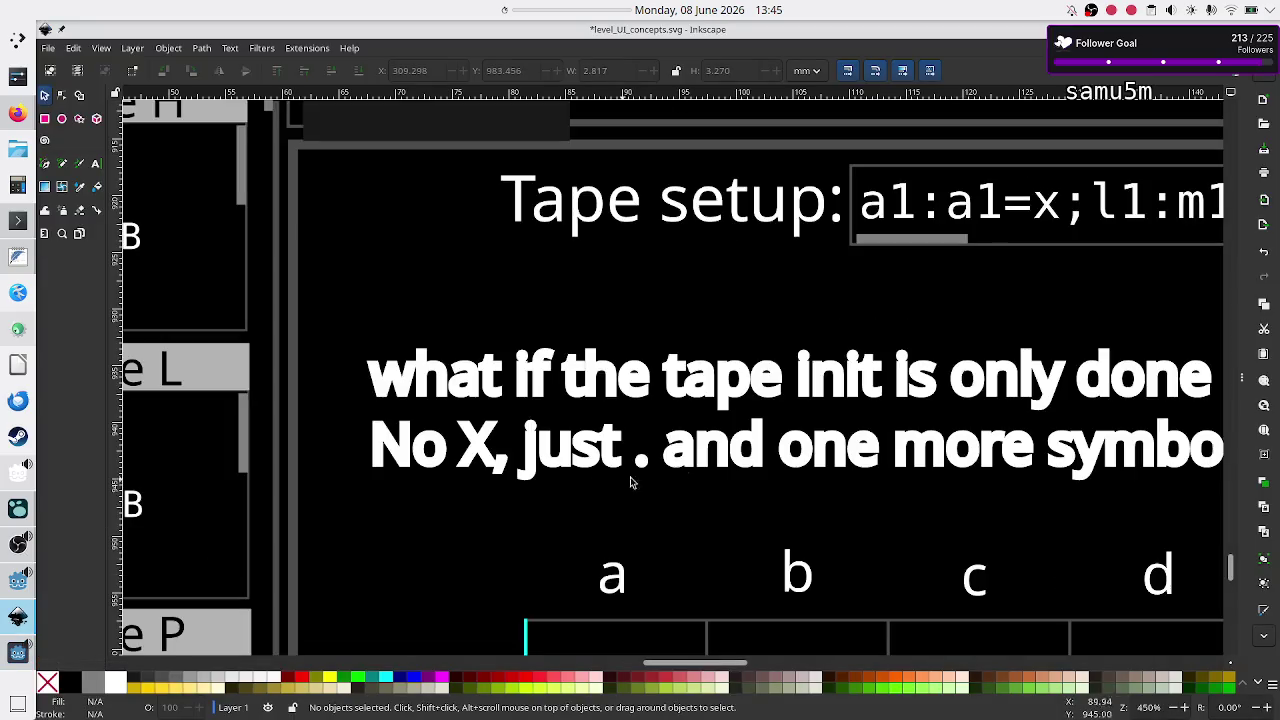
{"action": "scroll", "coordinate": [690, 467], "scroll_direction": "down", "scroll_amount": 5}
{"action": "scroll", "coordinate": [690, 467], "scroll_direction": "down", "scroll_amount": 3}
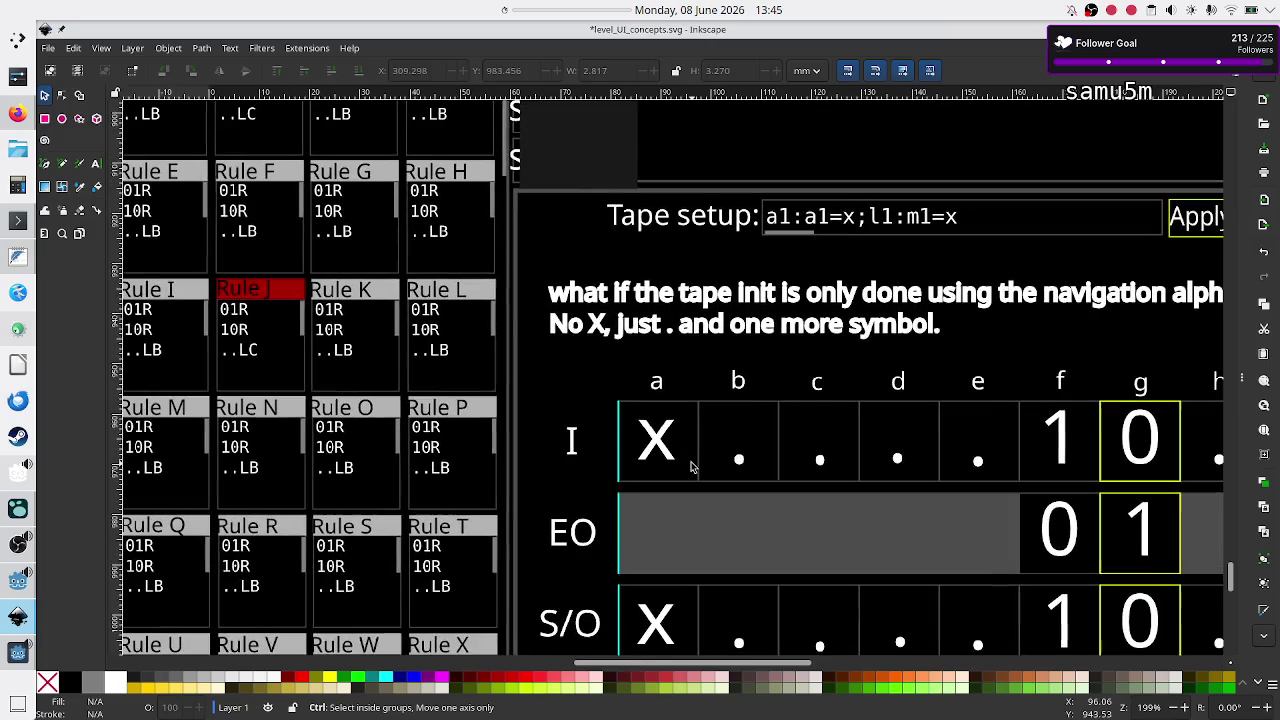
{"action": "scroll", "coordinate": [690, 467], "scroll_direction": "right", "scroll_amount": 10}
{"action": "scroll", "coordinate": [690, 467], "scroll_direction": "right", "scroll_amount": 5}
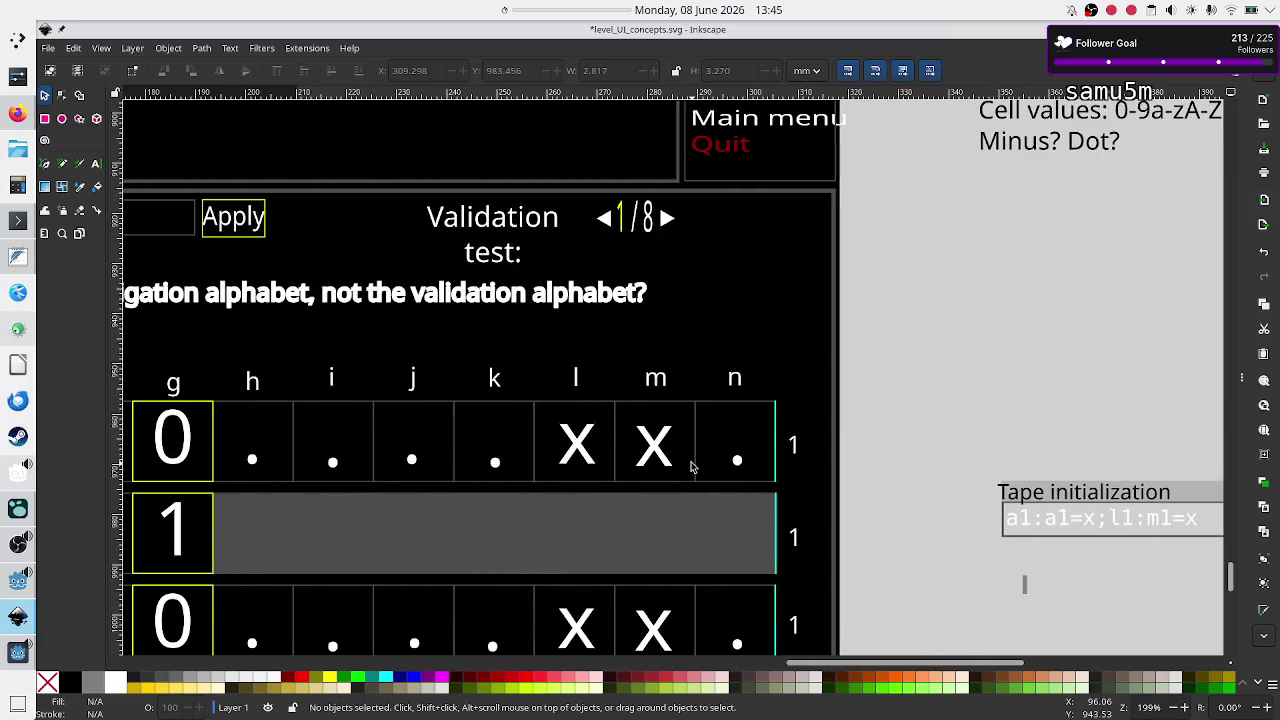
{"action": "scroll", "coordinate": [690, 467], "scroll_direction": "left", "scroll_amount": 10}
{"action": "scroll", "coordinate": [690, 467], "scroll_direction": "down", "scroll_amount": 3}
{"action": "scroll", "coordinate": [690, 467], "scroll_direction": "left", "scroll_amount": 1}
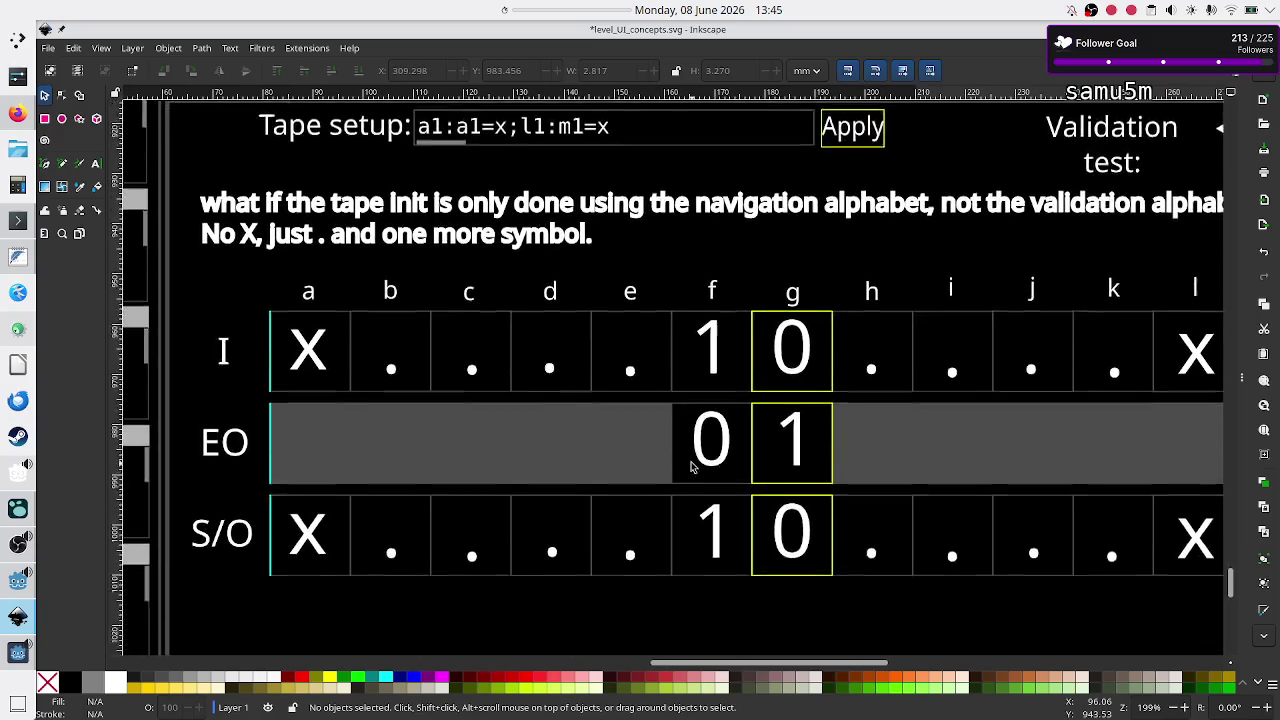
- Return to the running game, select Rule A, then bring Firefox with Discord forward
{"action": "key", "text": "alt+Tab"}
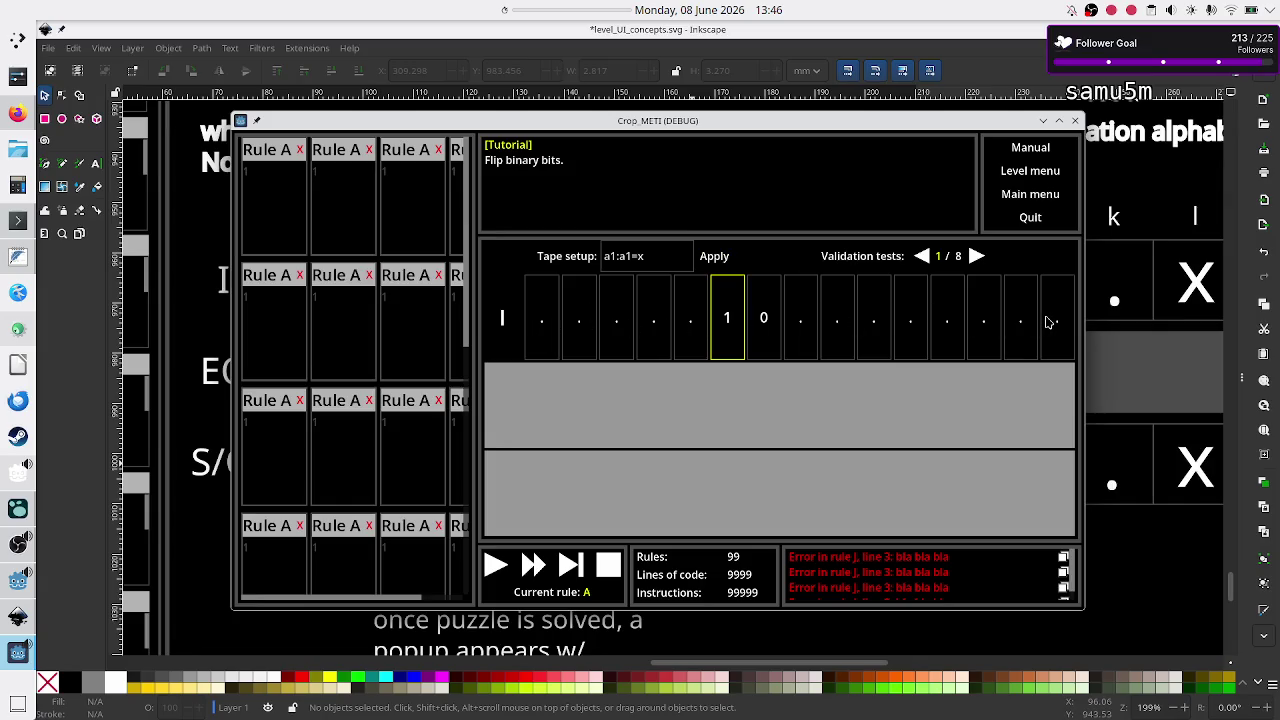
{"action": "left_click", "coordinate": [276, 189]}
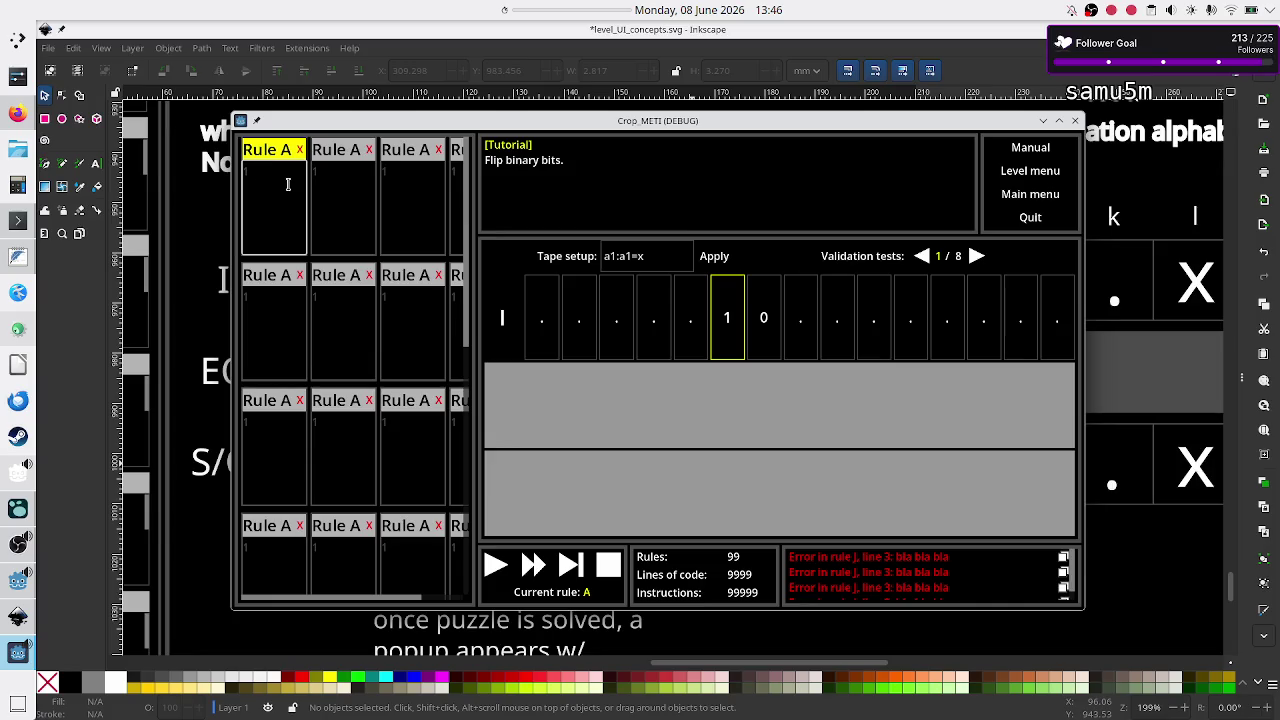
{"action": "mouse_move", "coordinate": [16, 115]}
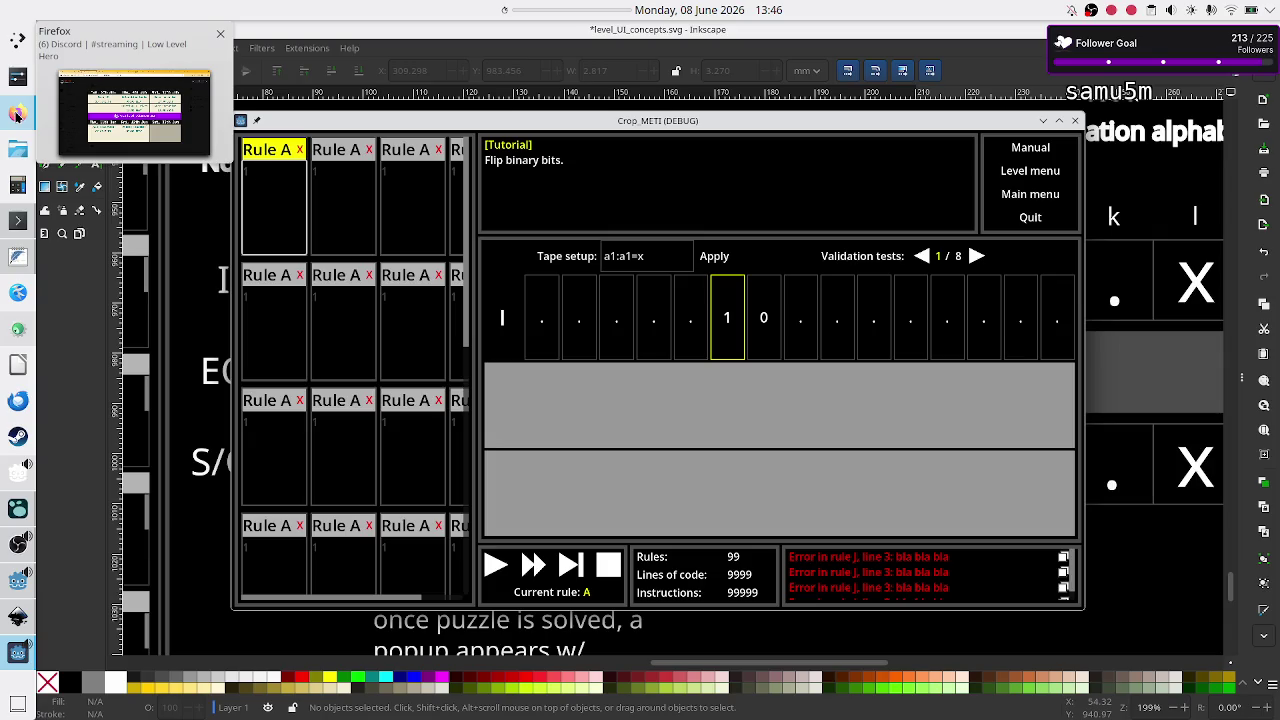
{"action": "left_click", "coordinate": [16, 115]}
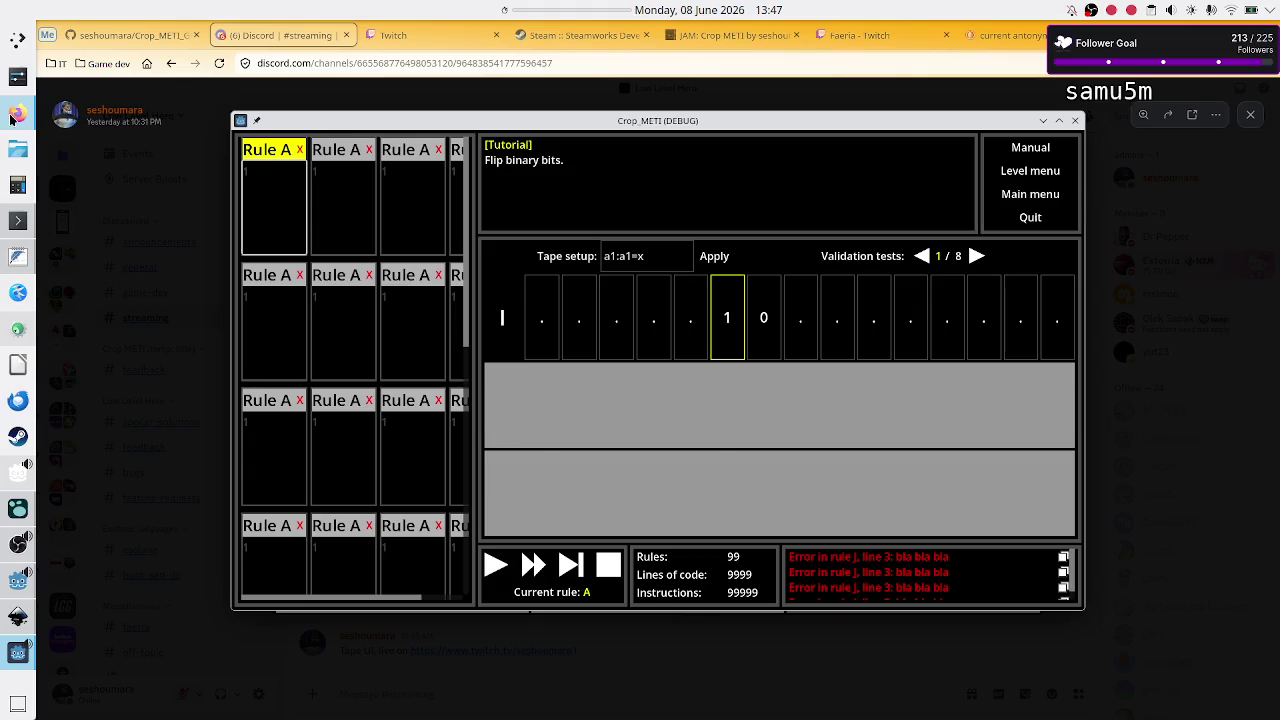
{"action": "left_click", "coordinate": [18, 113]}
- Enter the rule lines '0R010R' and '.' into Rule A's code box
{"action": "left_click", "coordinate": [274, 183]}
{"action": "type", "text": "0R"}
{"action": "type", "text": "010"}
{"action": "type", "text": "R"}
{"action": "key", "text": "Return"}
{"action": "type", "text": "..S"}
- Run the rule program on the tape, click back into Rule A, then close the game window
{"action": "left_click", "coordinate": [502, 575]}
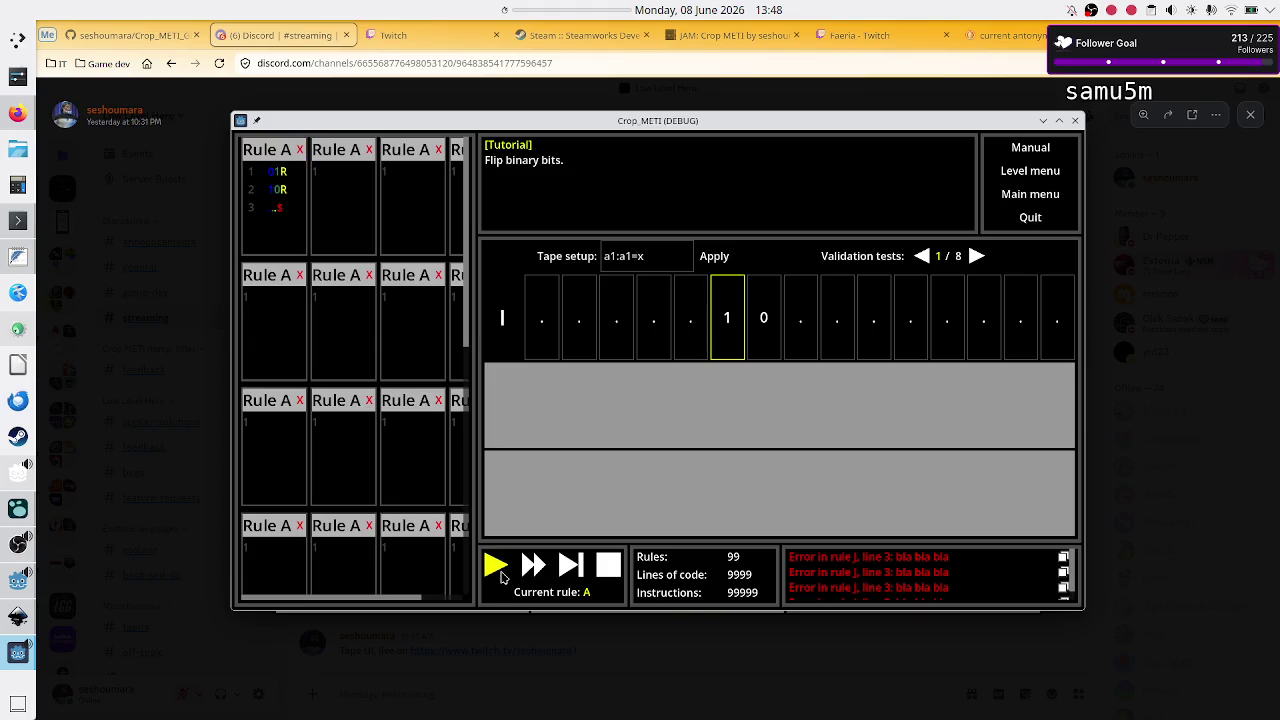
{"action": "mouse_move", "coordinate": [10, 226]}
{"action": "left_click", "coordinate": [293, 207]}
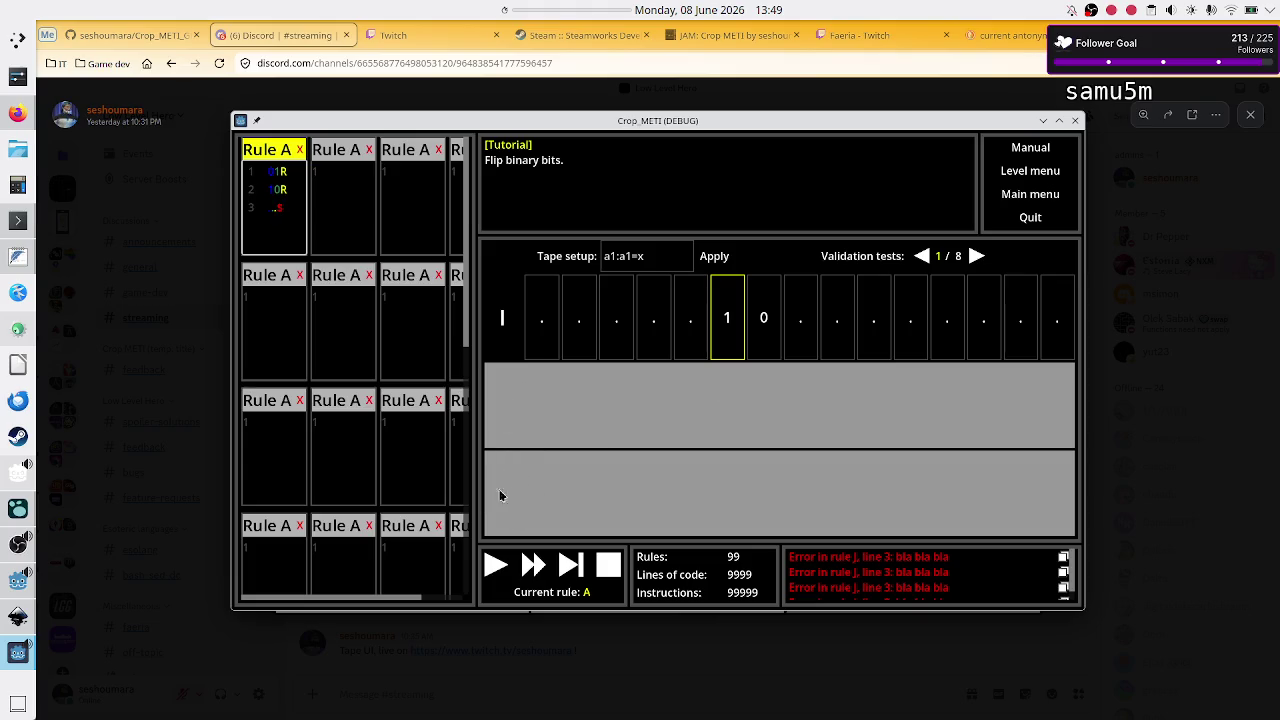
{"action": "left_click", "coordinate": [1075, 121]}
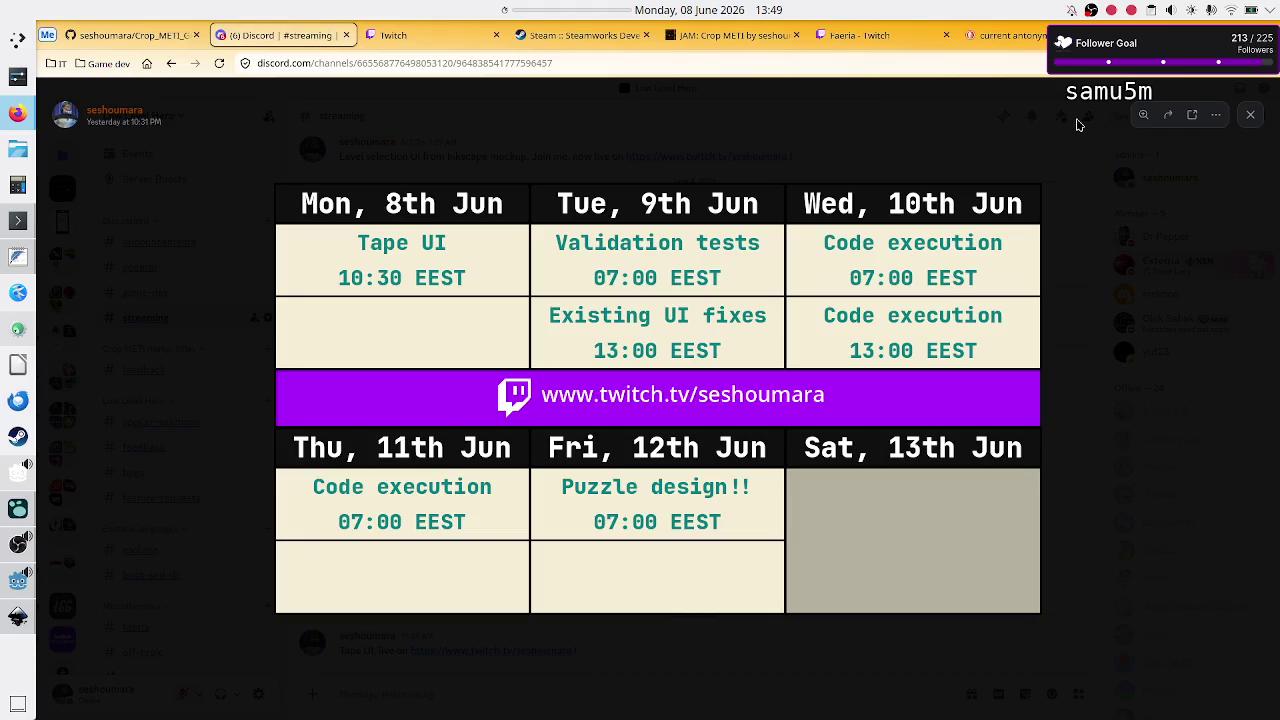
- Glance at the Inkscape mockup, return to the Discord browser, then bring the Godot editor forward
{"action": "left_click", "coordinate": [14, 618]}
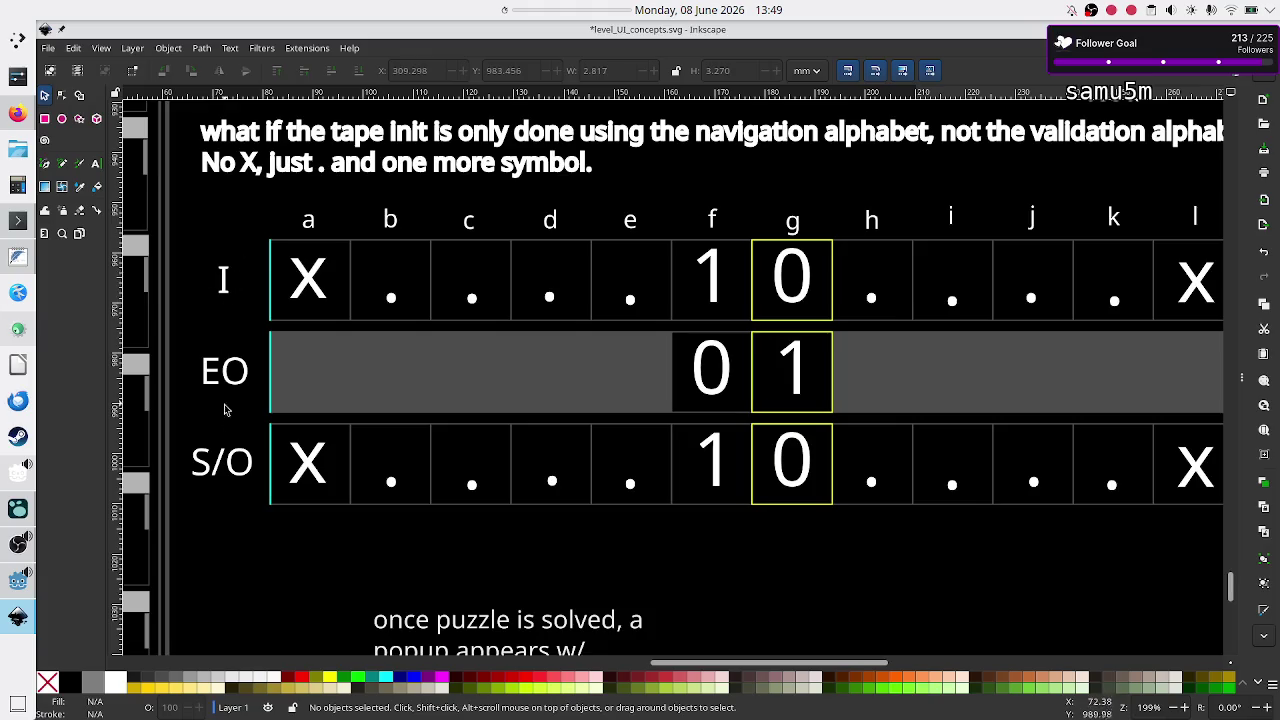
{"action": "scroll", "coordinate": [482, 449], "scroll_direction": "left", "scroll_amount": 5}
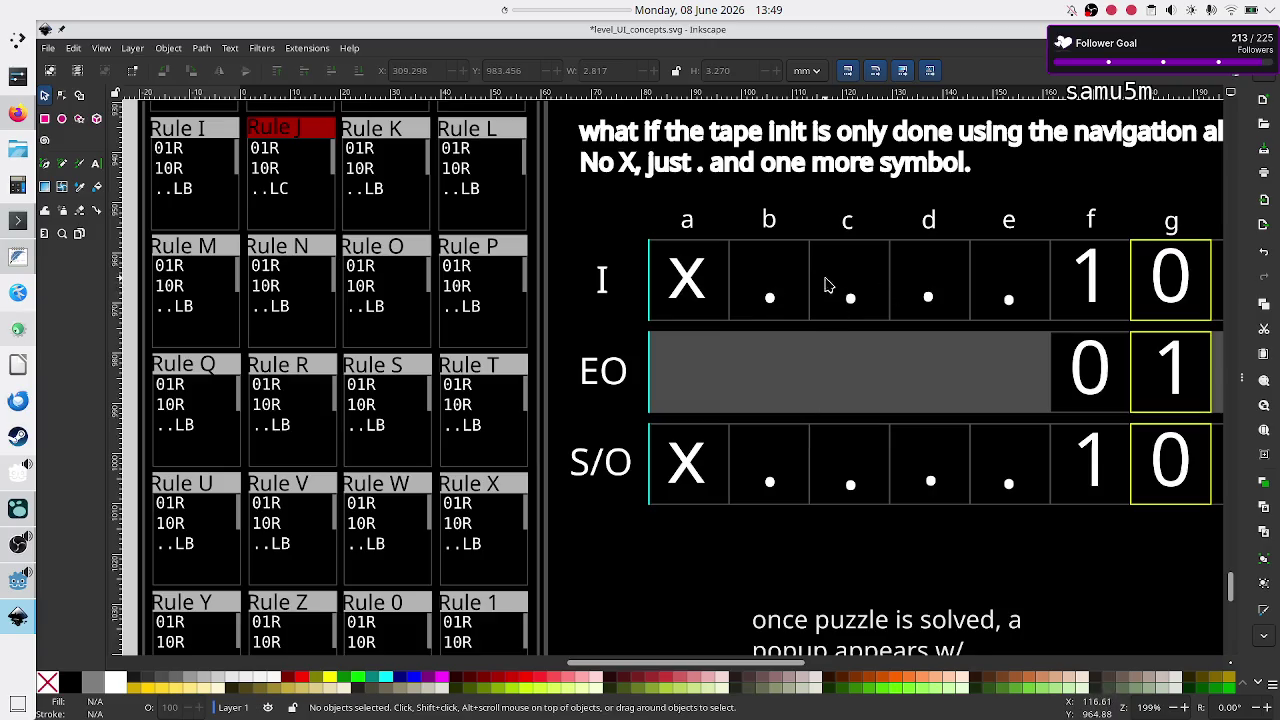
{"action": "key", "text": "alt+Tab"}
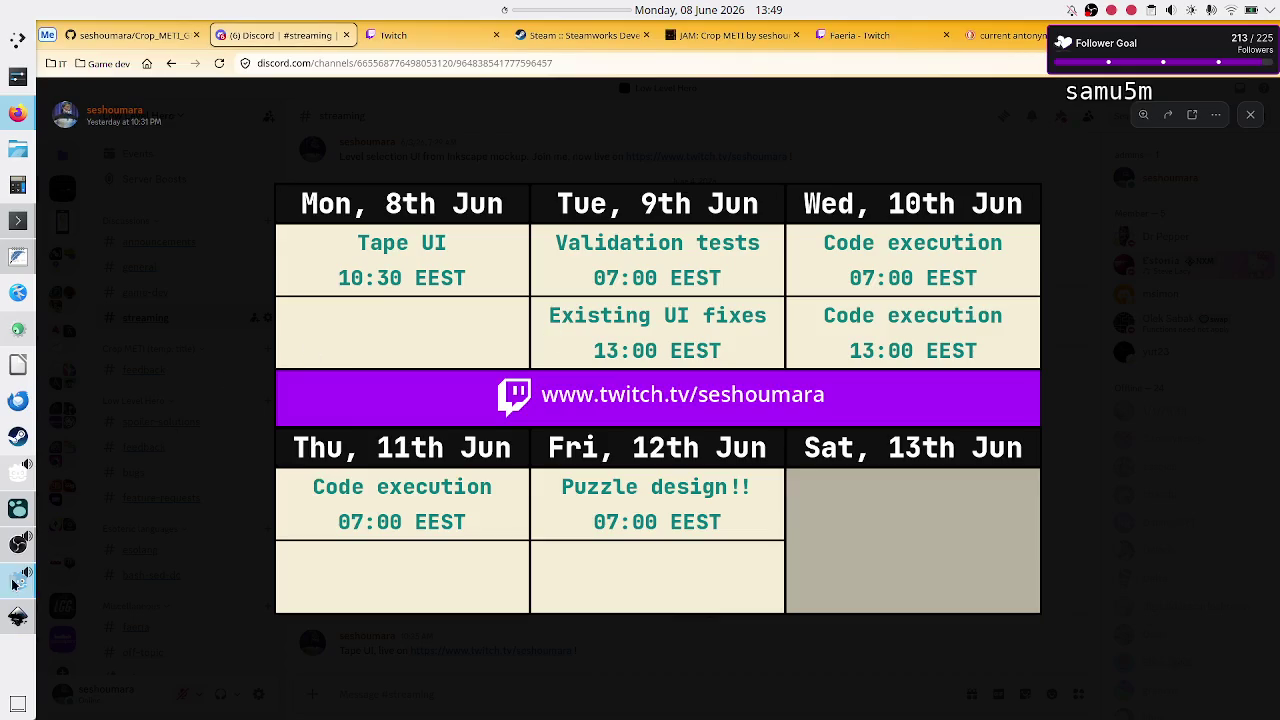
{"action": "mouse_move", "coordinate": [14, 587]}
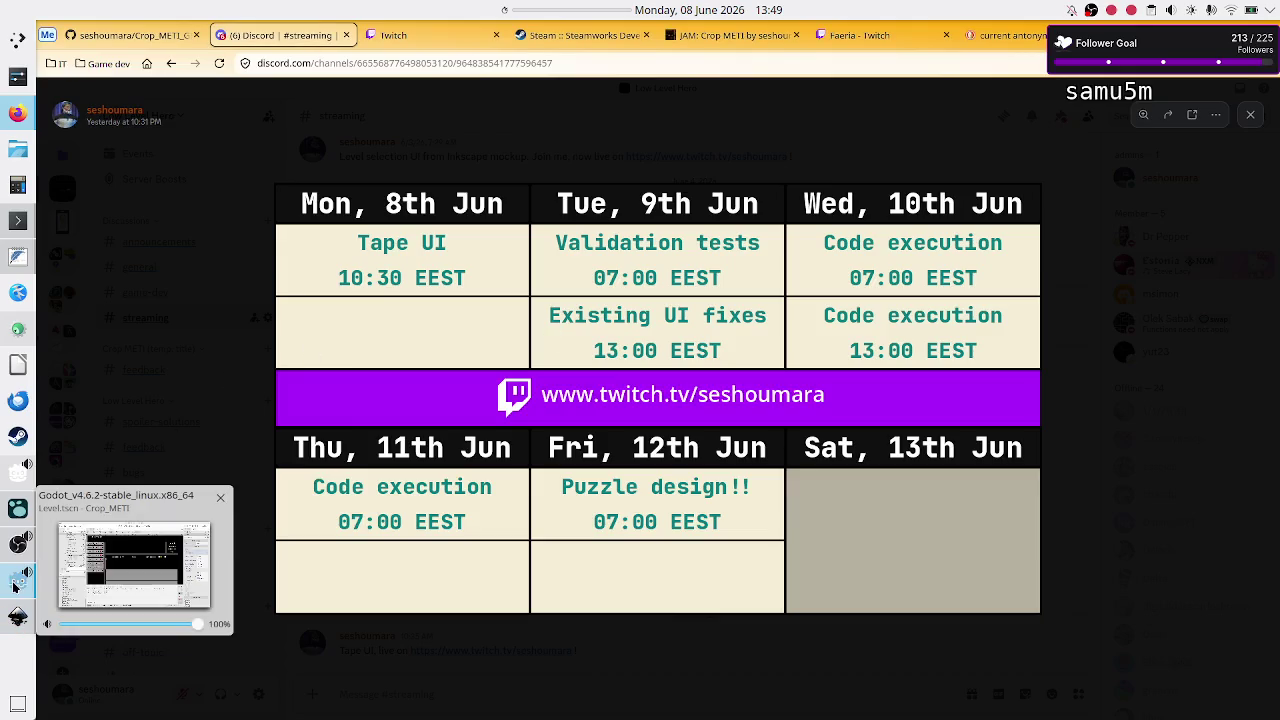
{"action": "left_click", "coordinate": [14, 587]}
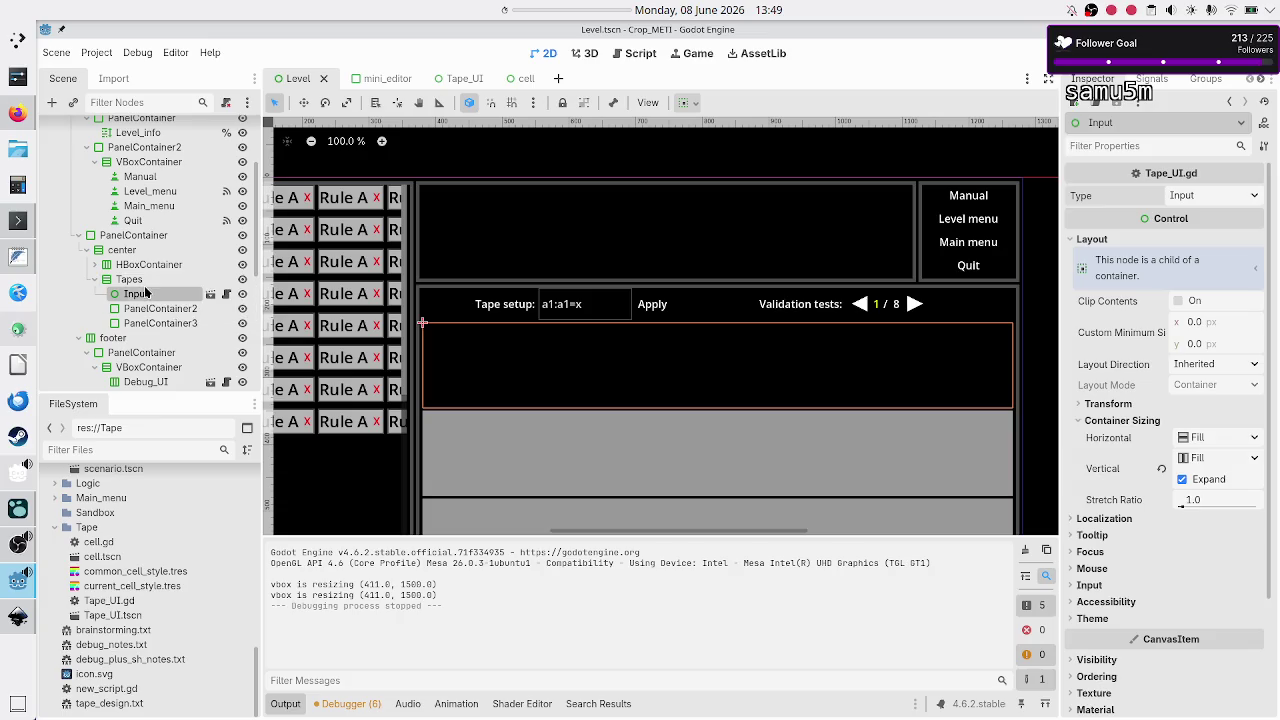
- Duplicate the Input tape, rename the copy 'Output' and set its tape type to Output
{"action": "key", "text": "ctrl+d"}
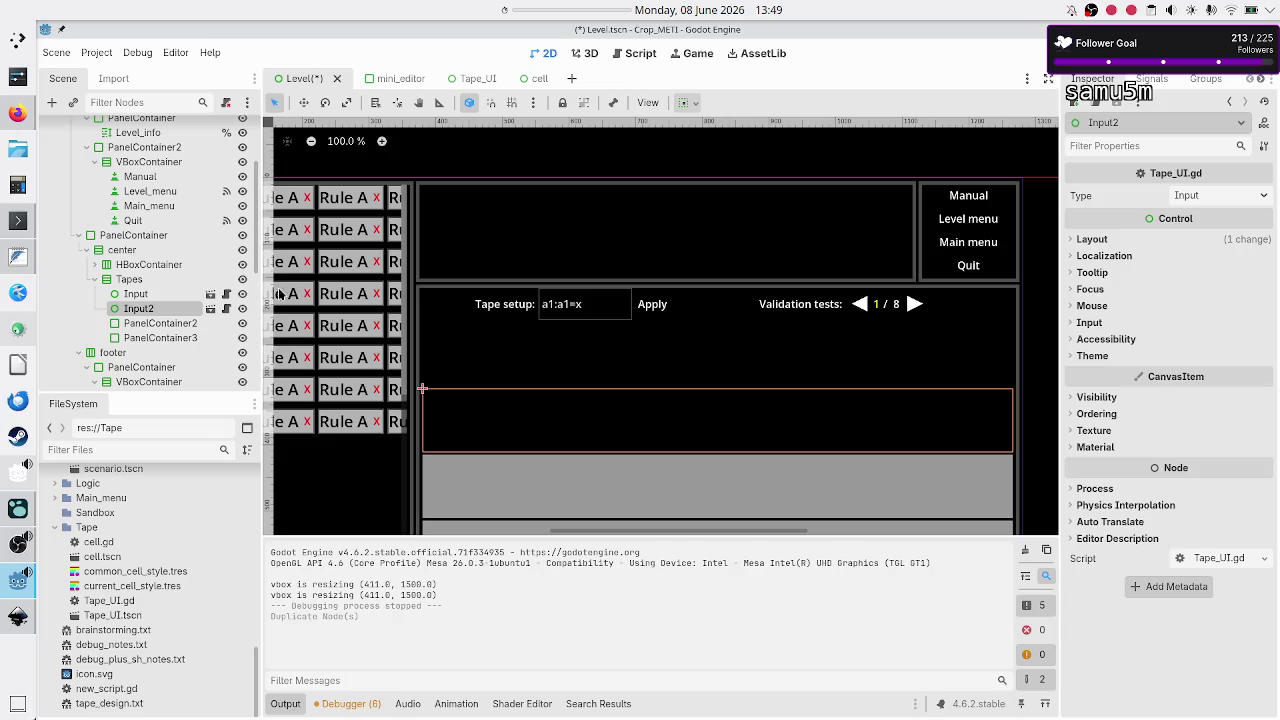
{"action": "left_click", "coordinate": [176, 310]}
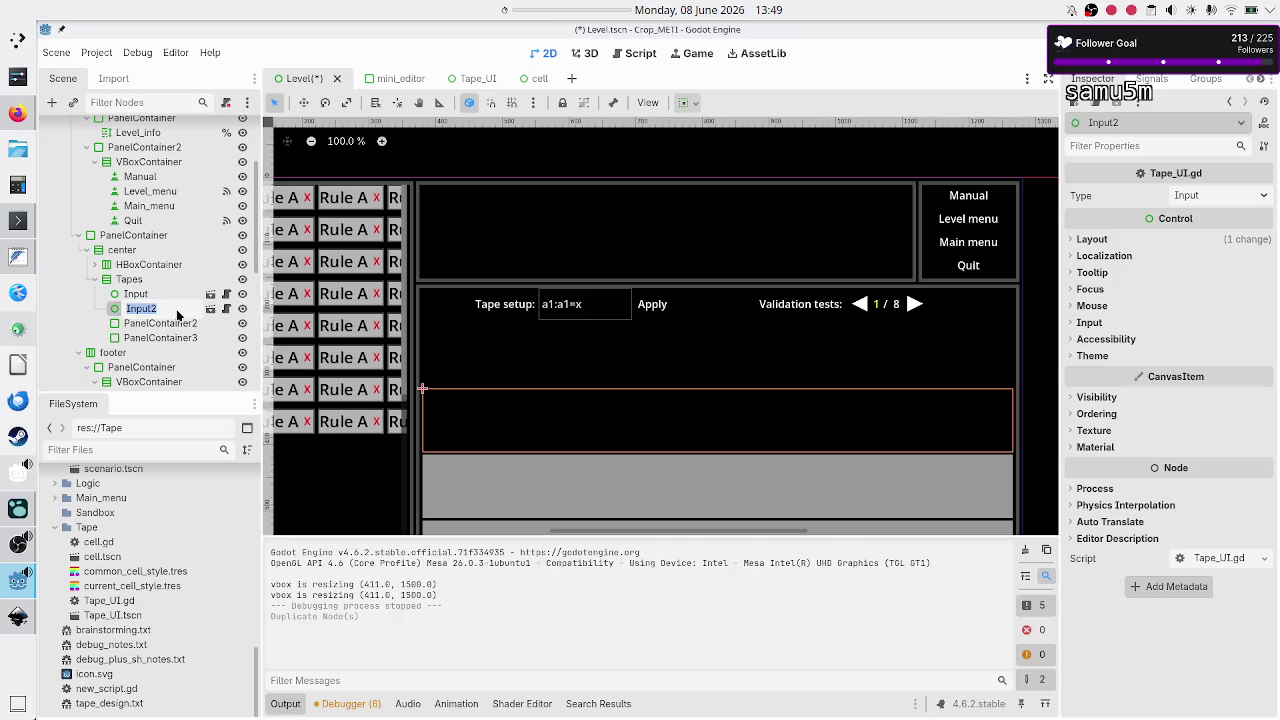
{"action": "type", "text": "Output"}
{"action": "key", "text": "Return"}
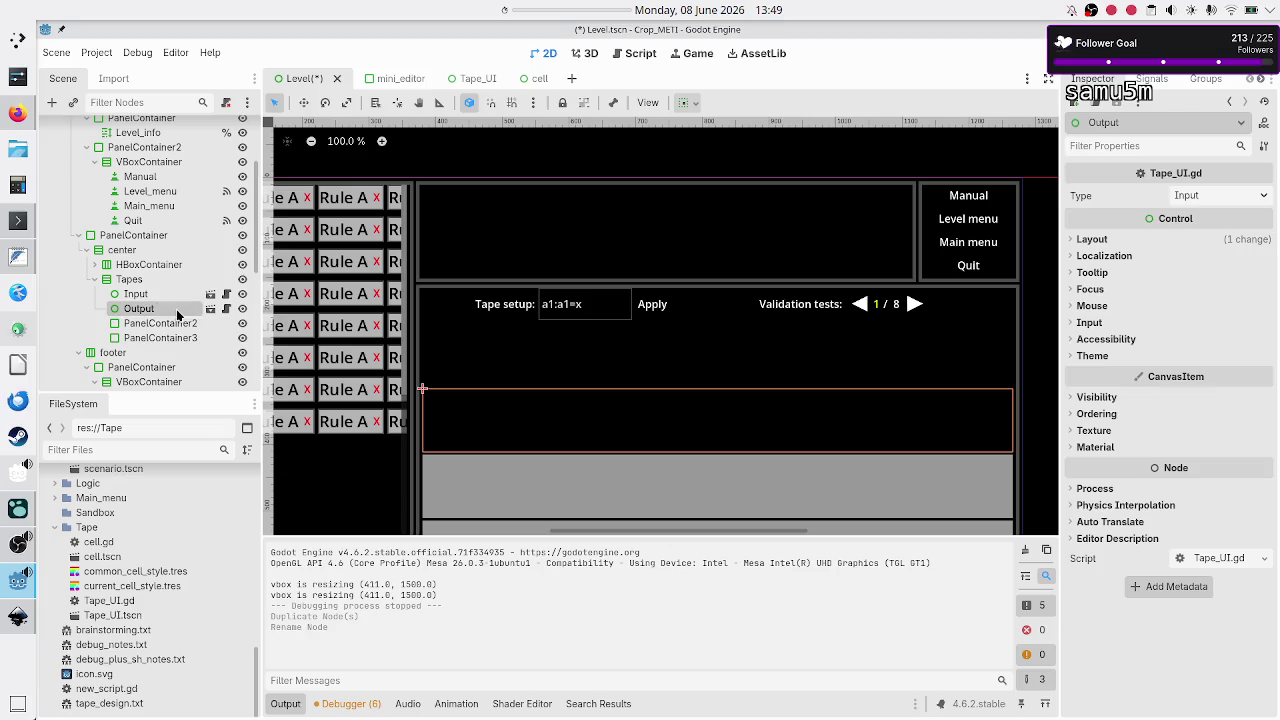
{"action": "left_click", "coordinate": [1240, 197]}
{"action": "left_click", "coordinate": [1214, 249]}
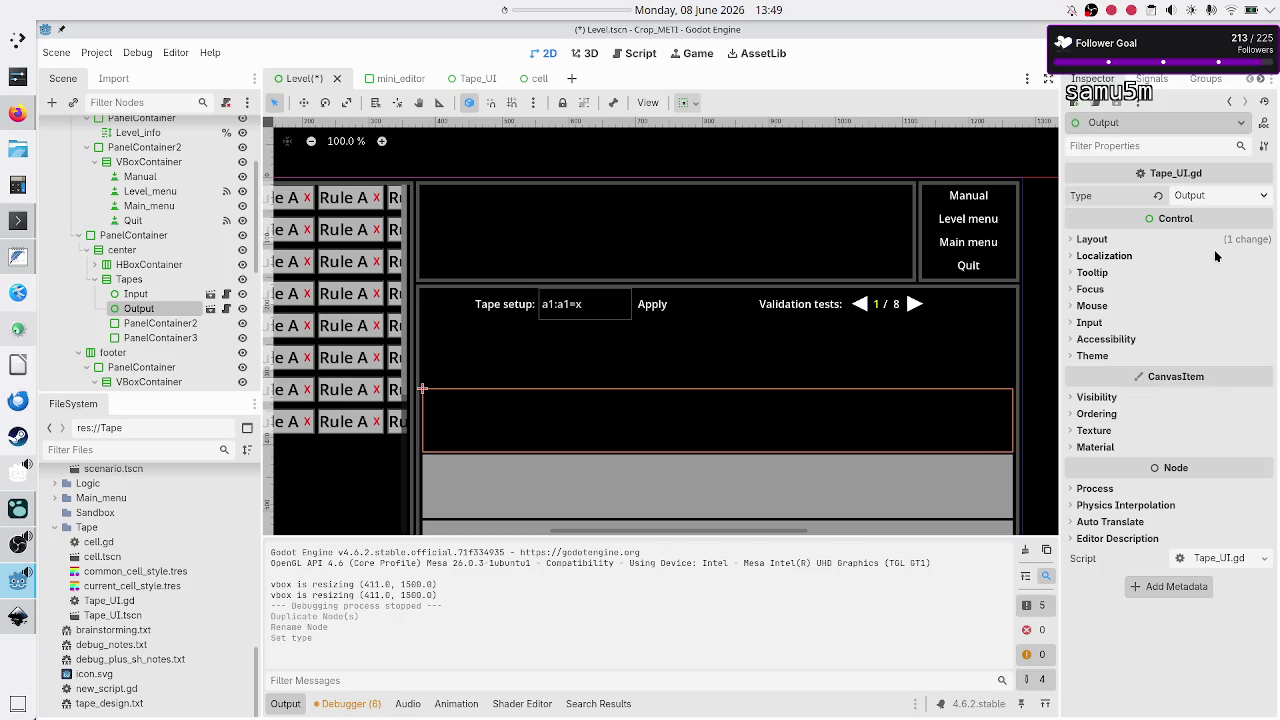
- Delete PanelContainer3, move PanelContainer2 between Input and Output, and run the scene
{"action": "left_click", "coordinate": [163, 324]}
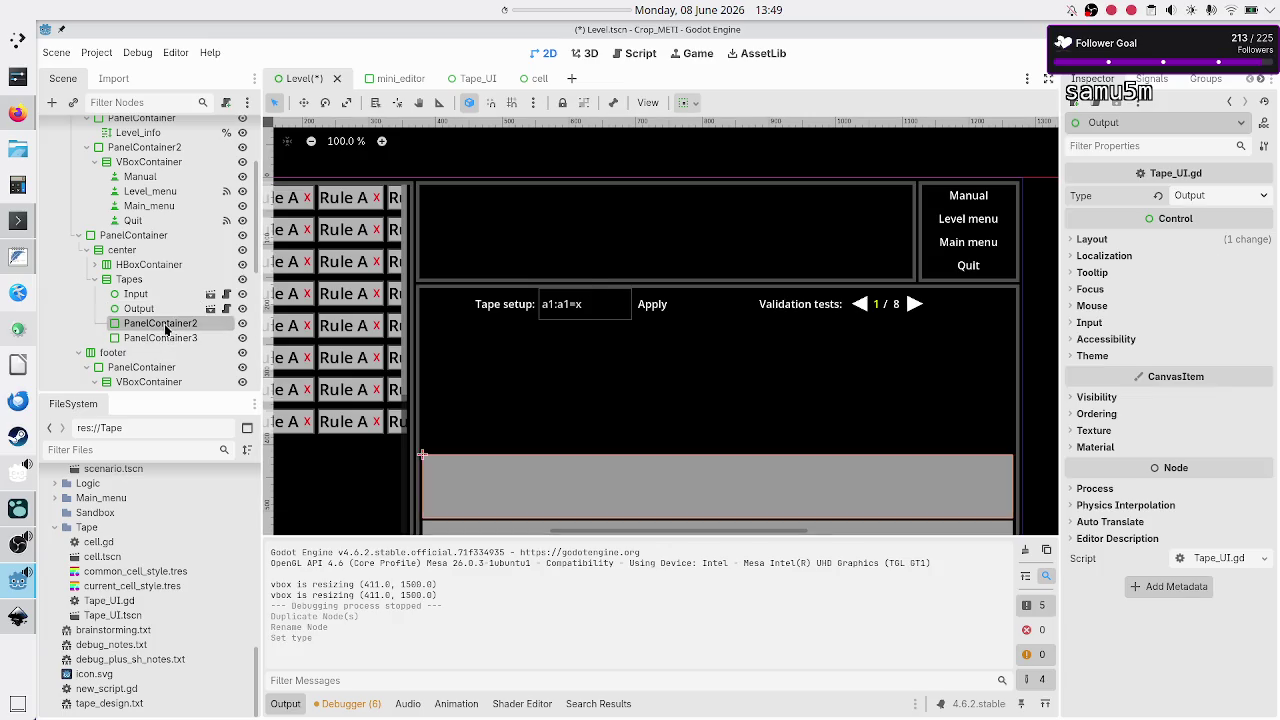
{"action": "key", "text": "Delete"}
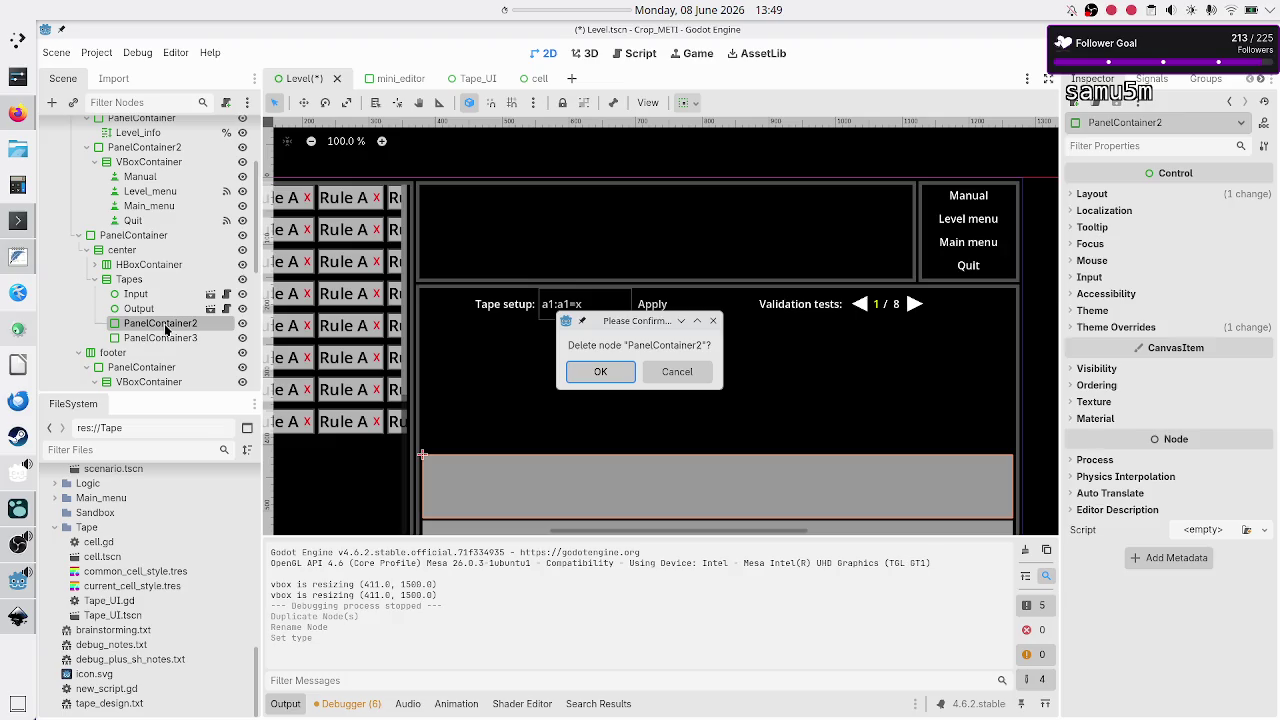
{"action": "key", "text": "Escape"}
{"action": "left_click", "coordinate": [165, 339]}
{"action": "key", "text": "Delete"}
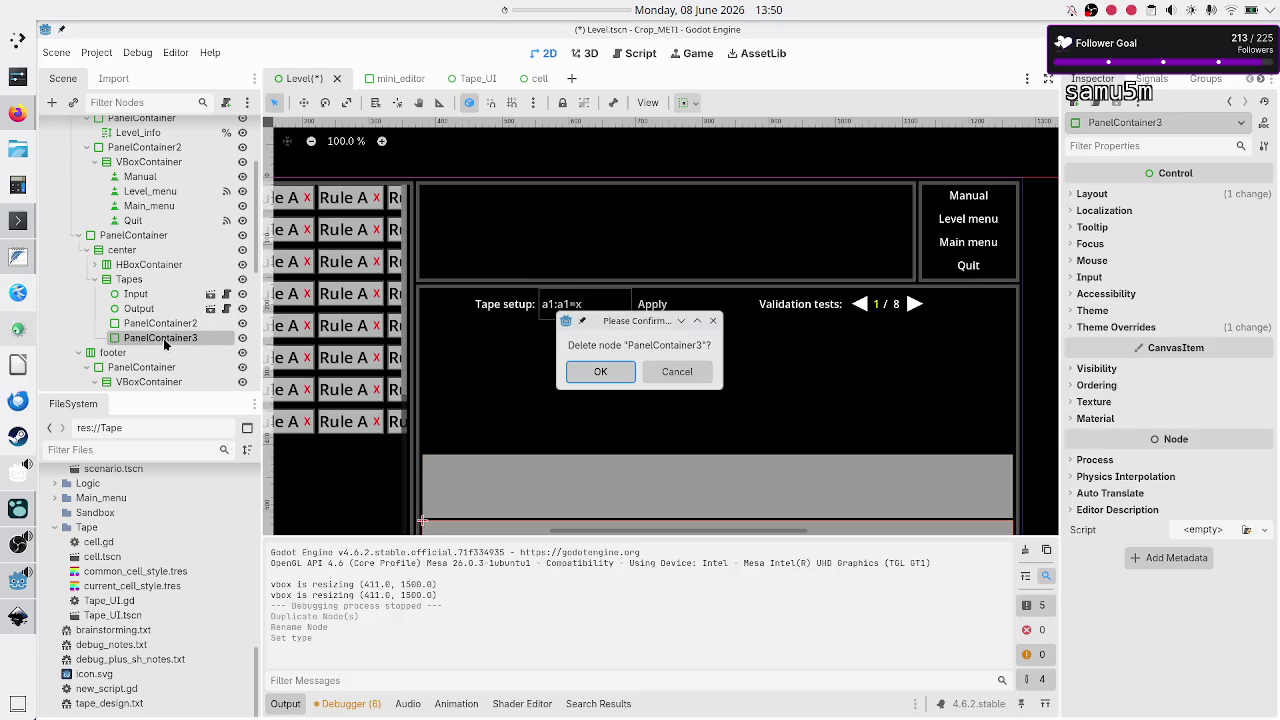
{"action": "key", "text": "Return"}
{"action": "left_click_drag", "start_coordinate": [150, 322], "coordinate": [142, 300]}
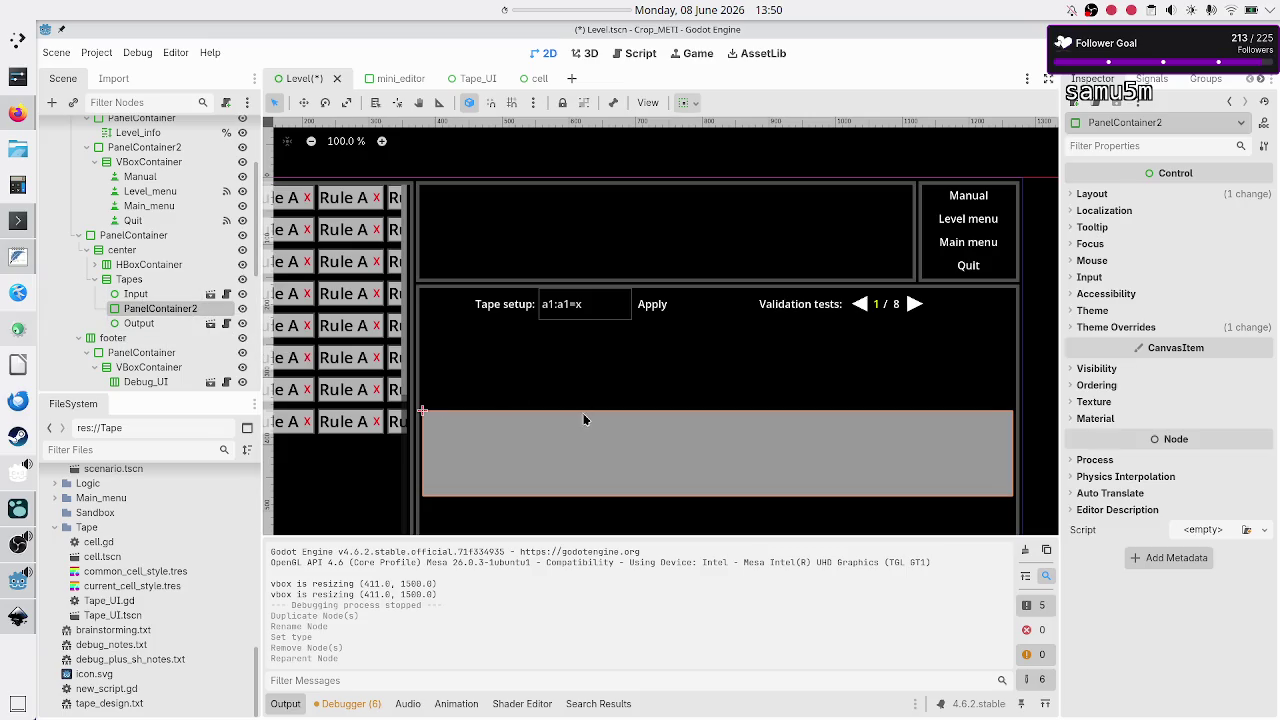
{"action": "scroll", "coordinate": [583, 413], "scroll_direction": "down", "scroll_amount": 3}
{"action": "key", "text": "F6"}
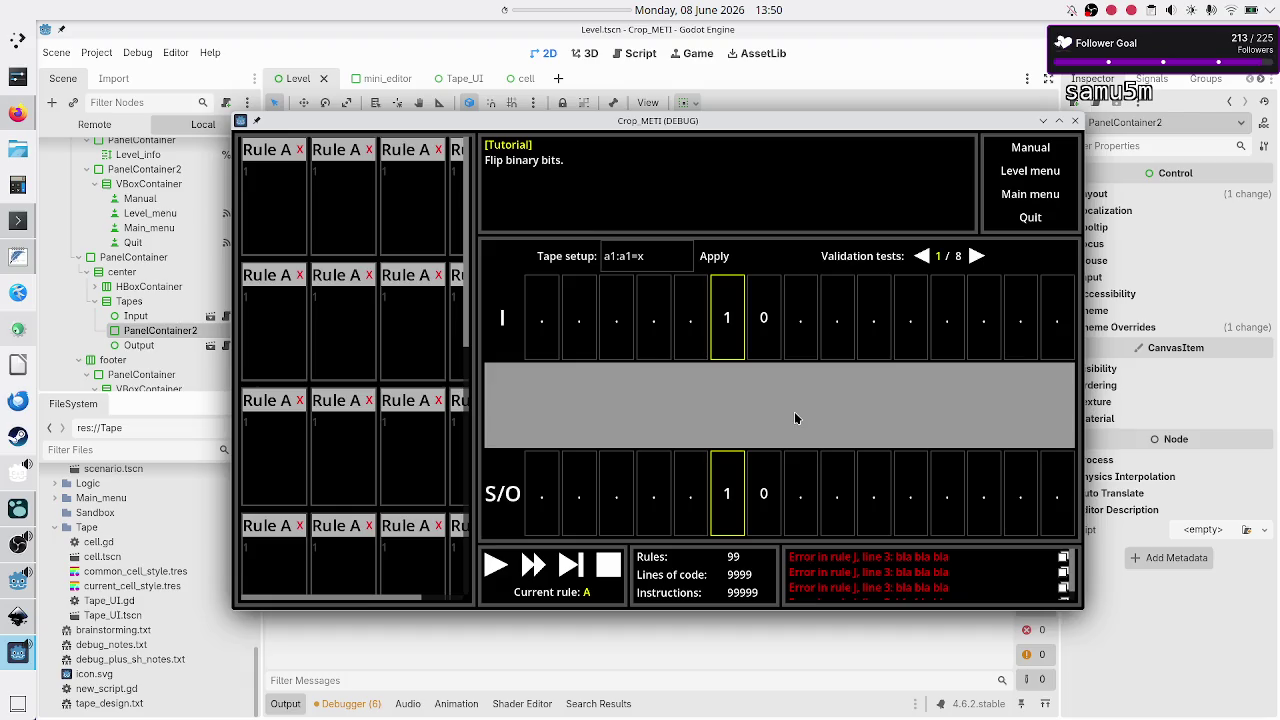
- Restart the game, place its window beside the Inkscape mockup to compare, then close it
{"action": "key", "text": "F8"}
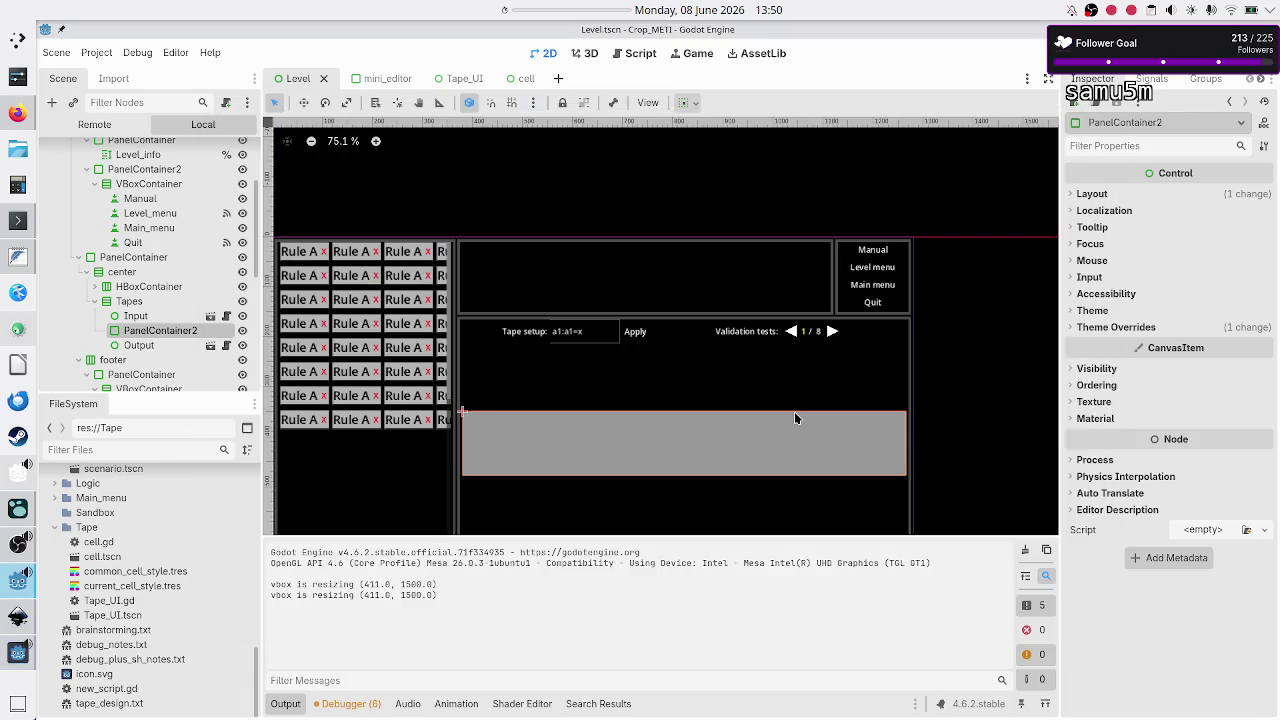
{"action": "key", "text": "F6"}
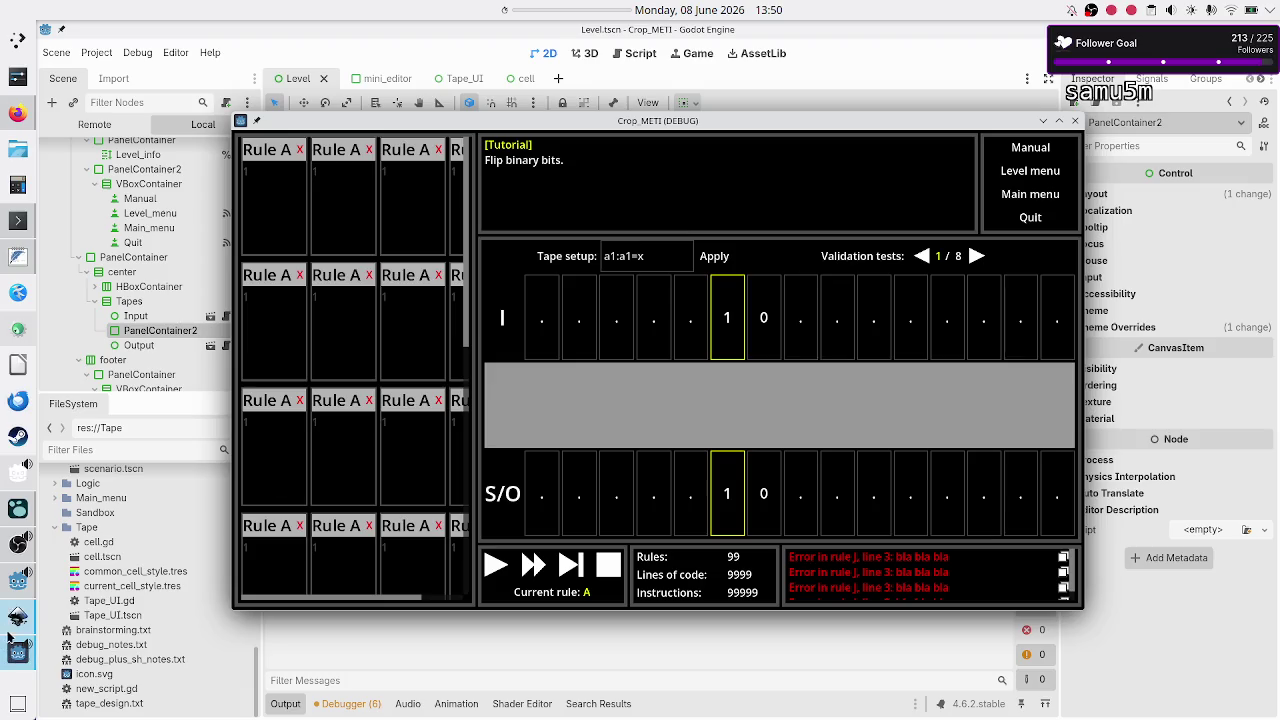
{"action": "left_click", "coordinate": [18, 616]}
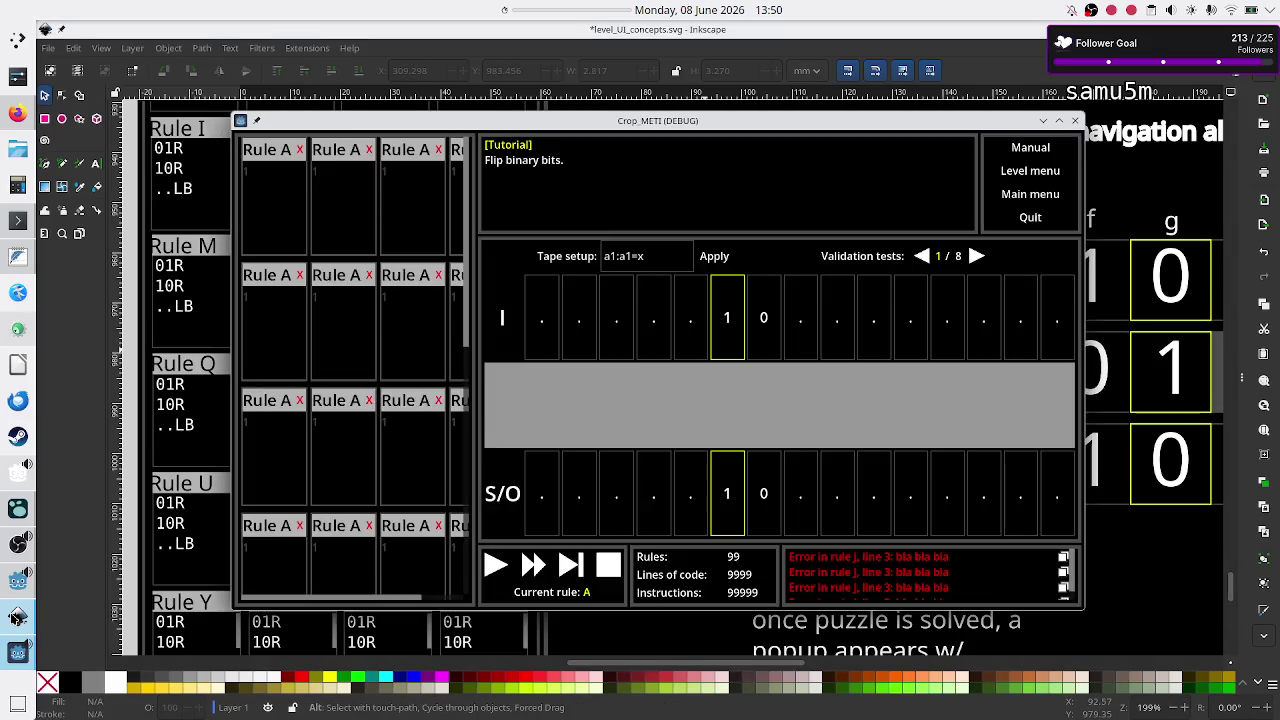
{"action": "mouse_move", "coordinate": [537, 121]}
{"action": "left_mouse_down"}
{"action": "mouse_move", "coordinate": [209, 253]}
{"action": "mouse_move", "coordinate": [230, 180]}
{"action": "mouse_move", "coordinate": [65, 163]}
{"action": "mouse_move", "coordinate": [236, 232]}
{"action": "mouse_move", "coordinate": [520, 165]}
{"action": "mouse_move", "coordinate": [570, 108]}
{"action": "left_mouse_up"}
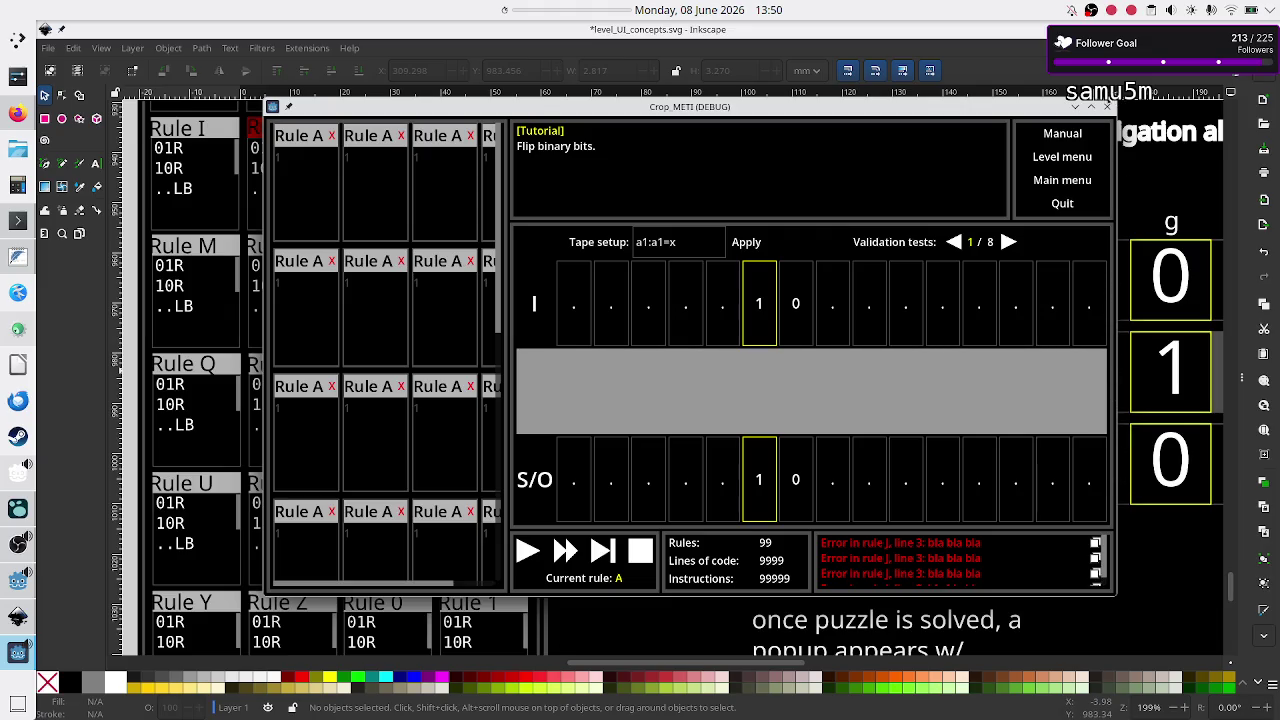
{"action": "left_click", "coordinate": [1108, 106]}
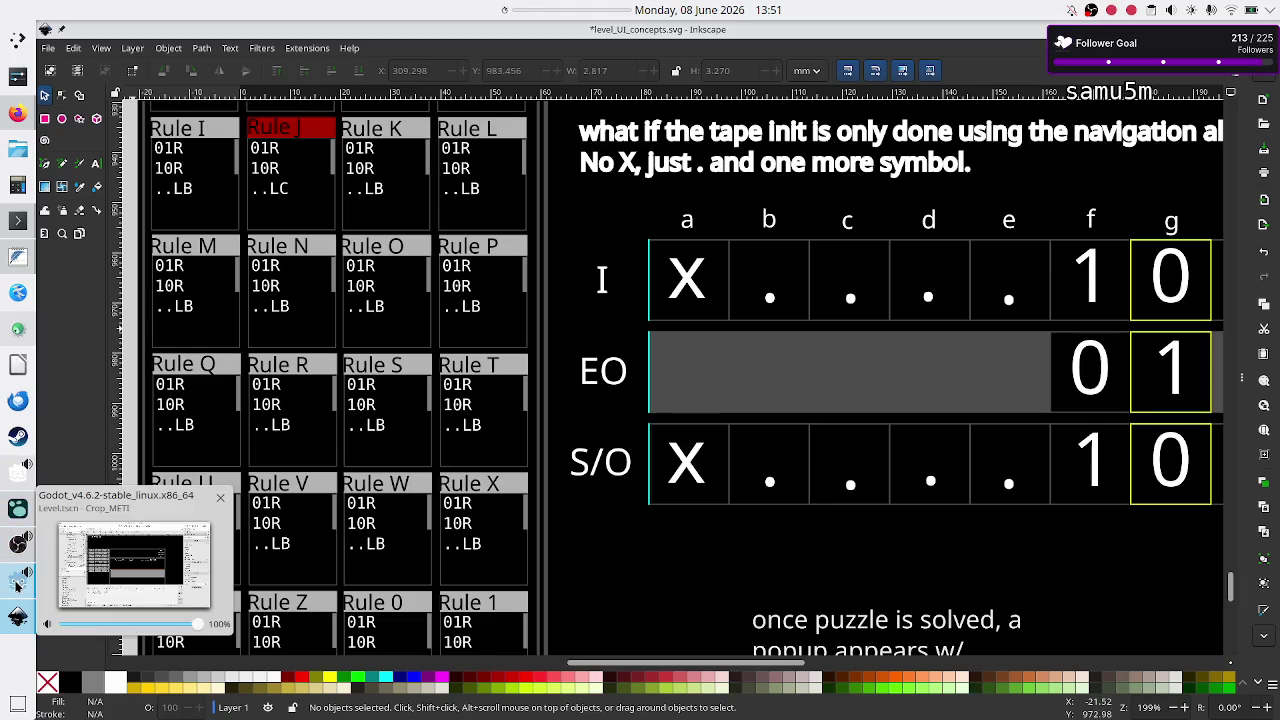
- In the Tape_UI scene, move HBoxContainer directly under the root and delete MarginContainer
{"action": "left_click", "coordinate": [18, 587]}
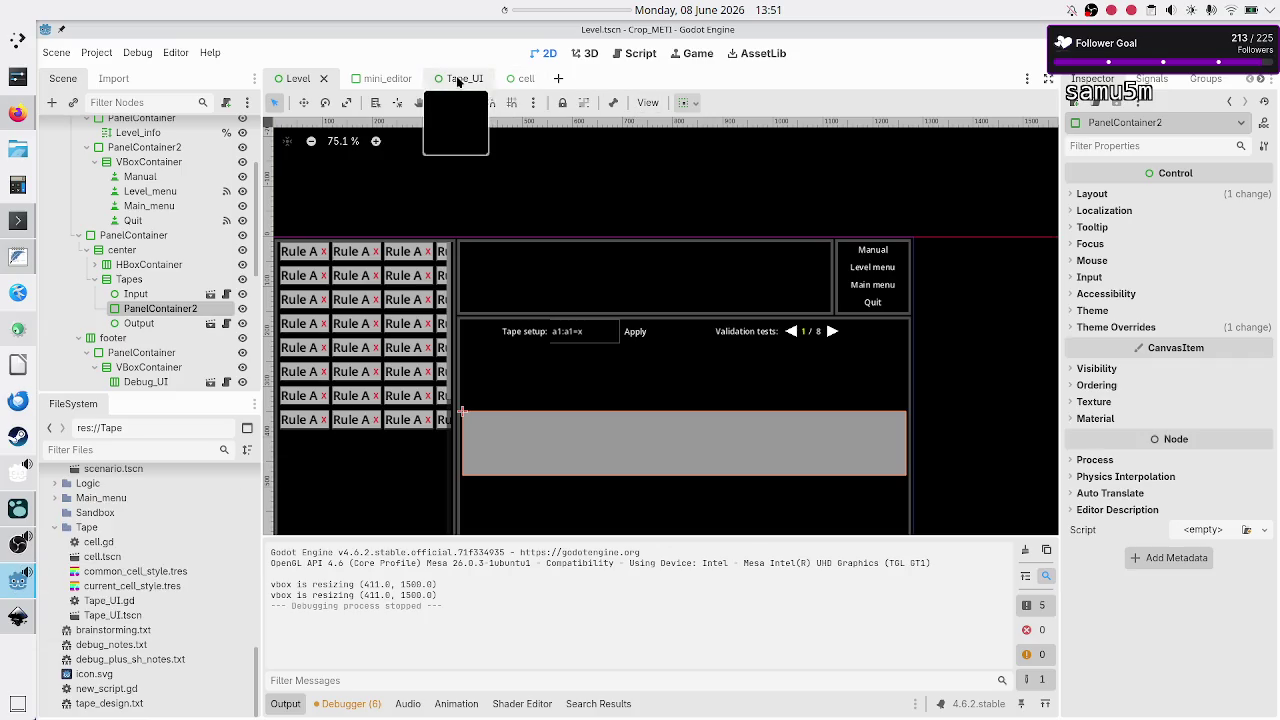
{"action": "left_click", "coordinate": [460, 79]}
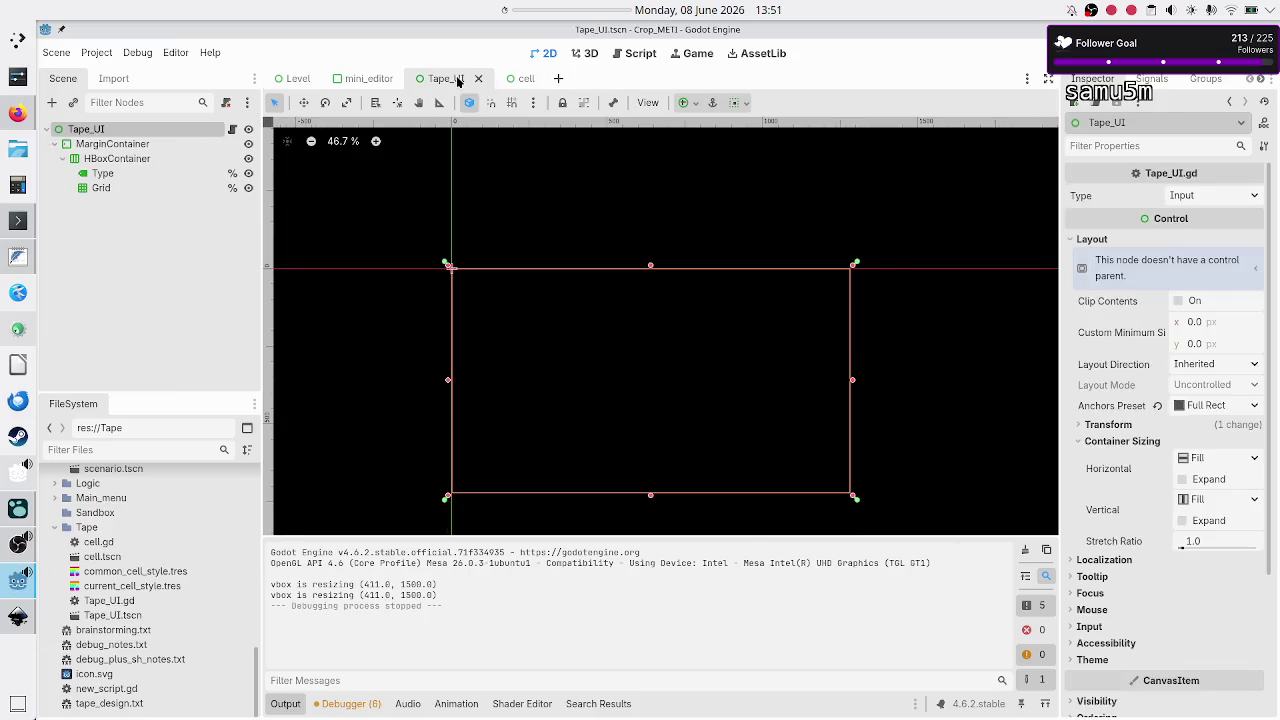
{"action": "left_click", "coordinate": [156, 149]}
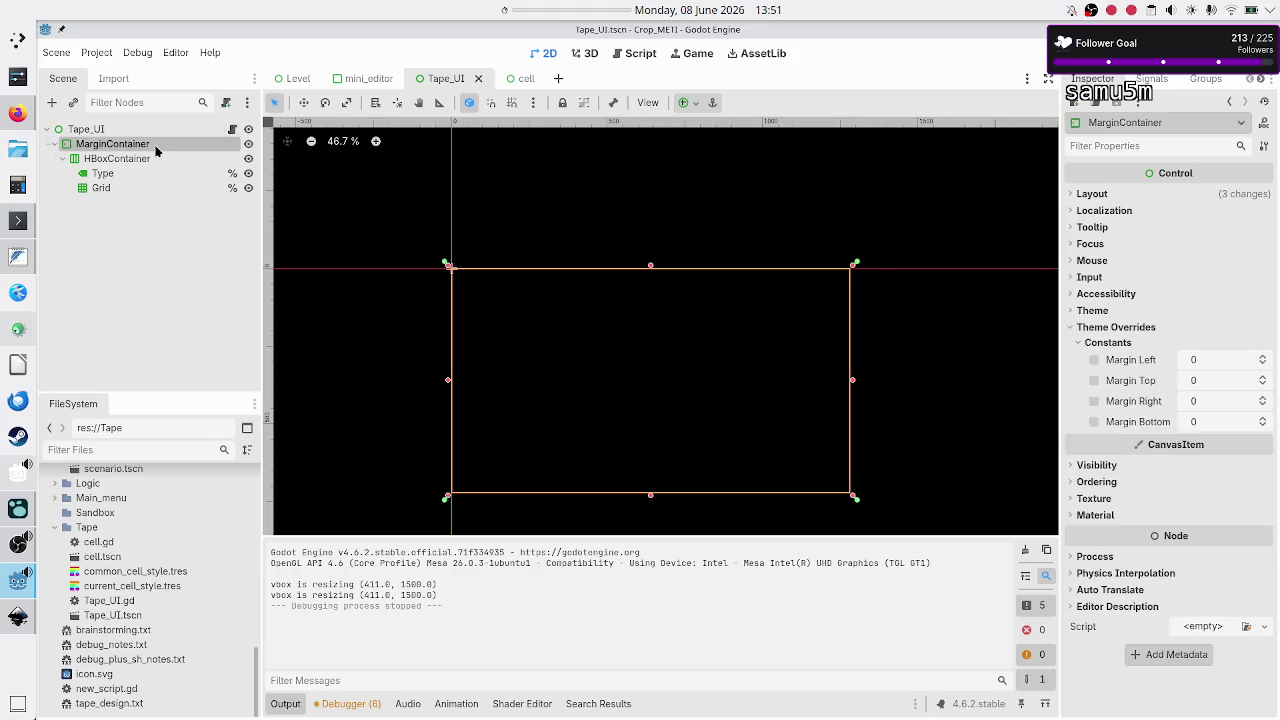
{"action": "left_click", "coordinate": [63, 159]}
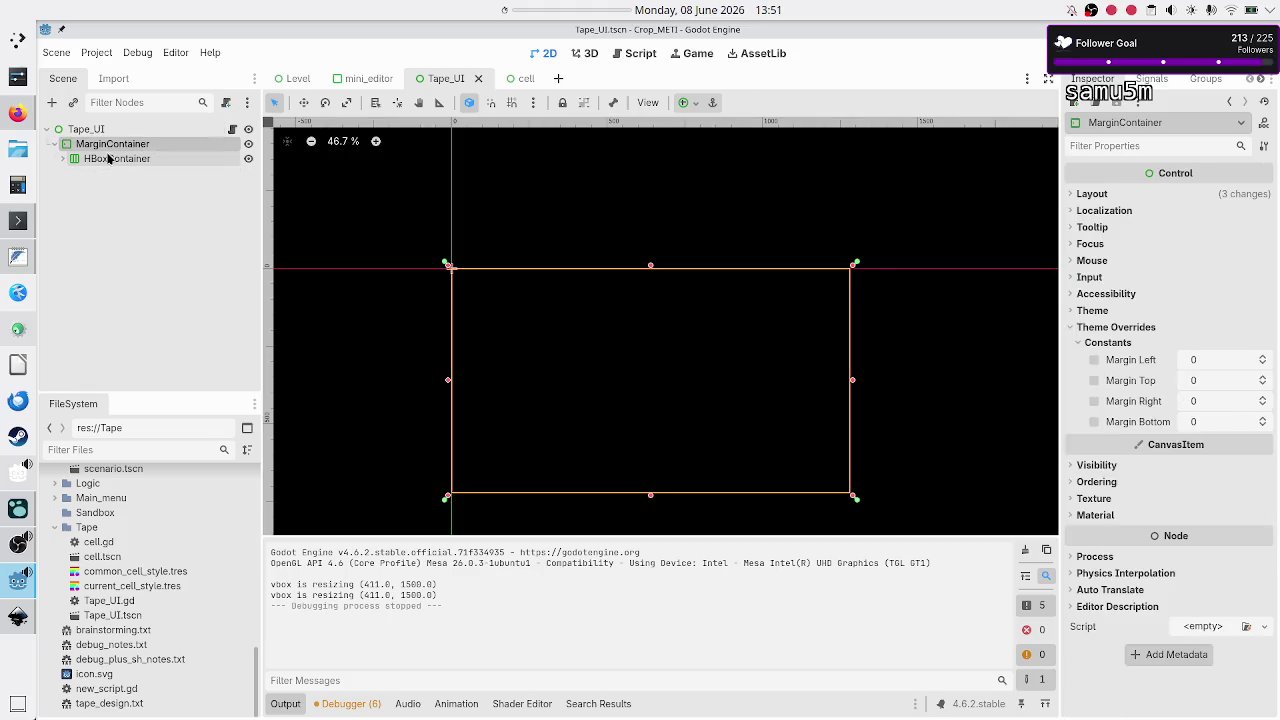
{"action": "mouse_move", "coordinate": [110, 160]}
{"action": "left_mouse_down"}
{"action": "mouse_move", "coordinate": [114, 140]}
{"action": "mouse_move", "coordinate": [85, 130]}
{"action": "left_mouse_up"}
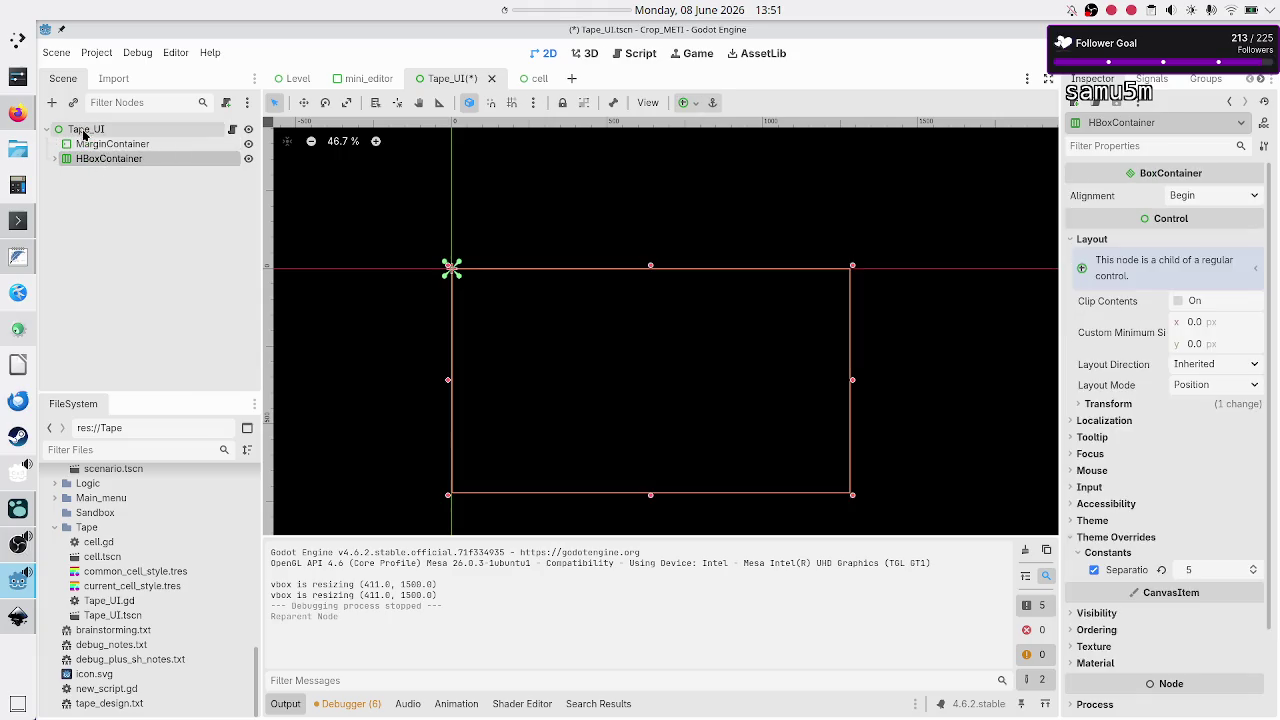
{"action": "left_click", "coordinate": [108, 146]}
{"action": "key", "text": "Delete"}
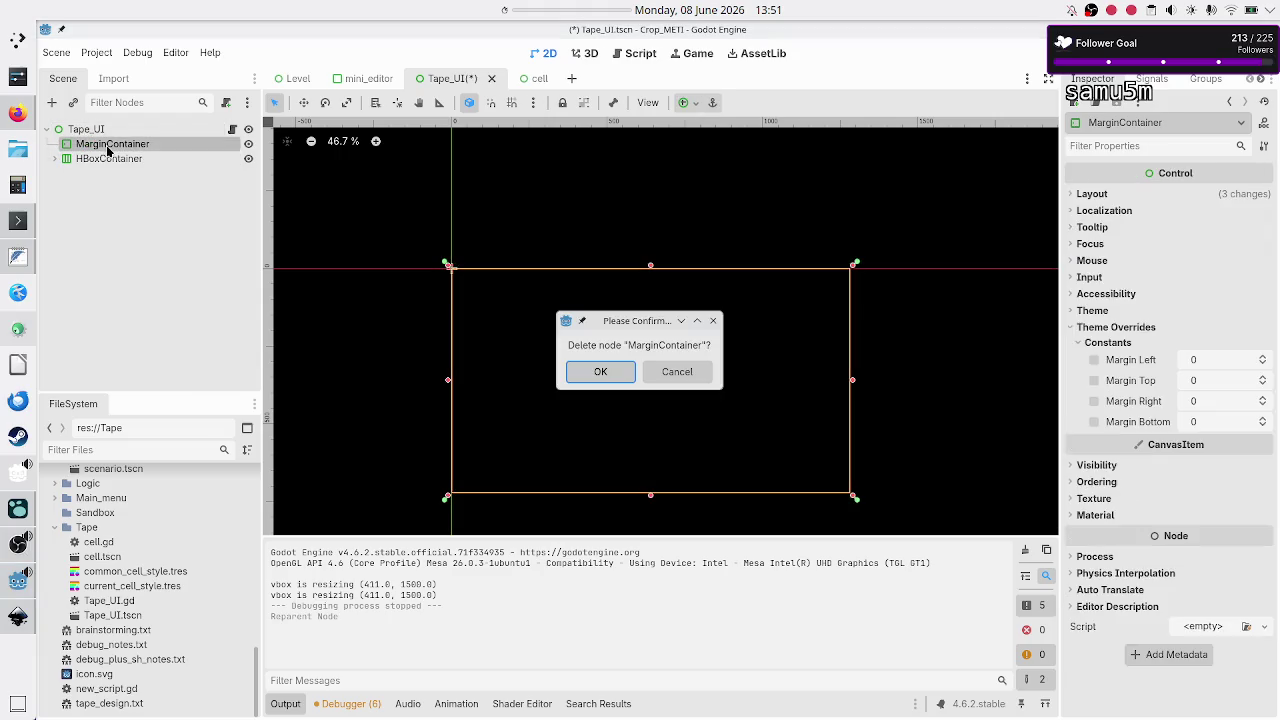
{"action": "key", "text": "Return"}
- Give HBoxContainer the Full Rect anchor preset and run the scene again
{"action": "left_click", "coordinate": [106, 145]}
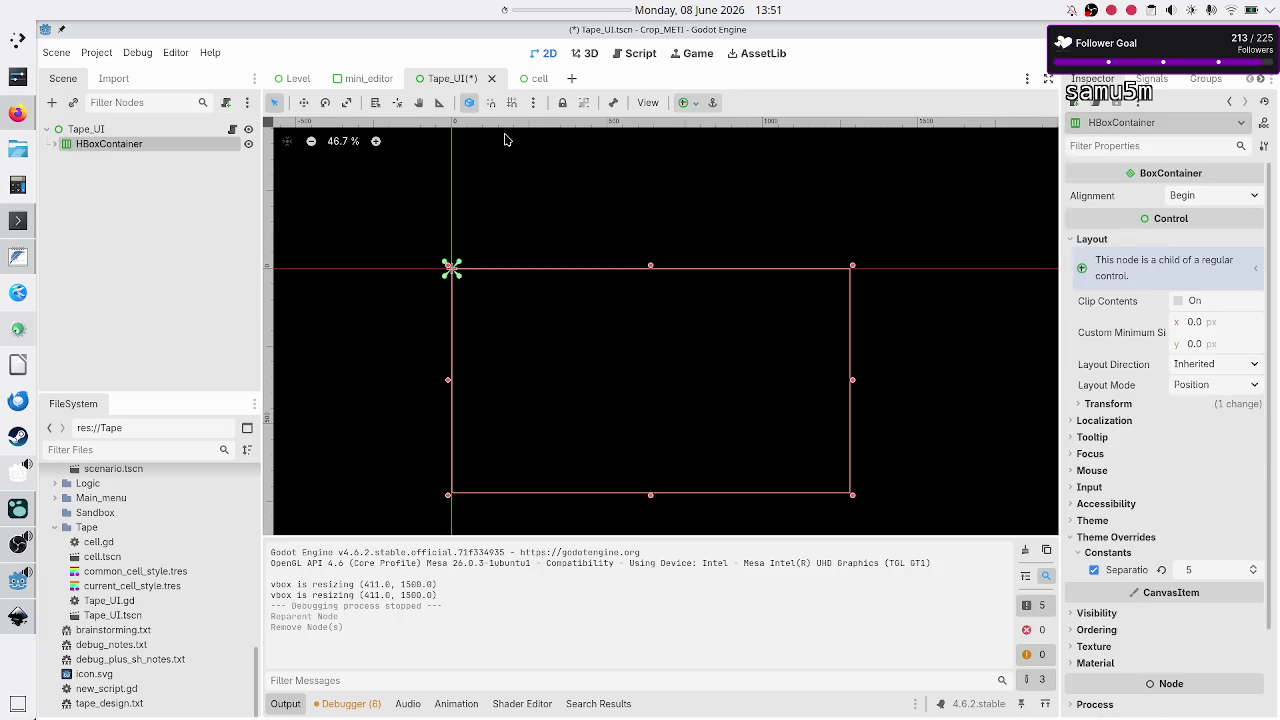
{"action": "left_click", "coordinate": [694, 103]}
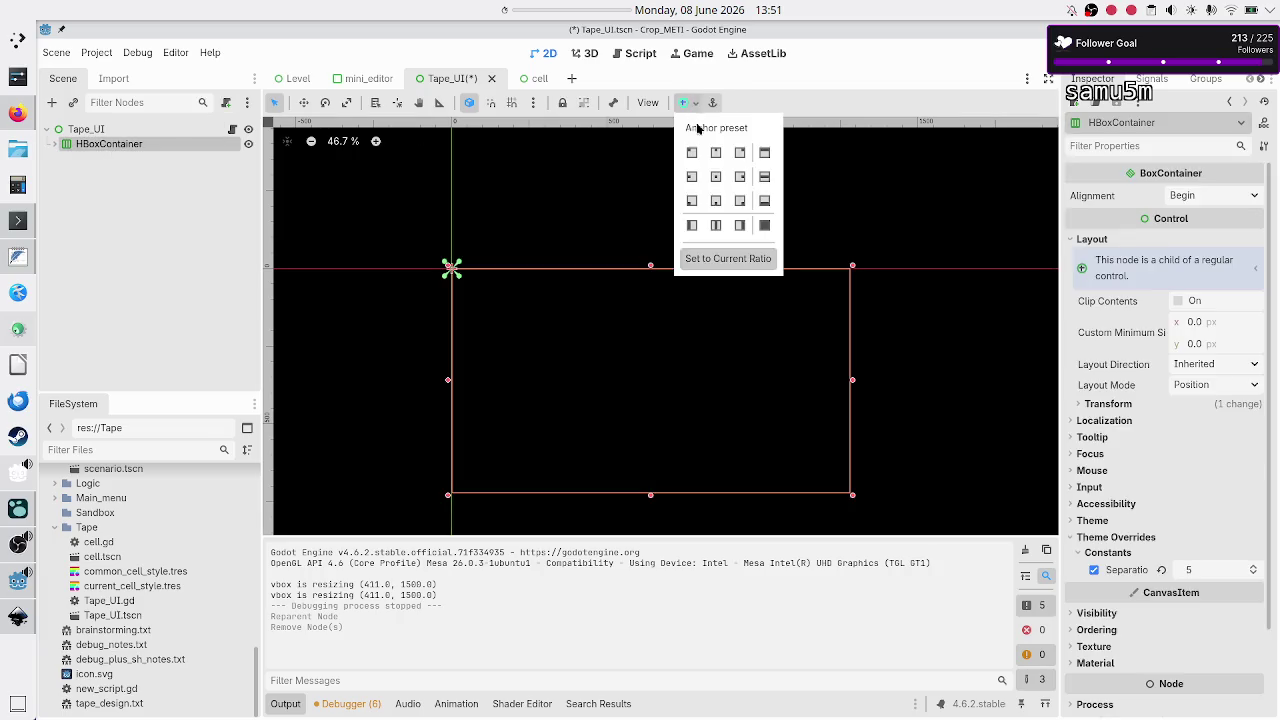
{"action": "left_click", "coordinate": [765, 228]}
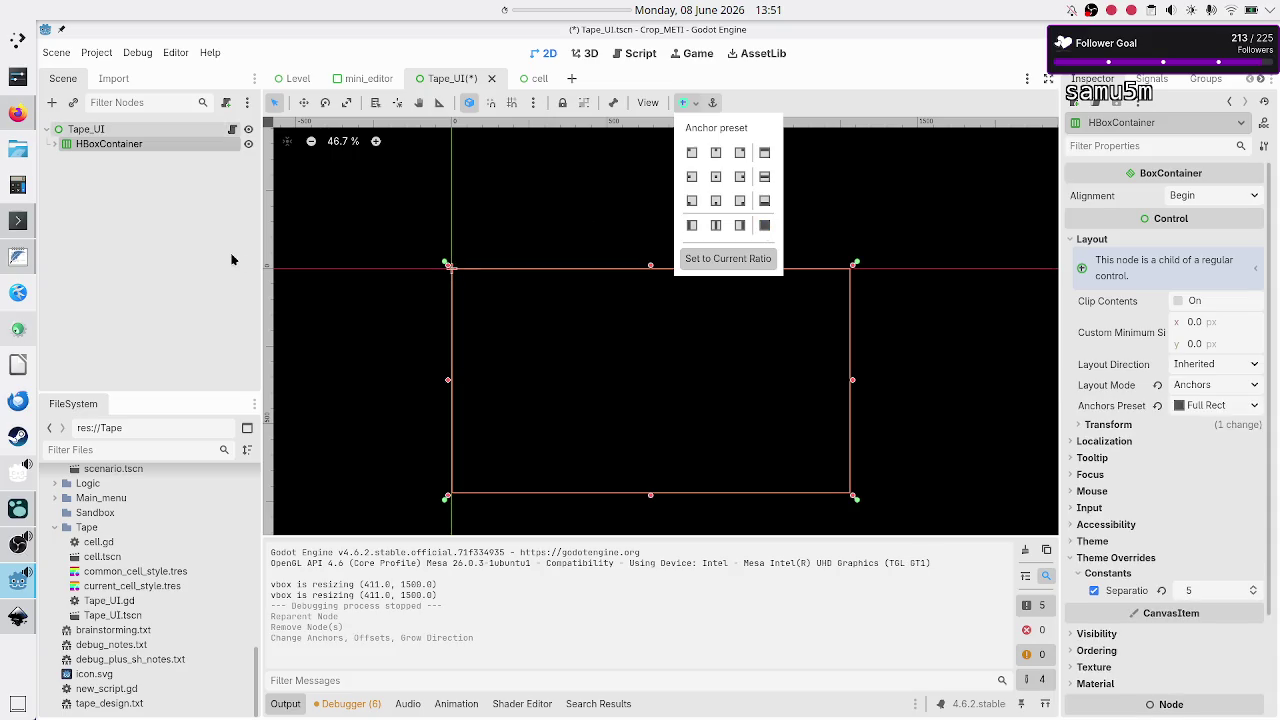
{"action": "left_click", "coordinate": [190, 245]}
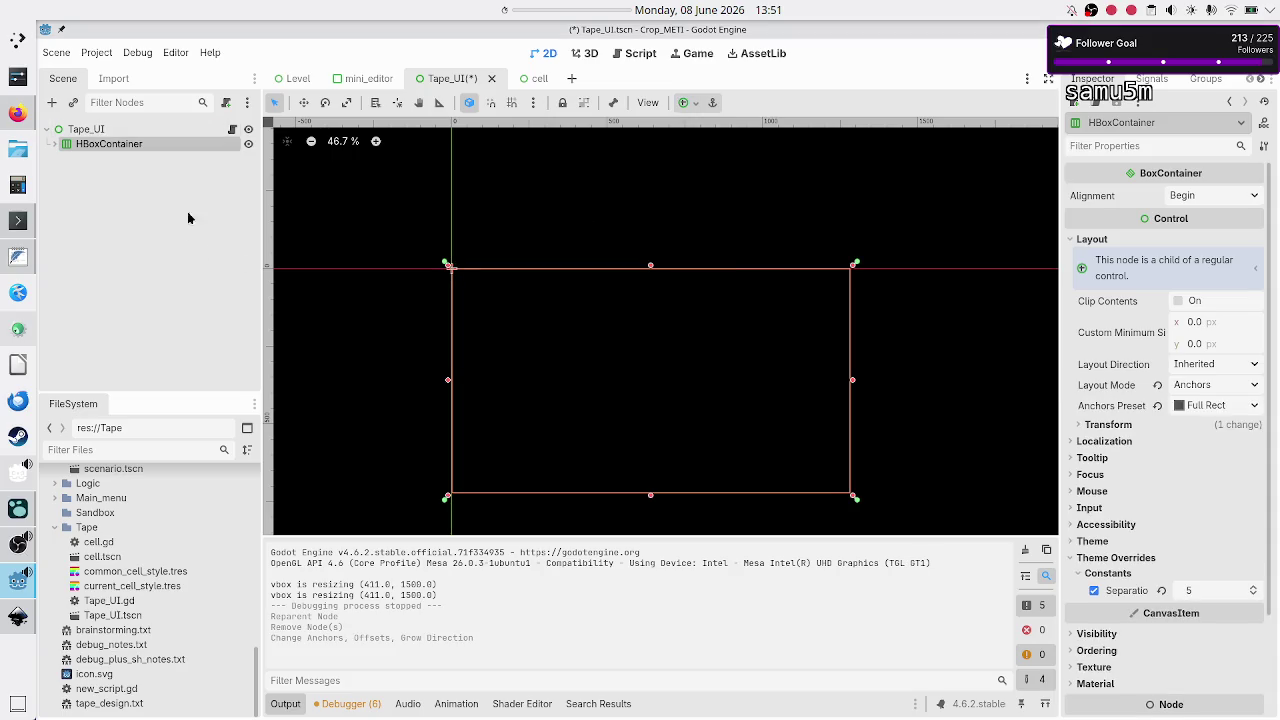
{"action": "left_click", "coordinate": [54, 144]}
{"action": "left_click", "coordinate": [116, 263]}
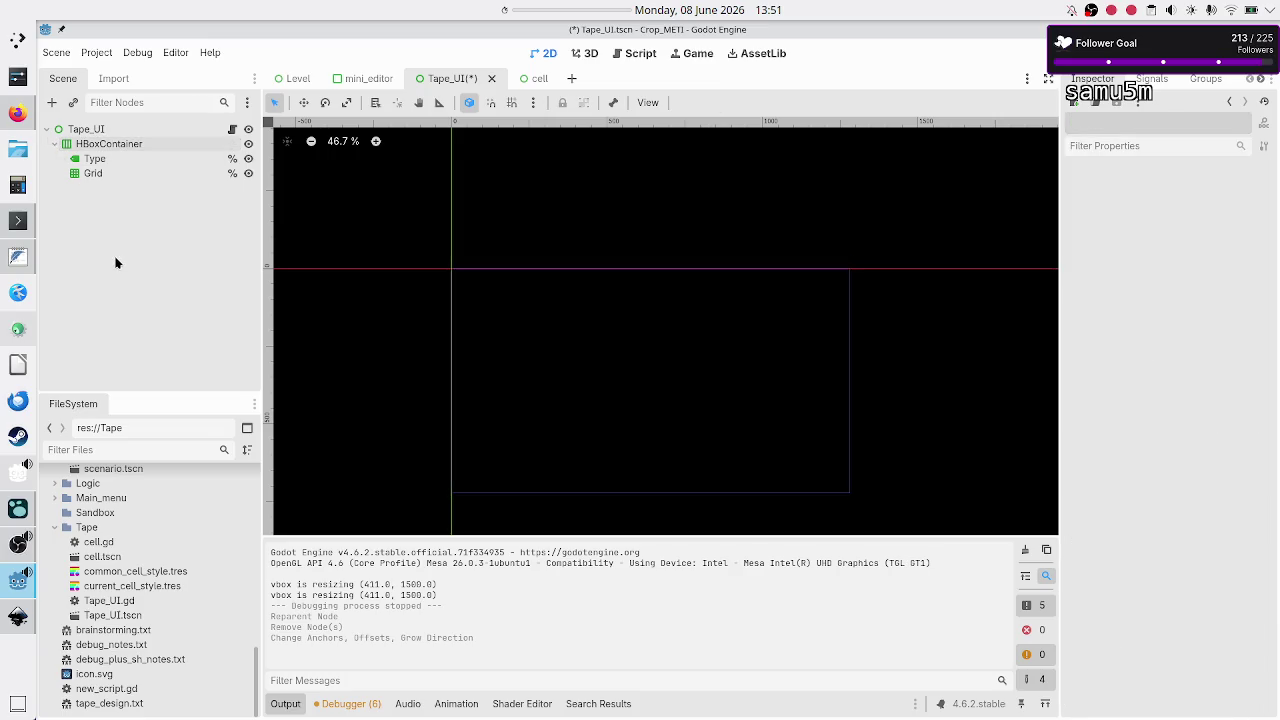
{"action": "key", "text": "F6"}
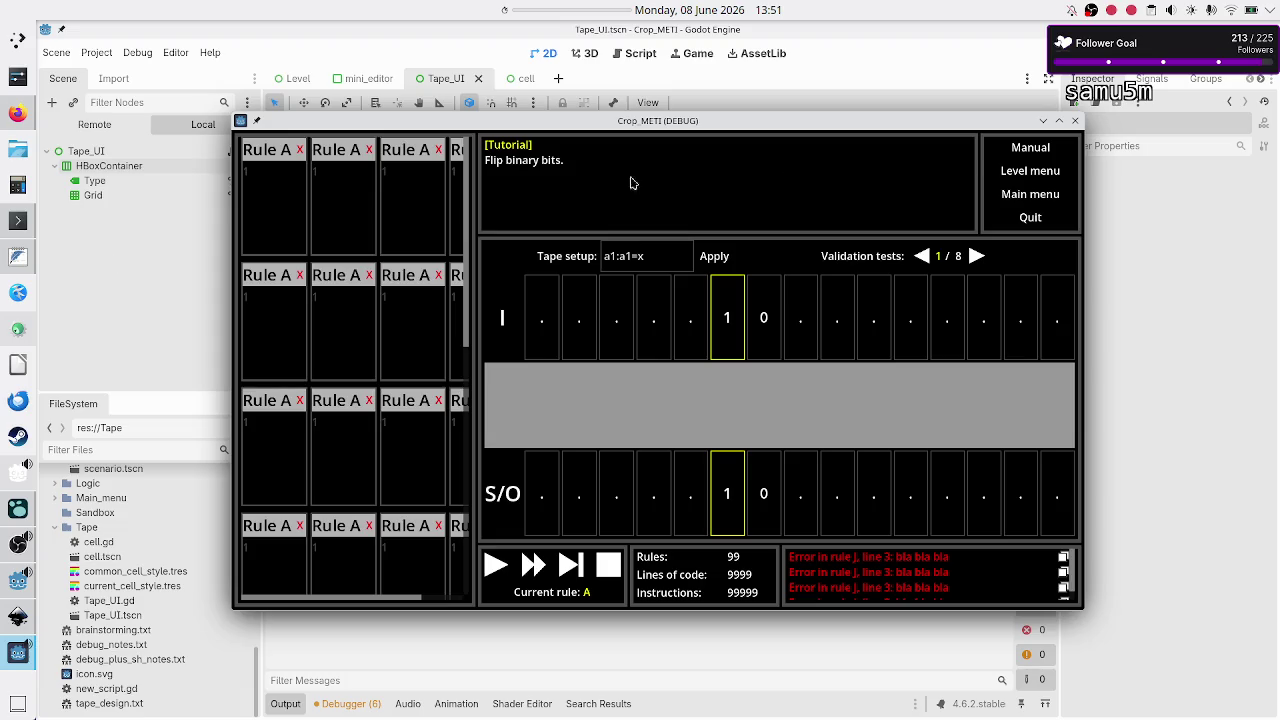
- Close the game and scroll the Inkscape mockup right to view more tape columns
{"action": "left_click", "coordinate": [1077, 124]}
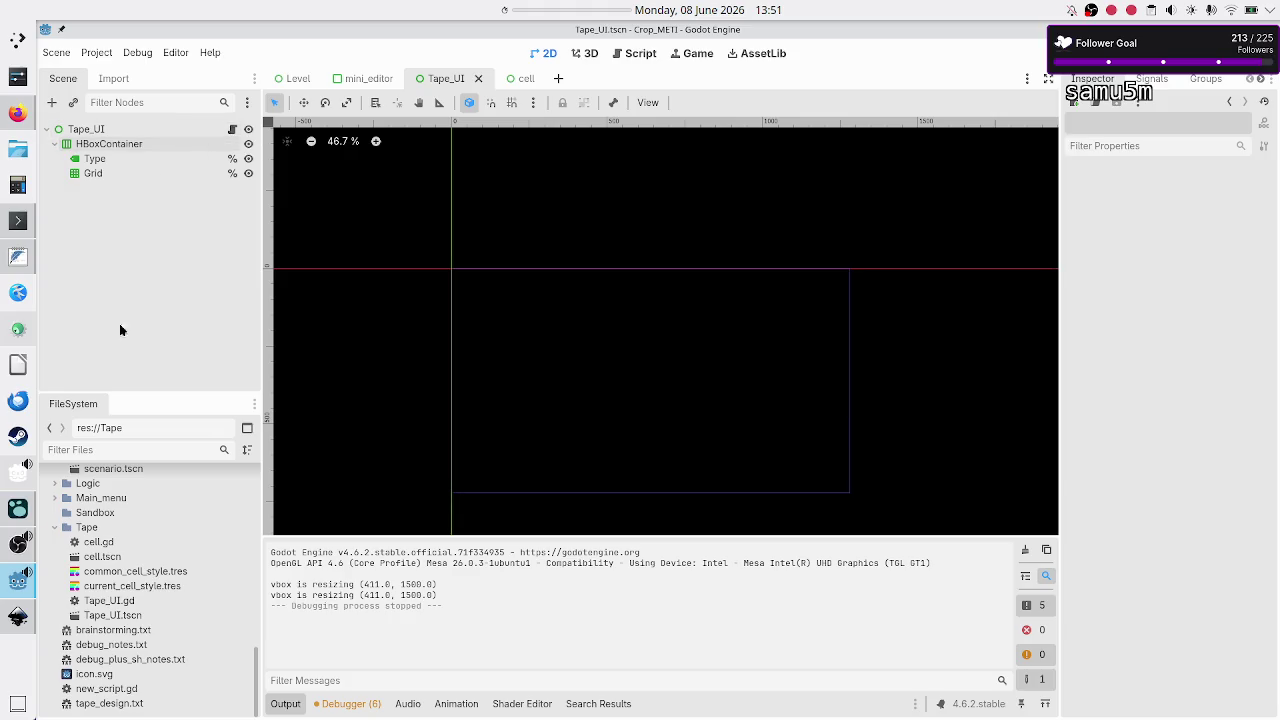
{"action": "left_click", "coordinate": [17, 617]}
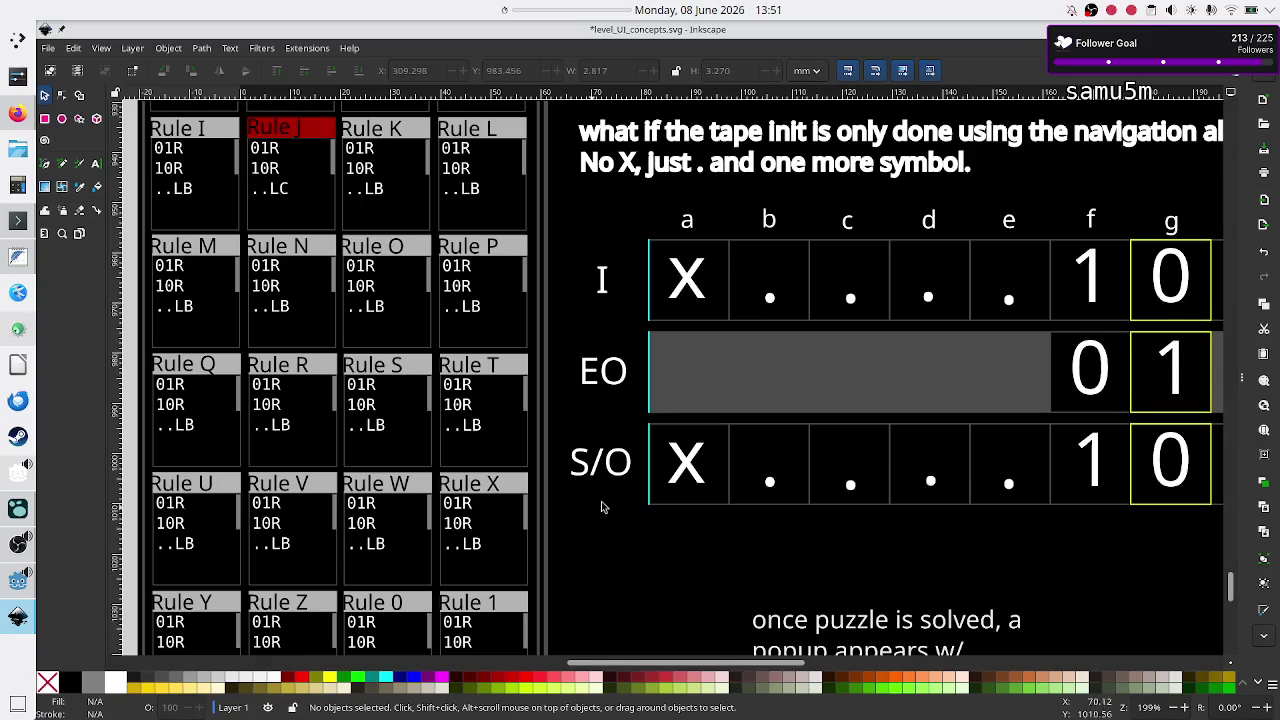
{"action": "scroll", "coordinate": [877, 460], "scroll_direction": "right", "scroll_amount": 10}
{"action": "scroll", "coordinate": [877, 460], "scroll_direction": "right", "scroll_amount": 1}
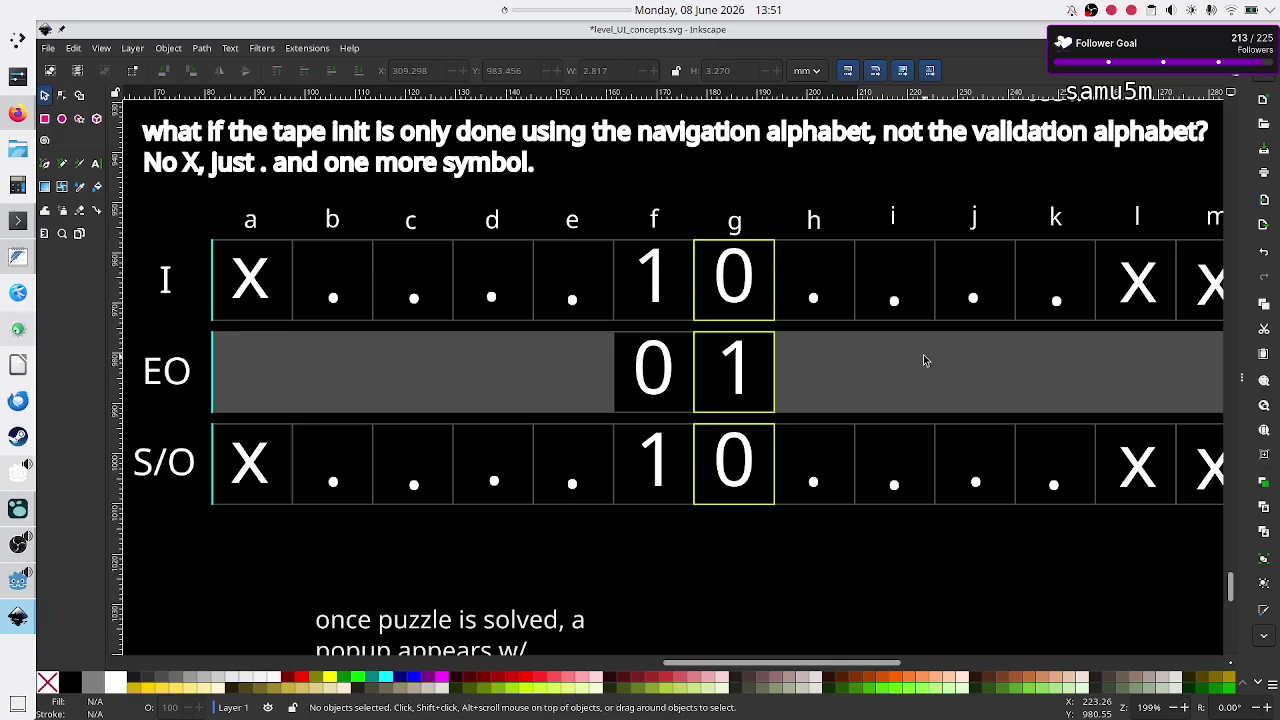
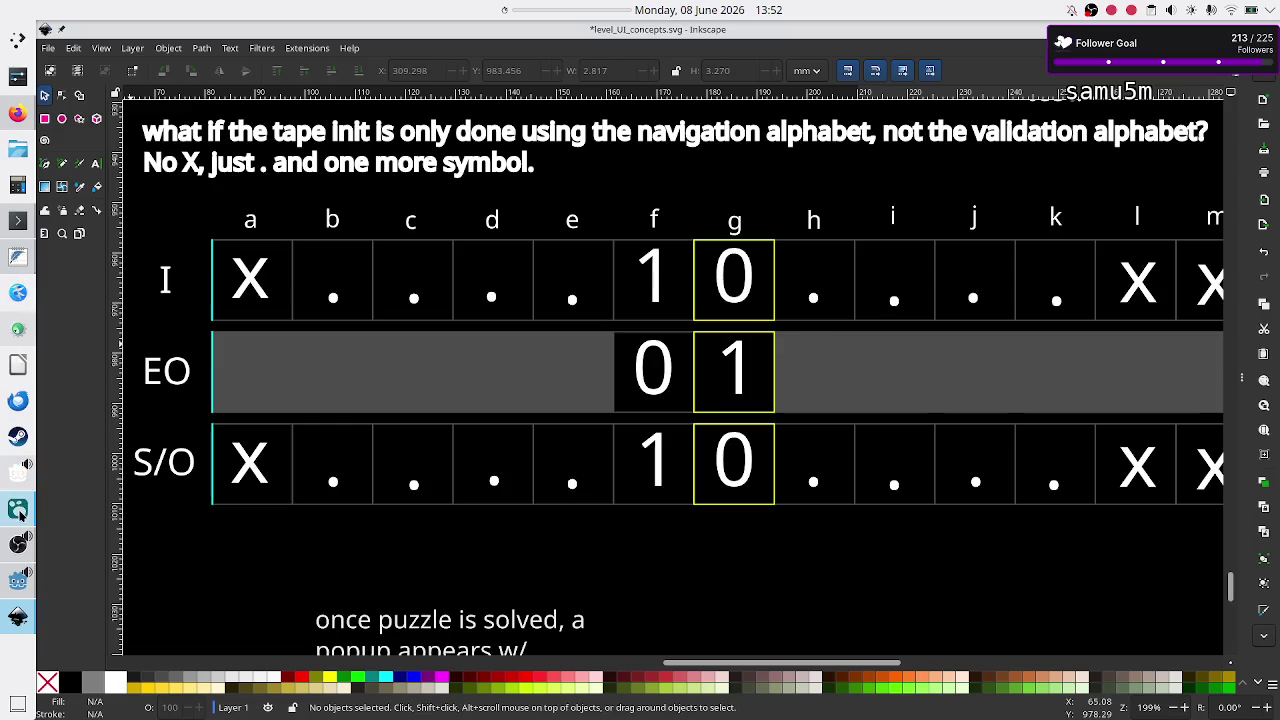
- Open level_data.gd in Godot's script editor and scroll to the expected_output section
{"action": "left_click", "coordinate": [3, 589]}
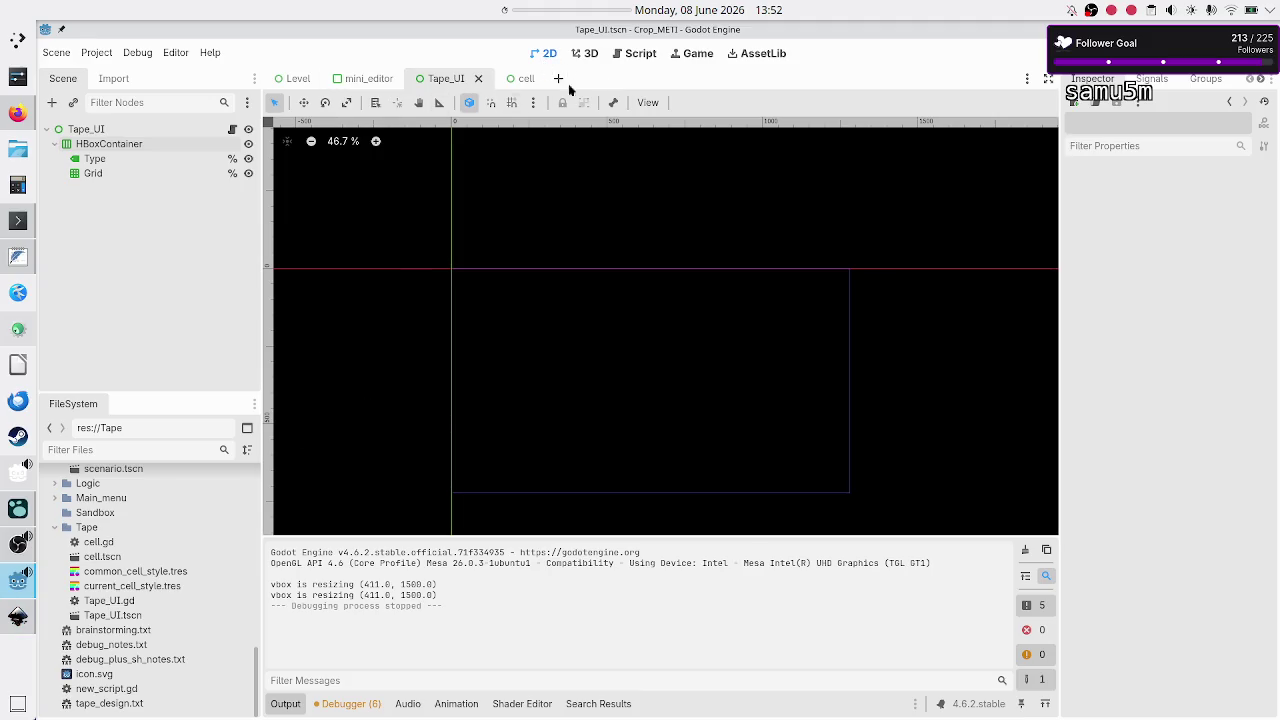
{"action": "left_click", "coordinate": [637, 54]}
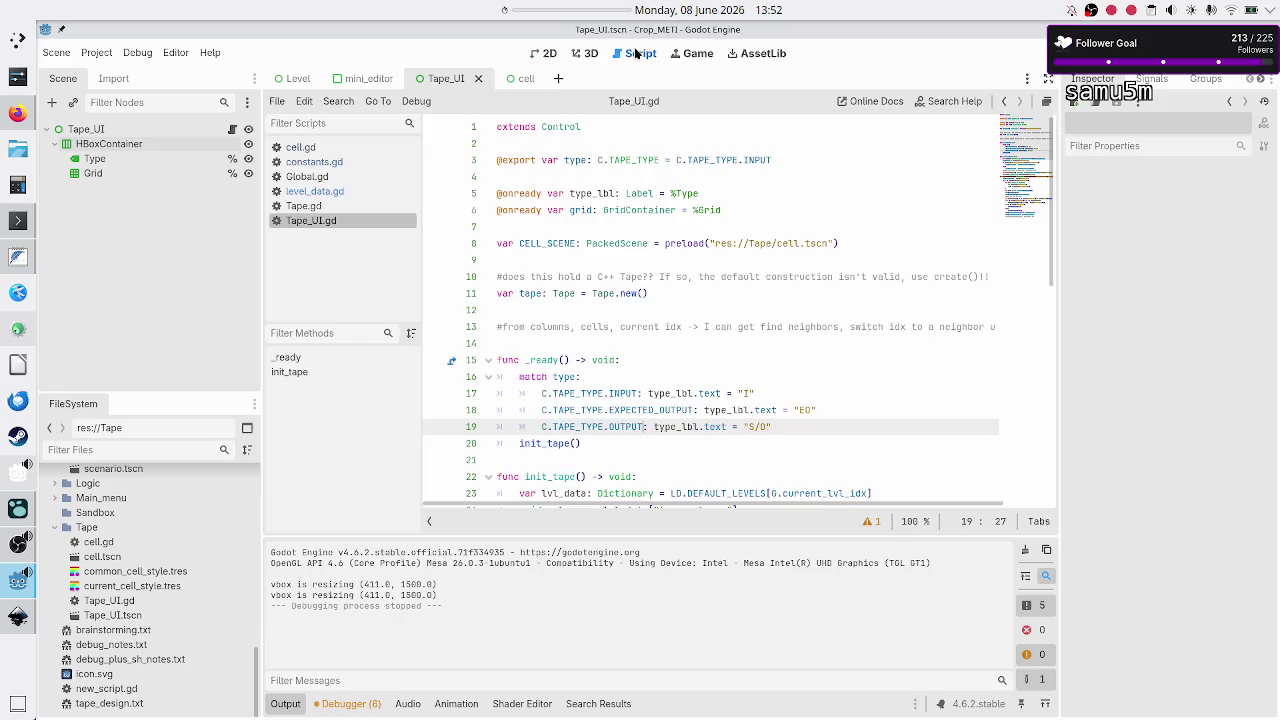
{"action": "left_click", "coordinate": [314, 191]}
{"action": "scroll", "coordinate": [585, 342], "scroll_direction": "down", "scroll_amount": 8}
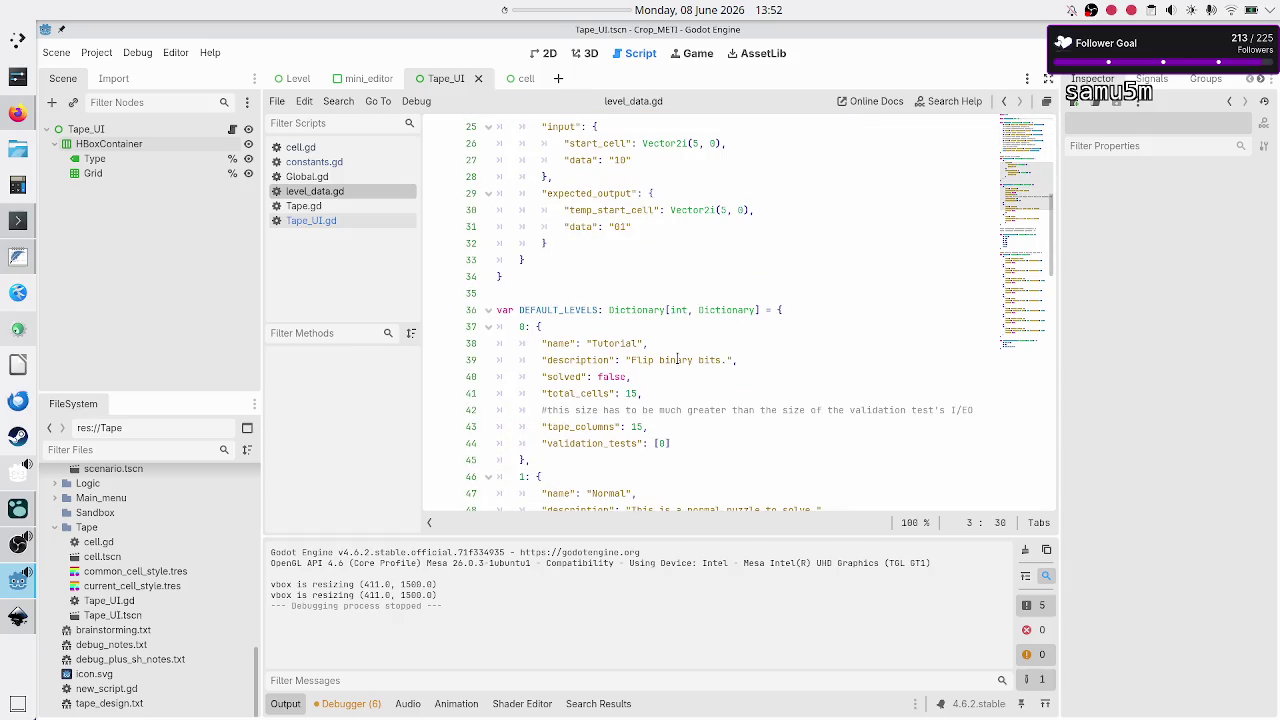
{"action": "scroll", "coordinate": [677, 359], "scroll_direction": "down", "scroll_amount": 3}
{"action": "scroll", "coordinate": [677, 359], "scroll_direction": "up", "scroll_amount": 6}
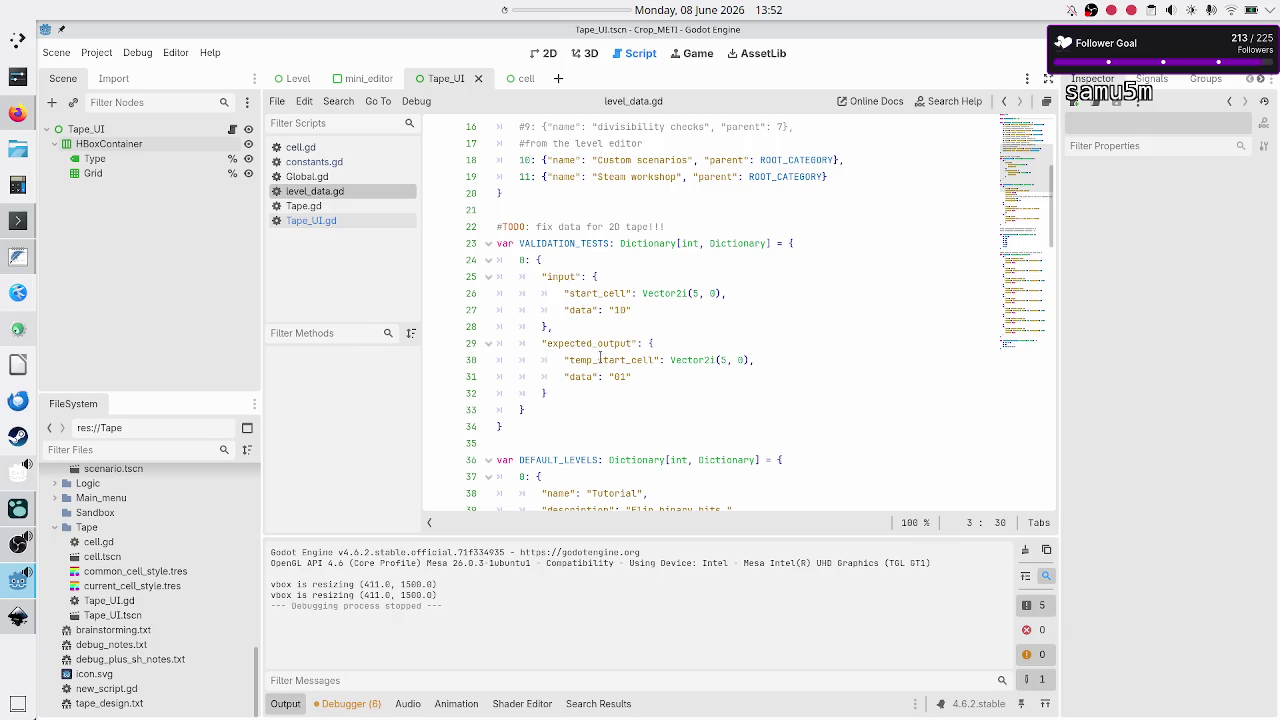
- Examine line 30's temp_start_cell, testing then restoring its indentation, and compare with the Inkscape mockup
{"action": "left_click", "coordinate": [622, 360]}
{"action": "double_click", "coordinate": [622, 360]}
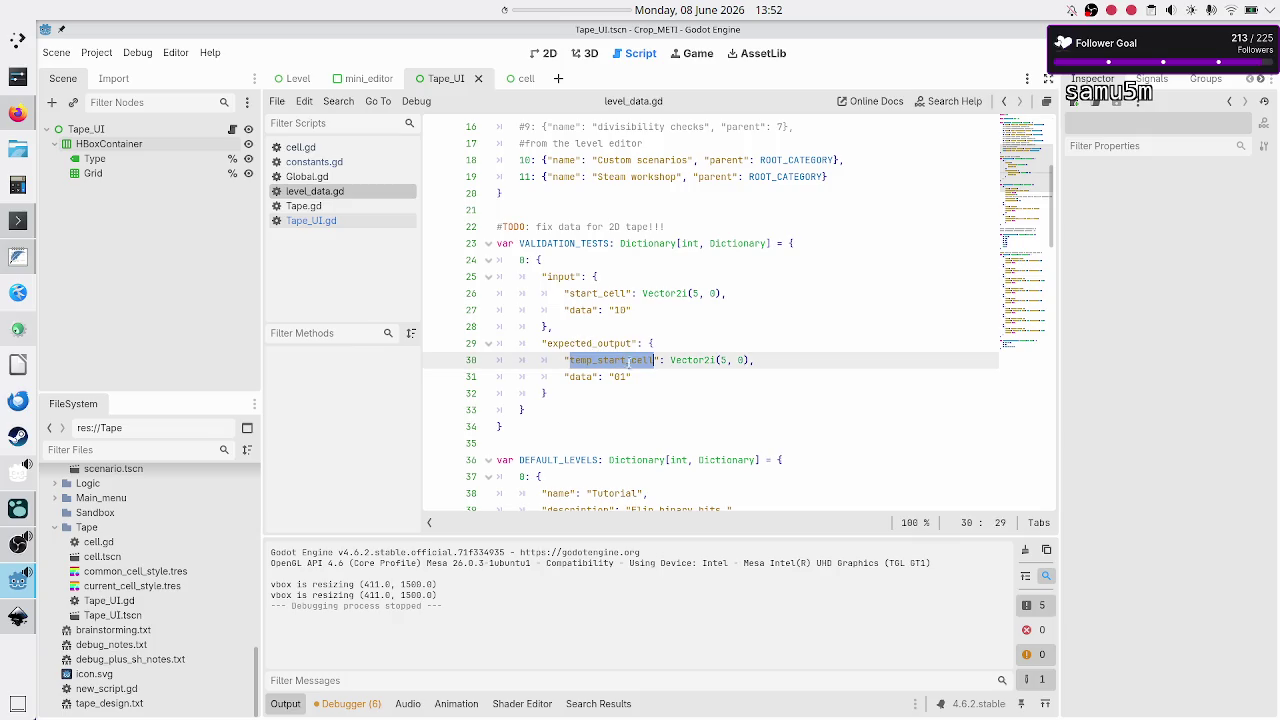
{"action": "left_click", "coordinate": [726, 360]}
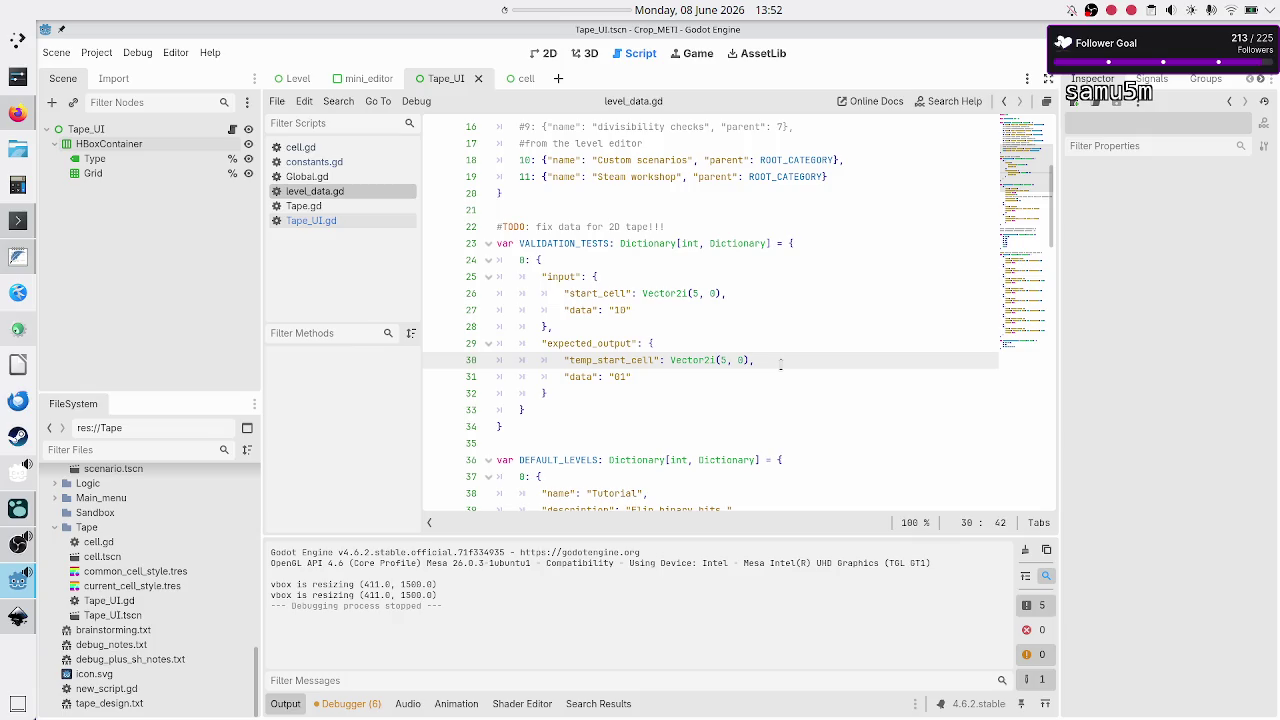
{"action": "key", "text": "Home"}
{"action": "key", "text": "Home"}
{"action": "key", "text": "Tab"}
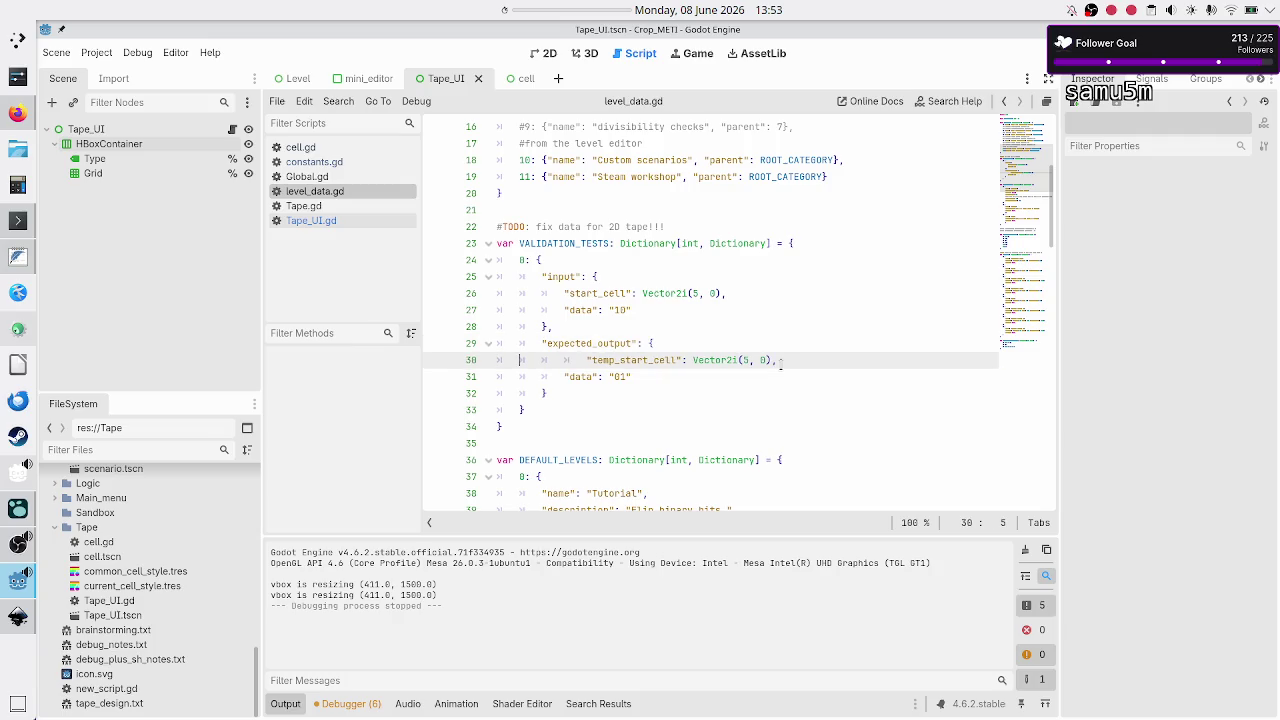
{"action": "key", "text": "BackSpace"}
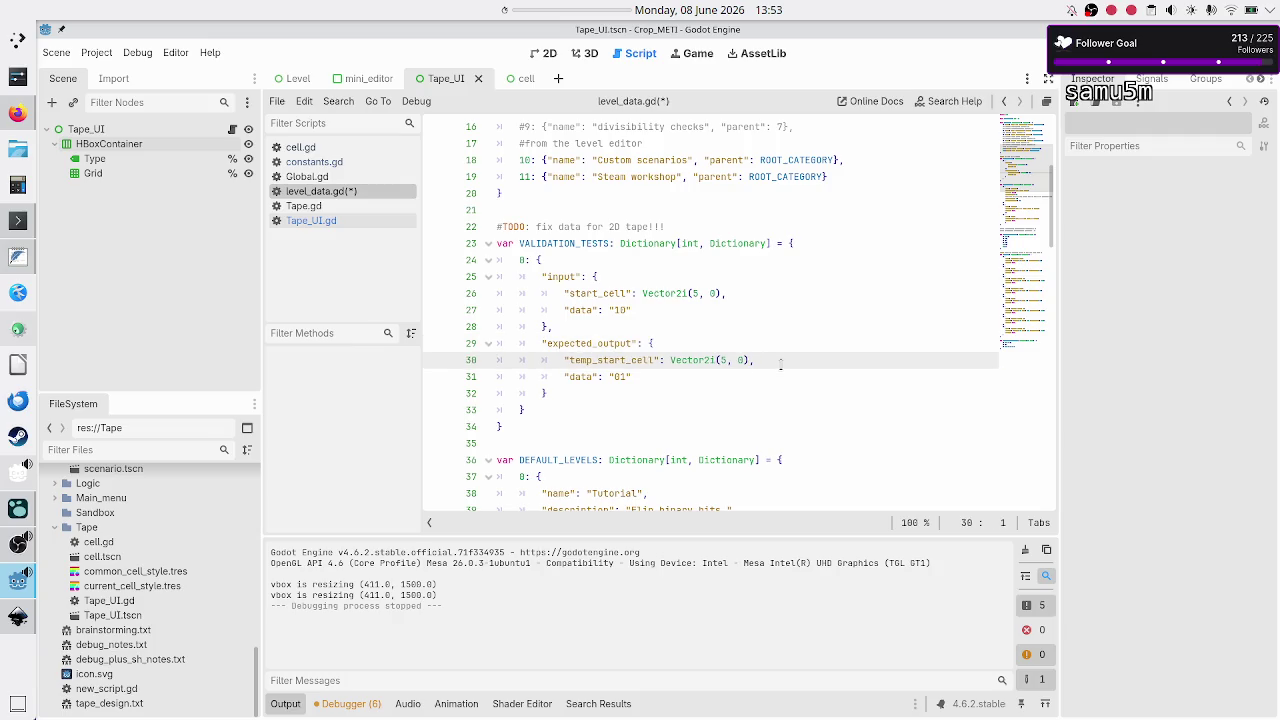
{"action": "key", "text": "alt+Tab"}
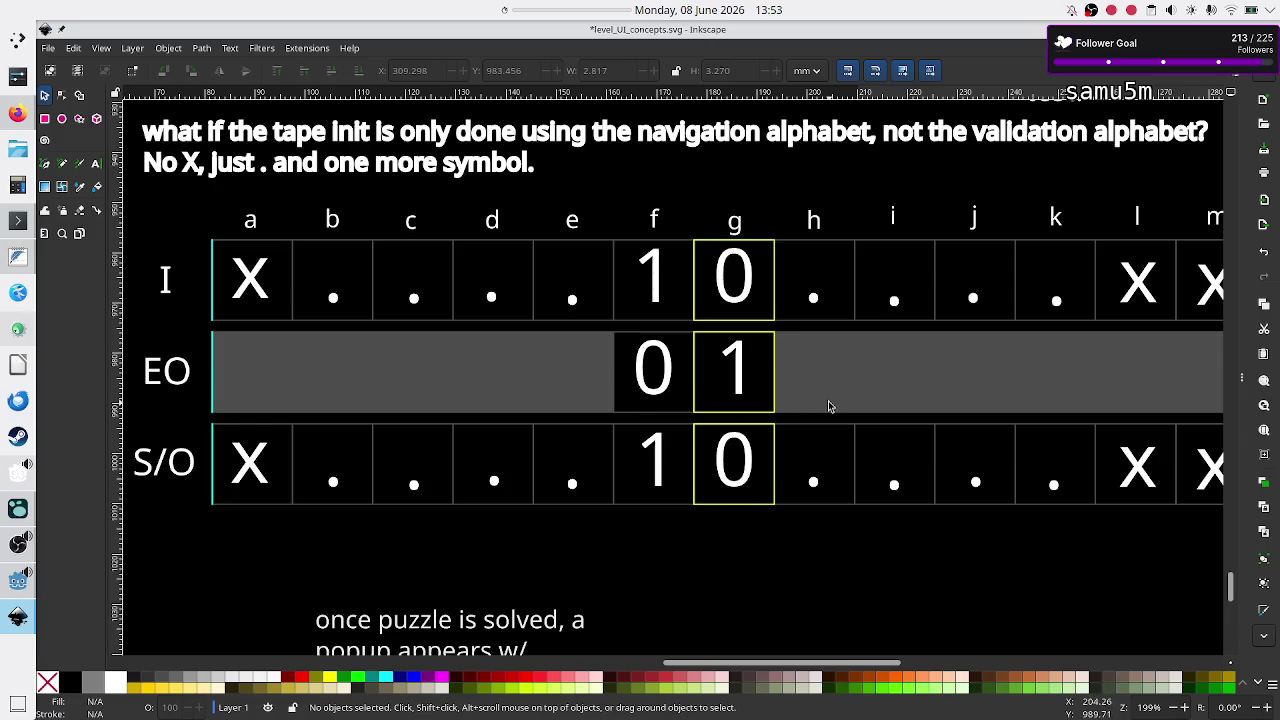
{"action": "key", "text": "alt+Tab"}
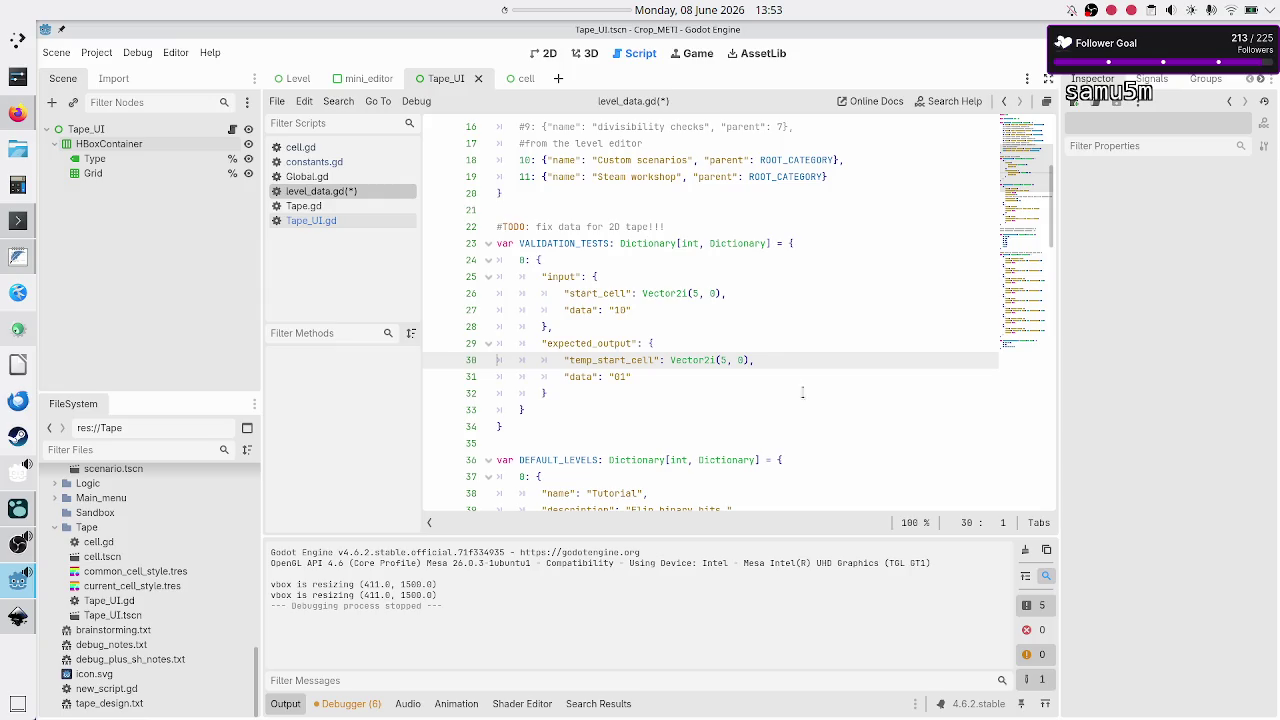
- Retype the 5 in Vector2i(5, 0), check it against the Inkscape mockup, and save level_data.gd
{"action": "left_click", "coordinate": [629, 376]}
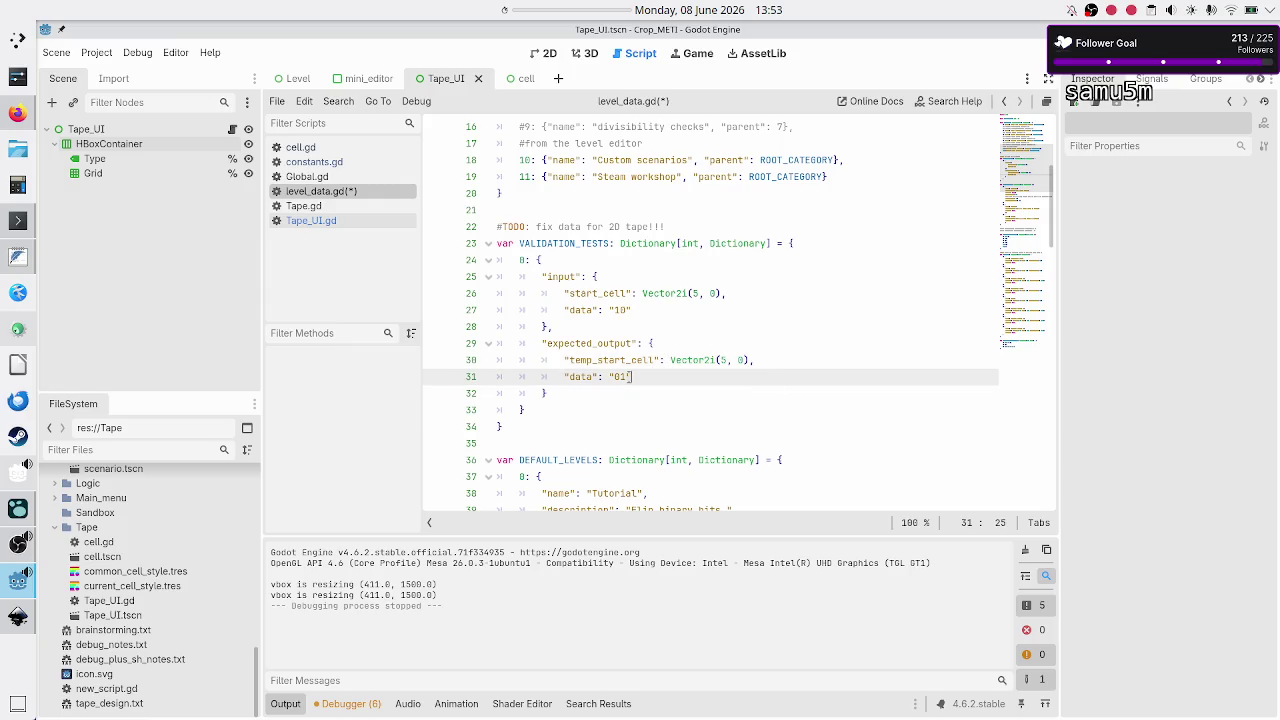
{"action": "left_click", "coordinate": [725, 360]}
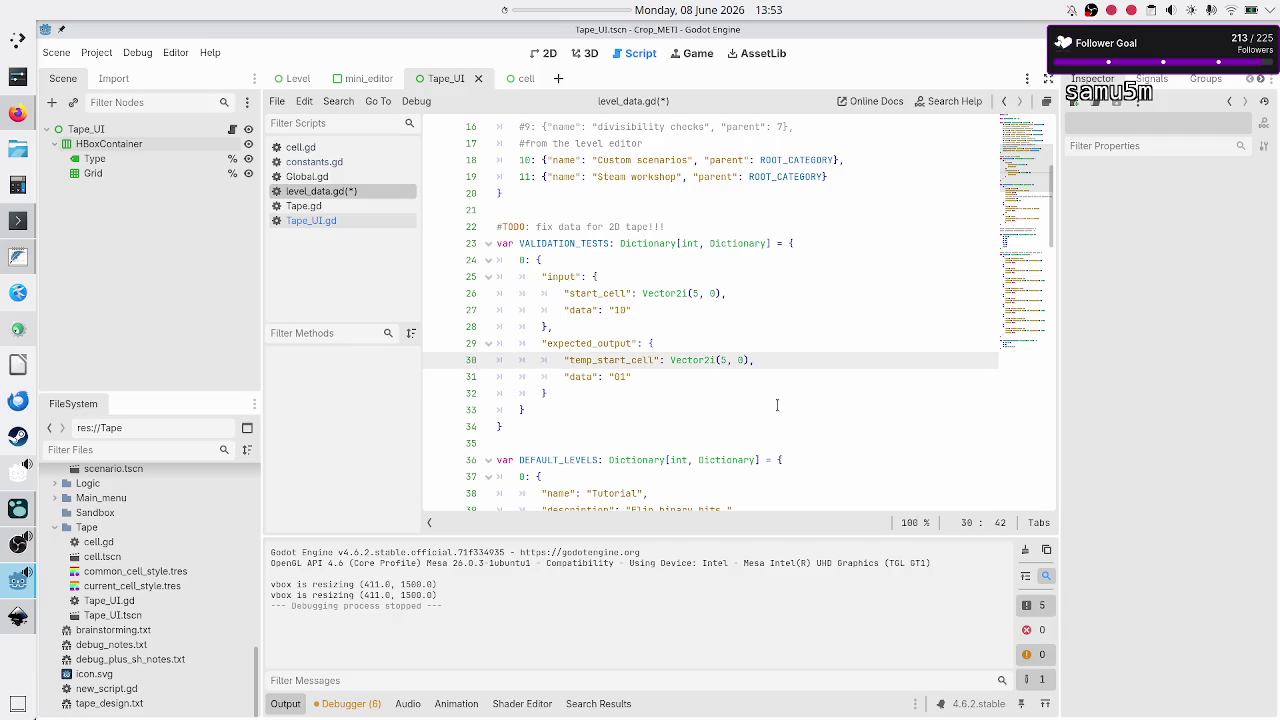
{"action": "key", "text": "shift+Left"}
{"action": "key", "text": "alt+Tab"}
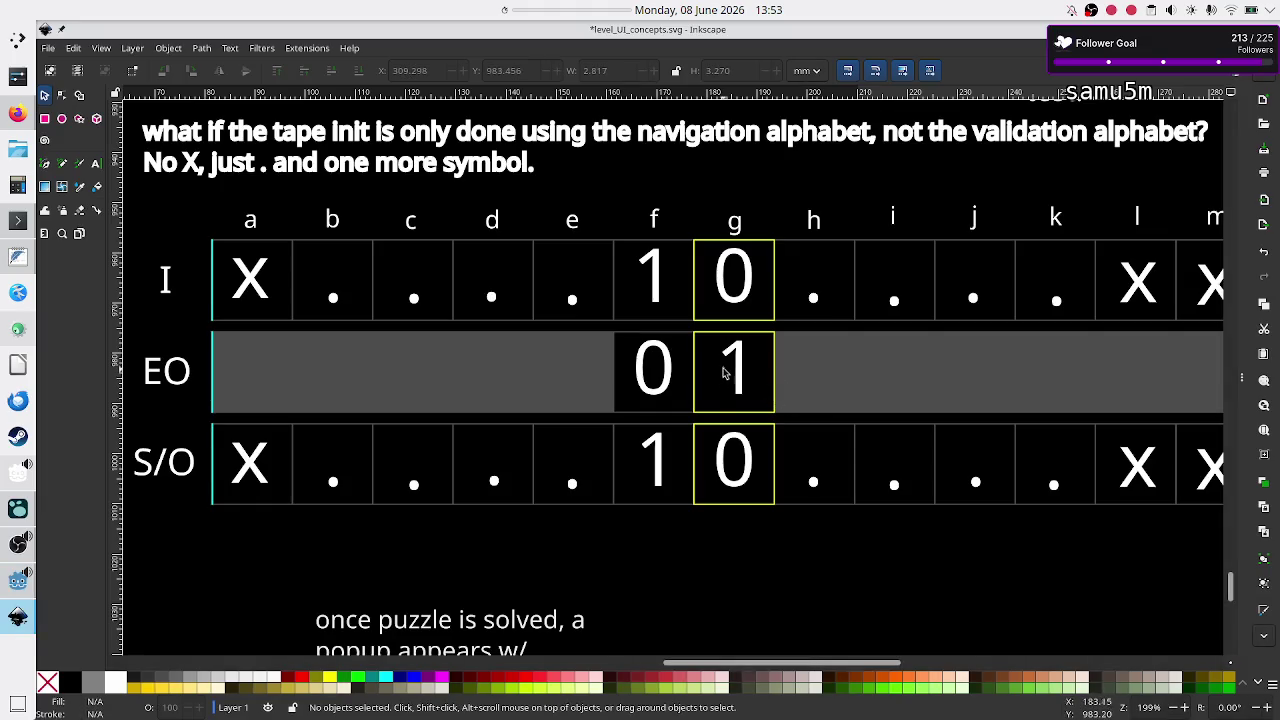
{"action": "key", "text": "alt+Tab"}
{"action": "type", "text": "5"}
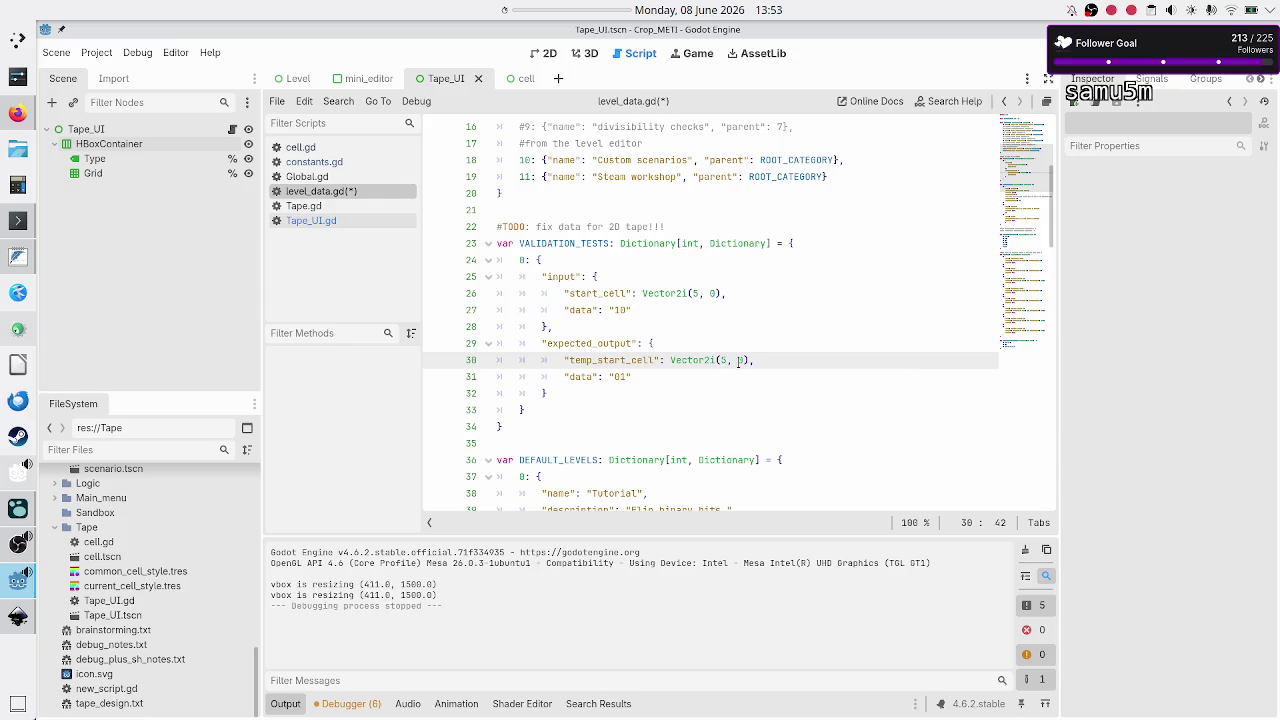
{"action": "key", "text": "alt+Tab"}
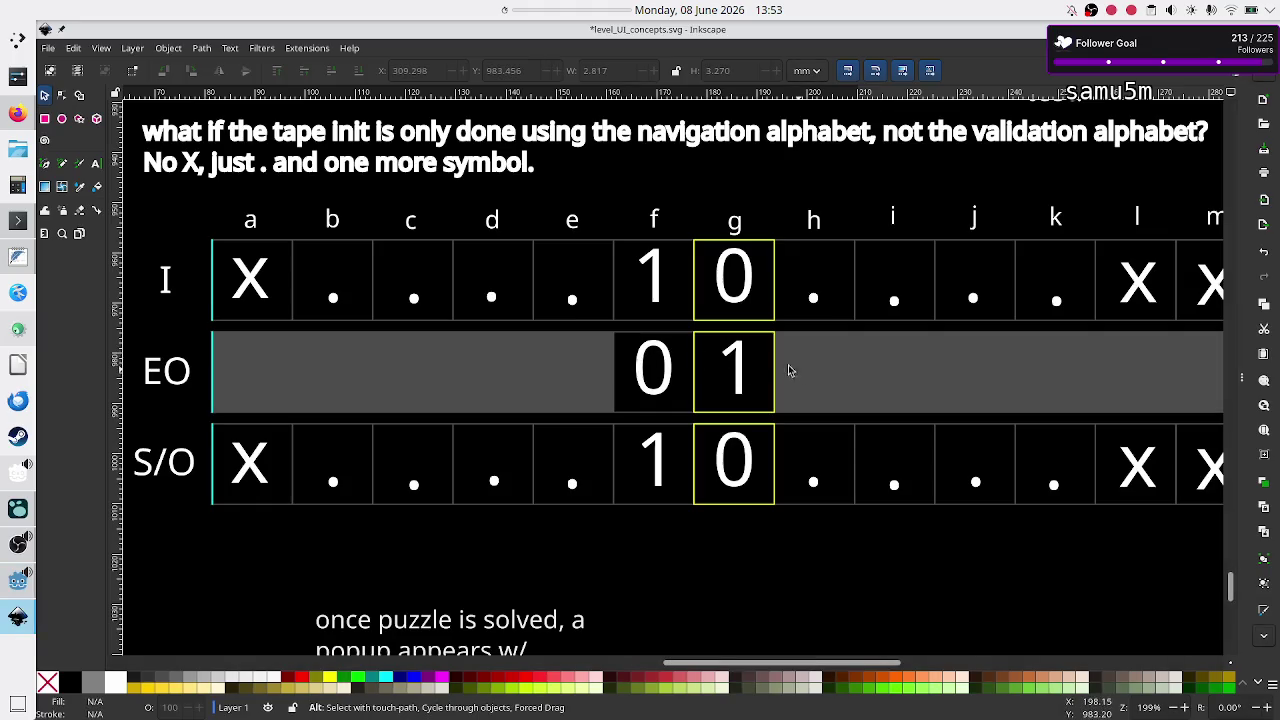
{"action": "key", "text": "alt+Tab"}
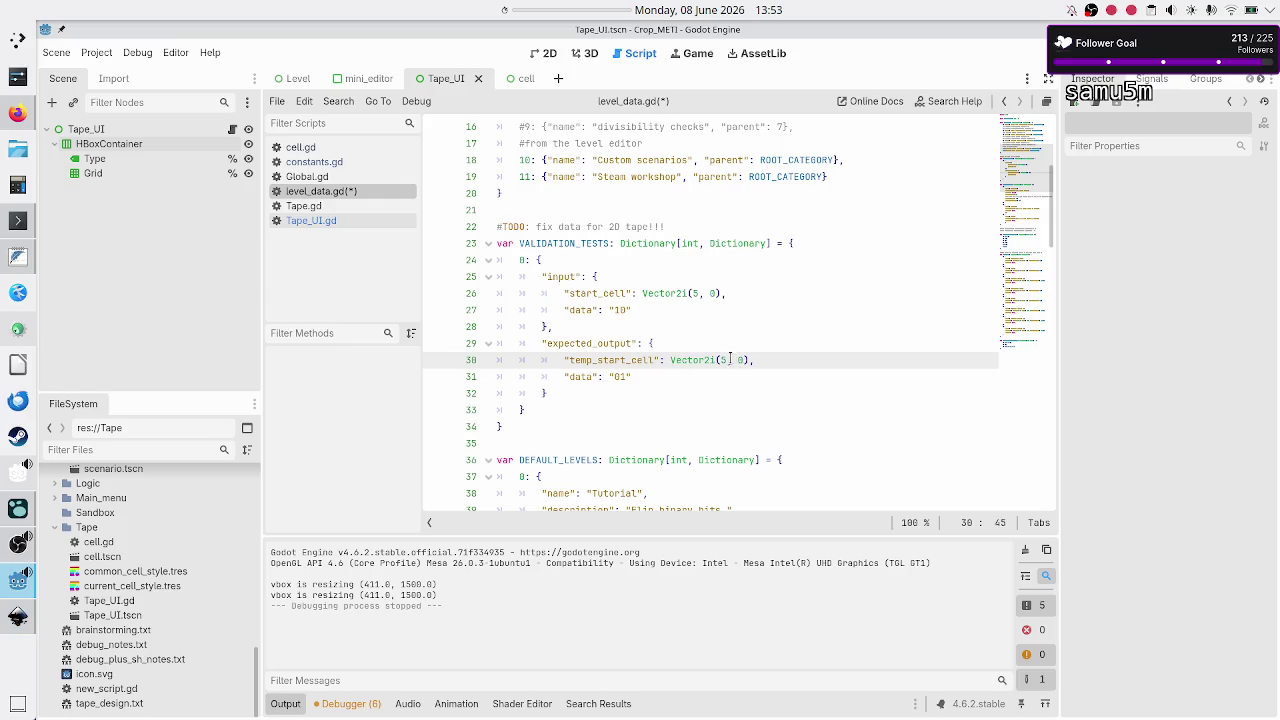
{"action": "left_click", "coordinate": [726, 358]}
{"action": "key", "text": "alt+Tab"}
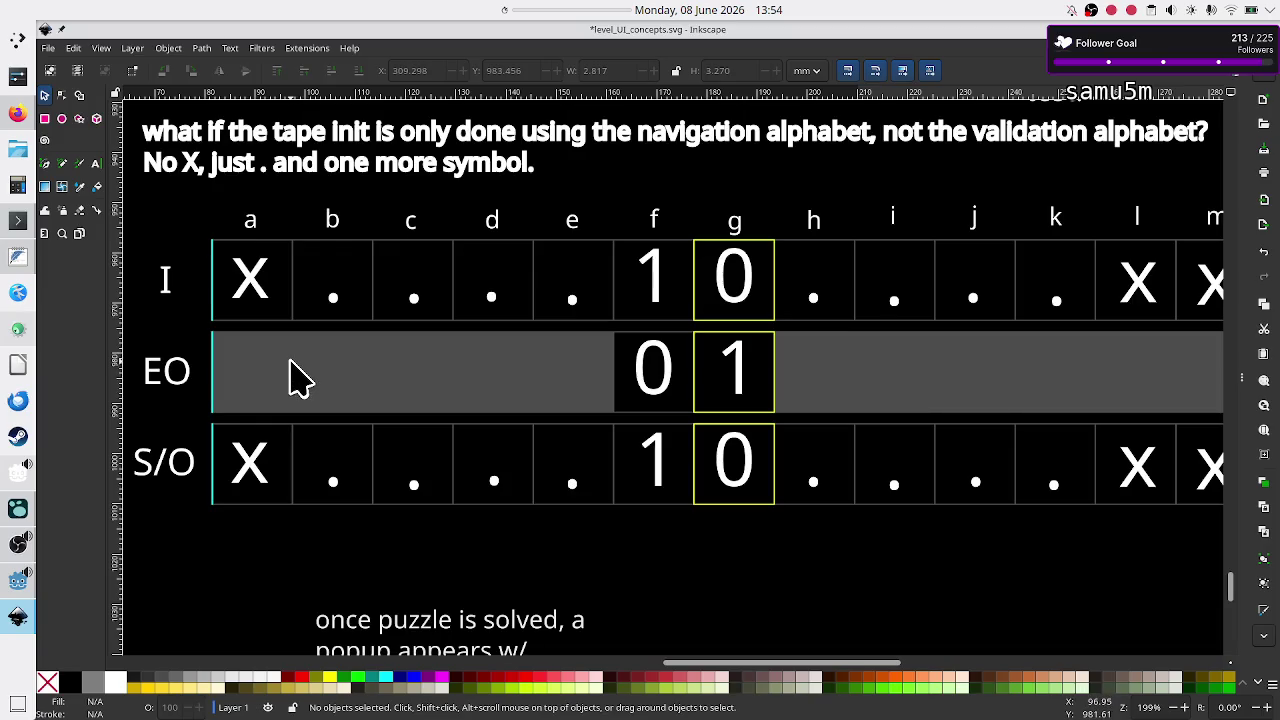
{"action": "key", "text": "alt+Tab"}
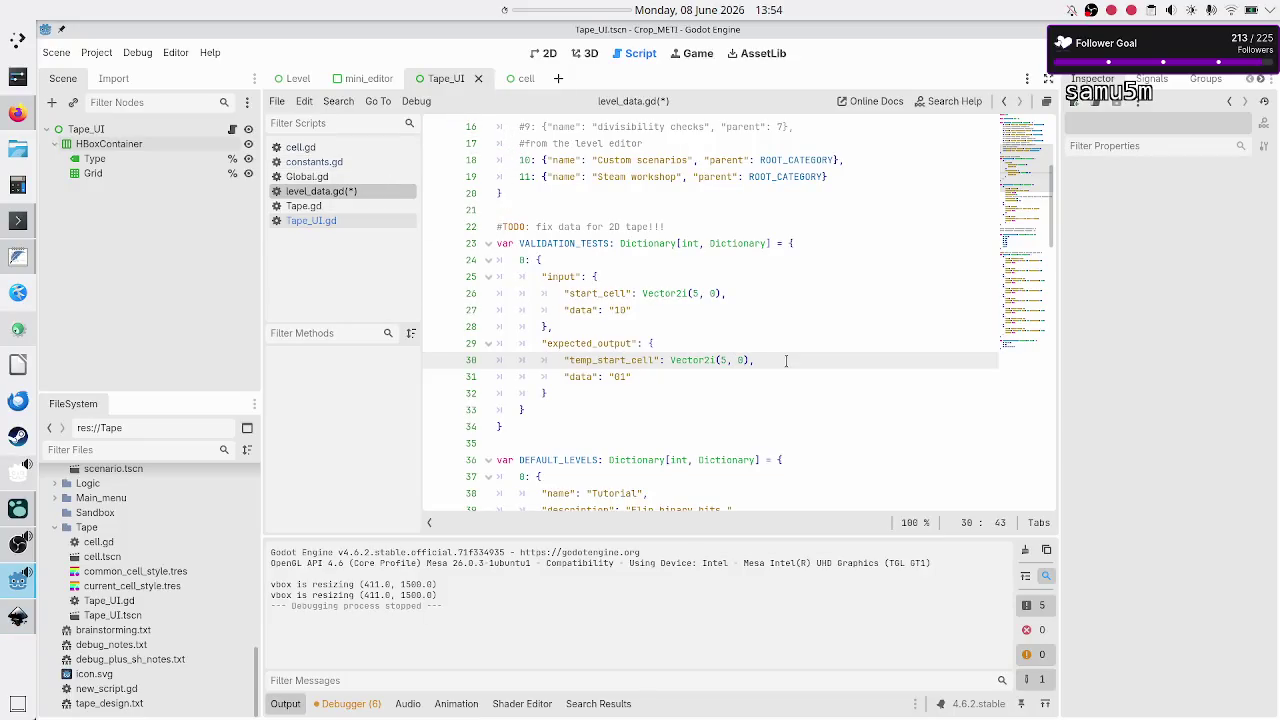
{"action": "key", "text": "ctrl+s"}
- Open cell.tscn in the 2D view, collapse the output log, and open the Border node's Panel style options
{"action": "left_click", "coordinate": [556, 53]}
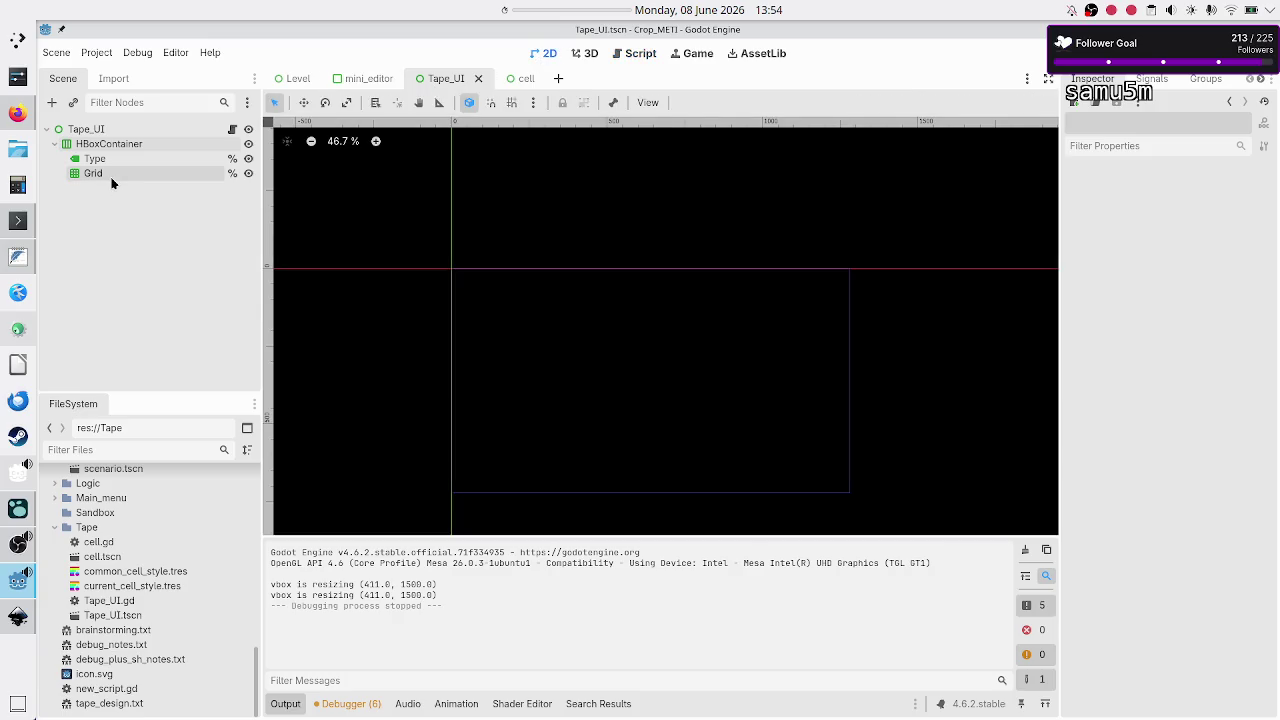
{"action": "left_click", "coordinate": [513, 78]}
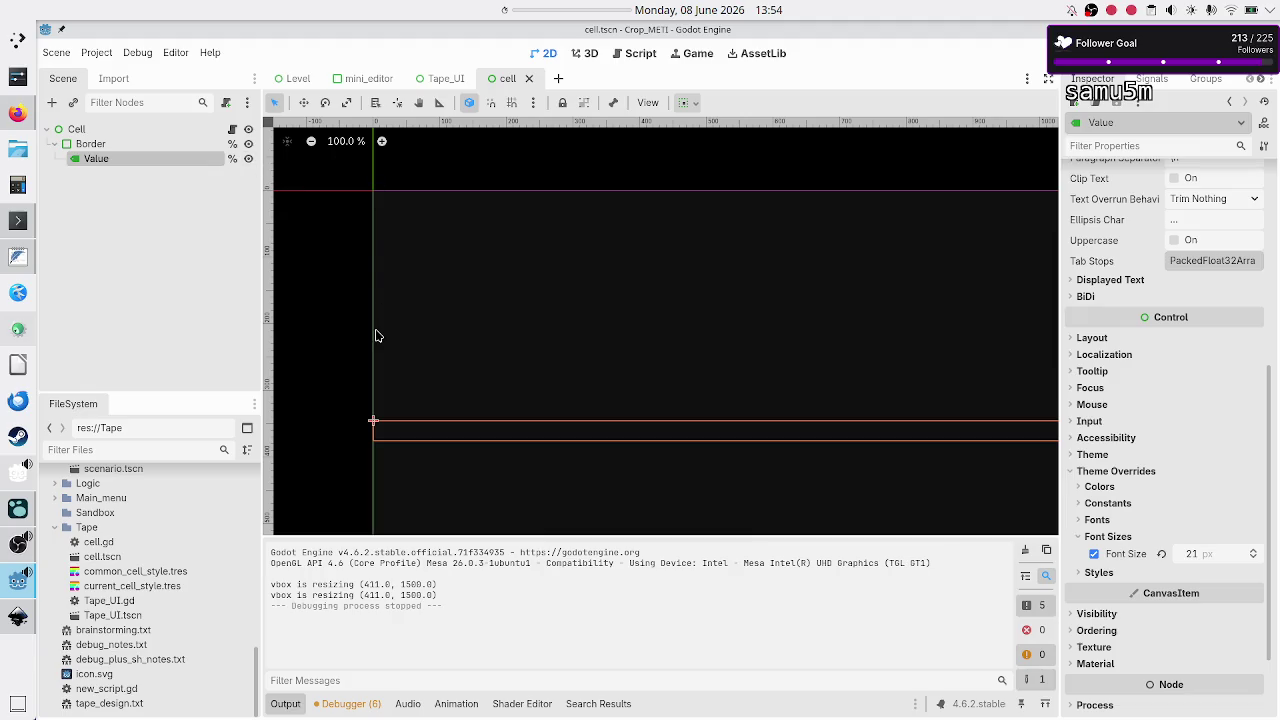
{"action": "left_click", "coordinate": [286, 706]}
{"action": "left_click", "coordinate": [115, 143]}
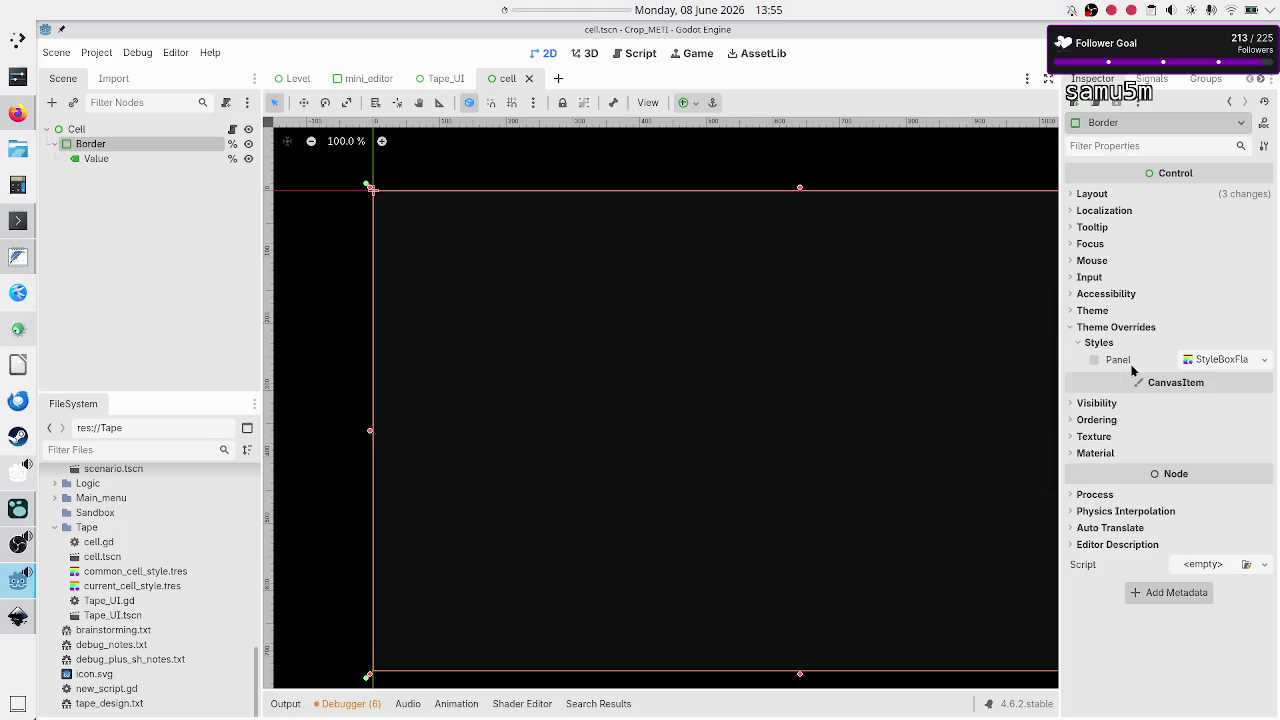
{"action": "left_click", "coordinate": [1265, 362]}
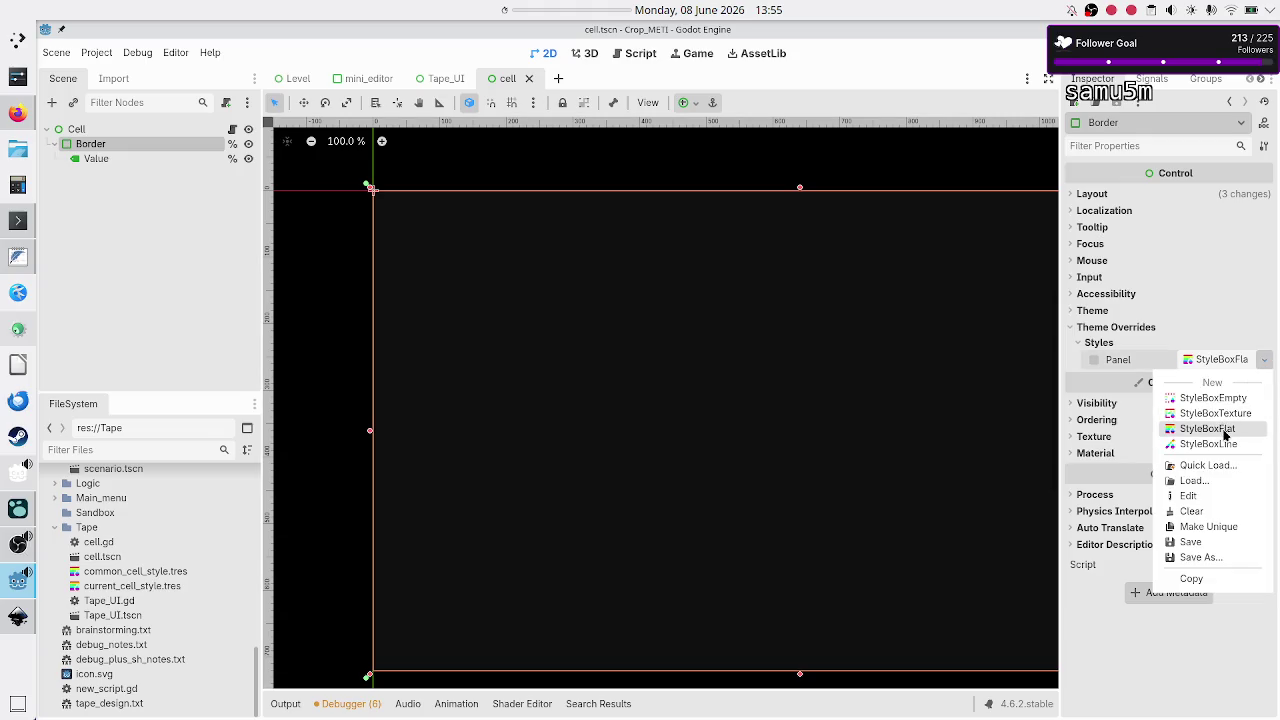
- Give the Border panel a new StyleBoxFlat, then clear the wrong text pasted into its background Hex field
{"action": "left_click", "coordinate": [1222, 430]}
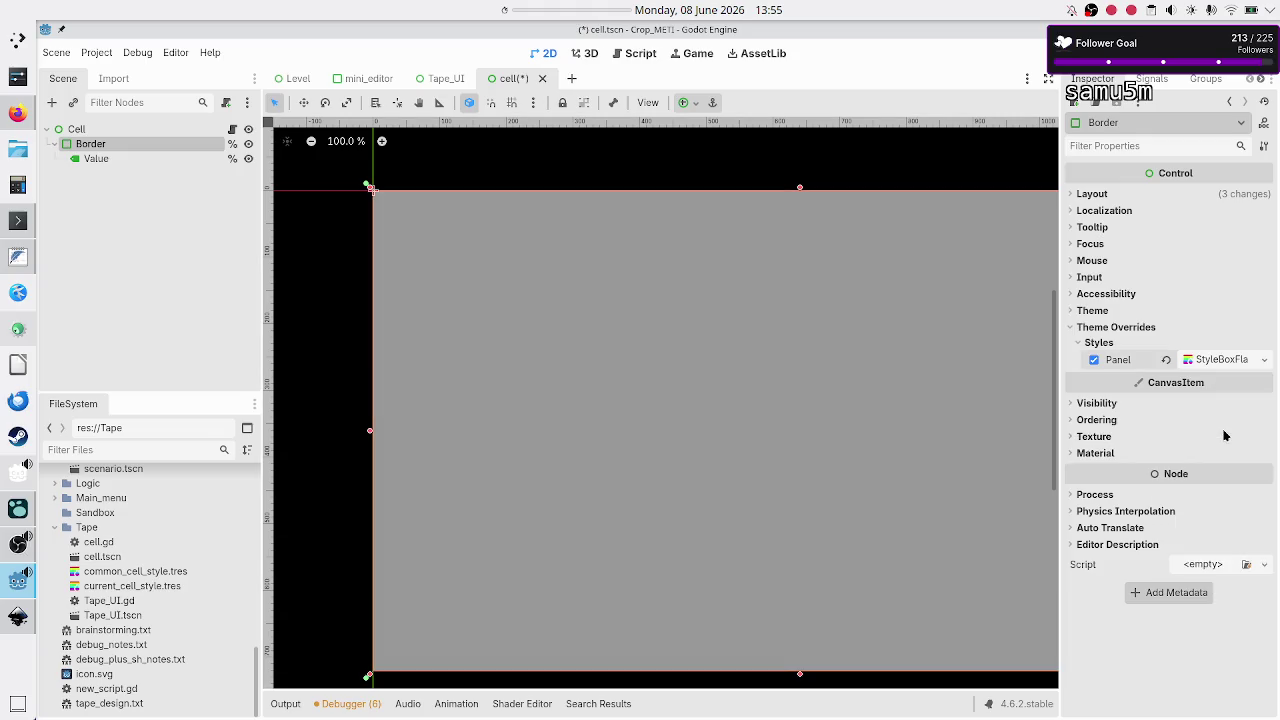
{"action": "left_click", "coordinate": [1220, 361]}
{"action": "key", "text": "alt+Tab"}
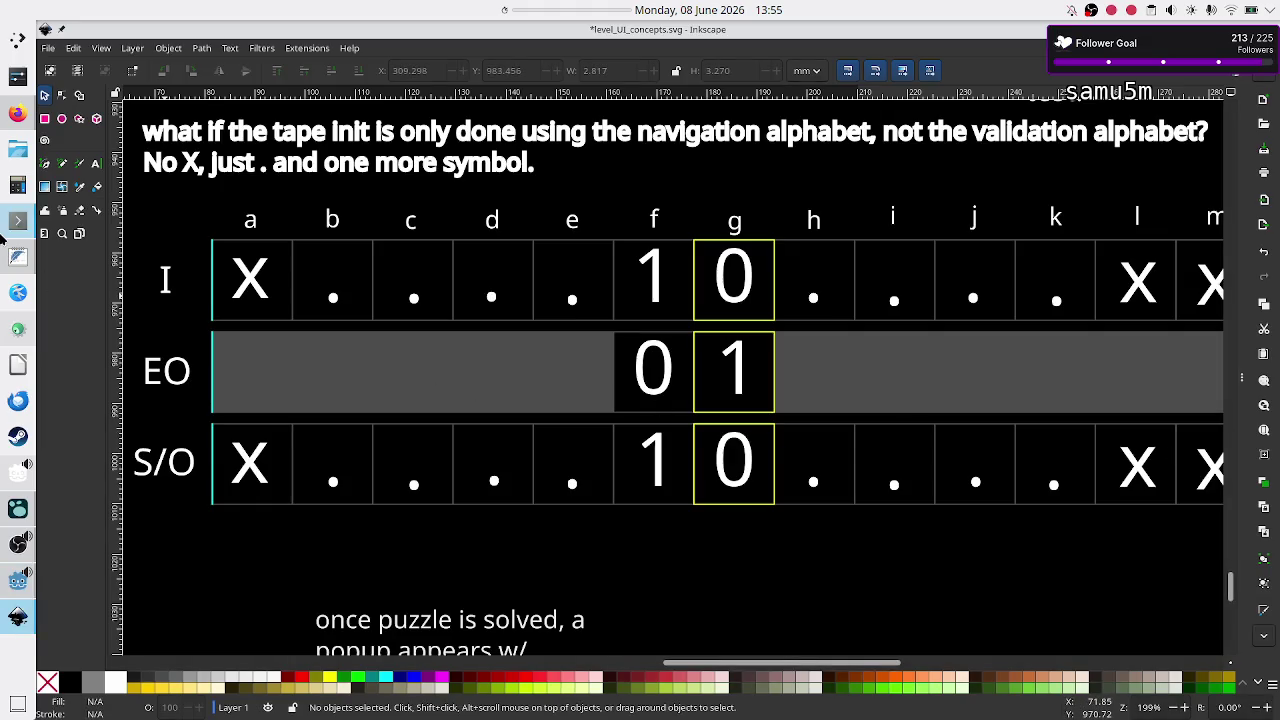
{"action": "left_click", "coordinate": [79, 187]}
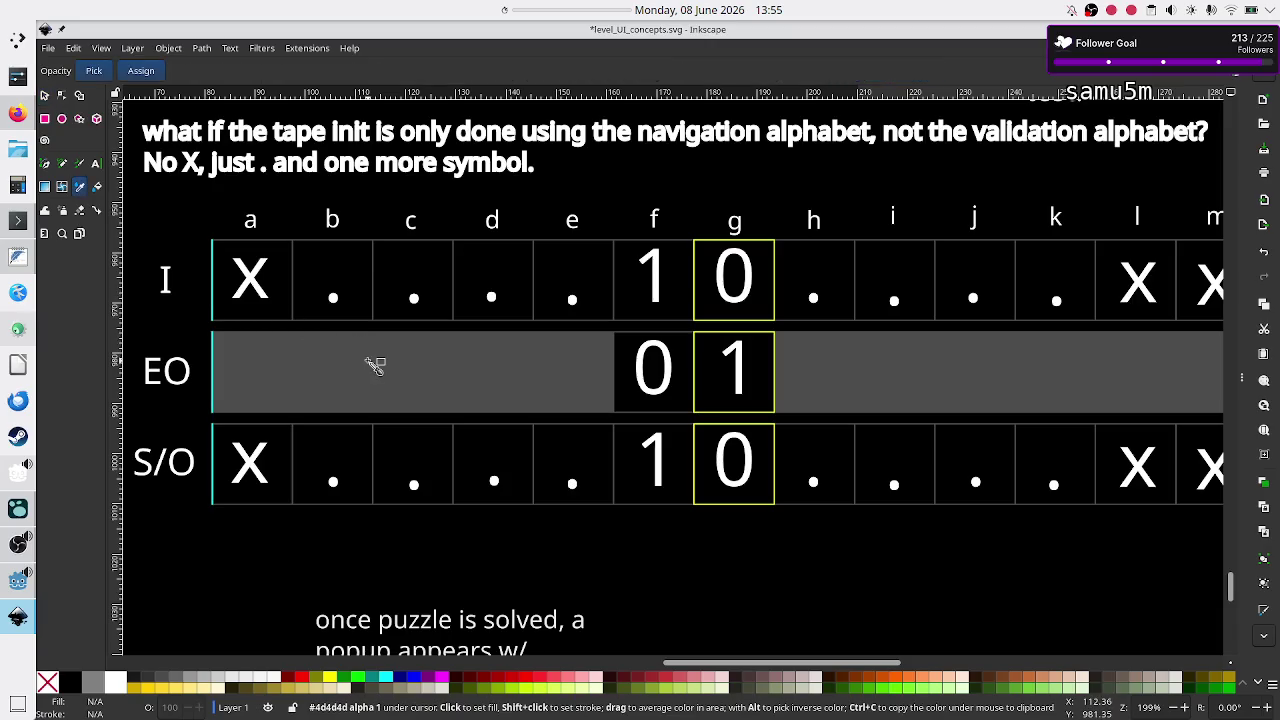
{"action": "key", "text": "ctrl+c"}
{"action": "key", "text": "alt+Tab"}
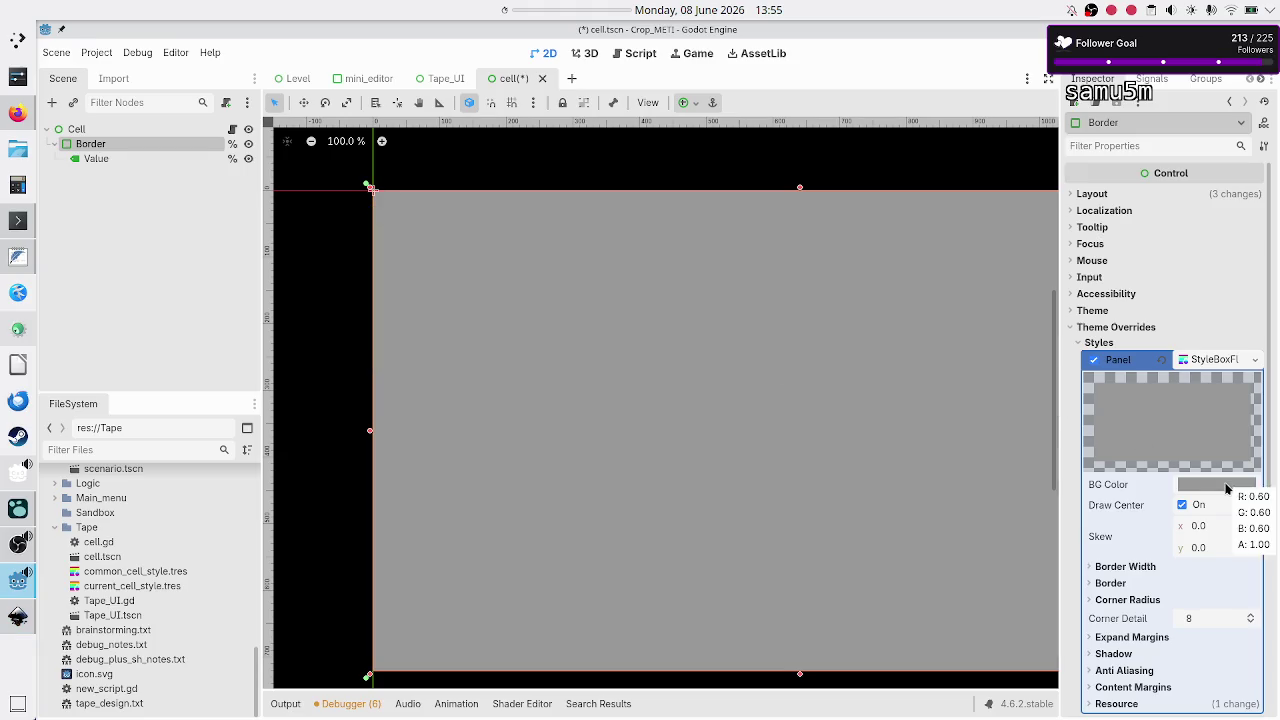
{"action": "left_click", "coordinate": [1227, 485]}
{"action": "key", "text": "ctrl+v"}
{"action": "key", "text": "ctrl+a"}
{"action": "key", "text": "BackSpace"}
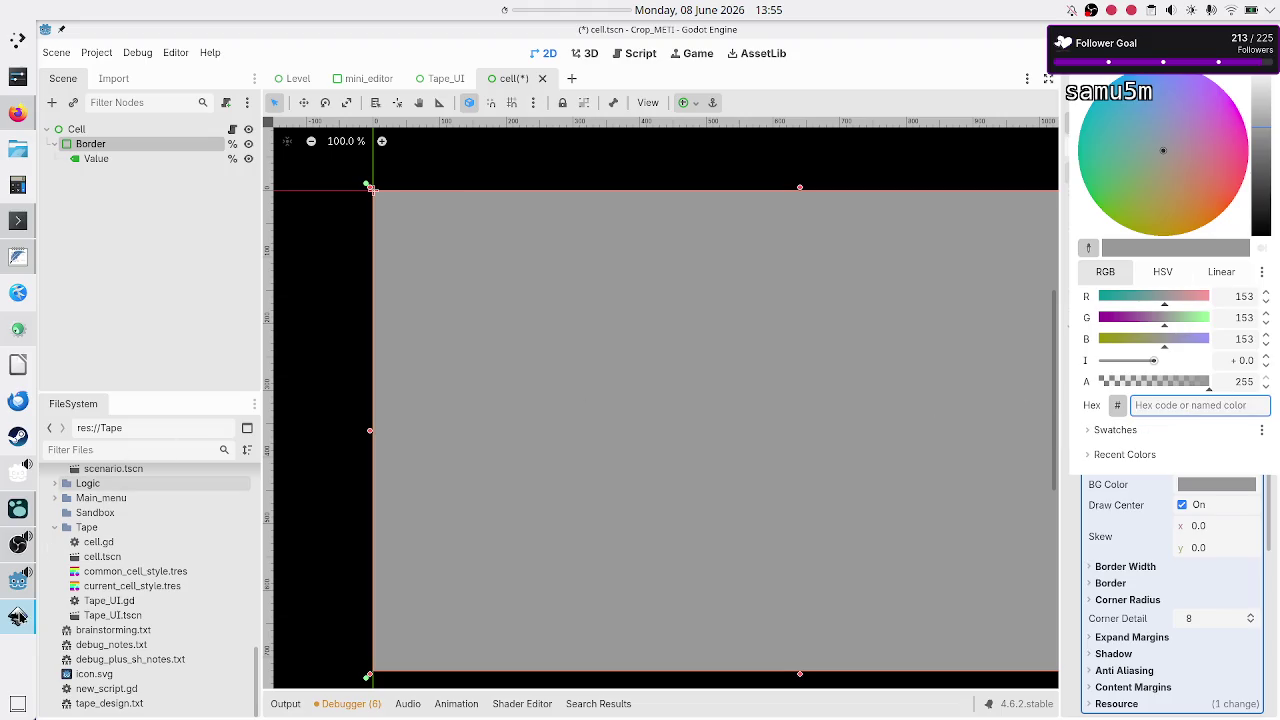
- Retry copying the grey from Inkscape, clear the mistaken Hex paste again, and return to the Inkscape diagram
{"action": "left_click", "coordinate": [18, 616]}
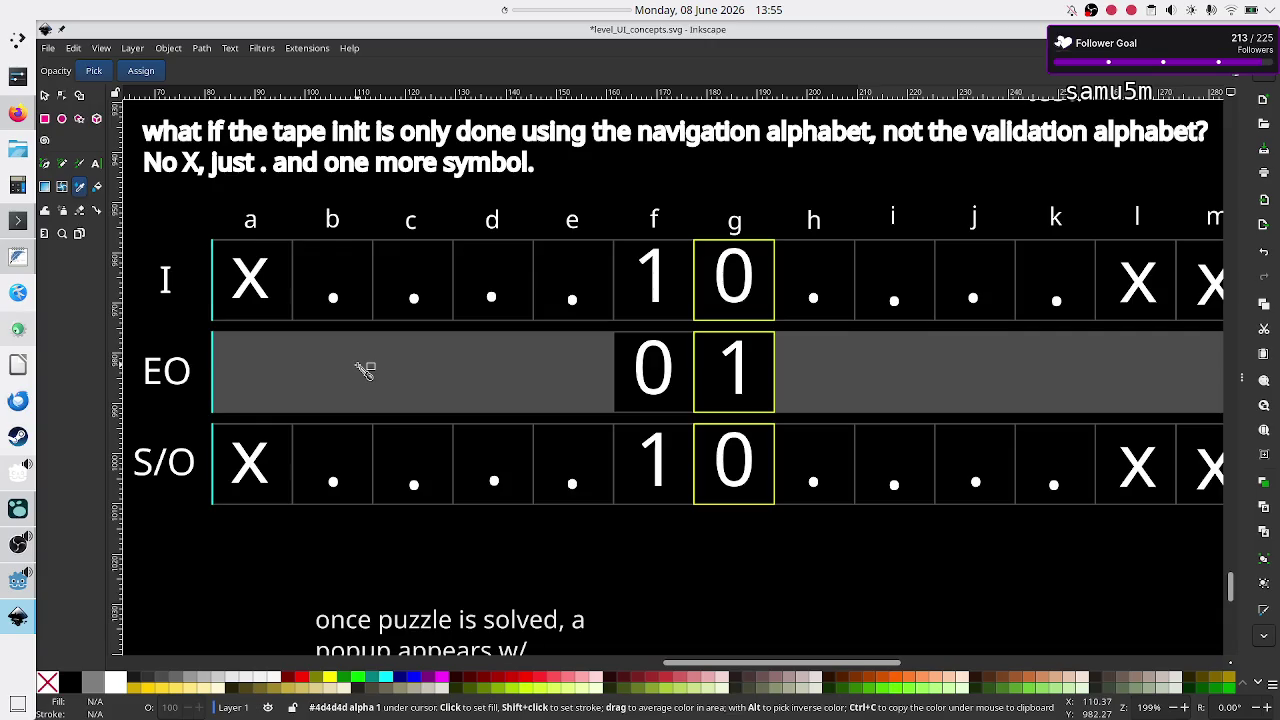
{"action": "key", "text": "alt+Tab"}
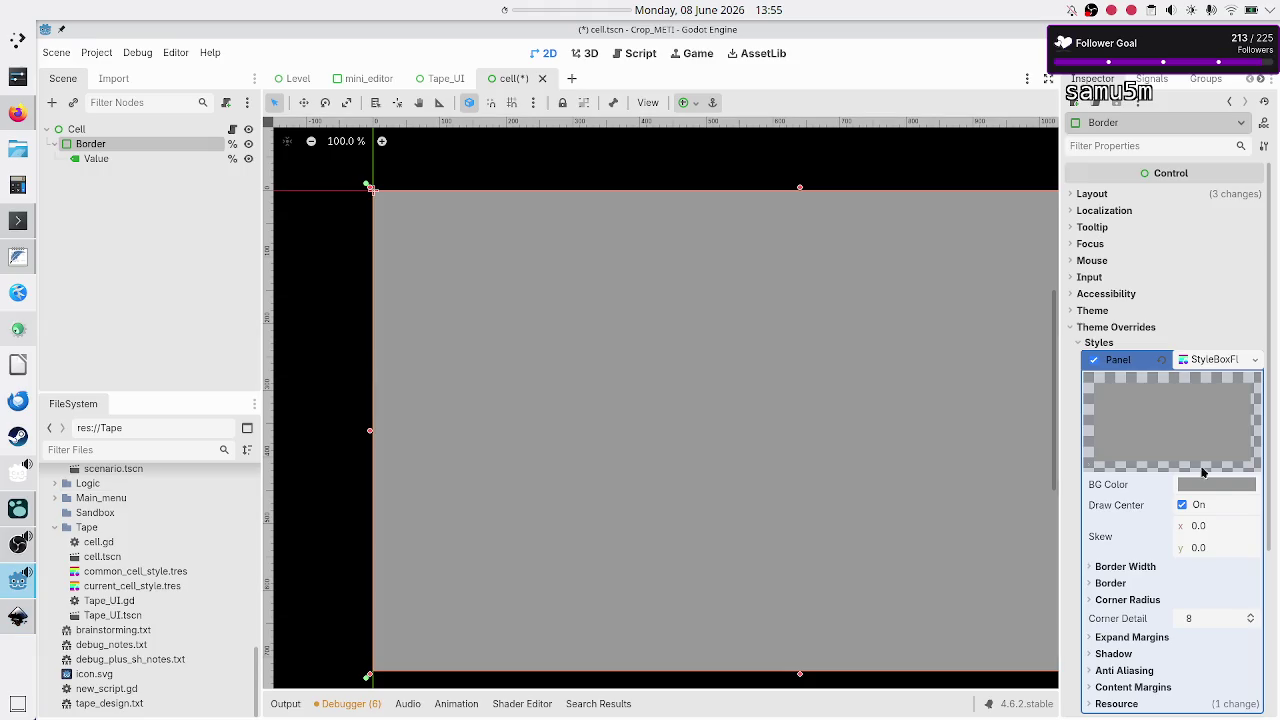
{"action": "left_click", "coordinate": [1238, 484]}
{"action": "key", "text": "ctrl+v"}
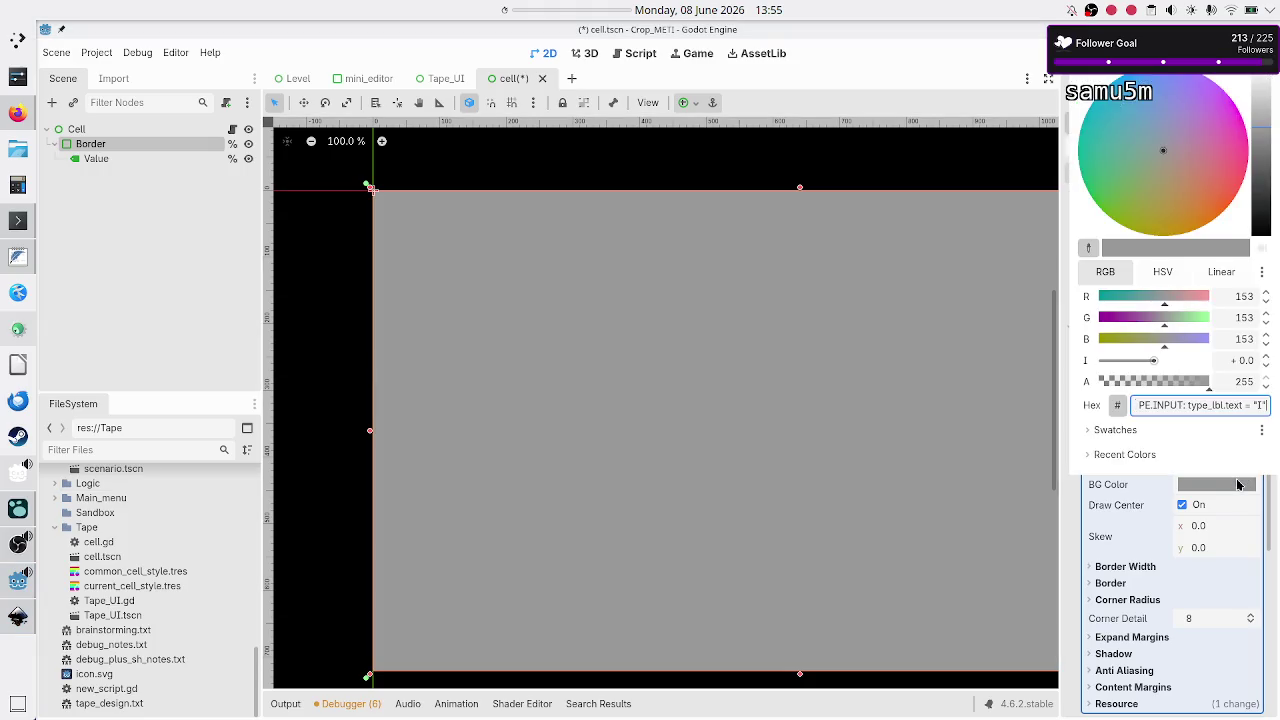
{"action": "key", "text": "ctrl+a"}
{"action": "key", "text": "BackSpace"}
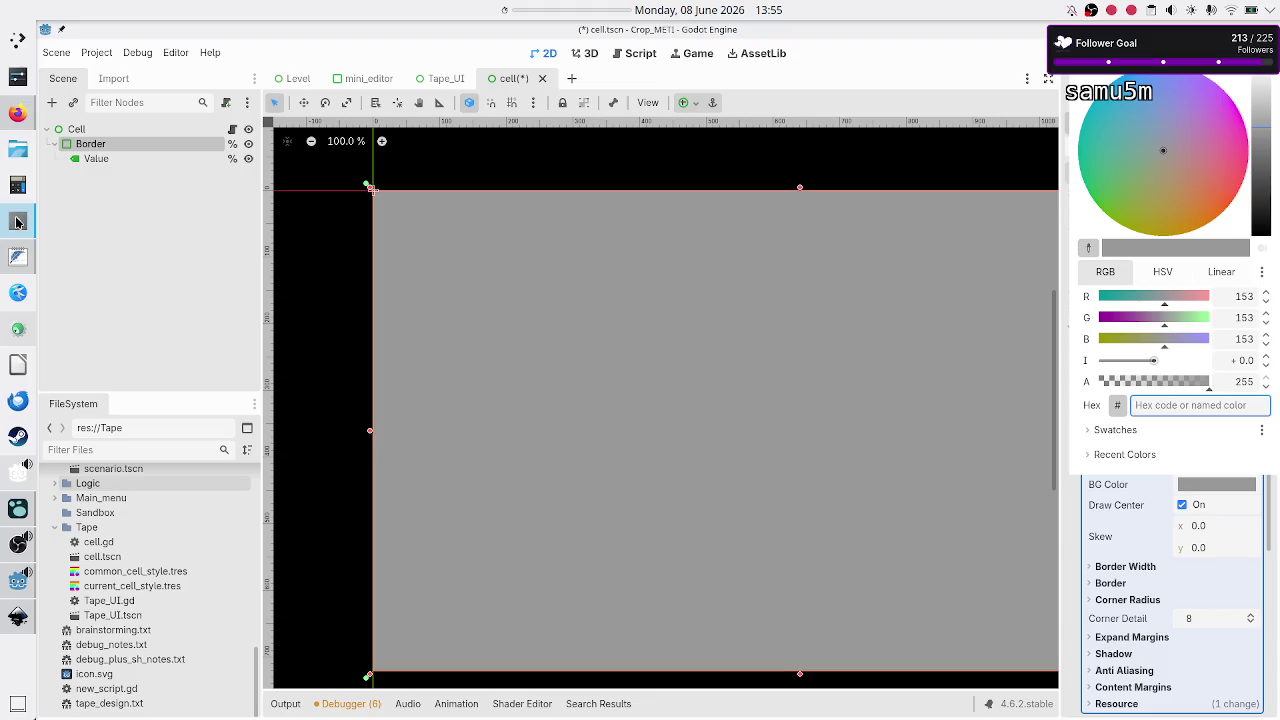
{"action": "mouse_move", "coordinate": [17, 222]}
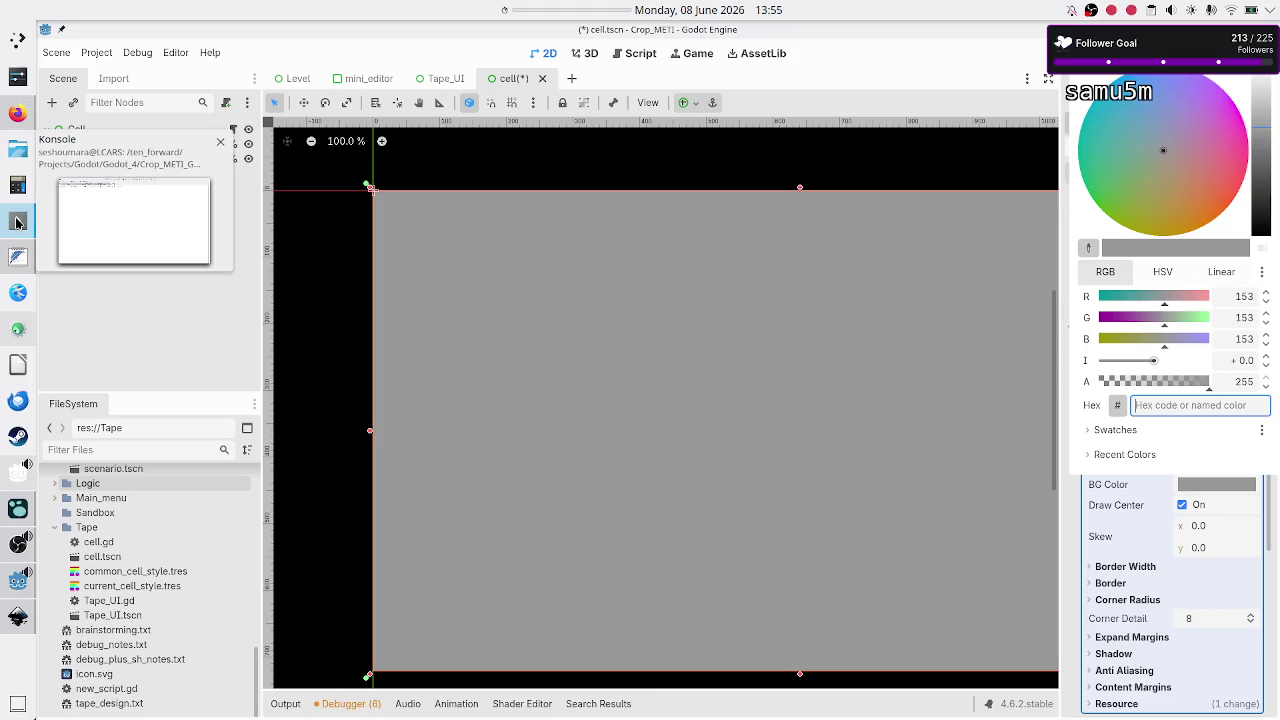
{"action": "left_click", "coordinate": [18, 620]}
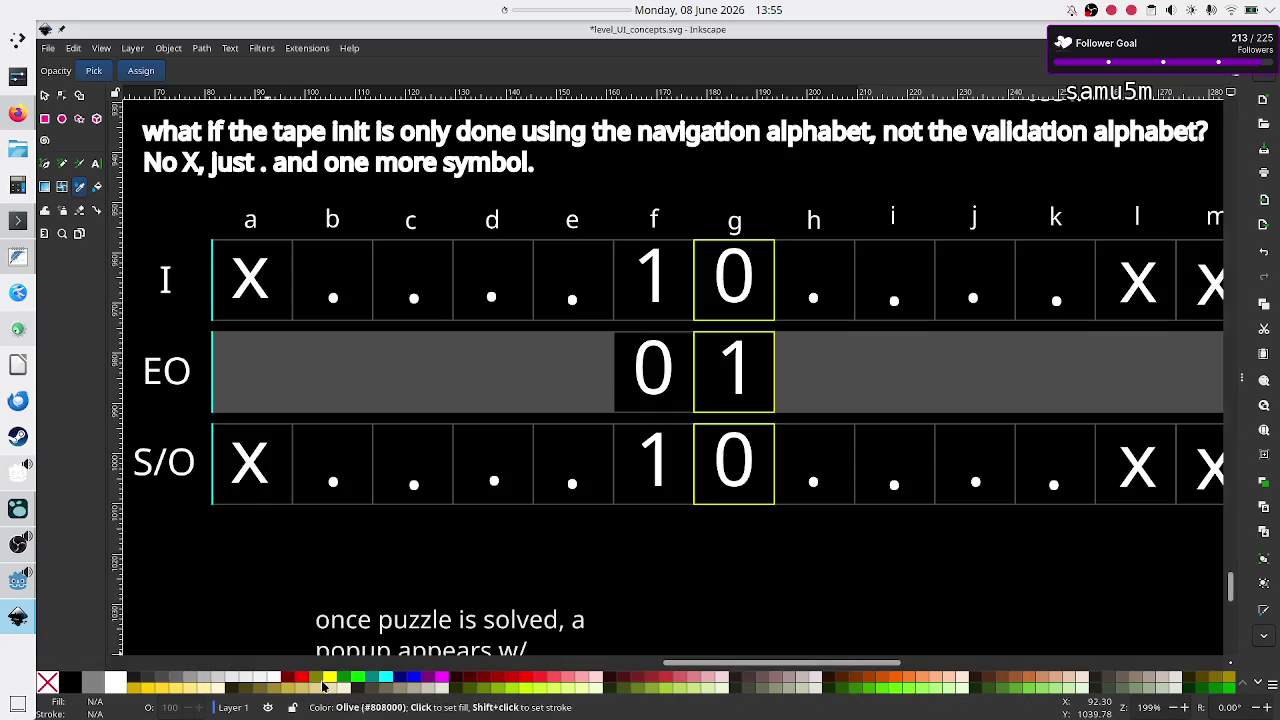
- Paste the line C.TAPE_TYPE.INPUT: type_lbl.text = "I" onto line 9 of the FeatherPad notes
{"action": "left_click", "coordinate": [18, 257]}
{"action": "key", "text": "Return"}
{"action": "key", "text": "Return"}
{"action": "key", "text": "ctrl+v"}
{"action": "key", "text": "Up"}
{"action": "key", "text": "Up"}
{"action": "key", "text": "Up"}
{"action": "key", "text": "Up"}
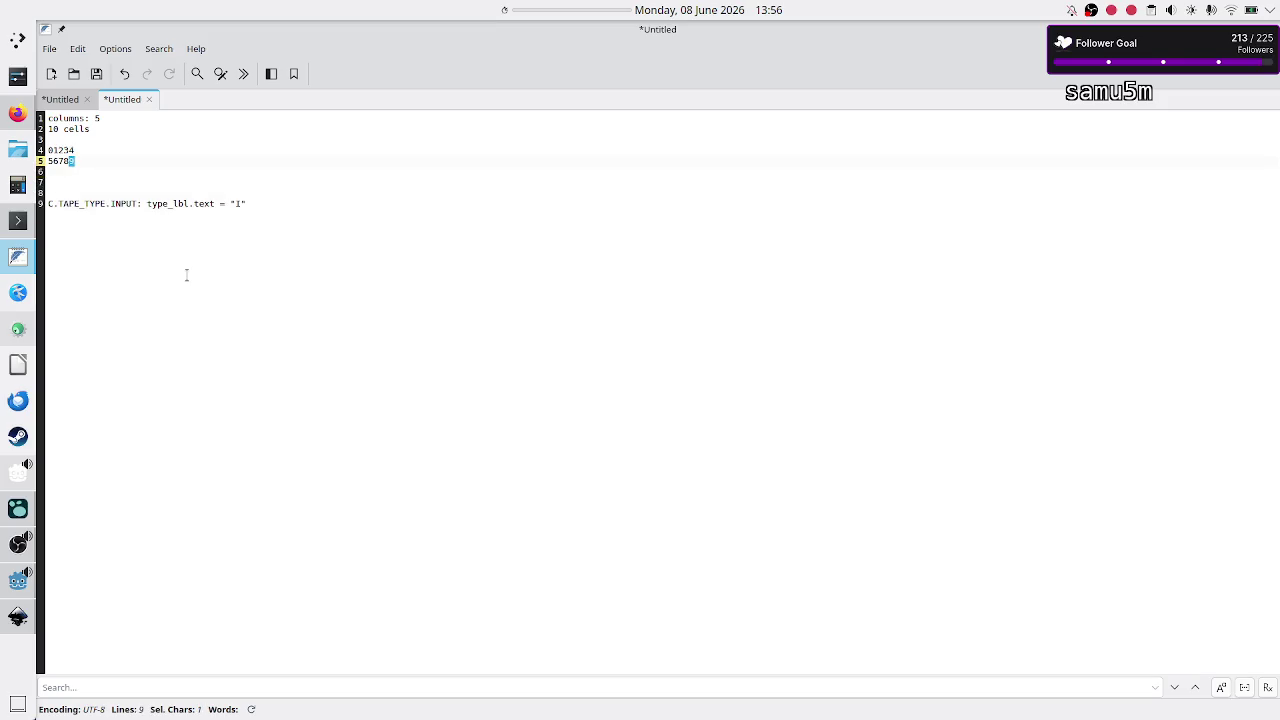
{"action": "key", "text": "Down"}
{"action": "key", "text": "Down"}
{"action": "key", "text": "Down"}
- Try Inkscape's gradient and dropper tools, glance at the notes, and return to the diagram
{"action": "left_click", "coordinate": [12, 612]}
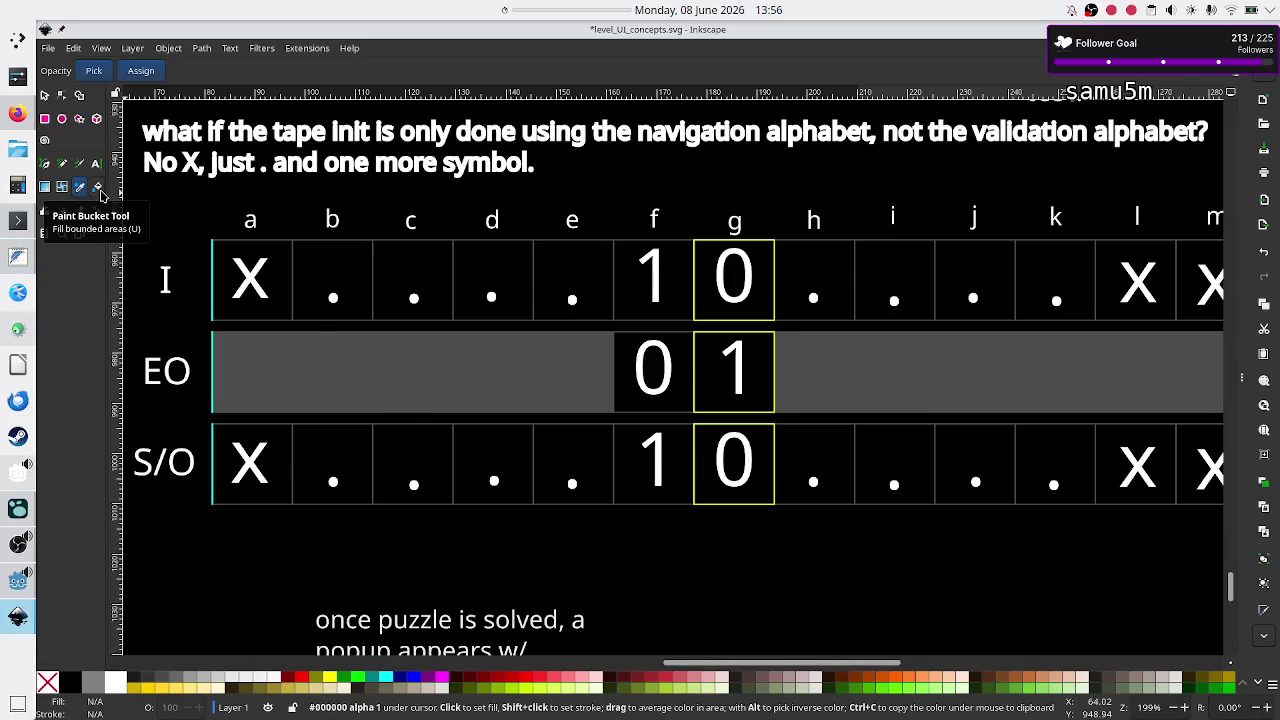
{"action": "left_click", "coordinate": [44, 187]}
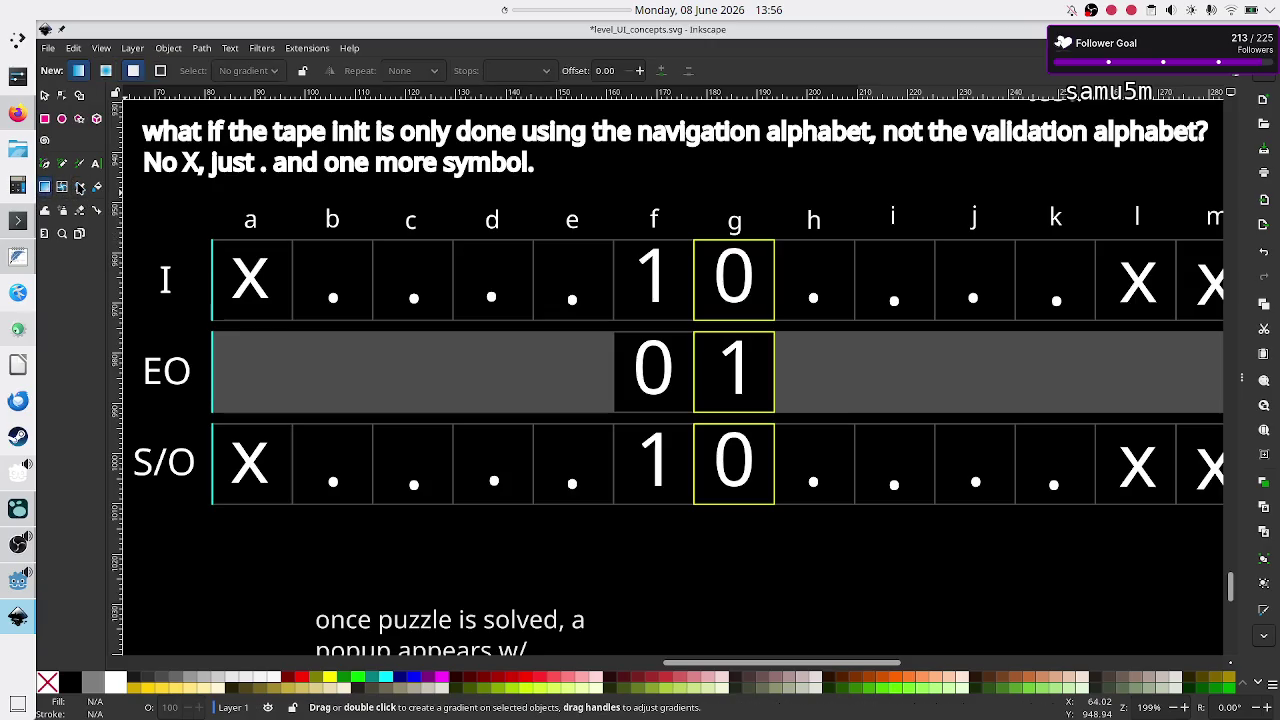
{"action": "left_click", "coordinate": [80, 187]}
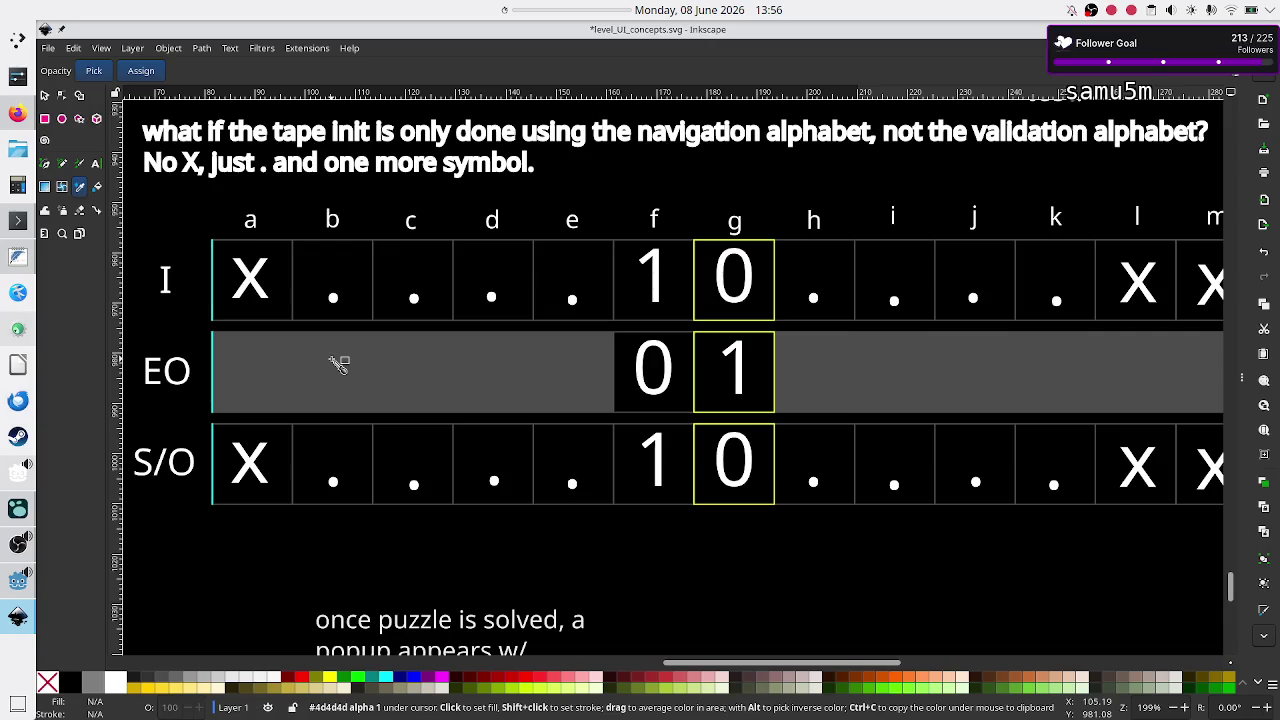
{"action": "key", "text": "alt+Tab"}
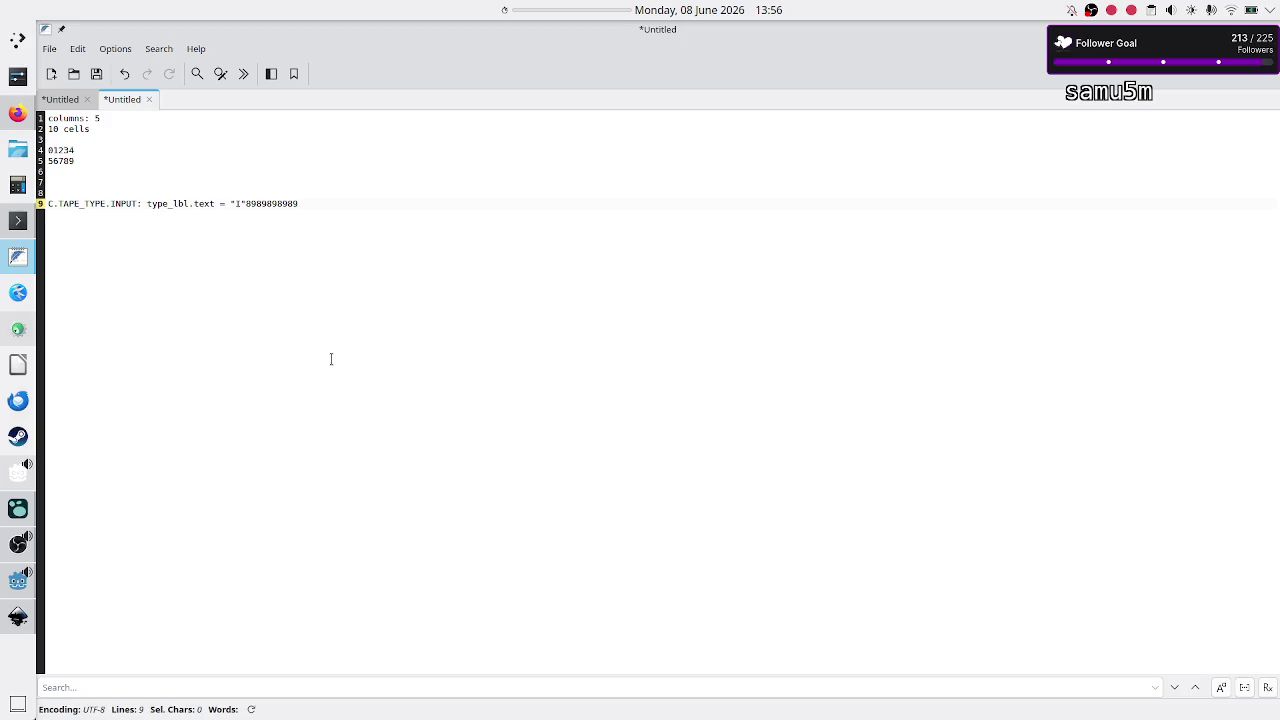
{"action": "key", "text": "alt+Tab"}
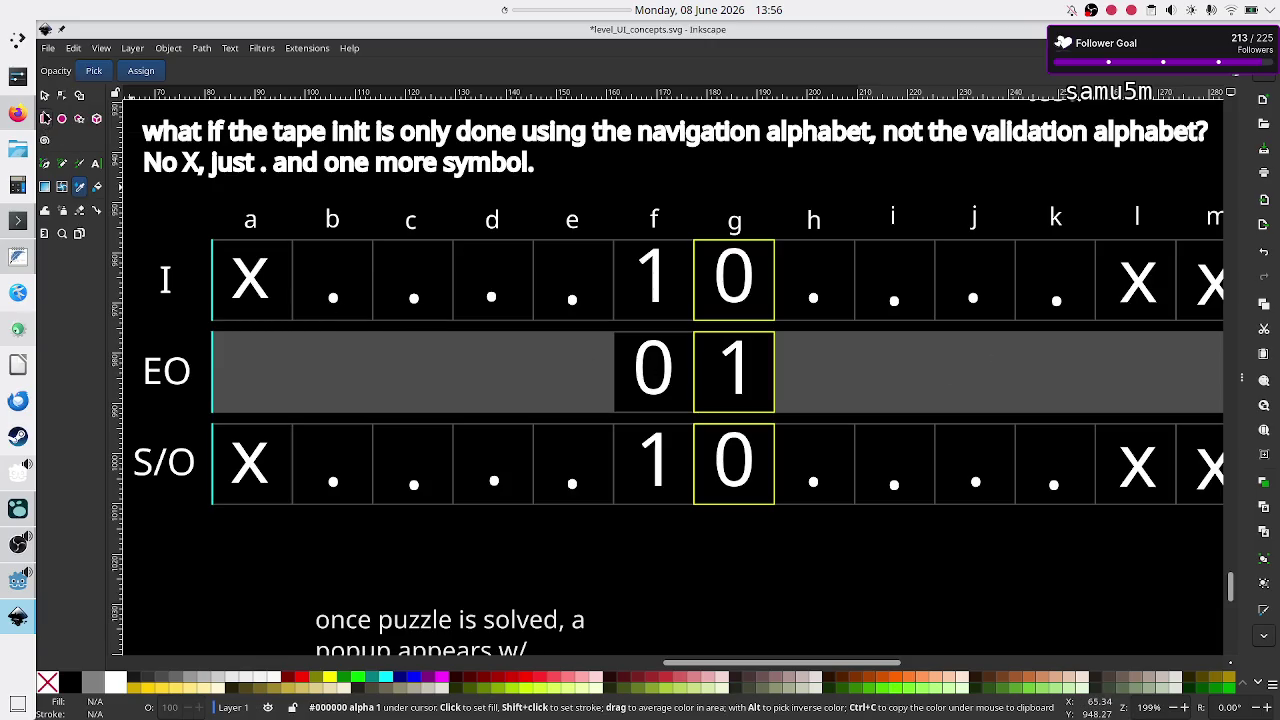
- Select the EO row's empty grey cell in Inkscape and sample its colour with the Dropper
{"action": "left_click", "coordinate": [44, 95]}
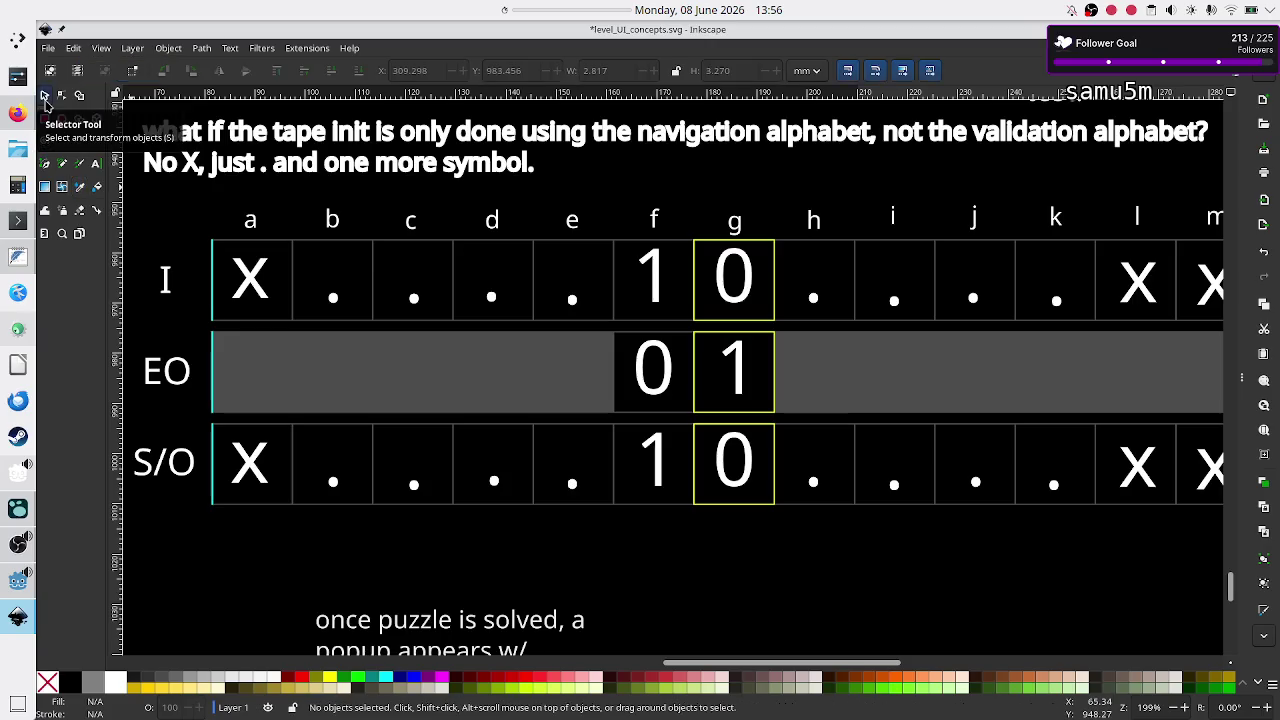
{"action": "left_click", "coordinate": [280, 376]}
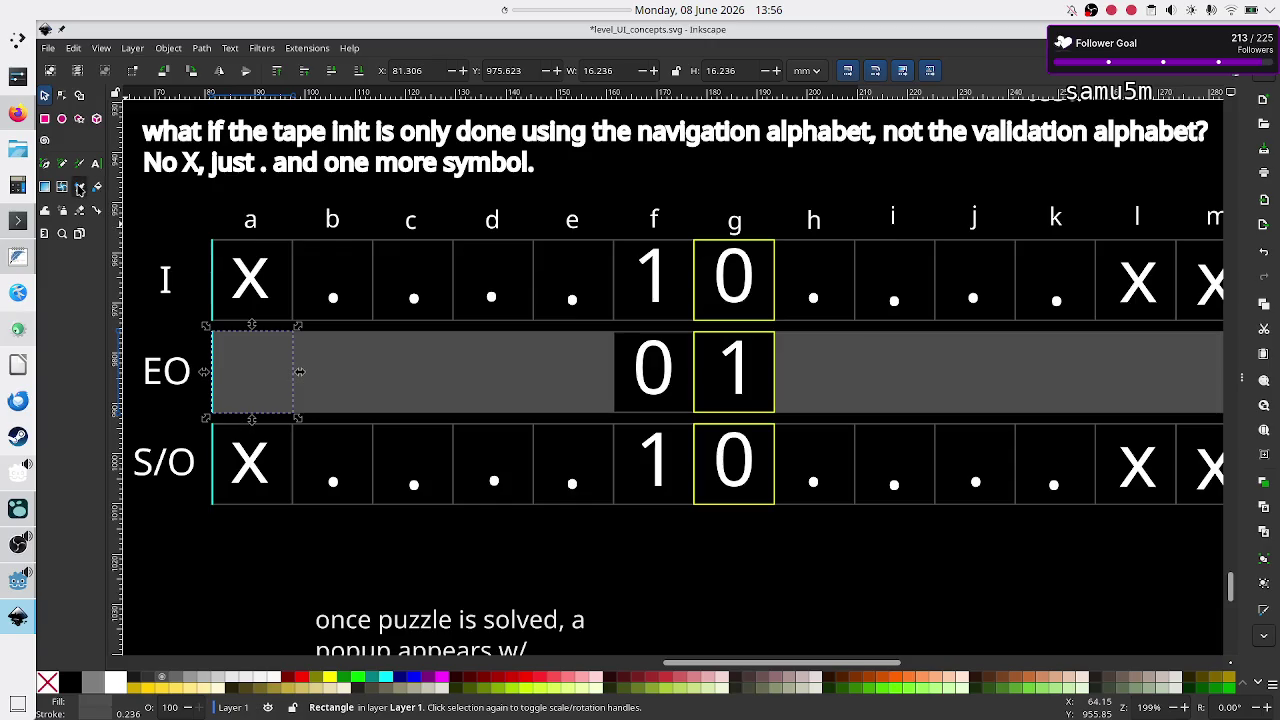
{"action": "left_click", "coordinate": [80, 187]}
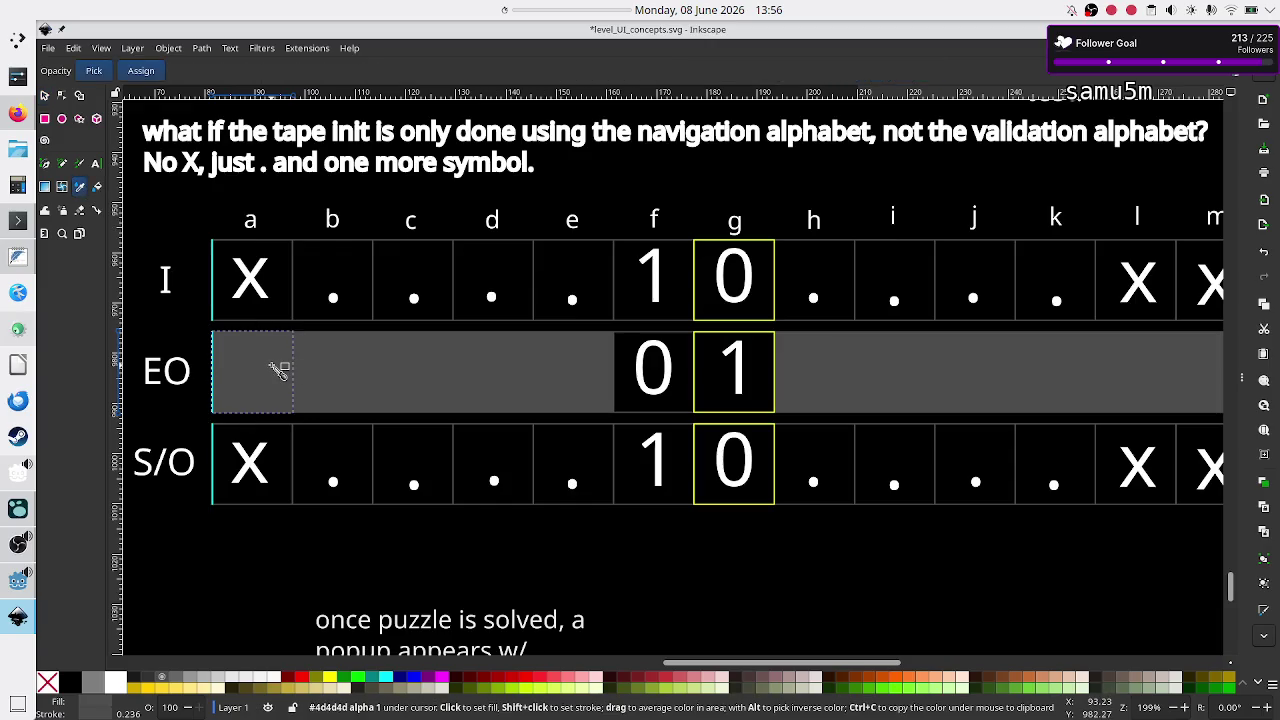
{"action": "key", "text": "alt+Tab"}
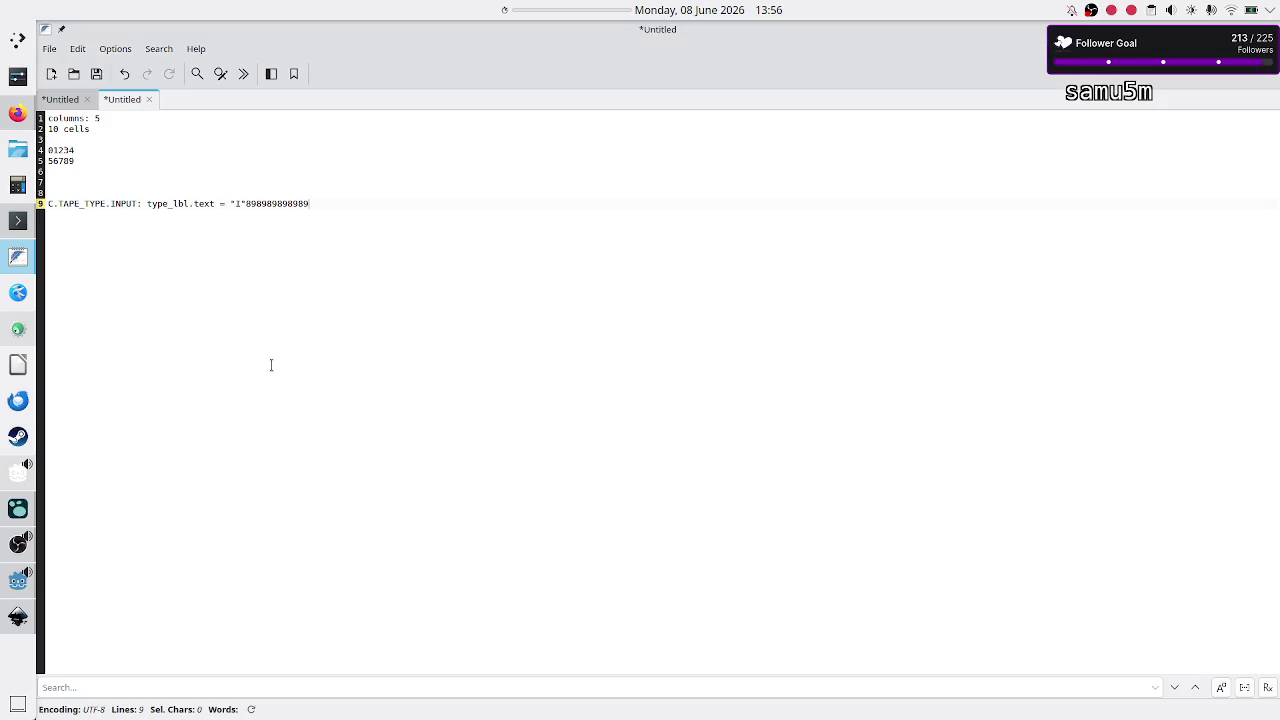
{"action": "key", "text": "Return"}
{"action": "key", "text": "Return"}
{"action": "type", "text": "89"}
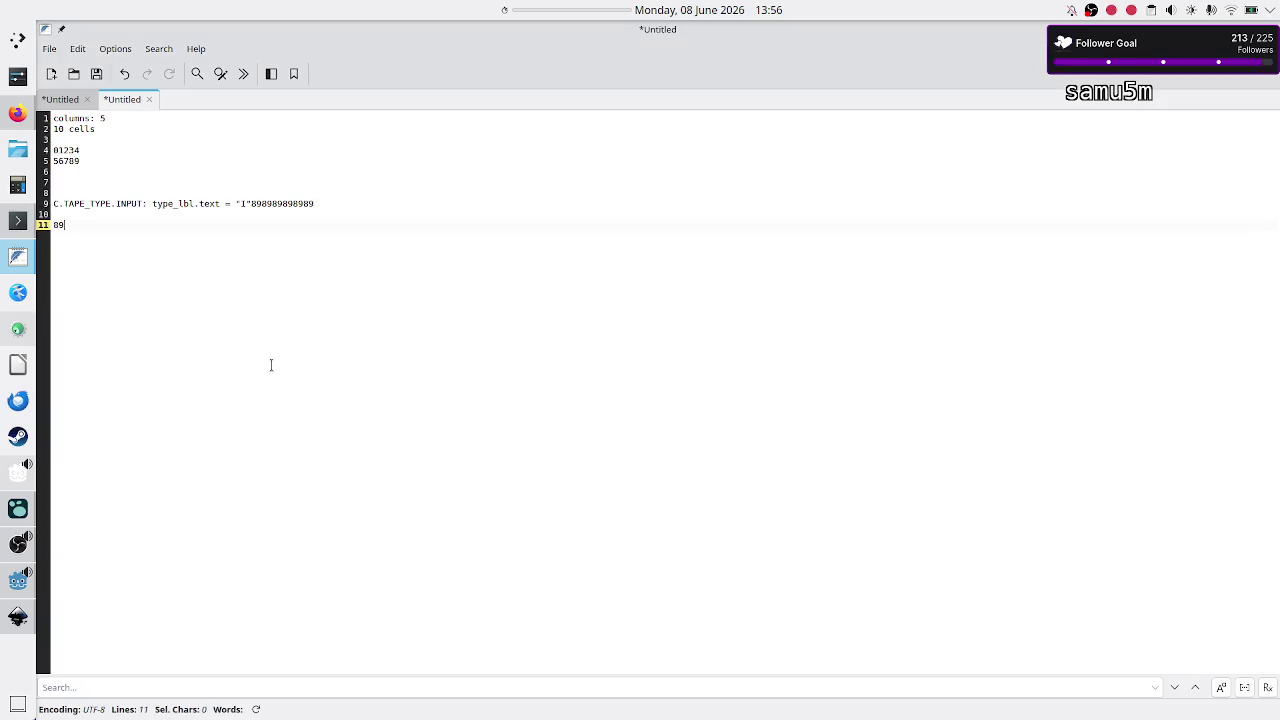
{"action": "key", "text": "alt+Tab"}
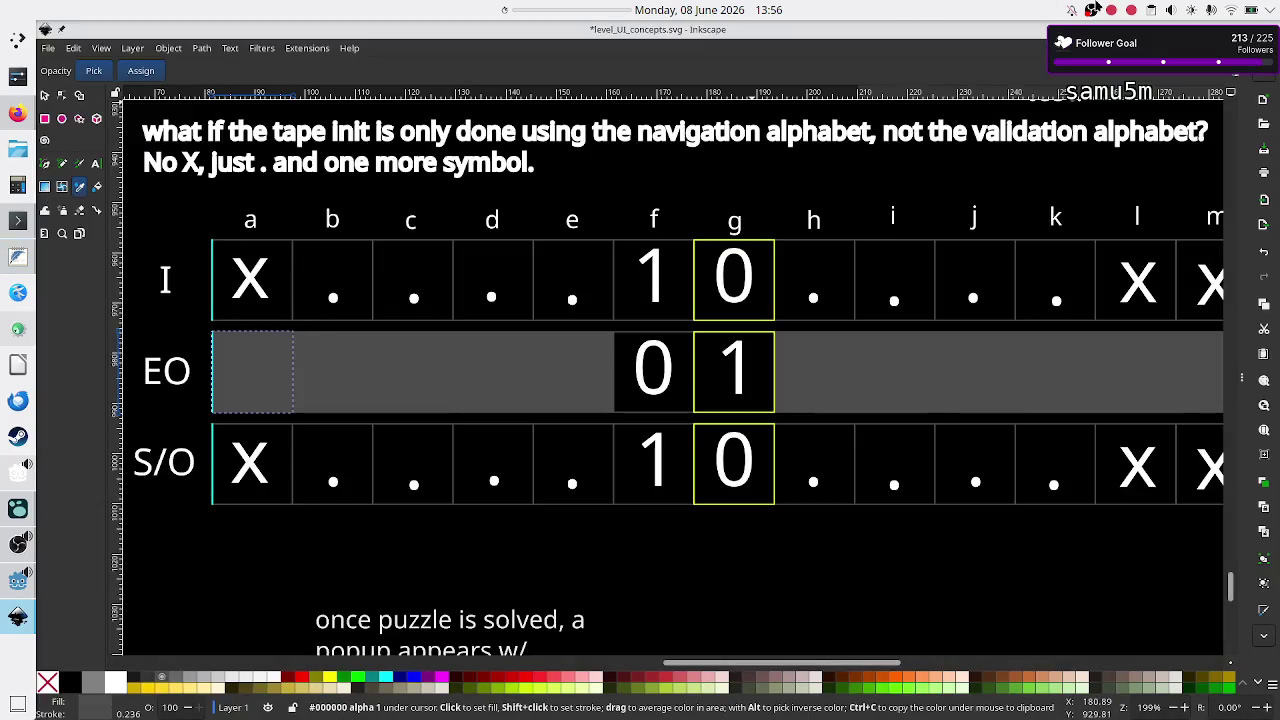
- Paste the sampled 4d4d4dff into the FeatherPad notes, delete scratch lines 8–11, then return to Godot
{"action": "left_click", "coordinate": [1152, 10]}
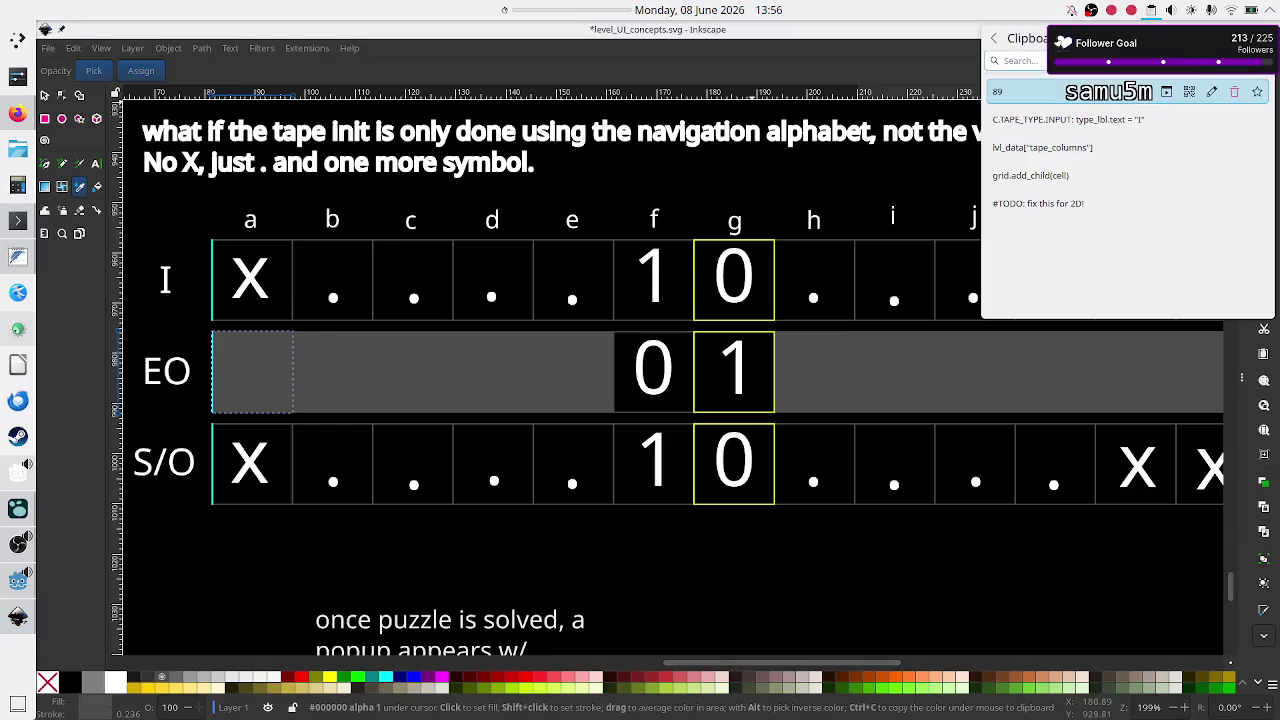
{"action": "left_click", "coordinate": [1152, 10]}
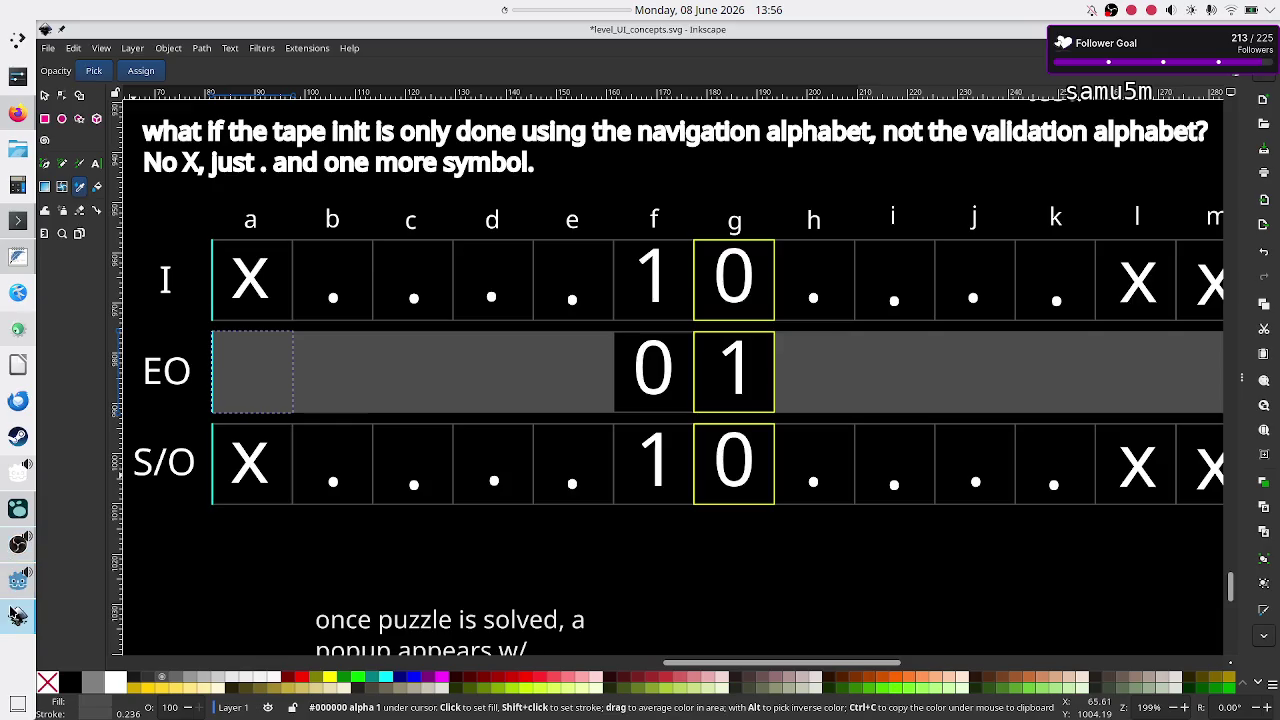
{"action": "left_click", "coordinate": [20, 617]}
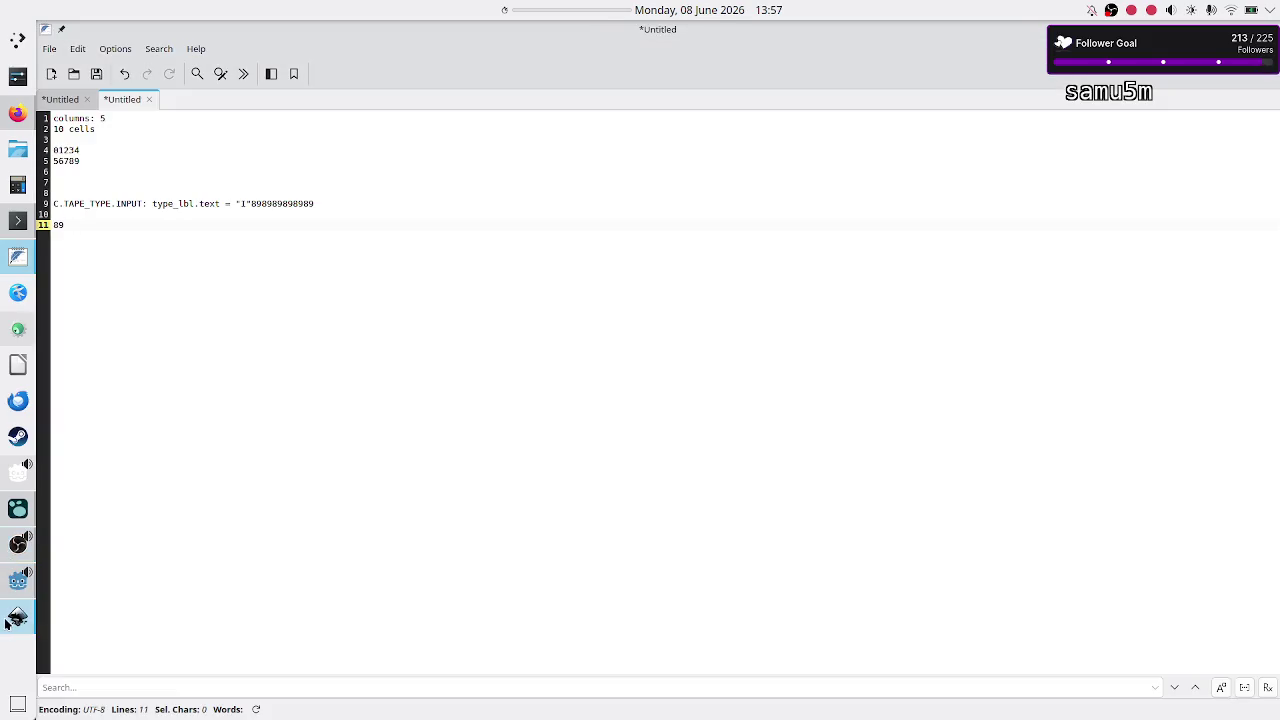
{"action": "left_click", "coordinate": [7, 622]}
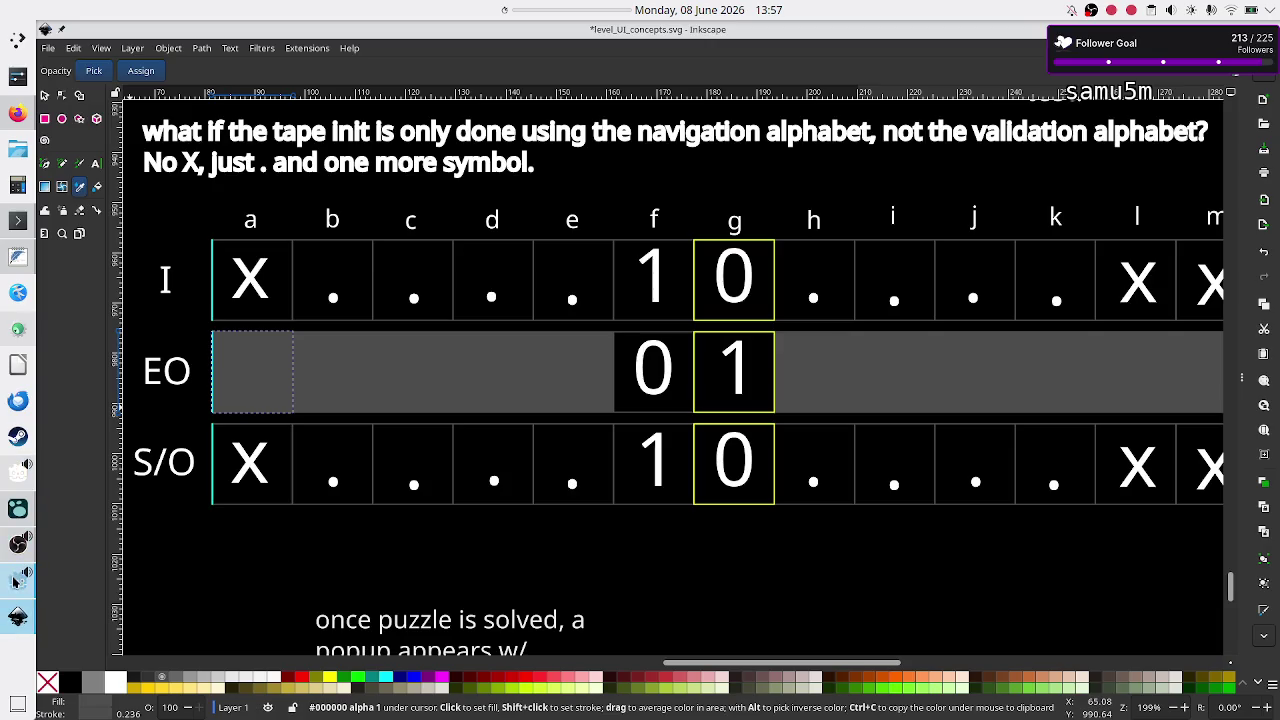
{"action": "left_click", "coordinate": [17, 257]}
{"action": "type", "text": "4d4d4dff"}
{"action": "key", "text": "Up"}
{"action": "key", "text": "Up"}
{"action": "key", "text": "Up"}
{"action": "key", "text": "shift+Down"}
{"action": "key", "text": "shift+Down"}
{"action": "key", "text": "shift+Down"}
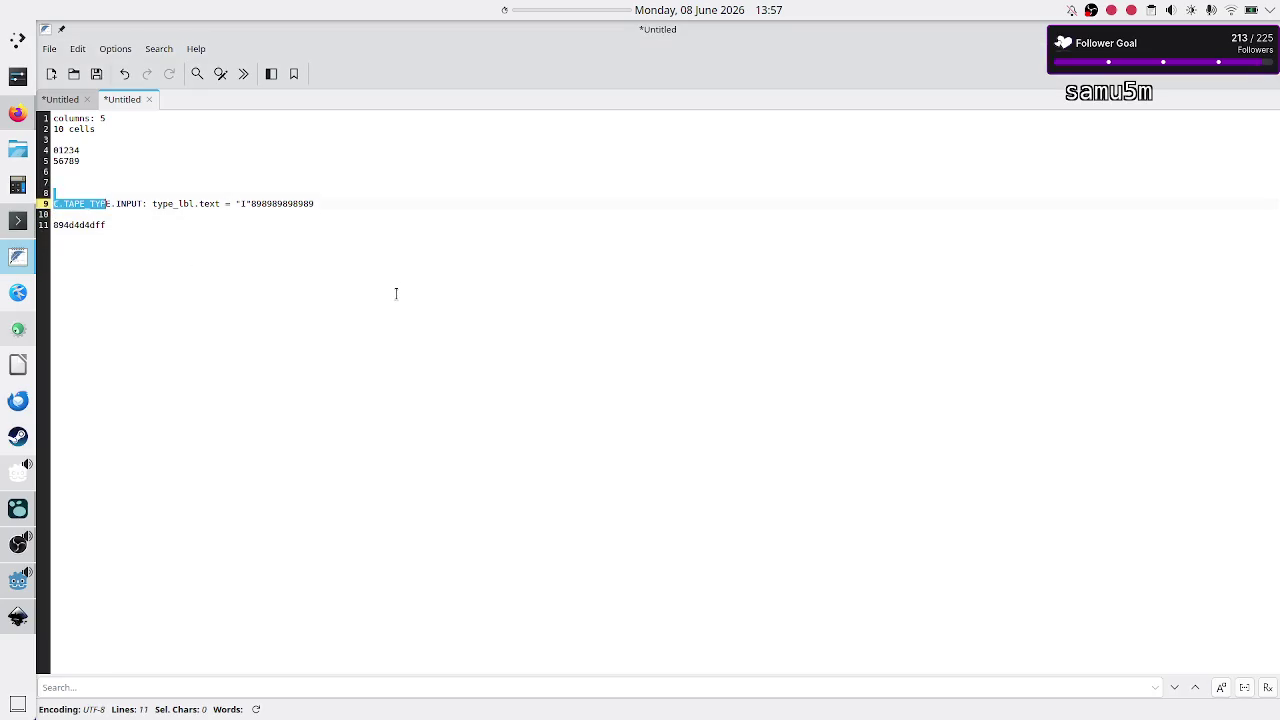
{"action": "key", "text": "BackSpace"}
{"action": "key", "text": "BackSpace"}
{"action": "key", "text": "BackSpace"}
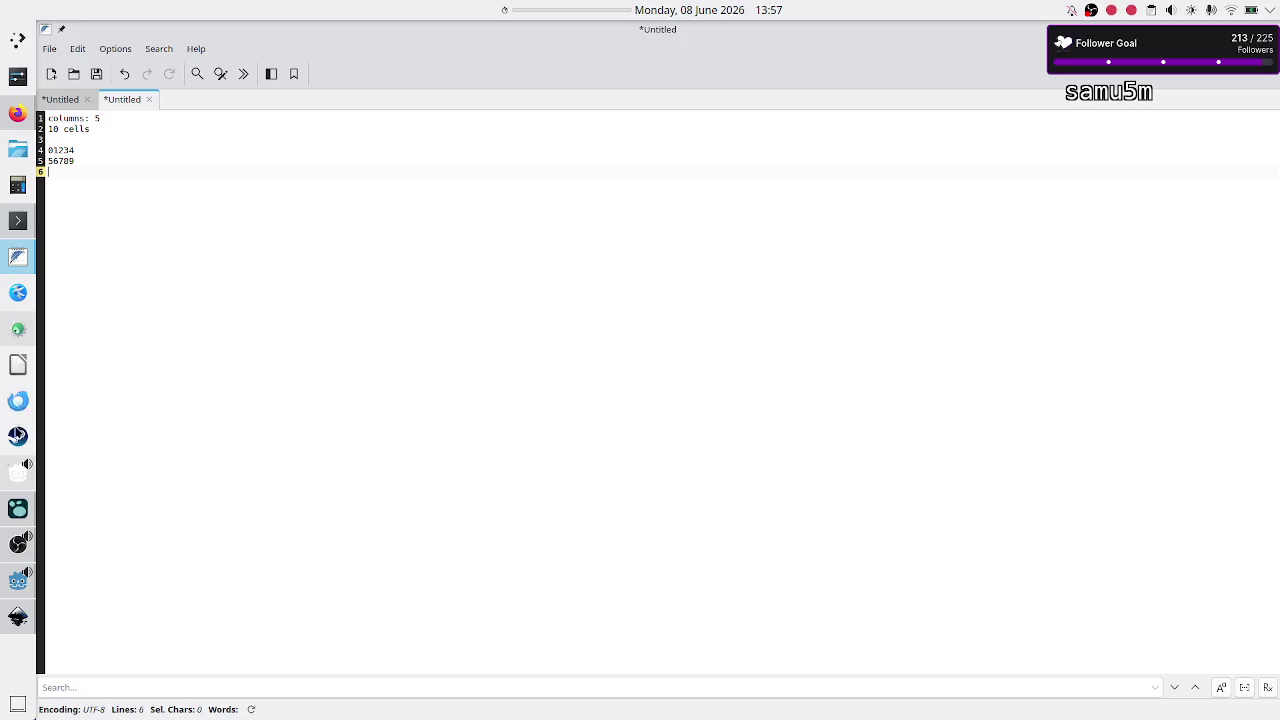
{"action": "left_click", "coordinate": [17, 583]}
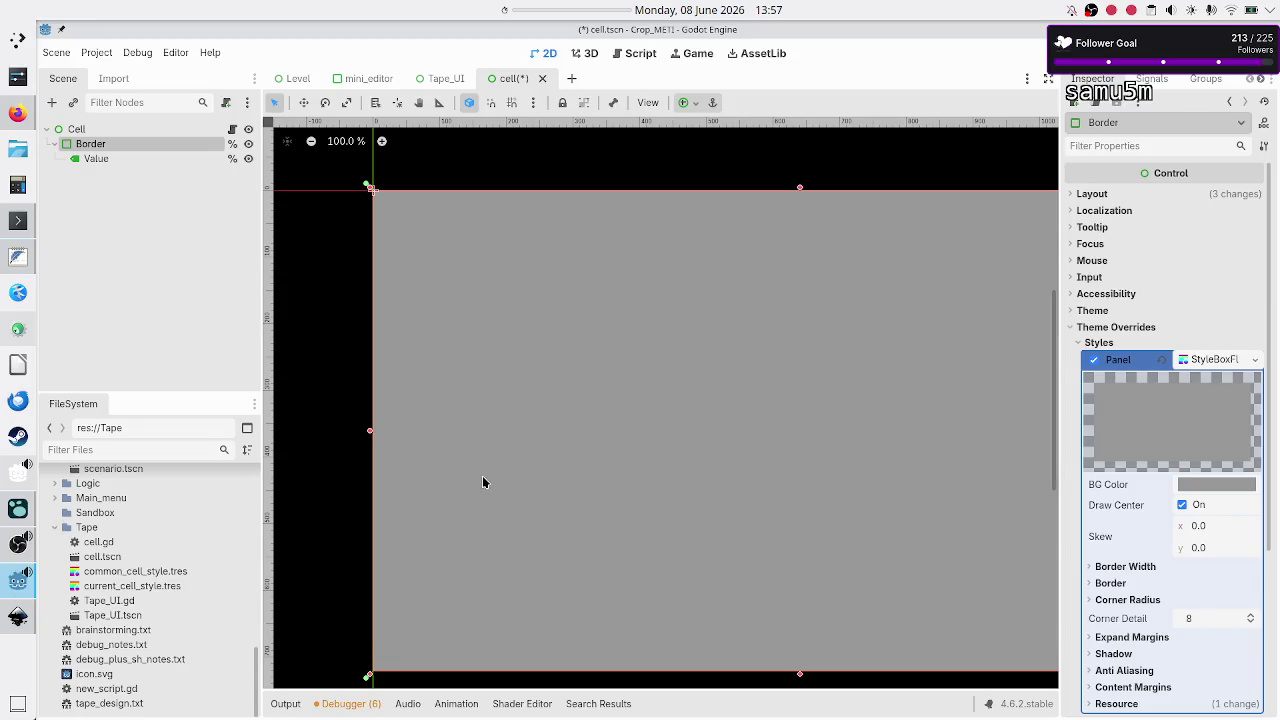
- Change the Border panel's BG Color hex from 999999 to 4d4d4dff
{"action": "left_click", "coordinate": [1202, 489]}
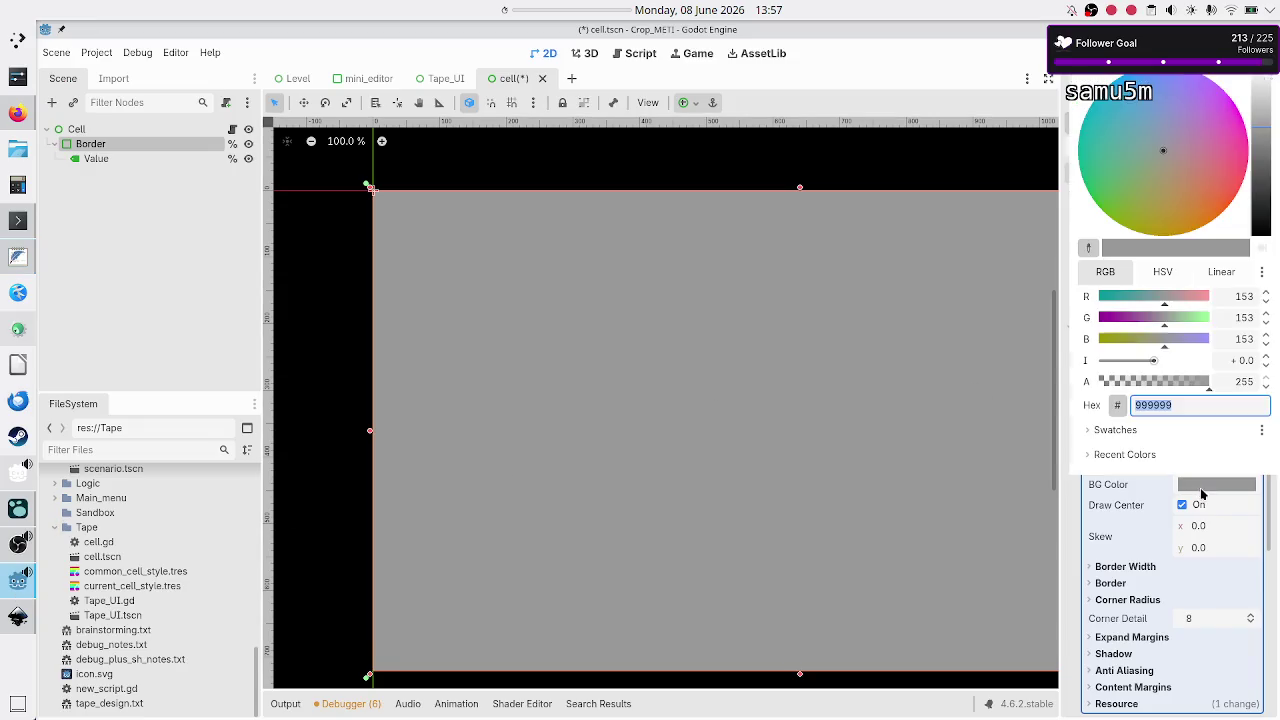
{"action": "left_click", "coordinate": [1190, 407]}
{"action": "key", "text": "BackSpace"}
{"action": "key", "text": "BackSpace"}
{"action": "key", "text": "BackSpace"}
{"action": "key", "text": "BackSpace"}
{"action": "type", "text": "4d4d4dff"}
{"action": "key", "text": "Return"}
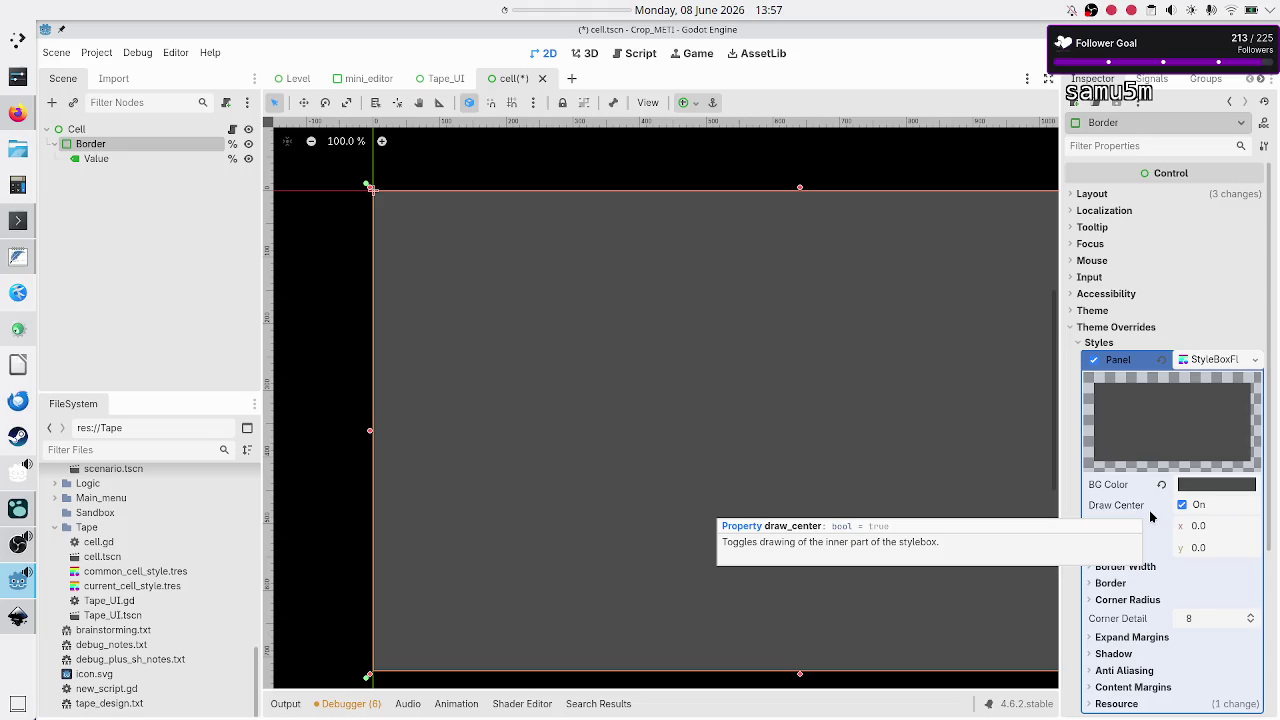
{"action": "key", "text": "alt+Tab"}
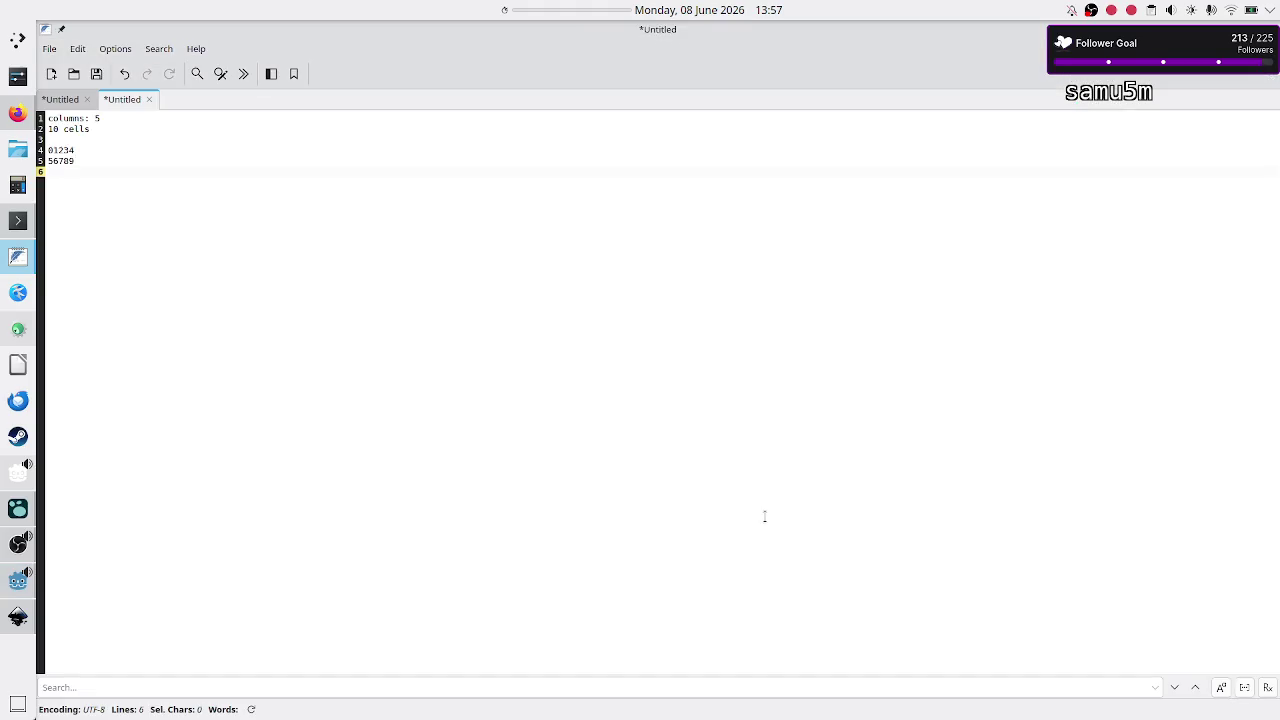
- Deselect the EO cell in Inkscape, zoom onto the grey expected-output bar, and take the Dropper
{"action": "left_click", "coordinate": [18, 617]}
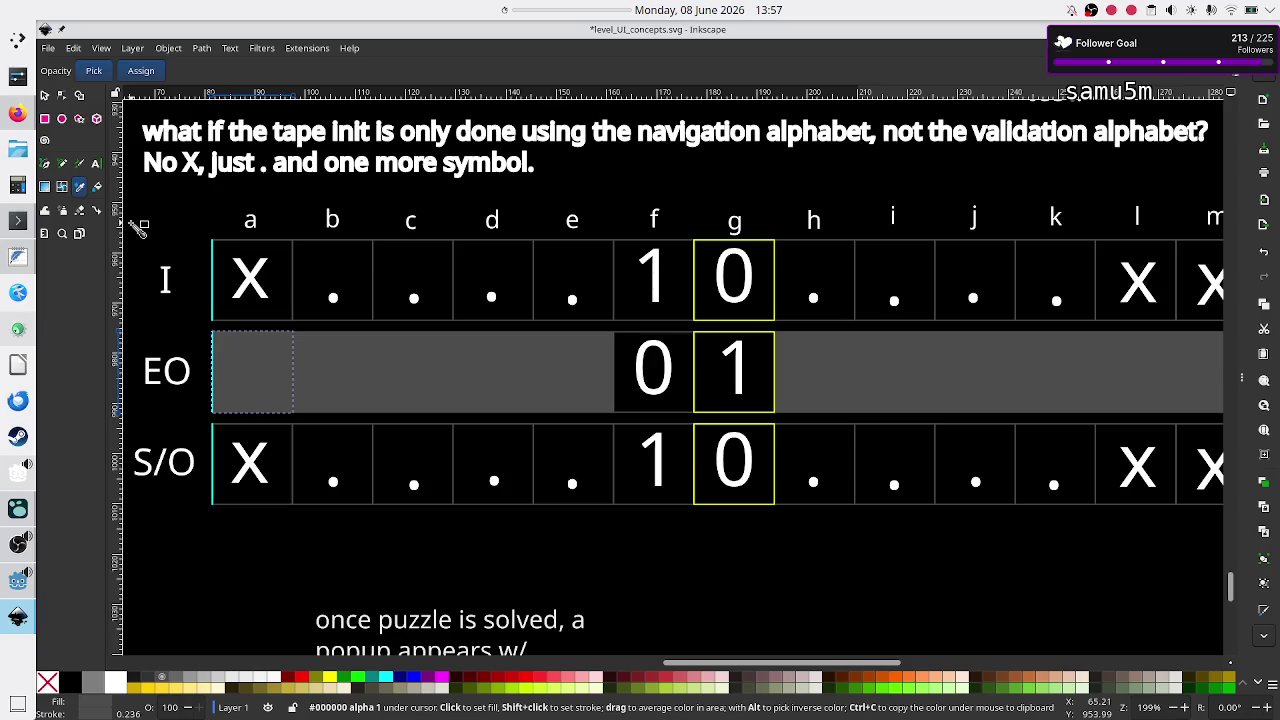
{"action": "left_click", "coordinate": [44, 95]}
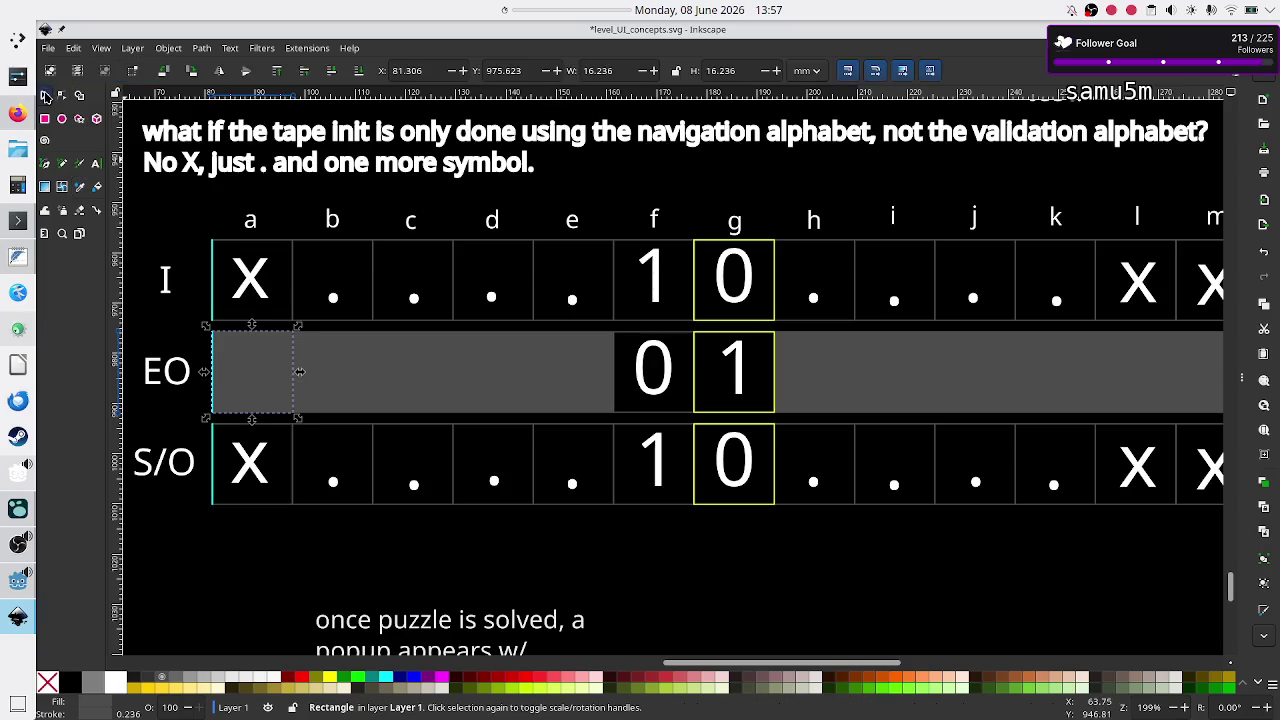
{"action": "left_click", "coordinate": [244, 532]}
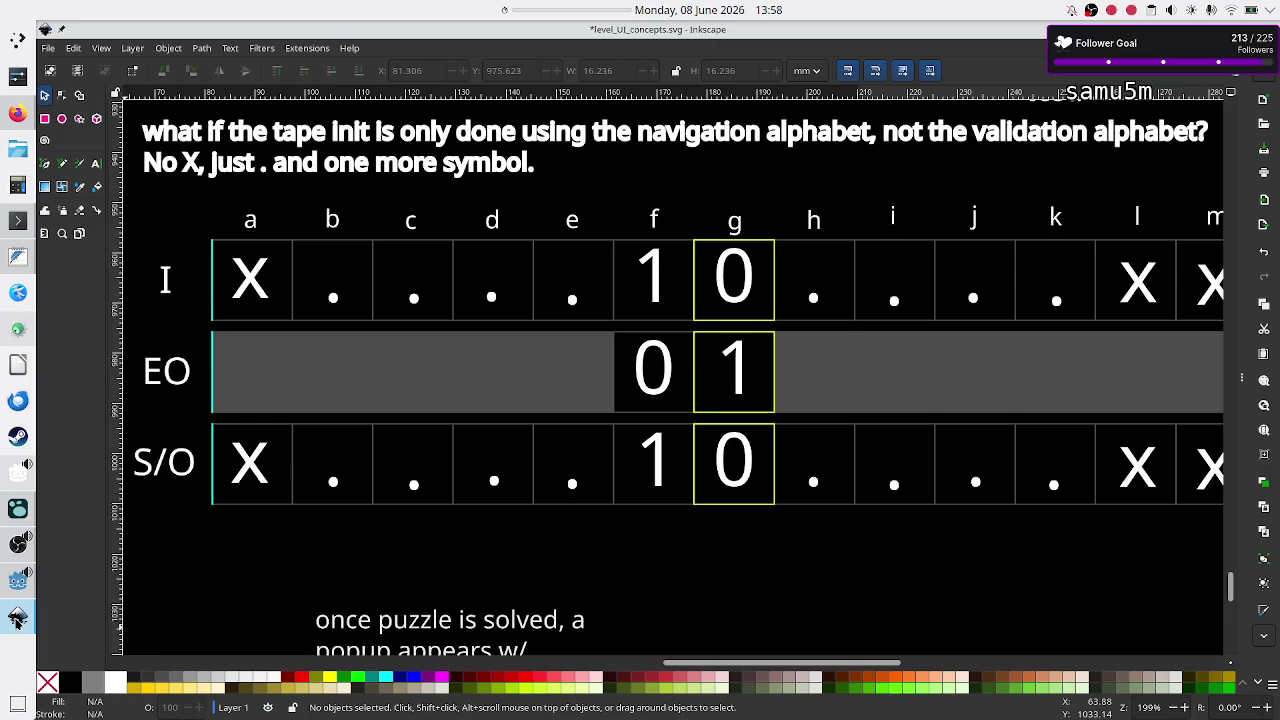
{"action": "mouse_move", "coordinate": [17, 618]}
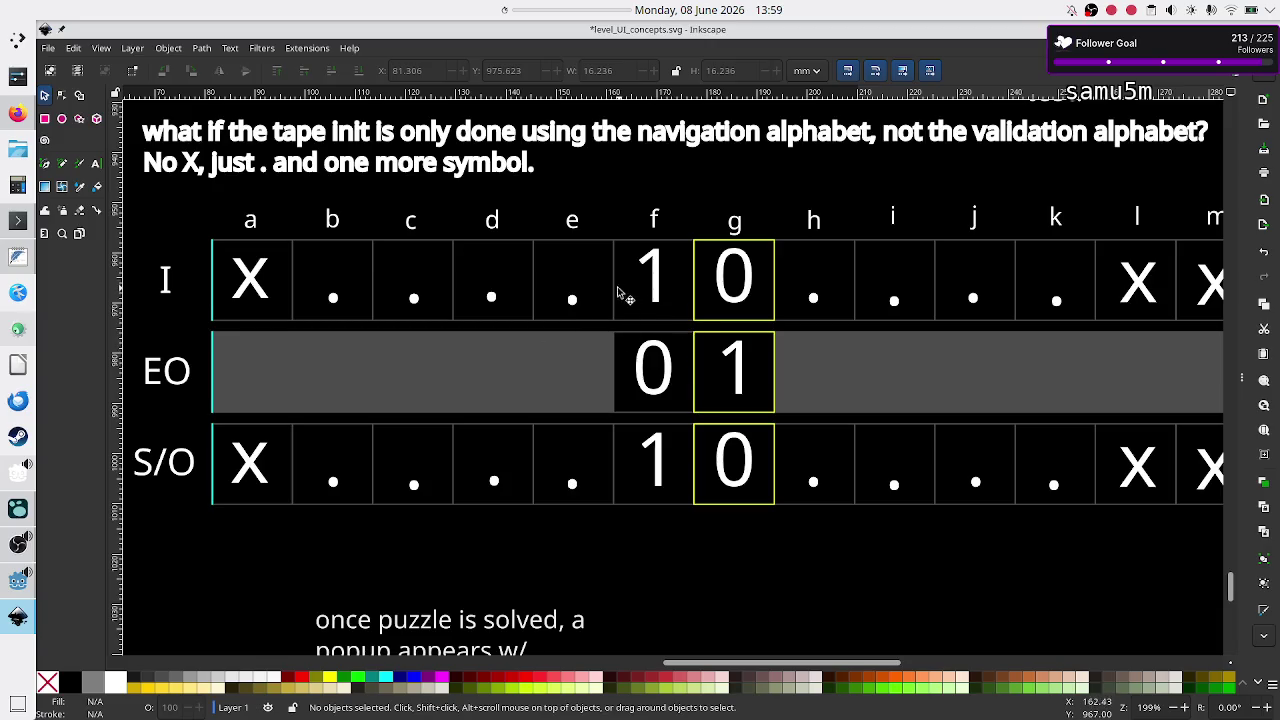
{"action": "key", "text": "ctrl"}
{"action": "scroll", "coordinate": [617, 293], "scroll_direction": "up", "scroll_amount": 8}
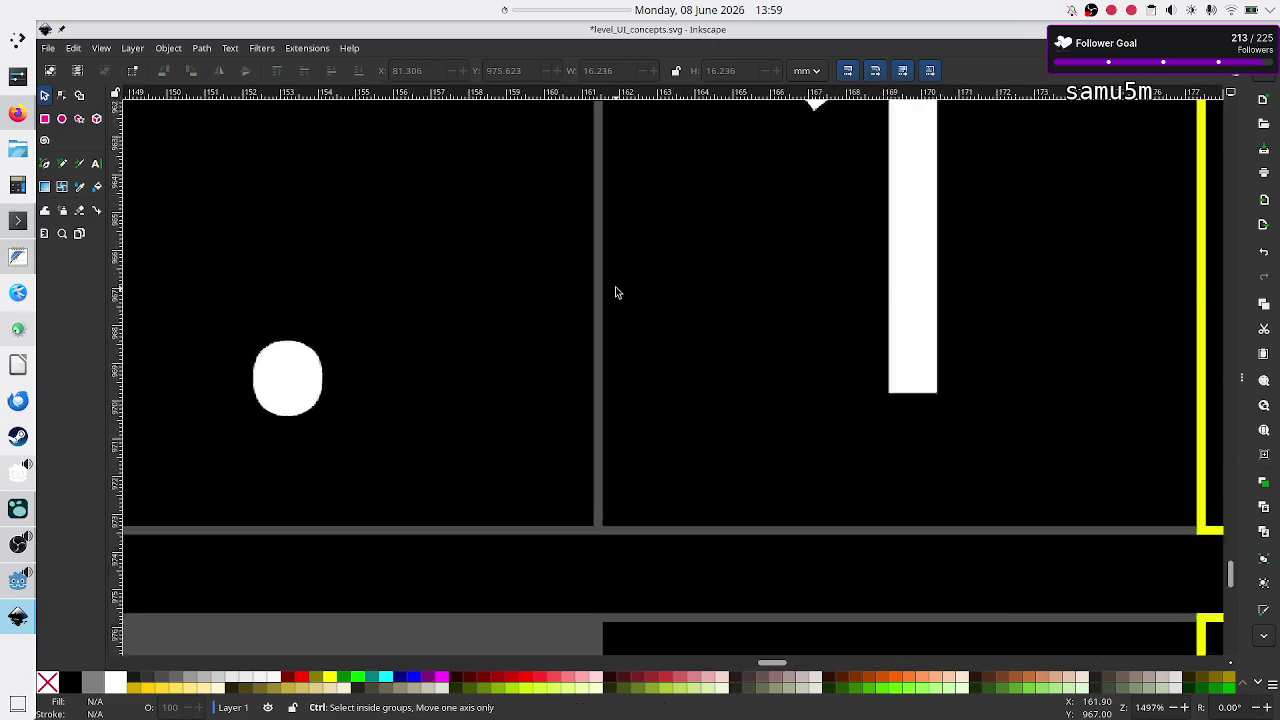
{"action": "left_click", "coordinate": [79, 188]}
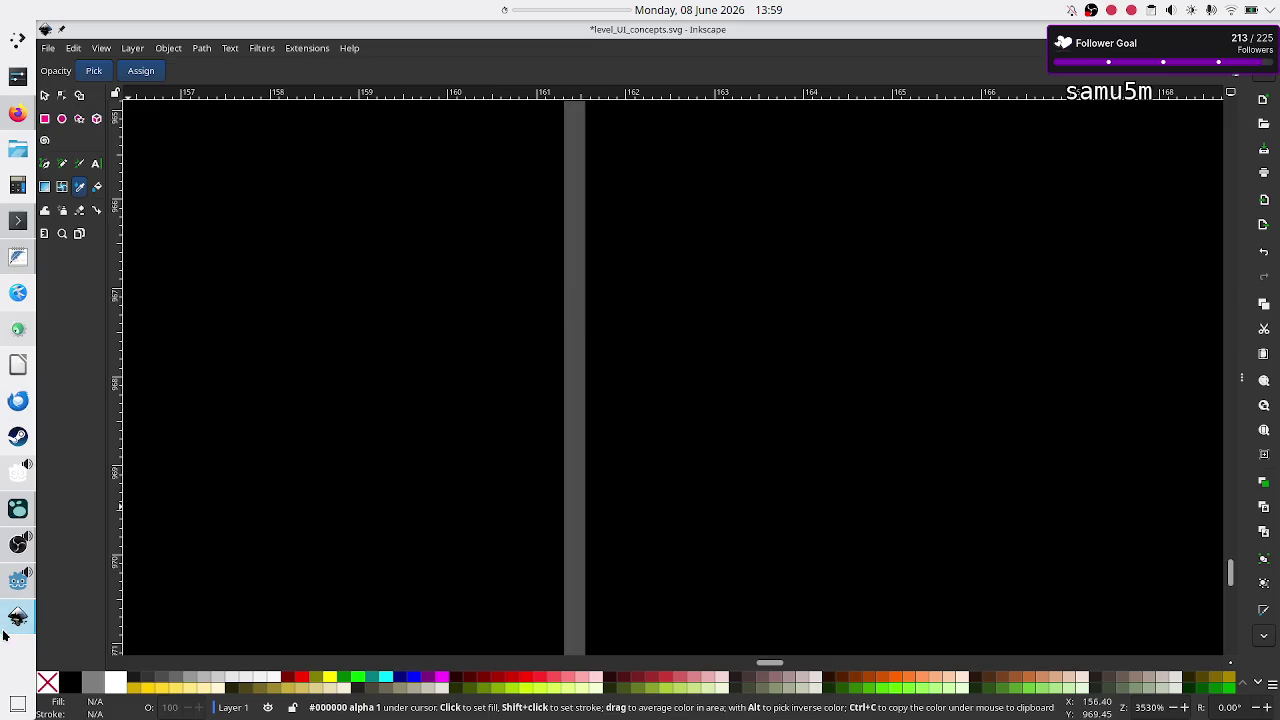
{"action": "left_click", "coordinate": [9, 589]}
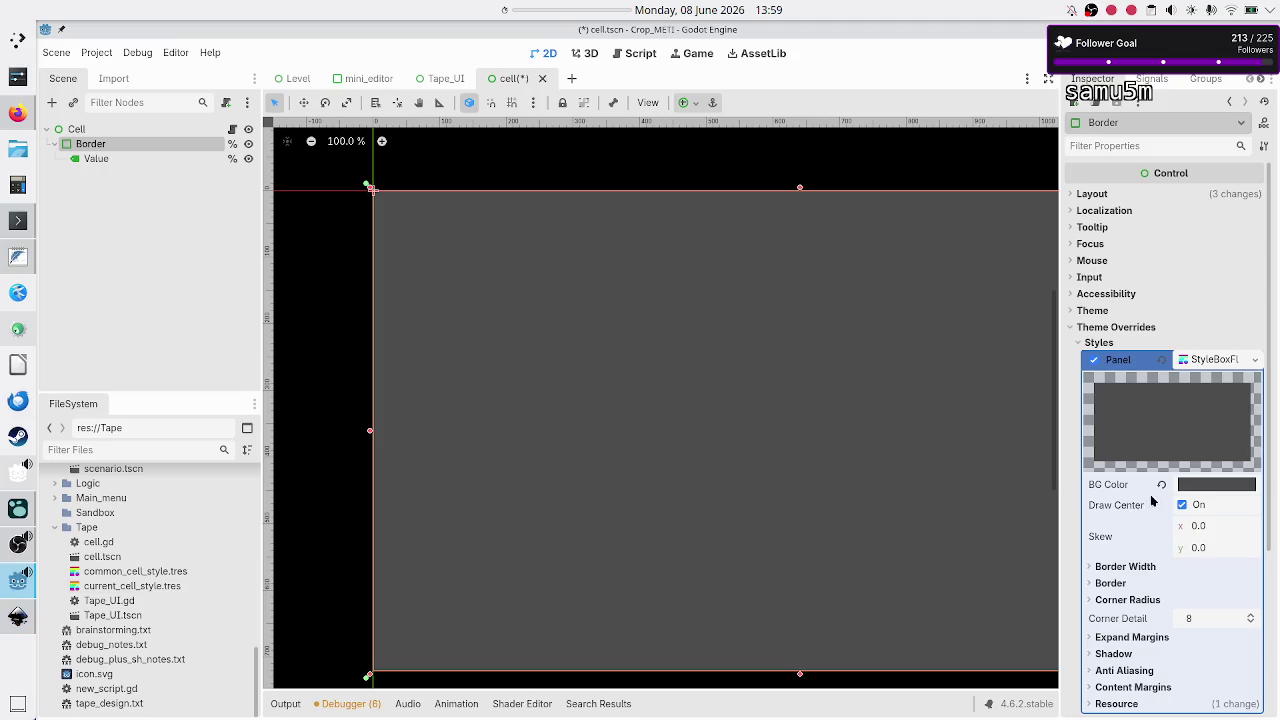
- Set the panel style's border colour to 4d4d4dff and its right and bottom border widths to 1 px
{"action": "left_click", "coordinate": [1137, 589]}
{"action": "left_click", "coordinate": [1211, 600]}
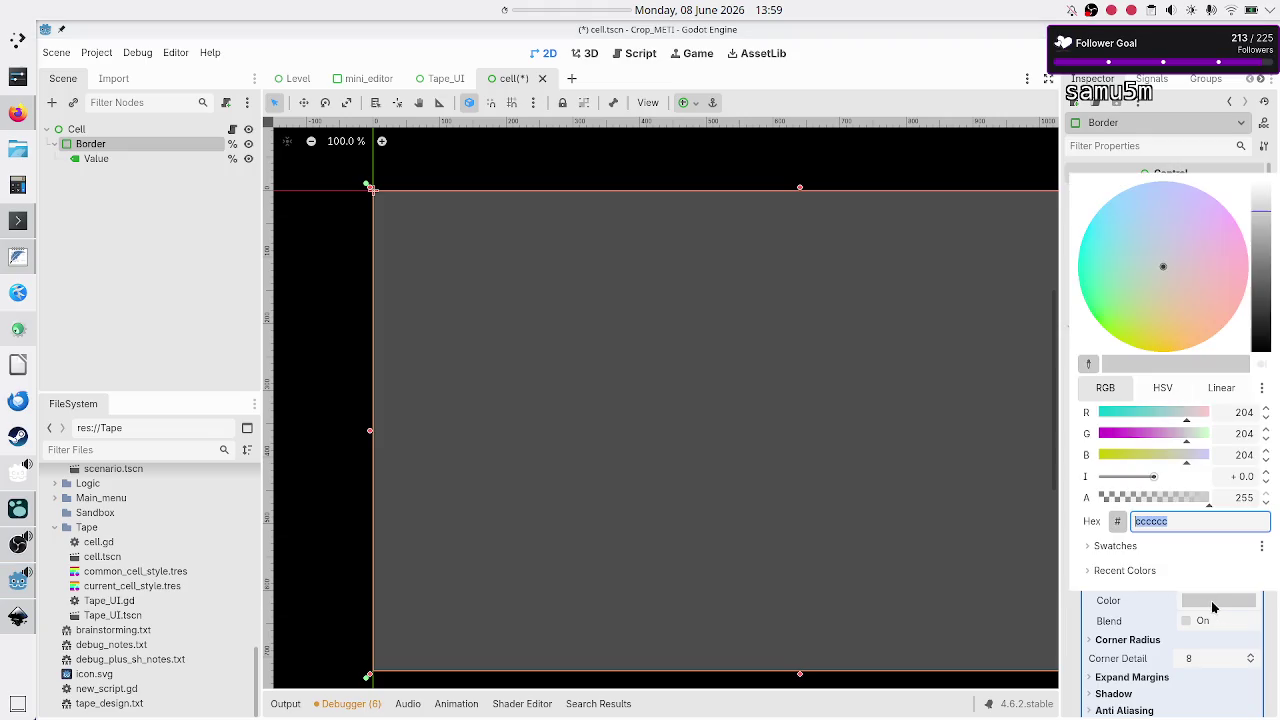
{"action": "type", "text": "4d4d4dff"}
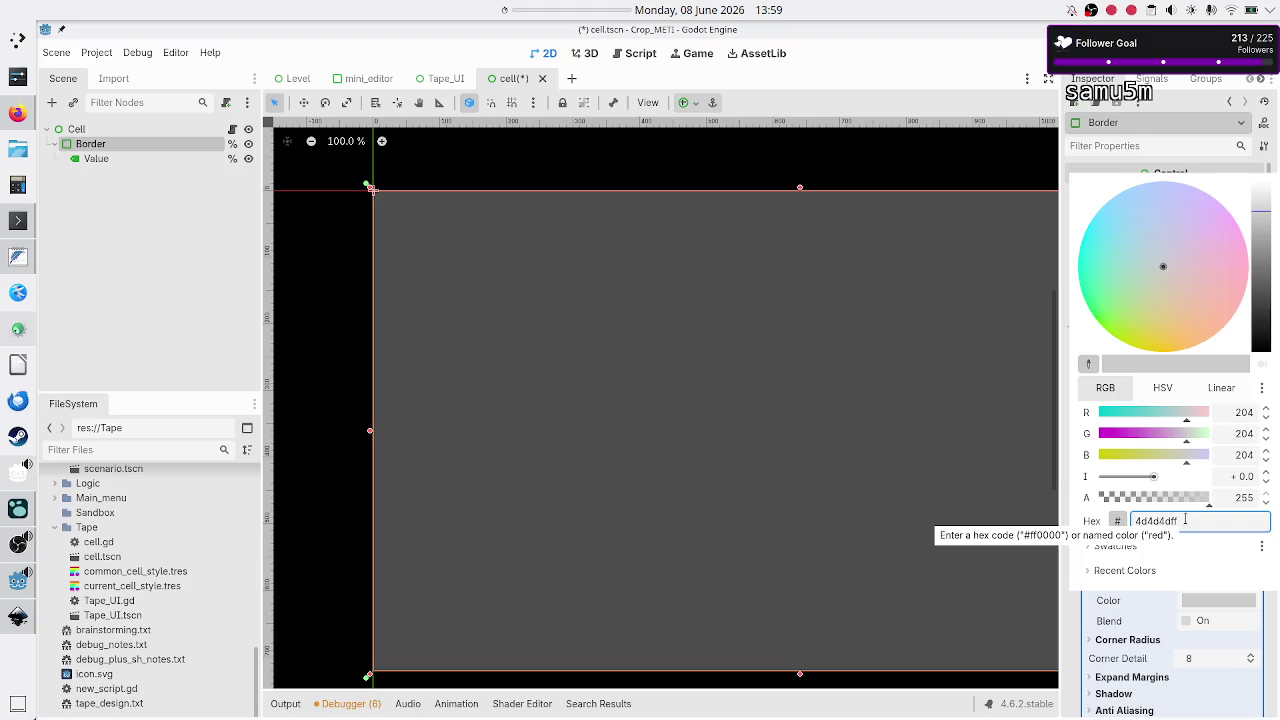
{"action": "key", "text": "Return"}
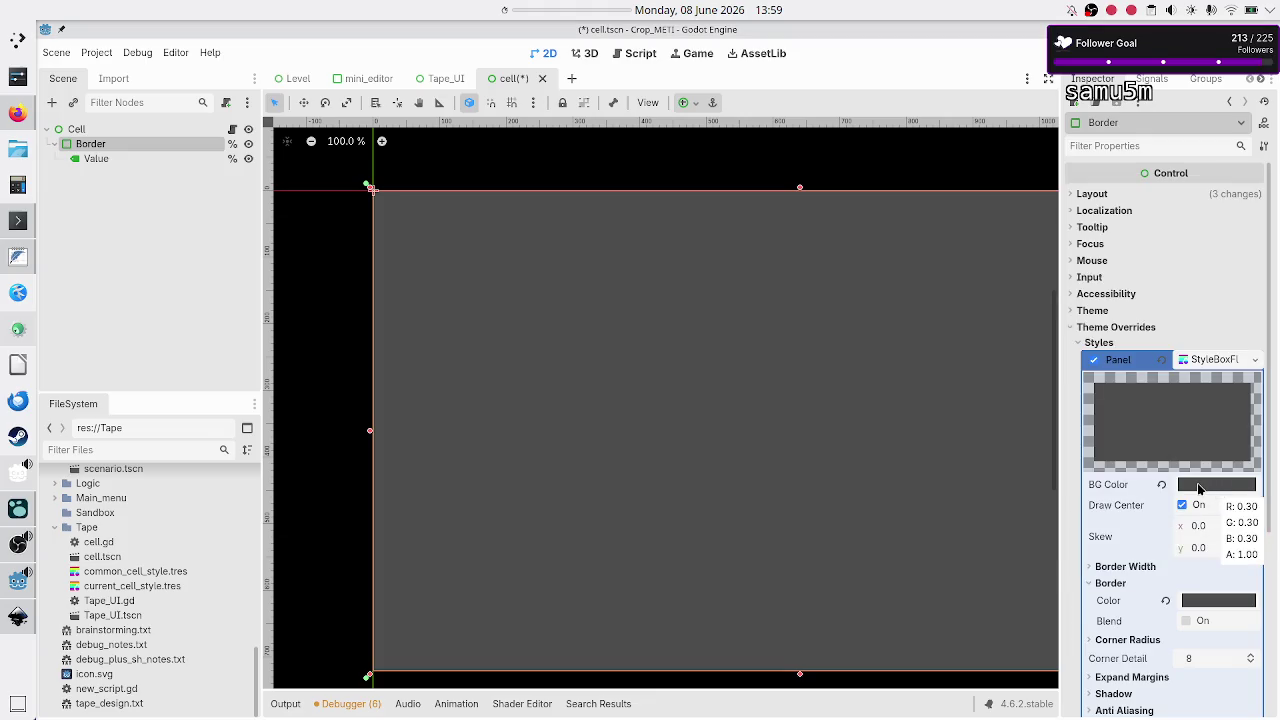
{"action": "left_click", "coordinate": [1200, 487]}
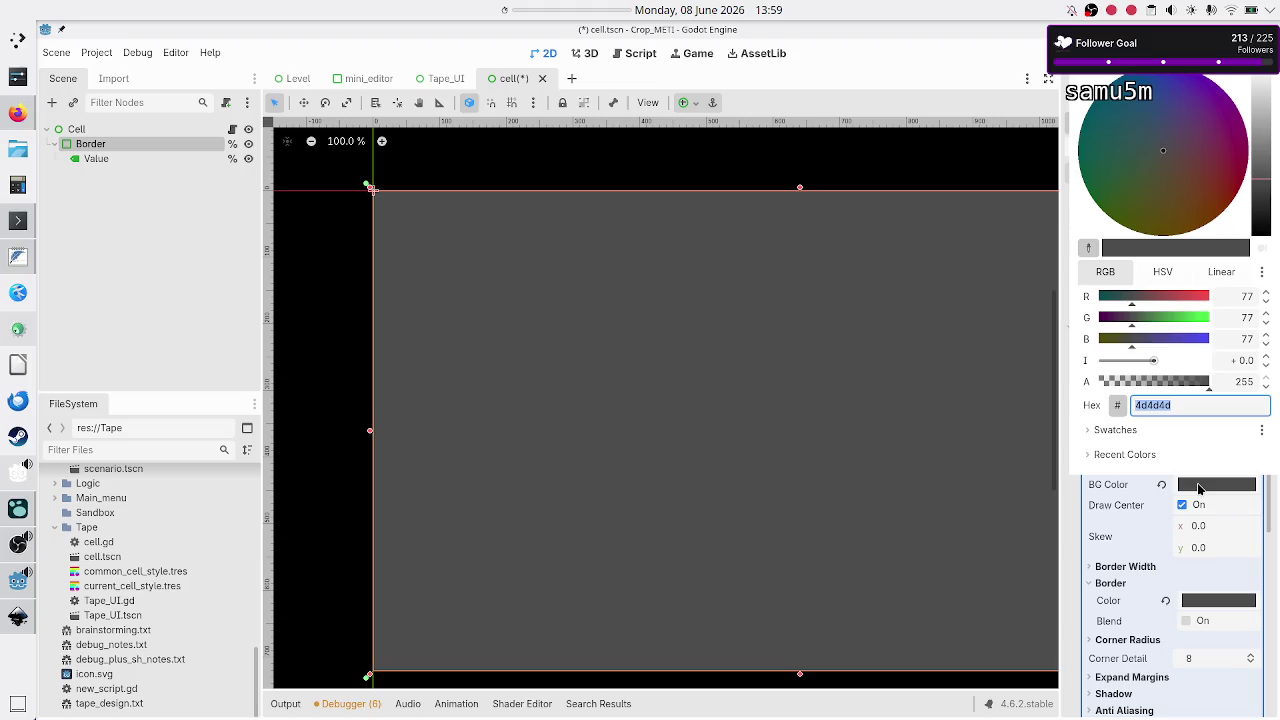
{"action": "key", "text": "Escape"}
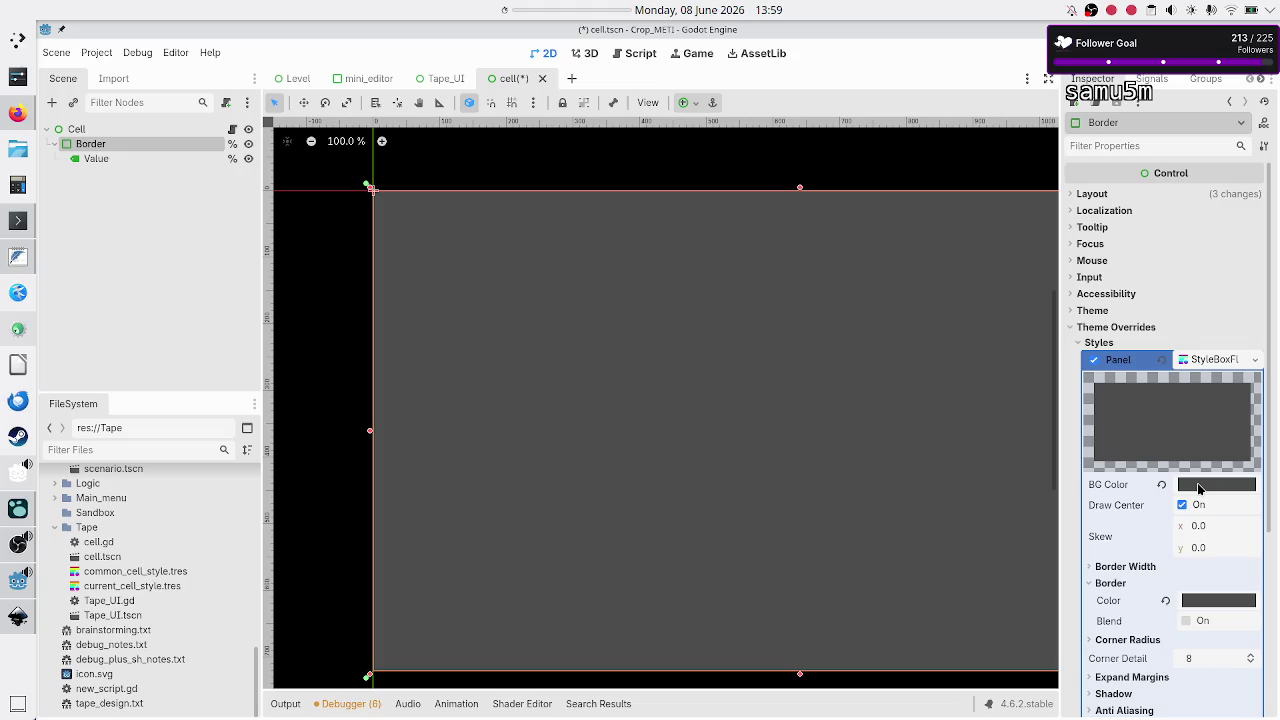
{"action": "left_click", "coordinate": [1125, 566]}
{"action": "scroll", "coordinate": [1249, 520], "scroll_direction": "down", "scroll_amount": 1}
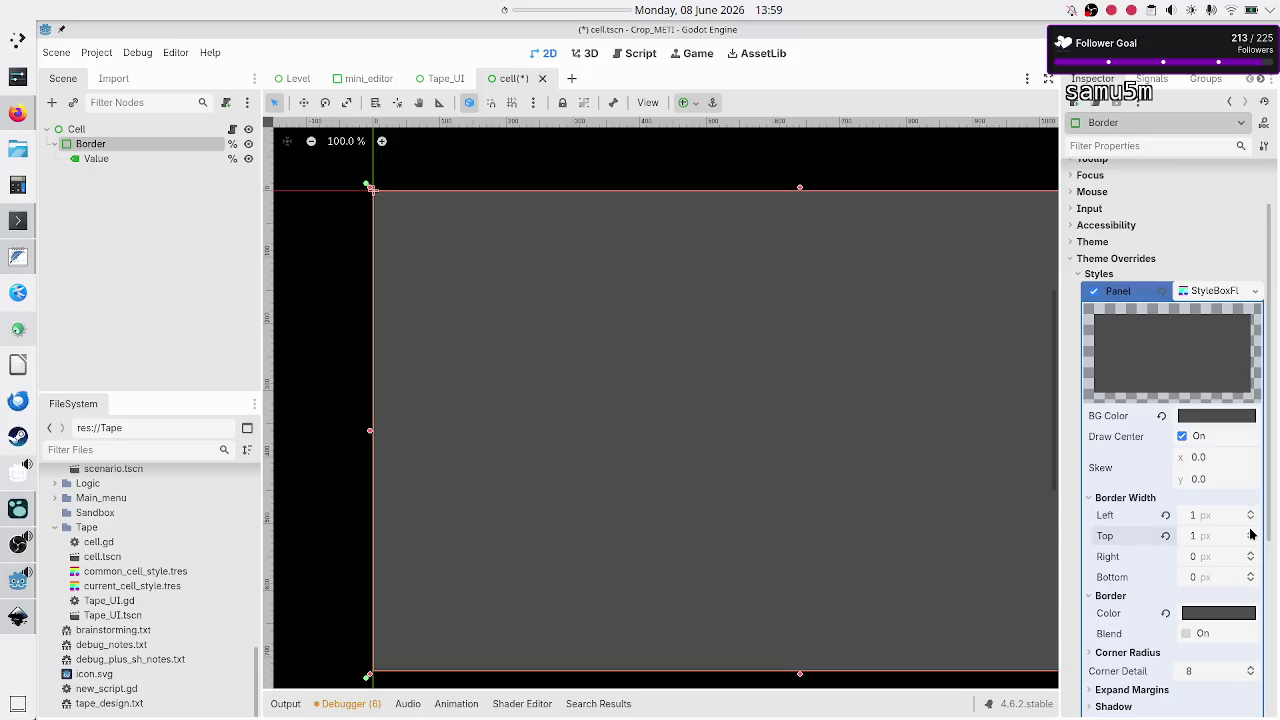
{"action": "left_click", "coordinate": [1251, 552]}
{"action": "left_click", "coordinate": [1250, 573]}
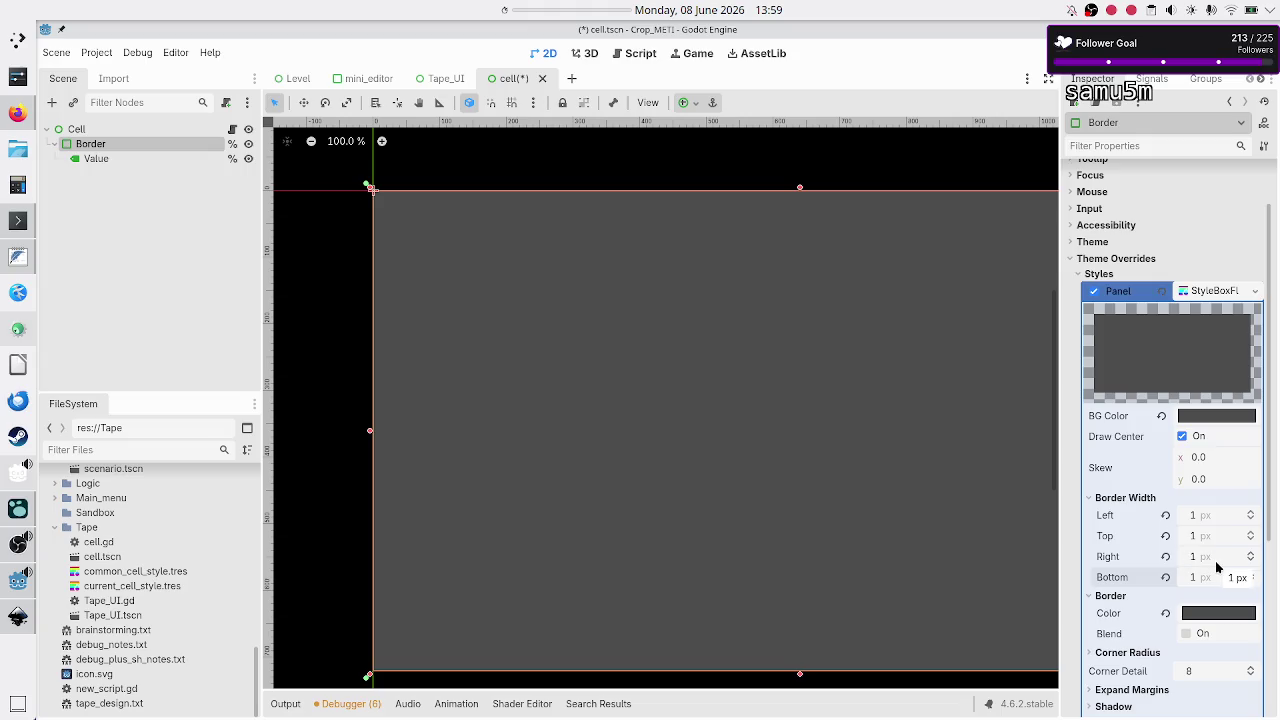
{"action": "scroll", "coordinate": [1212, 540], "scroll_direction": "down", "scroll_amount": 3}
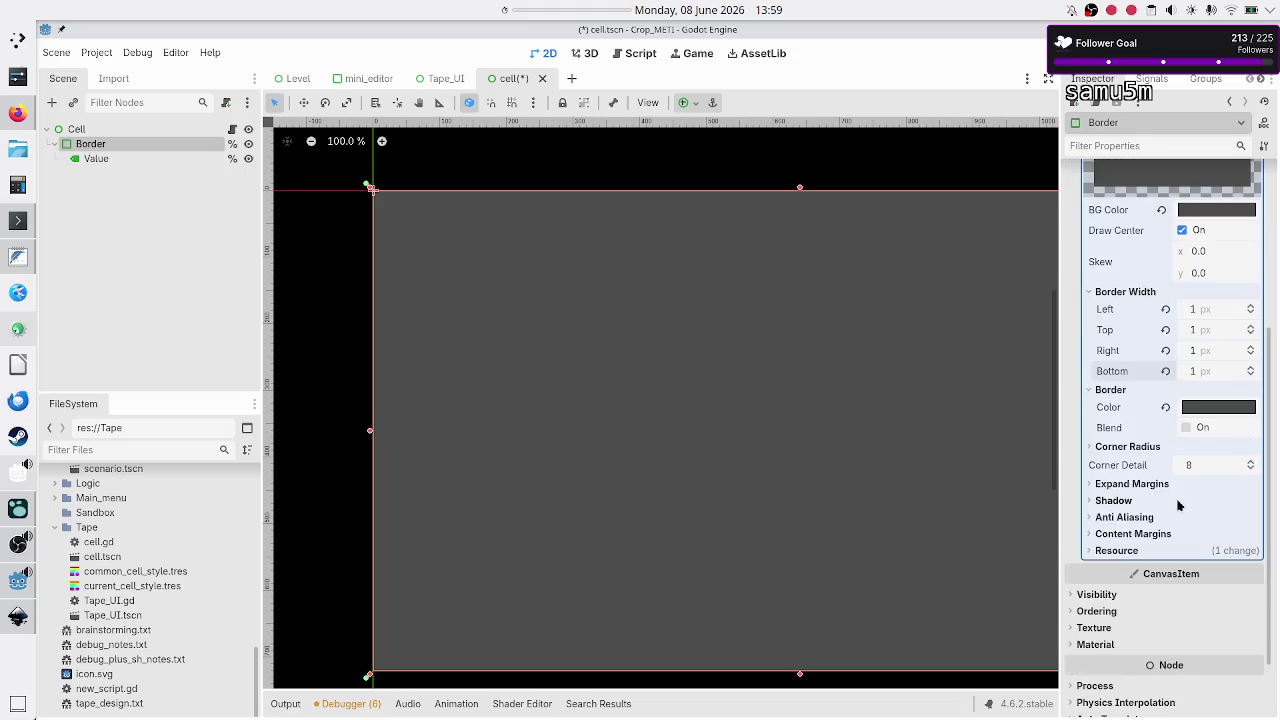
- Set the left, top, right and bottom content margins all to 6 px
{"action": "left_click", "coordinate": [1136, 534]}
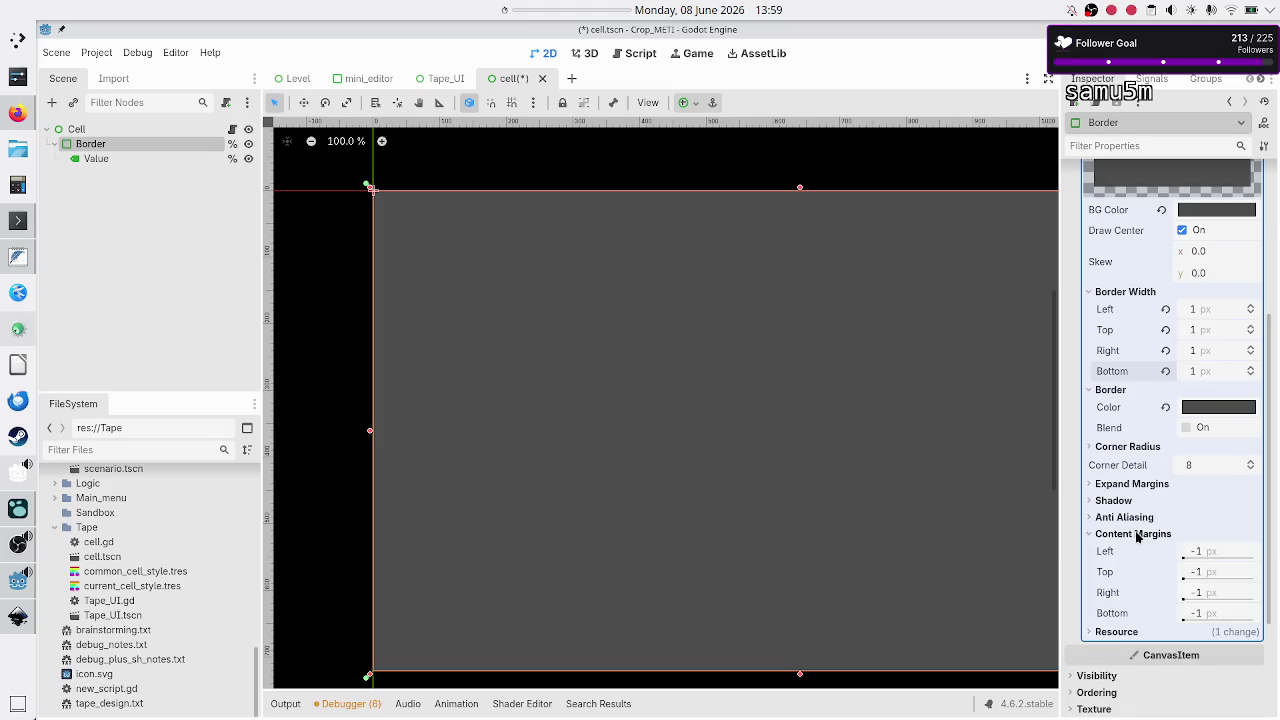
{"action": "left_click", "coordinate": [1208, 554]}
{"action": "type", "text": "6"}
{"action": "key", "text": "Return"}
{"action": "left_click", "coordinate": [1207, 572]}
{"action": "type", "text": "6"}
{"action": "key", "text": "Return"}
{"action": "left_click", "coordinate": [1207, 592]}
{"action": "type", "text": "6"}
{"action": "key", "text": "Return"}
{"action": "left_click", "coordinate": [1205, 612]}
{"action": "type", "text": "6"}
{"action": "key", "text": "Return"}
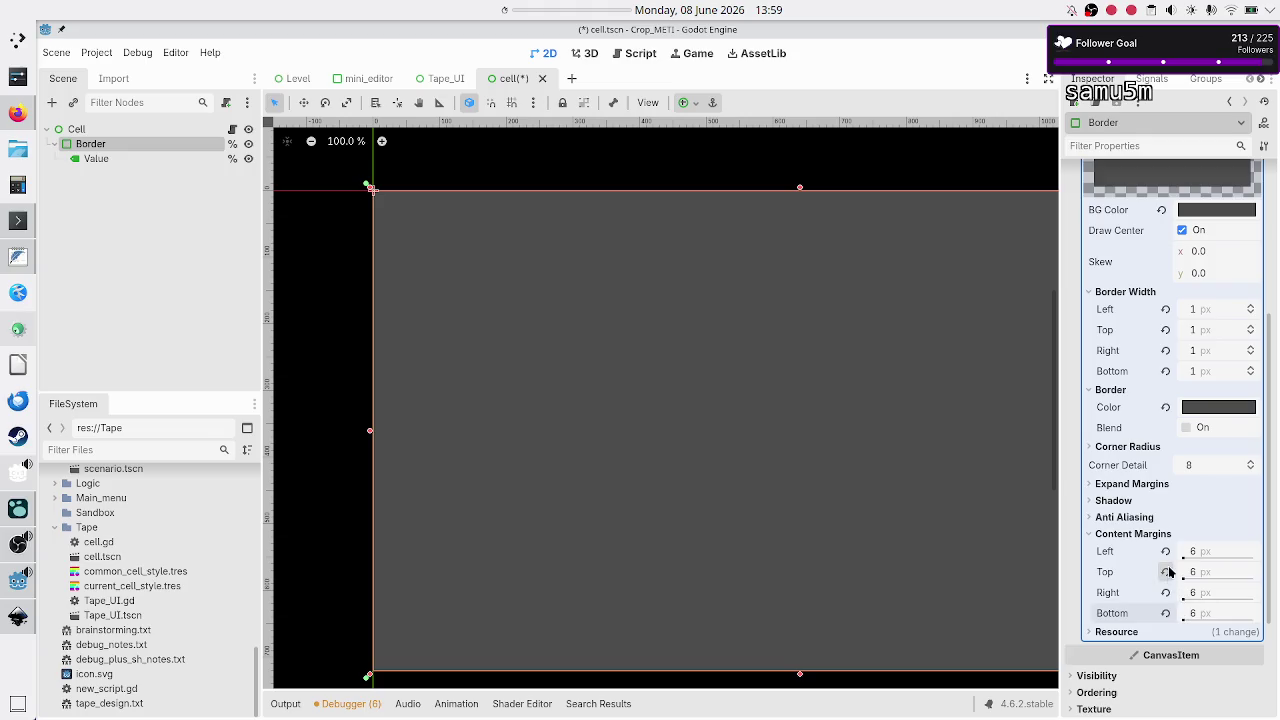
{"action": "scroll", "coordinate": [1170, 570], "scroll_direction": "up", "scroll_amount": 5}
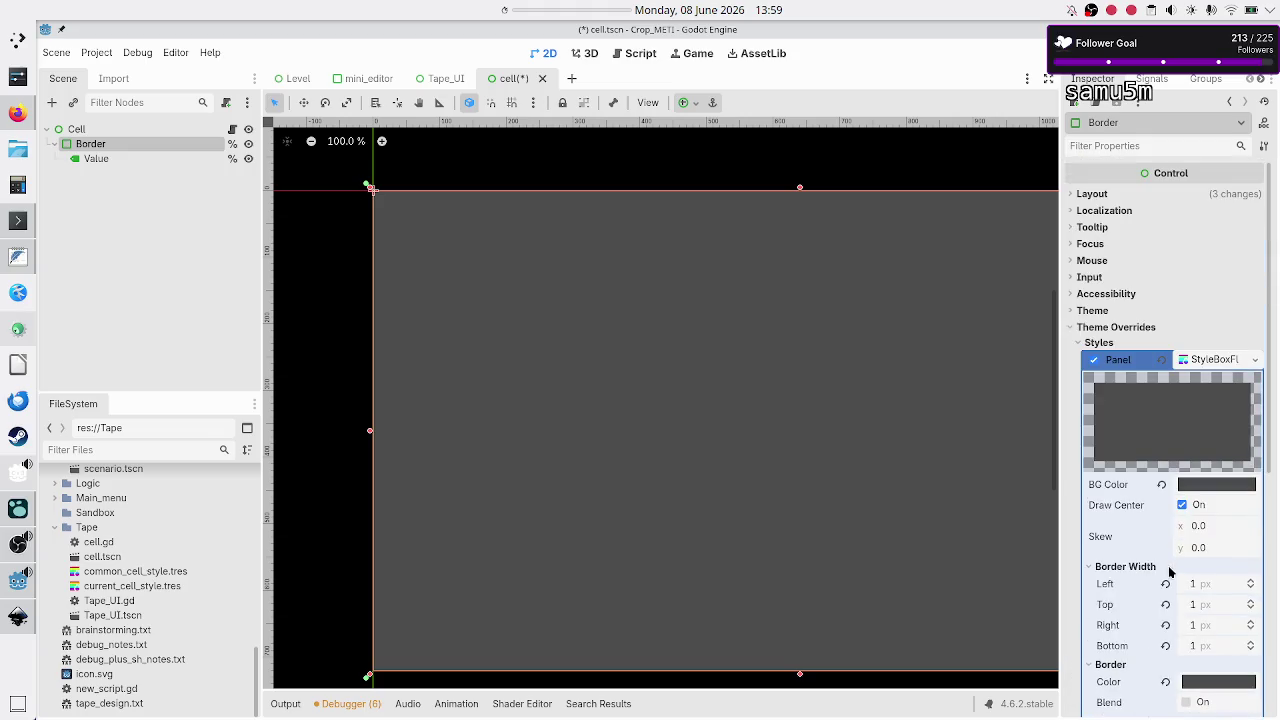
- Save the panel StyleBox as ignored_cell_style.tres and revert the Border's Panel override
{"action": "left_click", "coordinate": [1255, 359]}
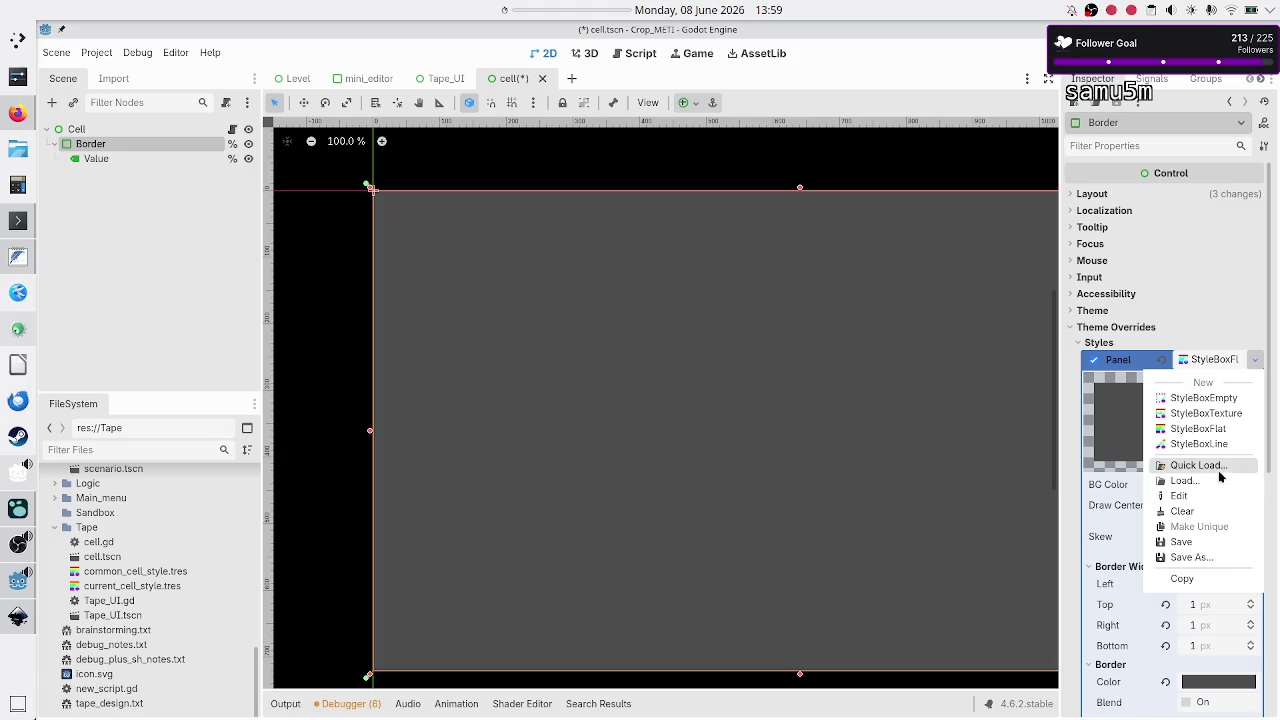
{"action": "left_click", "coordinate": [1203, 558]}
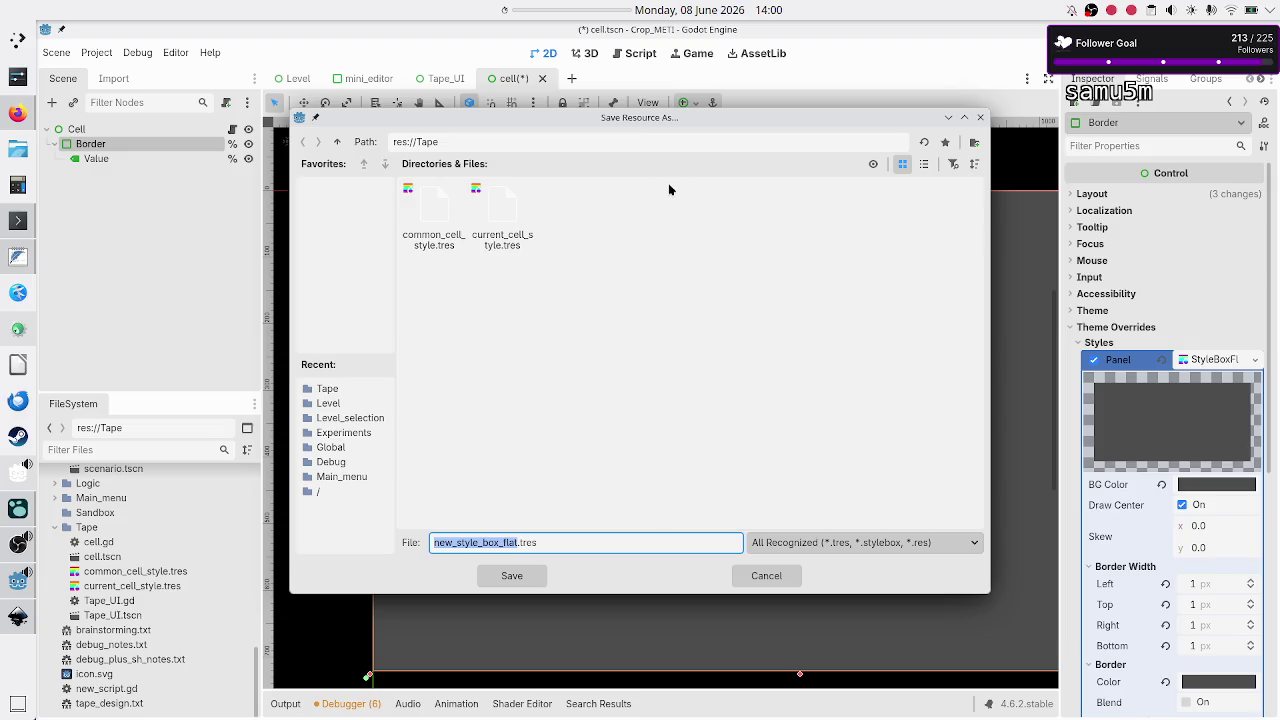
{"action": "left_click", "coordinate": [562, 542]}
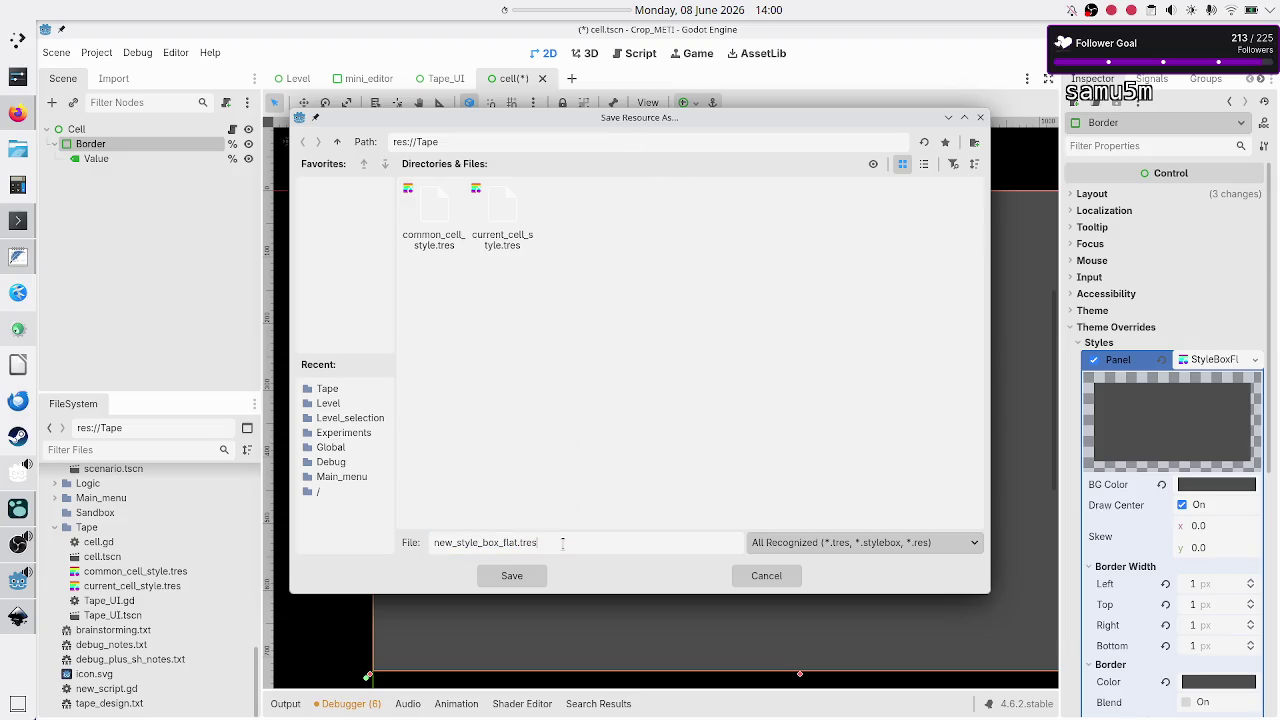
{"action": "key", "text": "Left"}
{"action": "key", "text": "Left"}
{"action": "key", "text": "Left"}
{"action": "key", "text": "BackSpace"}
{"action": "key", "text": "BackSpace"}
{"action": "key", "text": "BackSpace"}
{"action": "key", "text": "BackSpace"}
{"action": "type", "text": "ignored_"}
{"action": "type", "text": "cell_style"}
{"action": "left_click", "coordinate": [512, 577]}
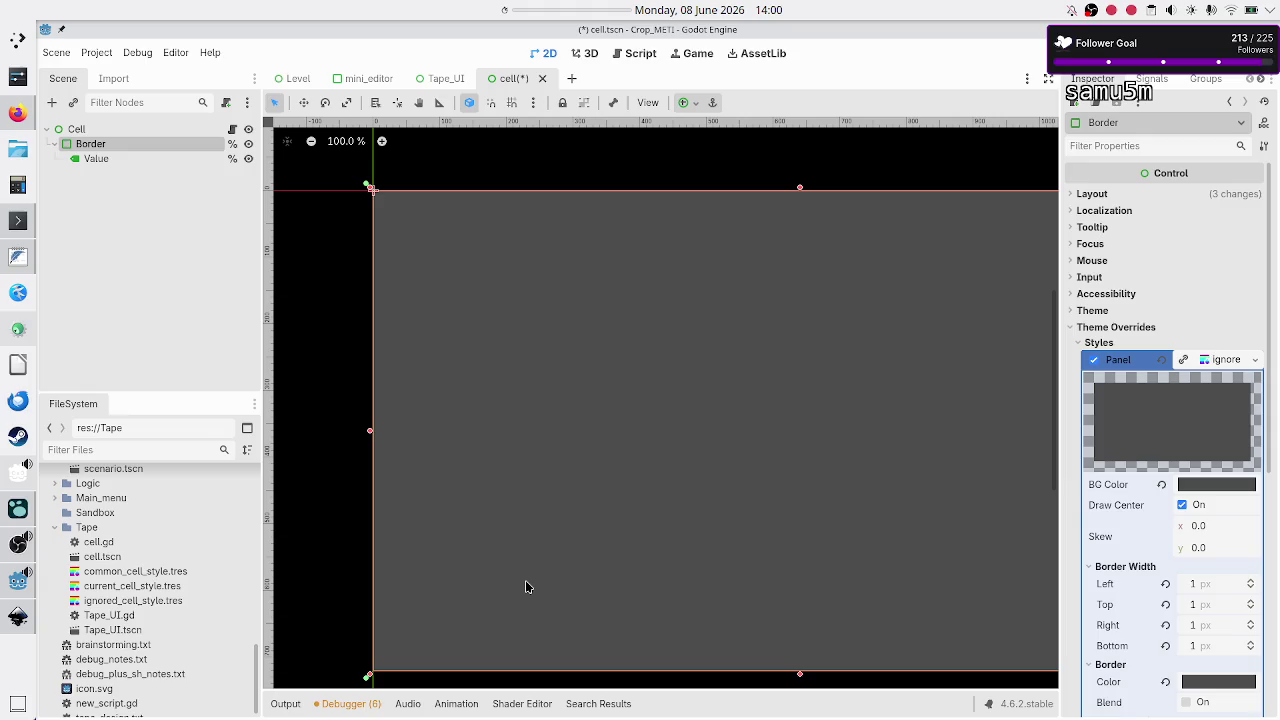
{"action": "left_click", "coordinate": [1163, 362]}
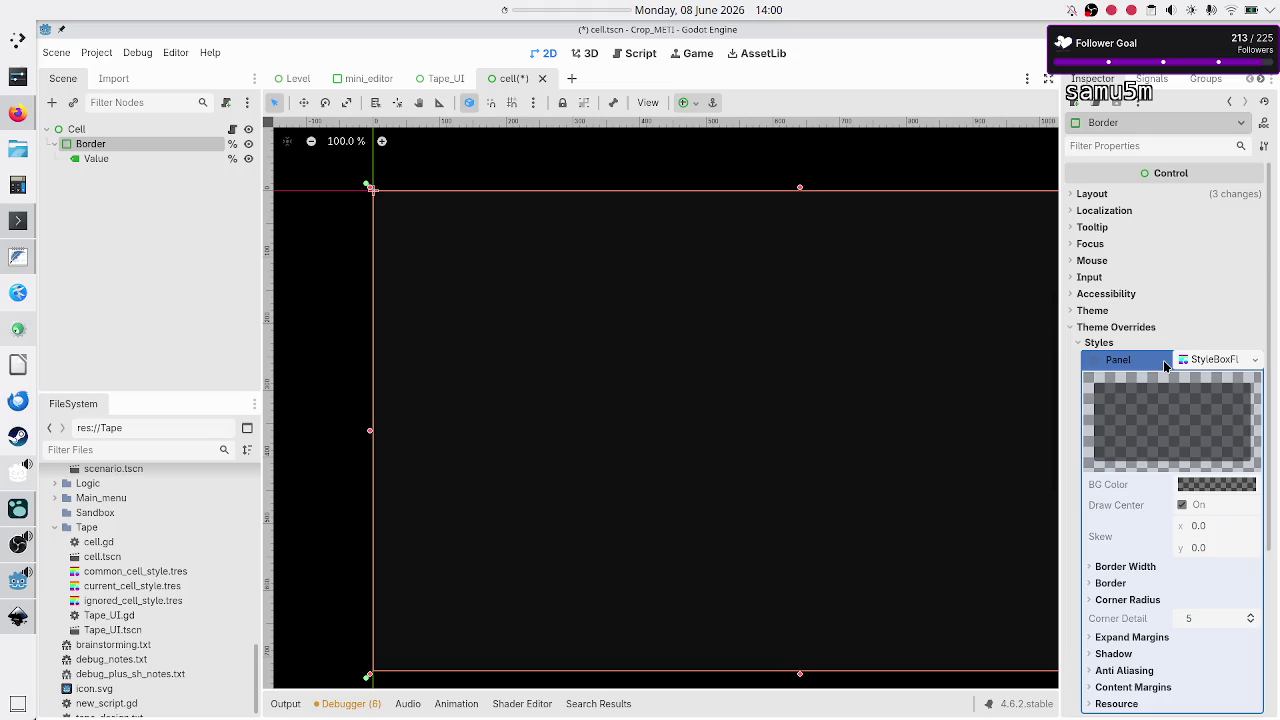
{"action": "left_click", "coordinate": [1217, 361]}
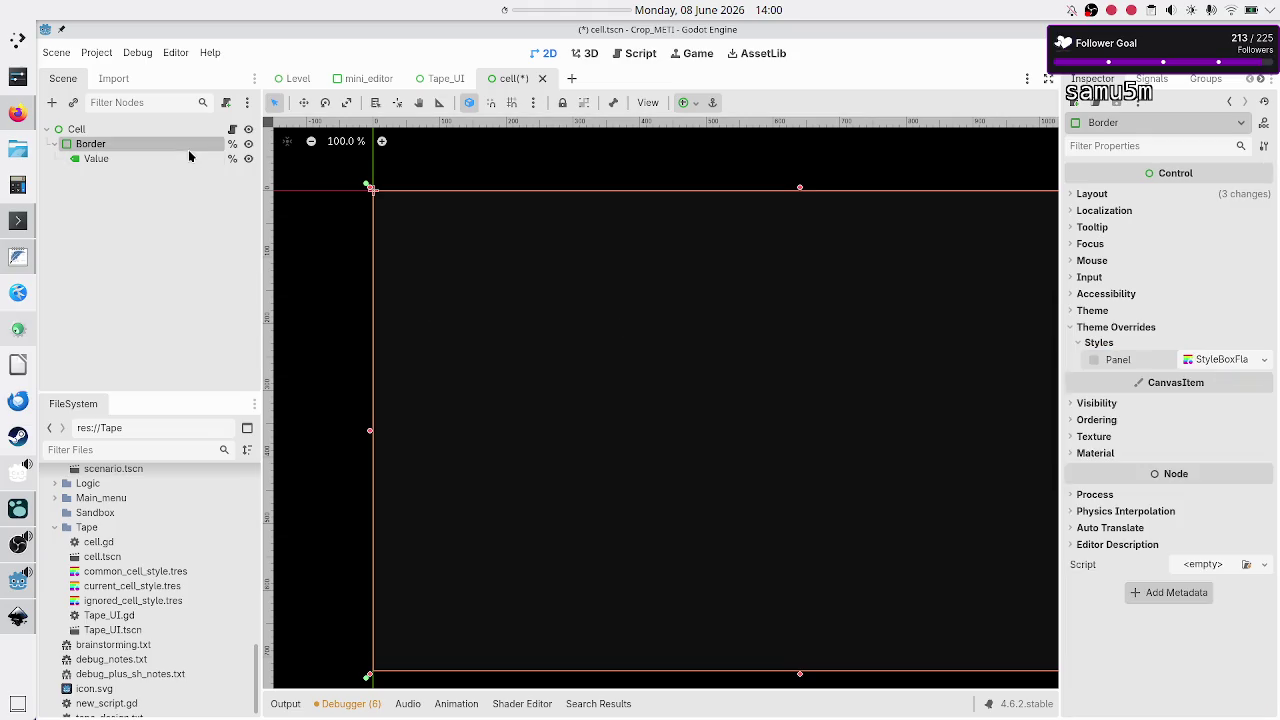
- Open cell.gd from the Cell node and examine its set_style(is_current) function
{"action": "left_click", "coordinate": [233, 130]}
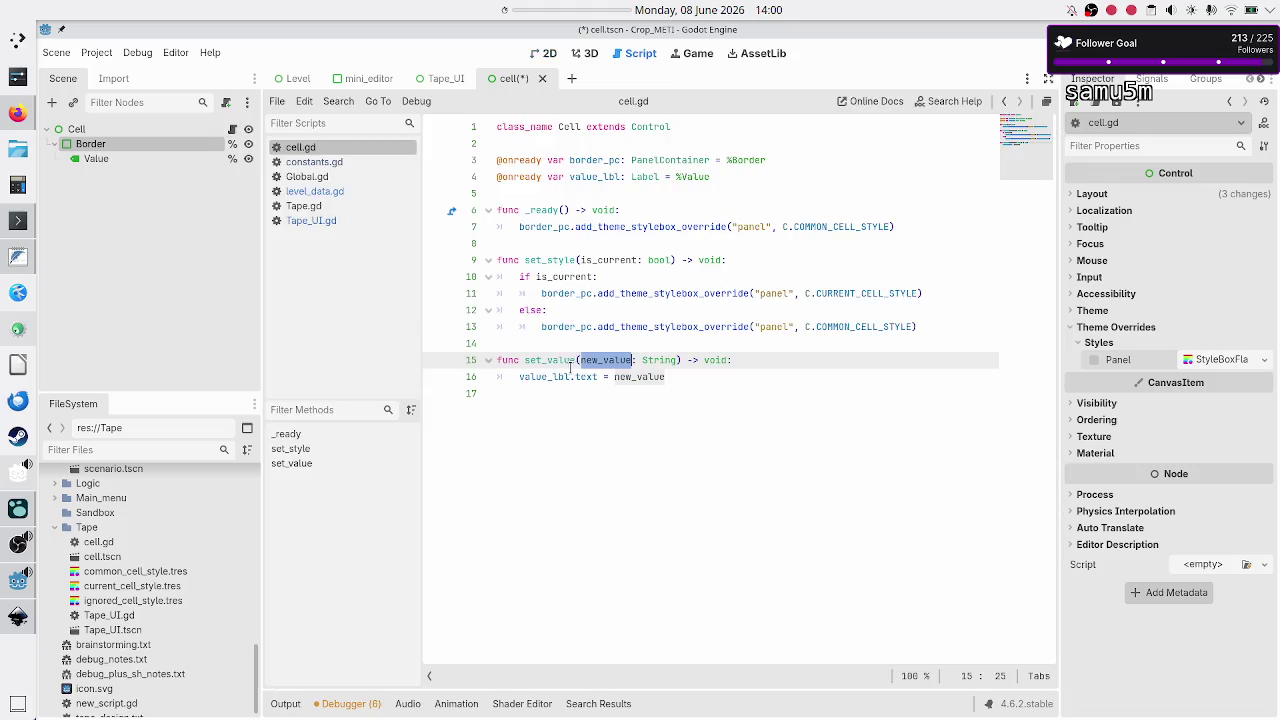
{"action": "double_click", "coordinate": [560, 262]}
{"action": "left_click", "coordinate": [628, 261]}
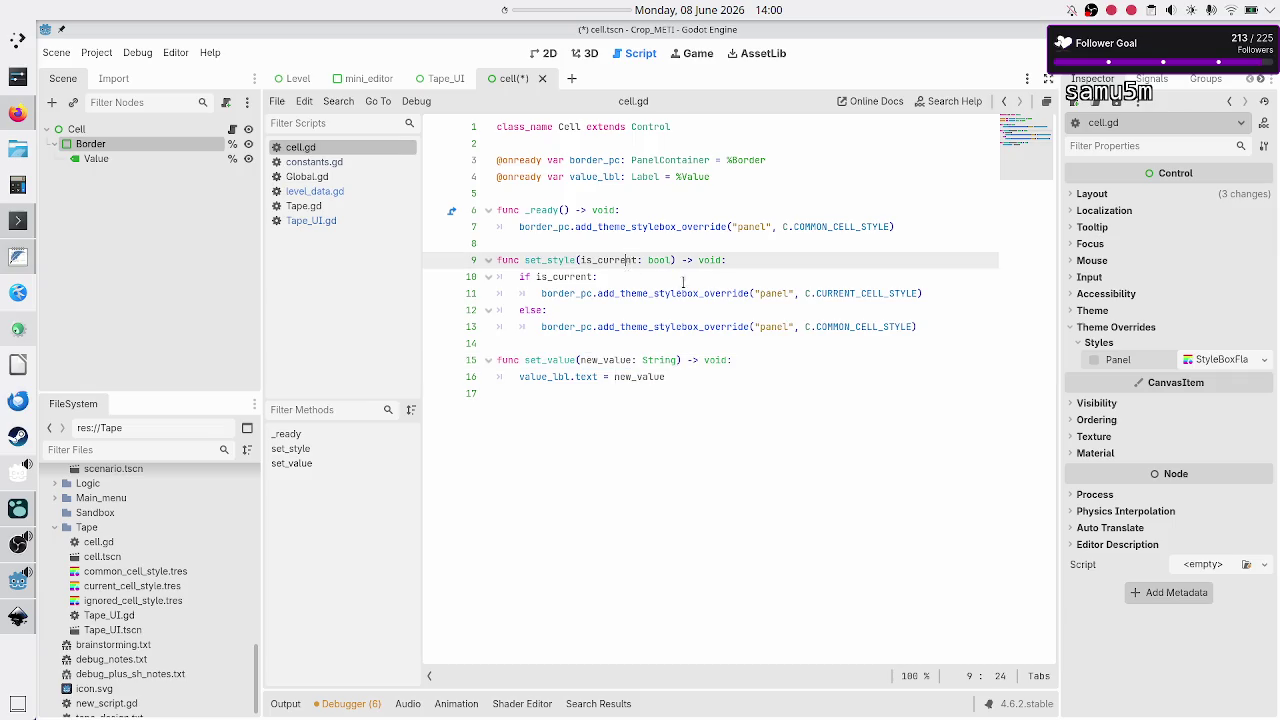
{"action": "key", "text": "Right"}
{"action": "key", "text": "Right"}
{"action": "key", "text": "Right"}
{"action": "key", "text": "Down"}
{"action": "key", "text": "Down"}
{"action": "key", "text": "Down"}
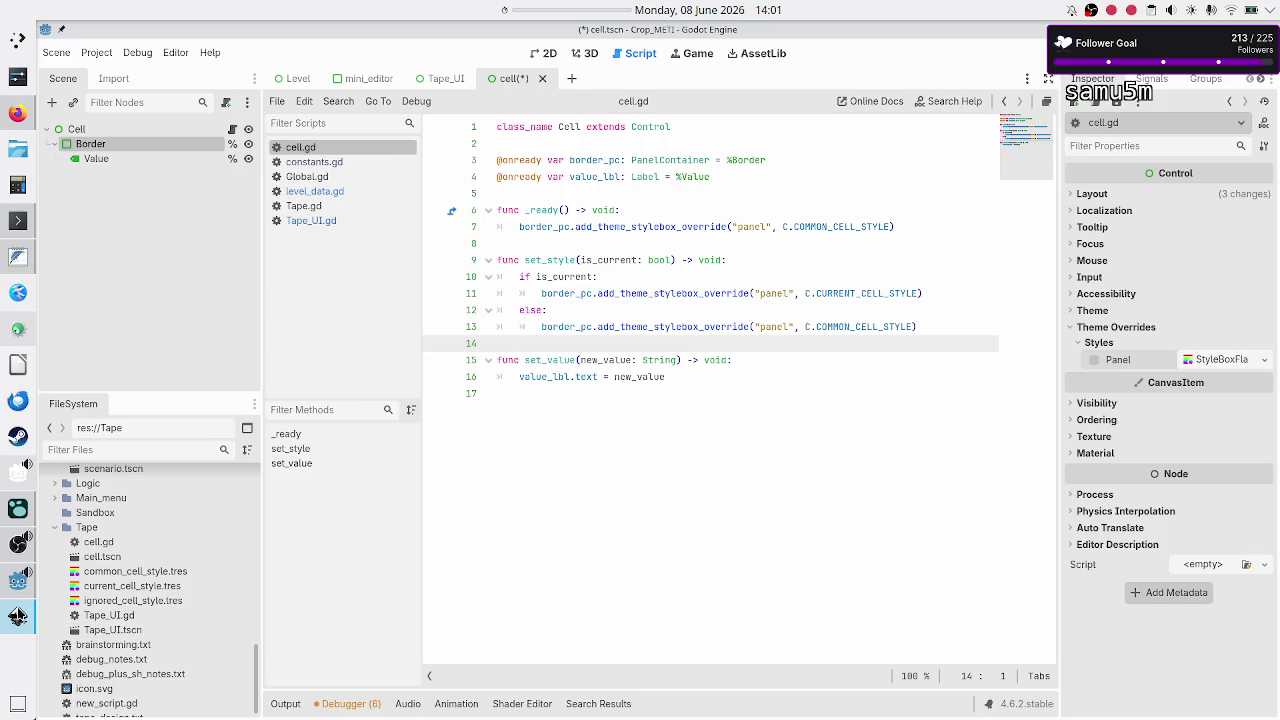
{"action": "left_click", "coordinate": [15, 587]}
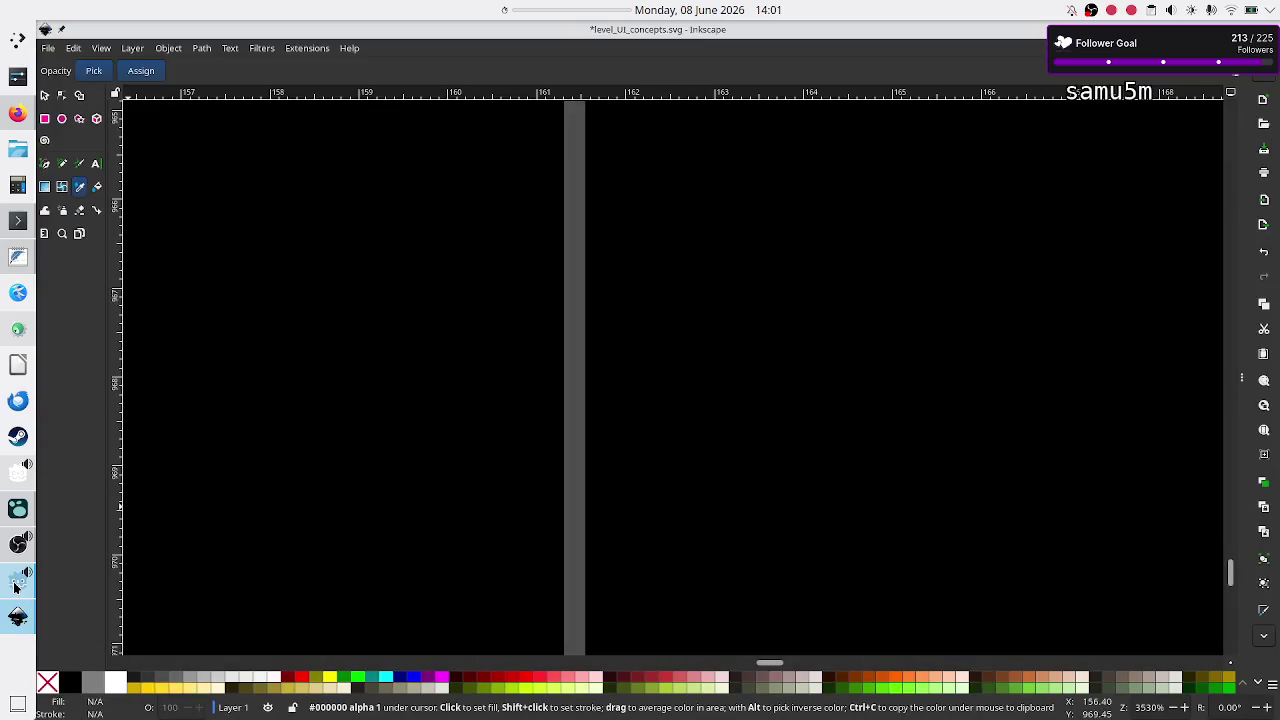
{"action": "scroll", "coordinate": [476, 369], "scroll_direction": "down", "scroll_amount": 10}
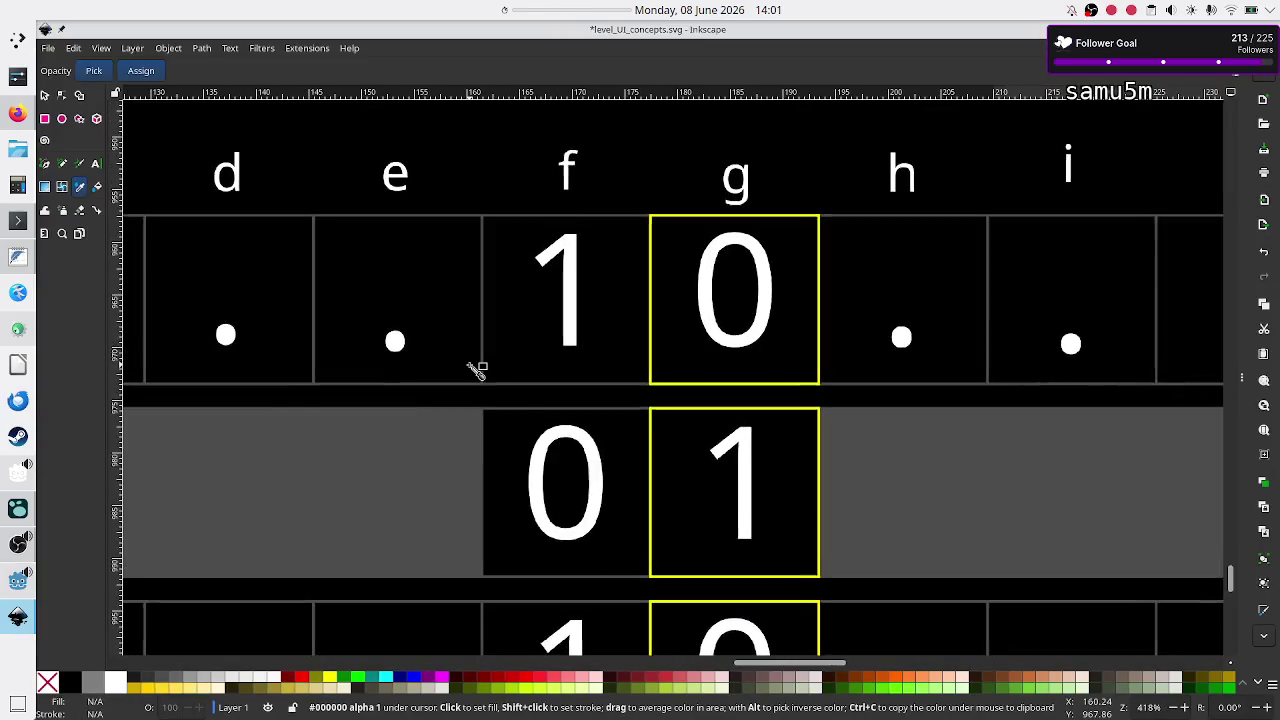
{"action": "scroll", "coordinate": [476, 369], "scroll_direction": "up", "scroll_amount": 2}
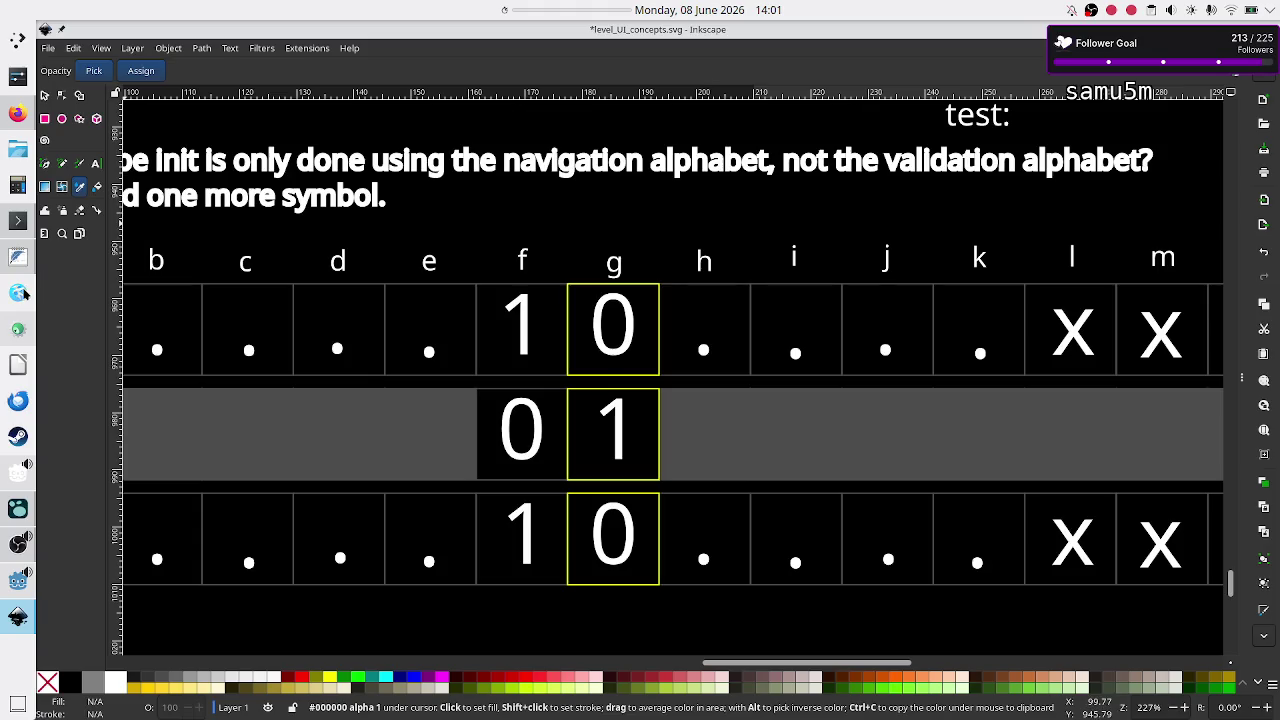
{"action": "left_click", "coordinate": [18, 577]}
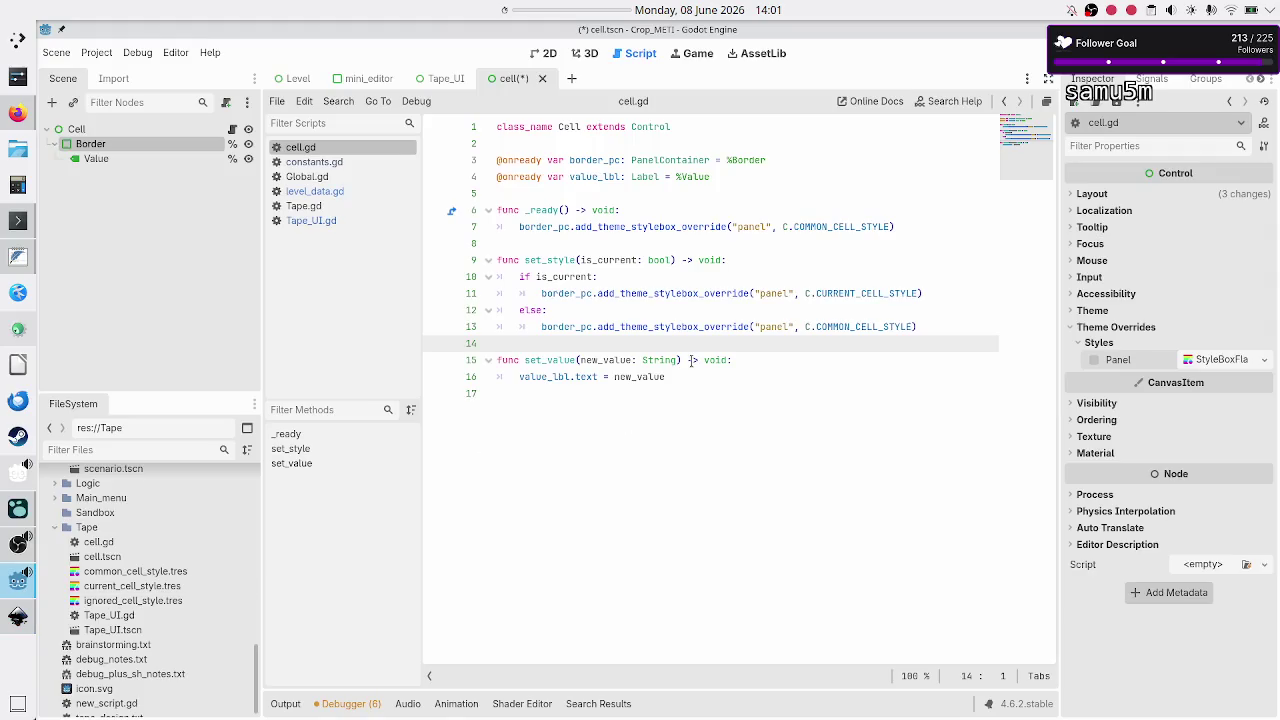
- Make small trial edits to set_style's declaration, leaving it unchanged
{"action": "left_click", "coordinate": [670, 261]}
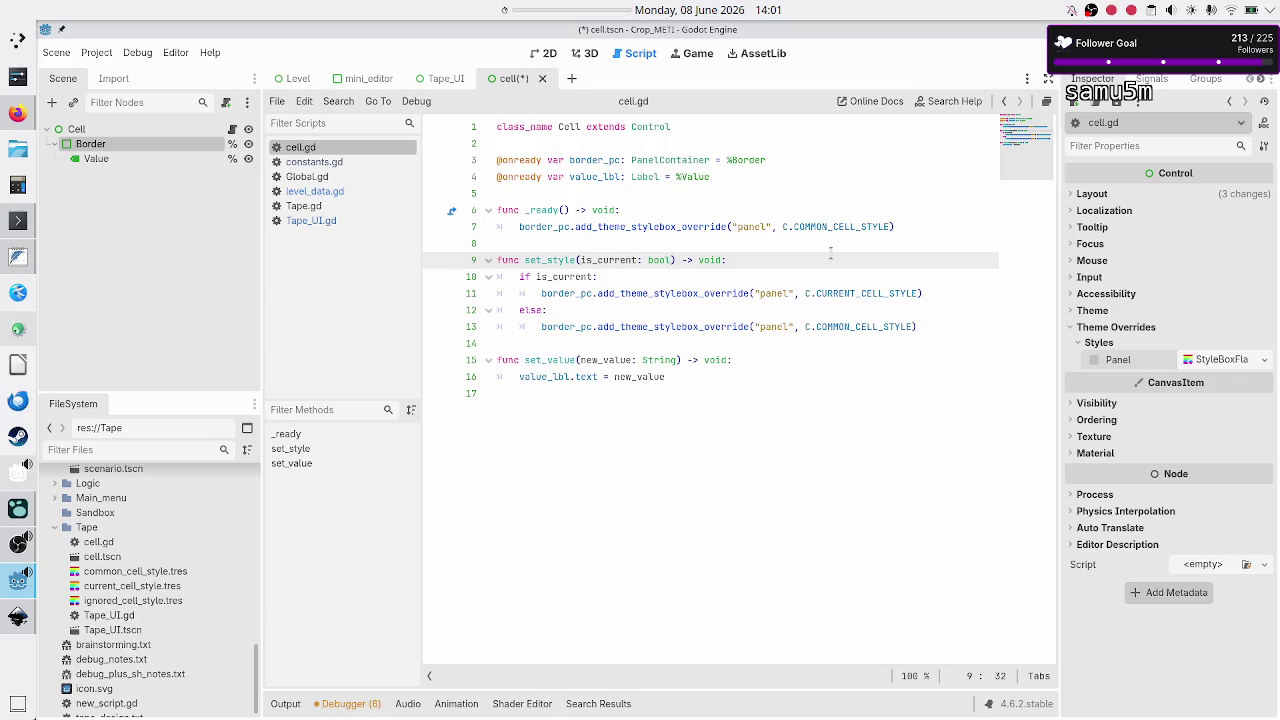
{"action": "type", "text": ","}
{"action": "key", "text": "BackSpace"}
{"action": "key", "text": "BackSpace"}
{"action": "key", "text": "Left"}
{"action": "key", "text": "Left"}
{"action": "key", "text": "Left"}
{"action": "key", "text": "Left"}
{"action": "type", "text": "_"}
{"action": "key", "text": "BackSpace"}
- Insert 'func mark_as_ignored() -> void:' on a new line just above set_value
{"action": "key", "text": "Down"}
{"action": "key", "text": "Down"}
{"action": "key", "text": "Down"}
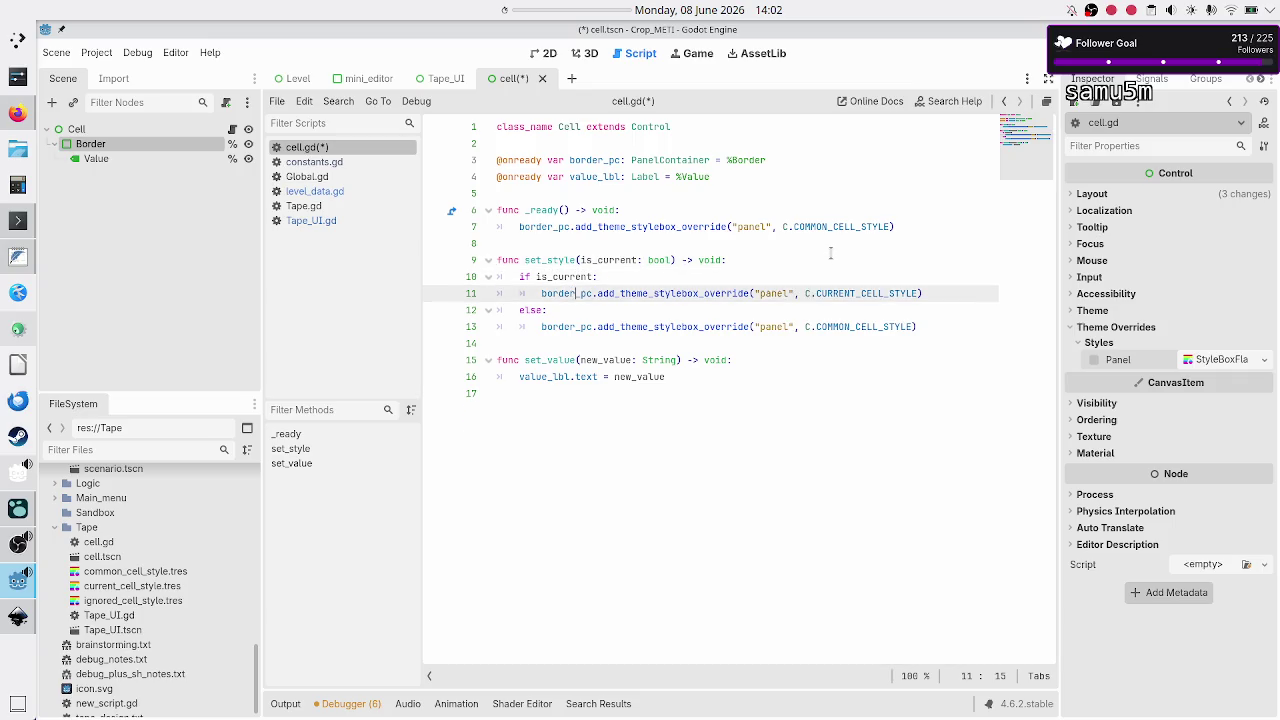
{"action": "key", "text": "Return"}
{"action": "key", "text": "Return"}
{"action": "key", "text": "Up"}
{"action": "type", "text": "func "}
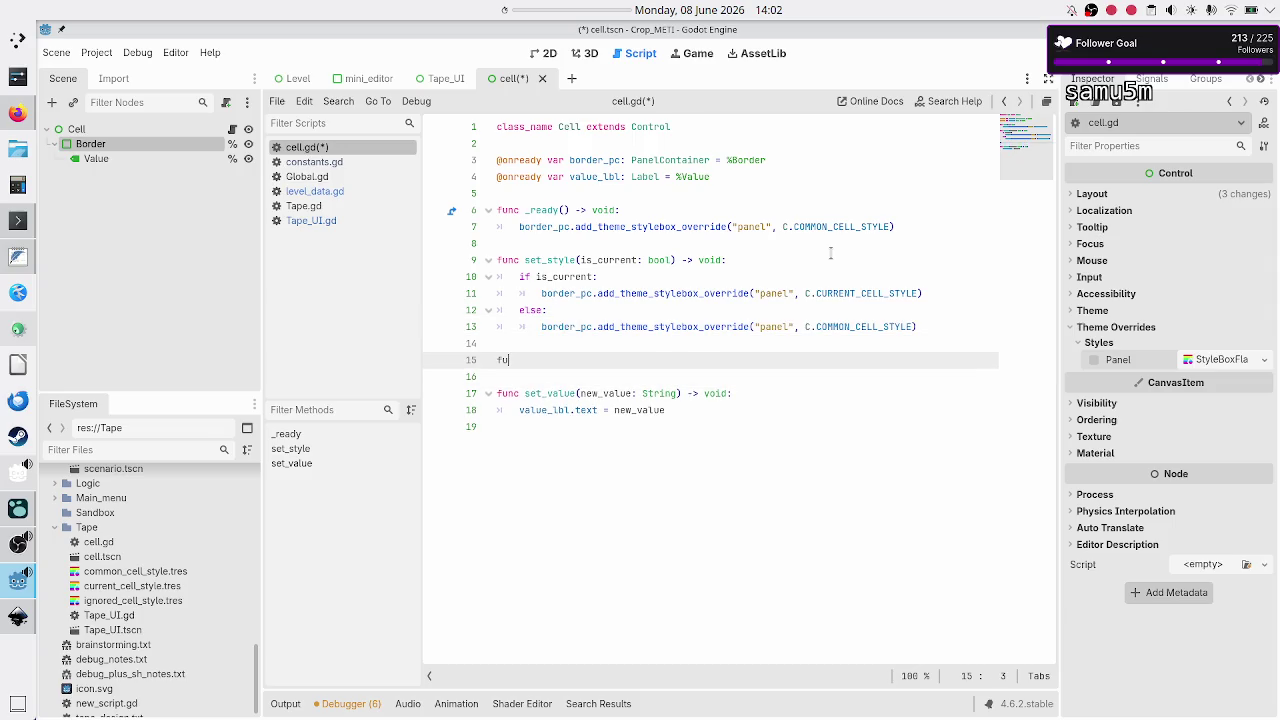
{"action": "type", "text": "mark_"}
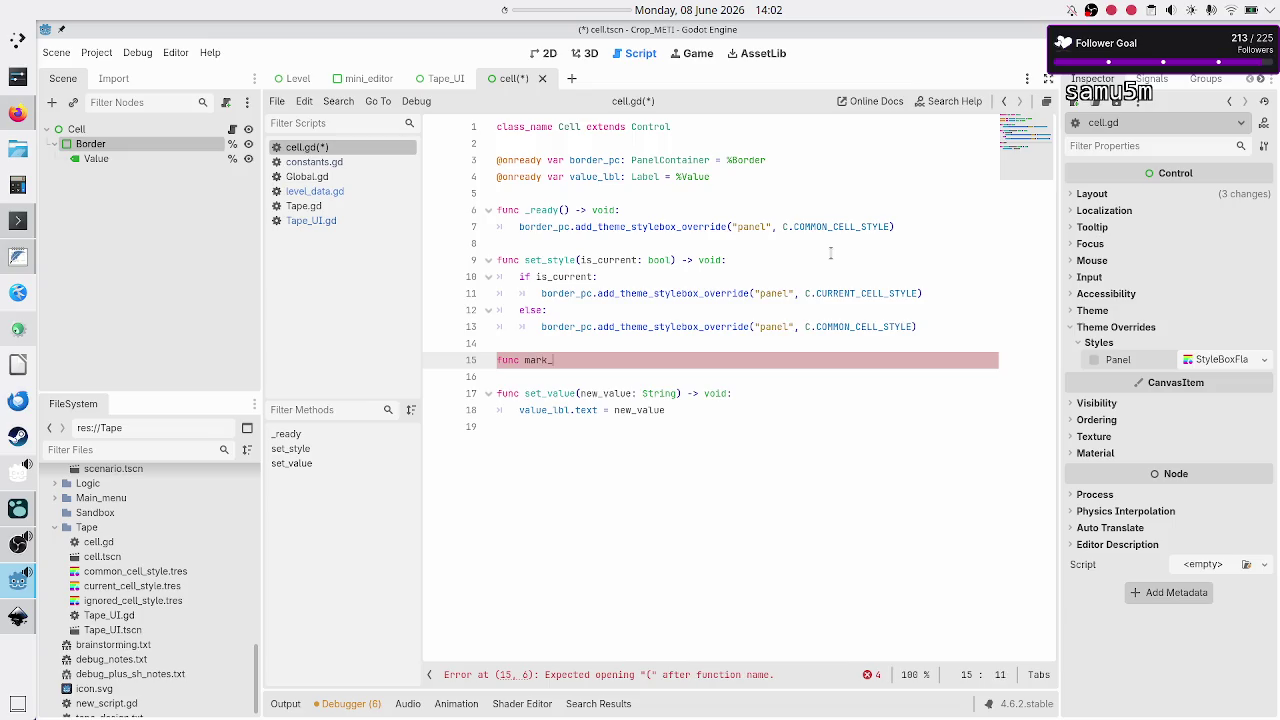
{"action": "type", "text": "as_ignored"}
{"action": "type", "text": "() -> "}
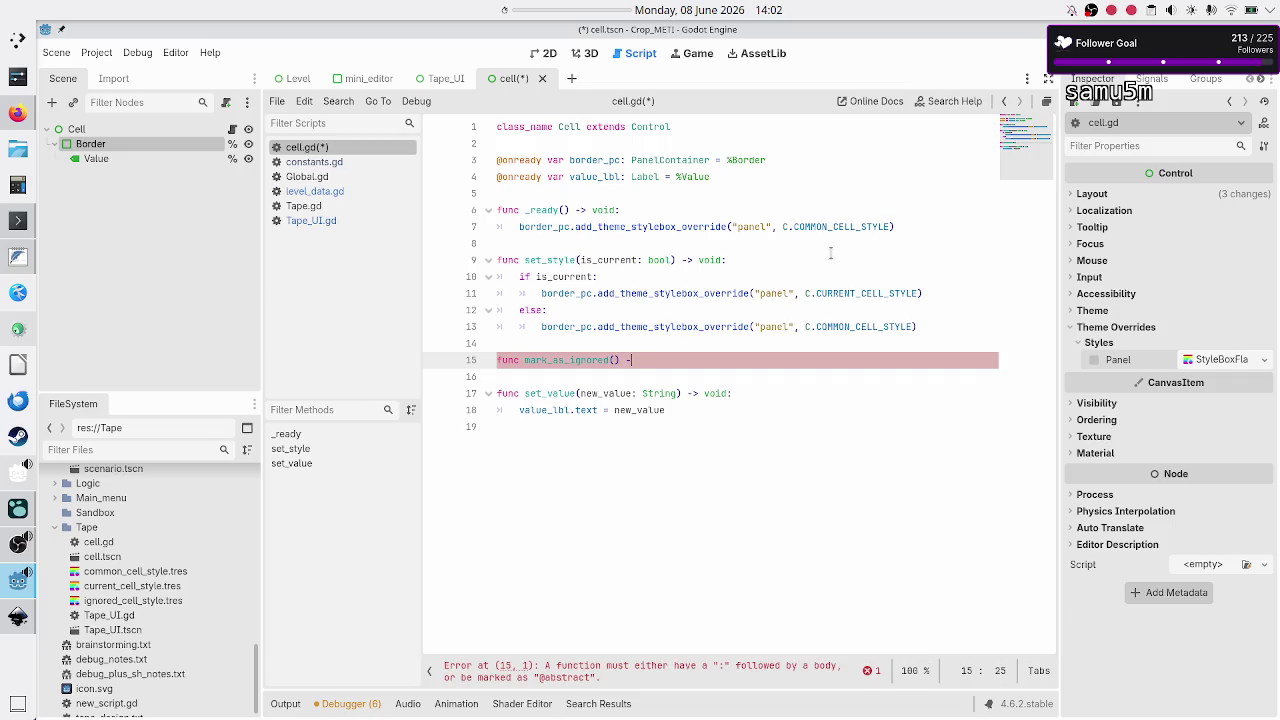
{"action": "type", "text": "void:"}
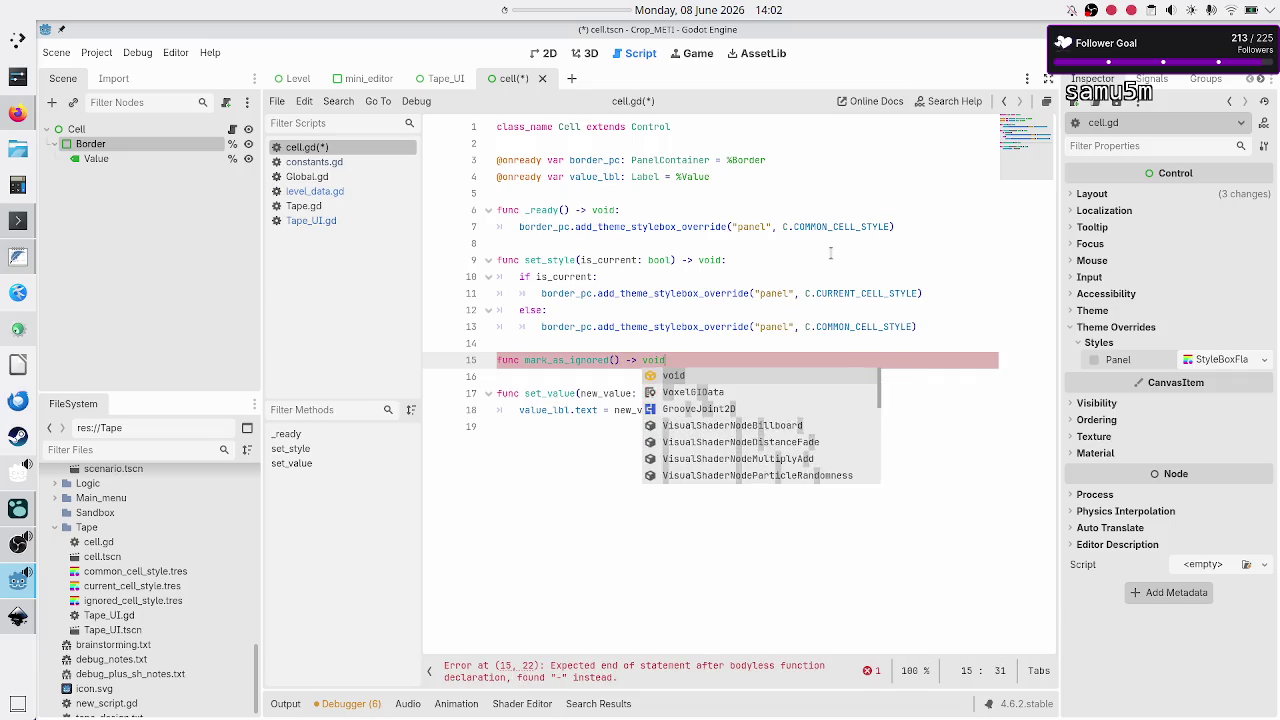
{"action": "key", "text": "Return"}
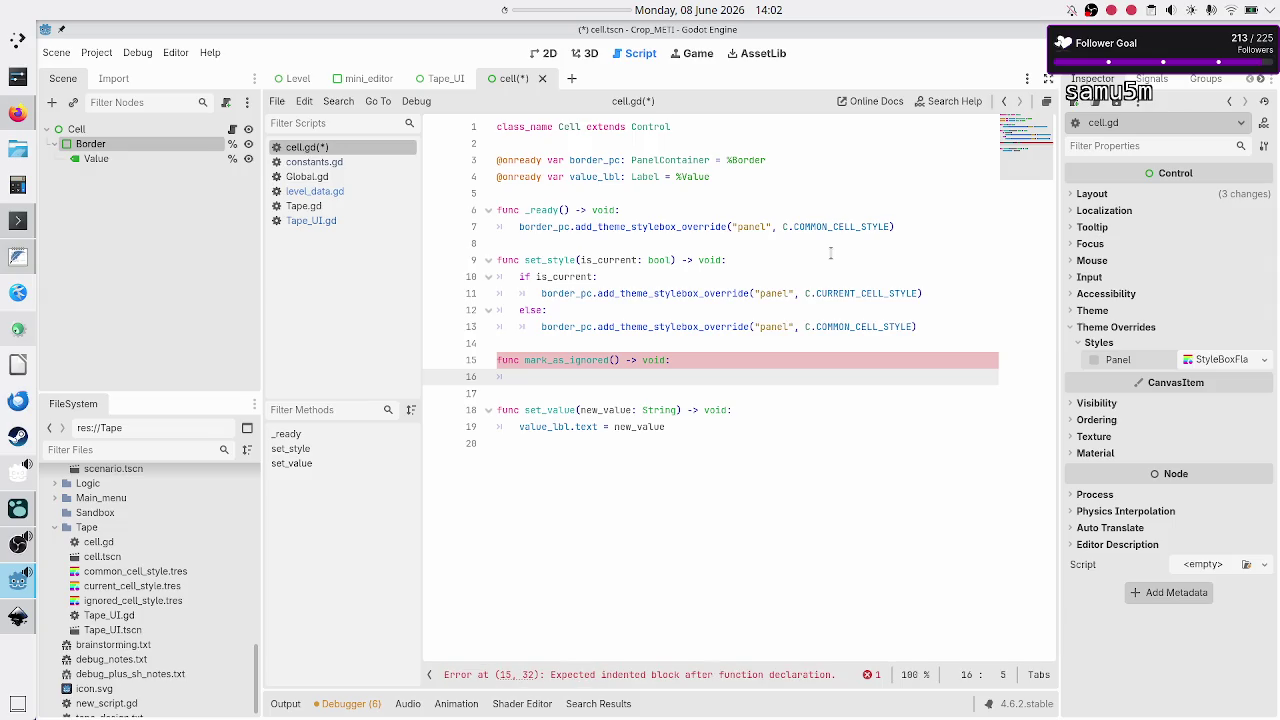
- Look over set_style's parameters and is_current branches, then open Global.gd
{"action": "key", "text": "Up"}
{"action": "key", "text": "Up"}
{"action": "key", "text": "Up"}
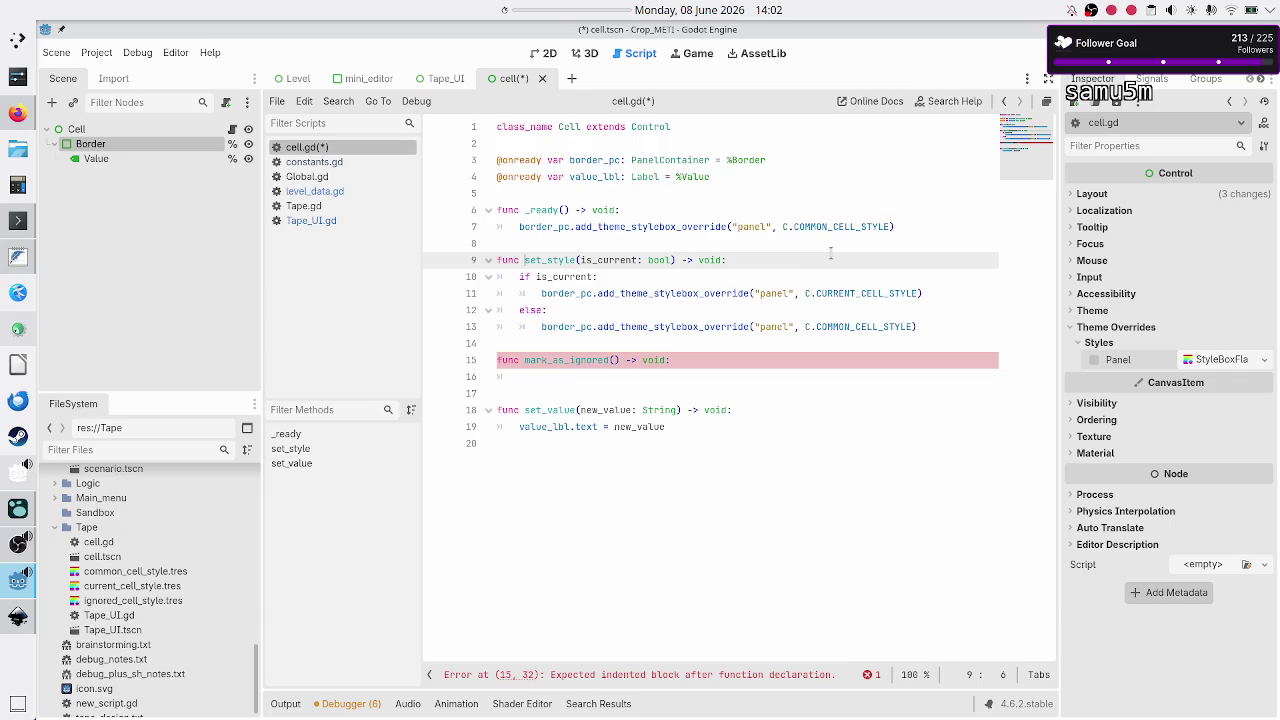
{"action": "key", "text": "Down"}
{"action": "key", "text": "Down"}
{"action": "key", "text": "Down"}
{"action": "key", "text": "shift+Right"}
{"action": "key", "text": "shift+Right"}
{"action": "key", "text": "shift+Right"}
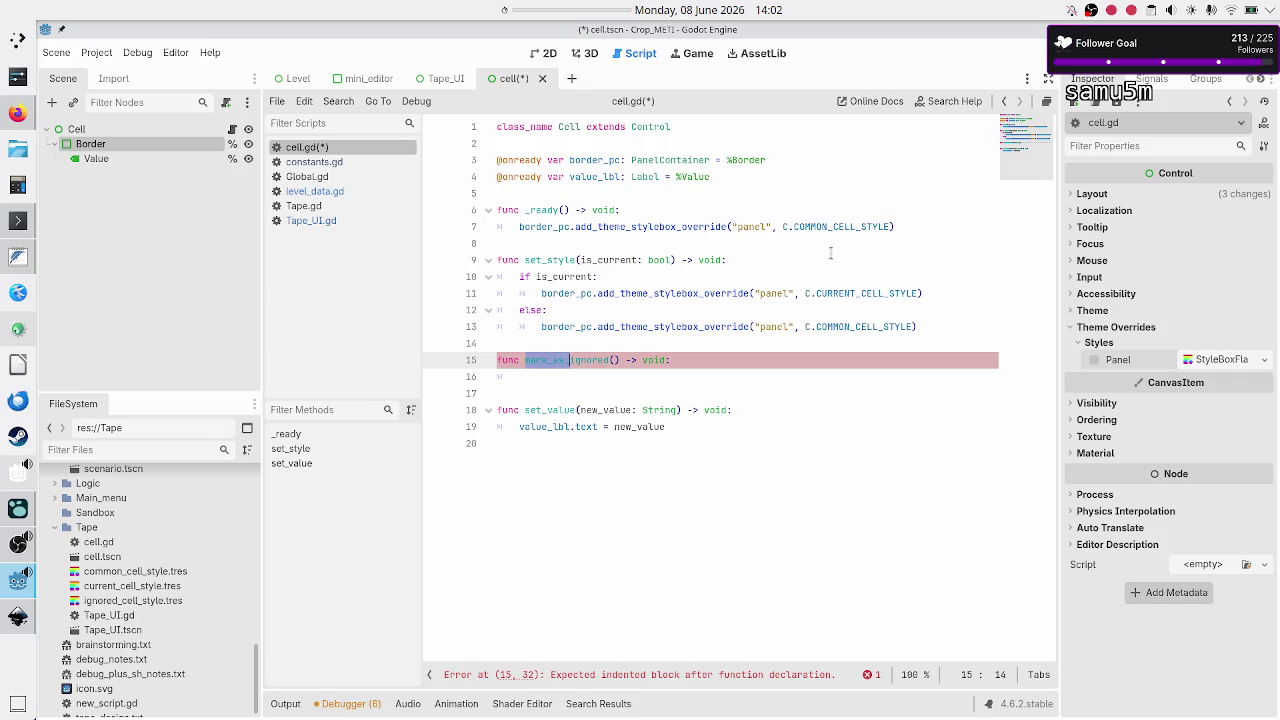
{"action": "key", "text": "Right"}
{"action": "key", "text": "Up"}
{"action": "key", "text": "Up"}
{"action": "key", "text": "Up"}
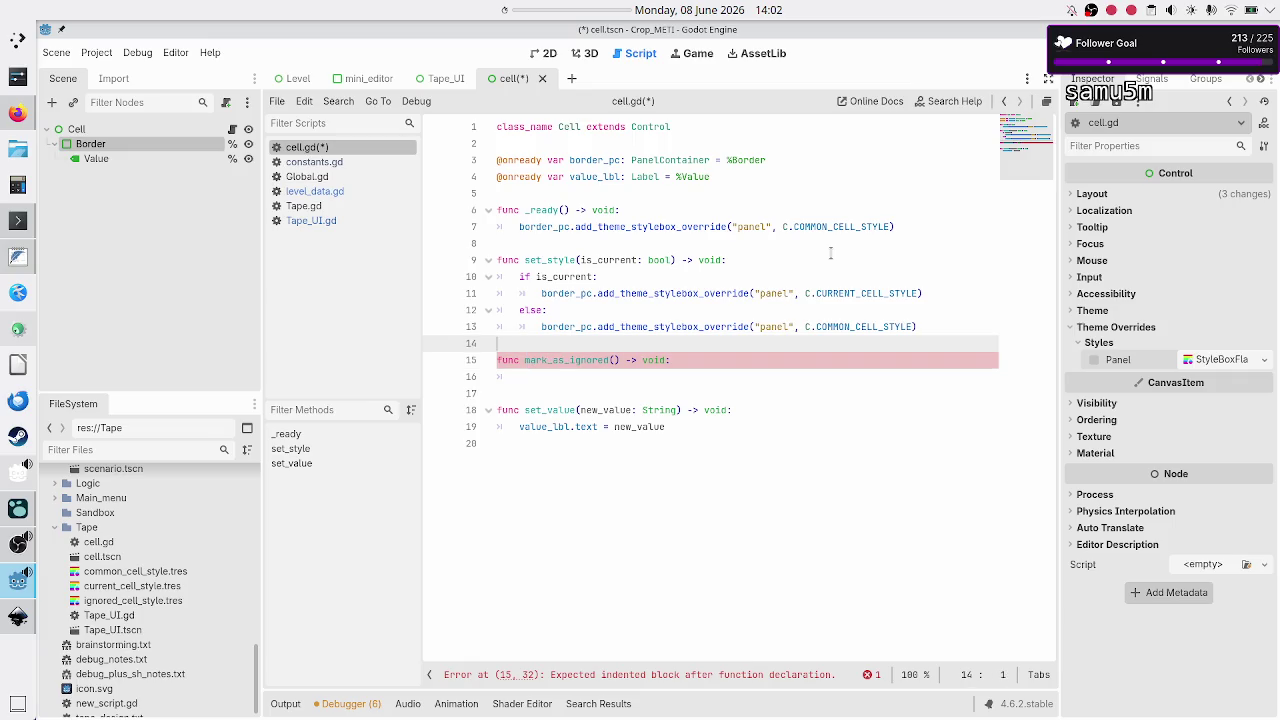
{"action": "key", "text": "Right"}
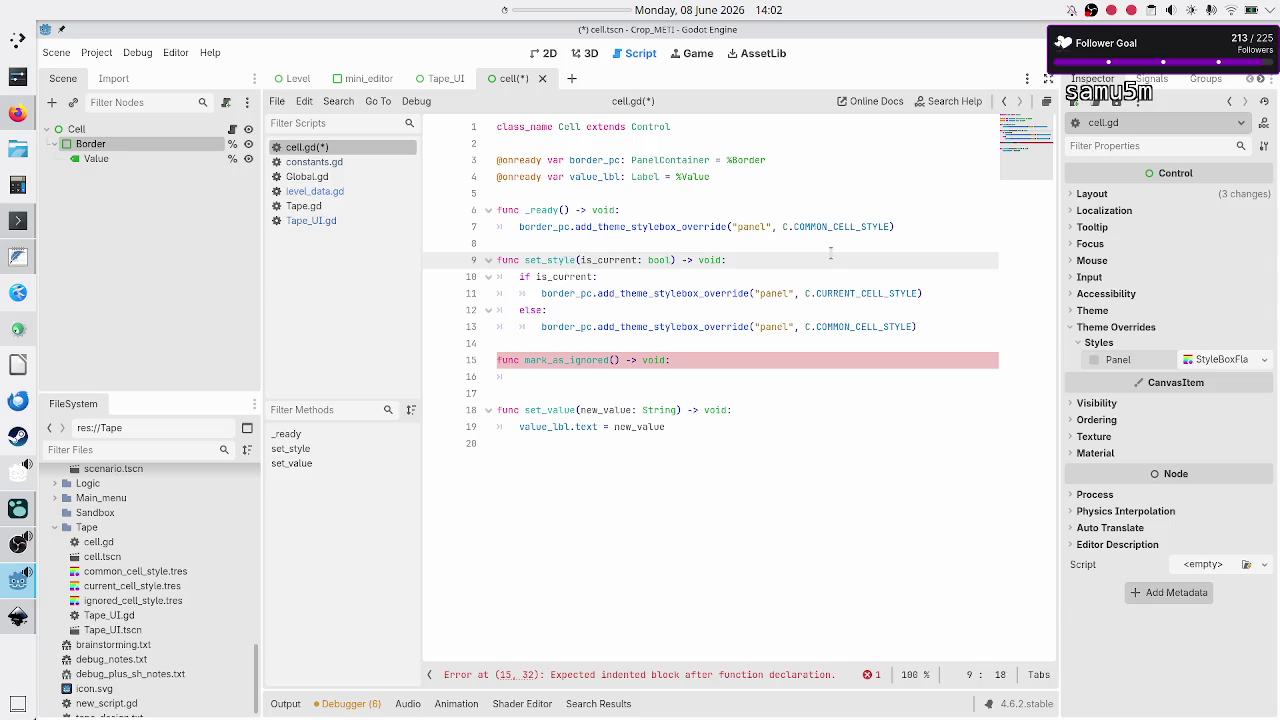
{"action": "key", "text": "Down"}
{"action": "key", "text": "Down"}
{"action": "key", "text": "Down"}
{"action": "key", "text": "Down"}
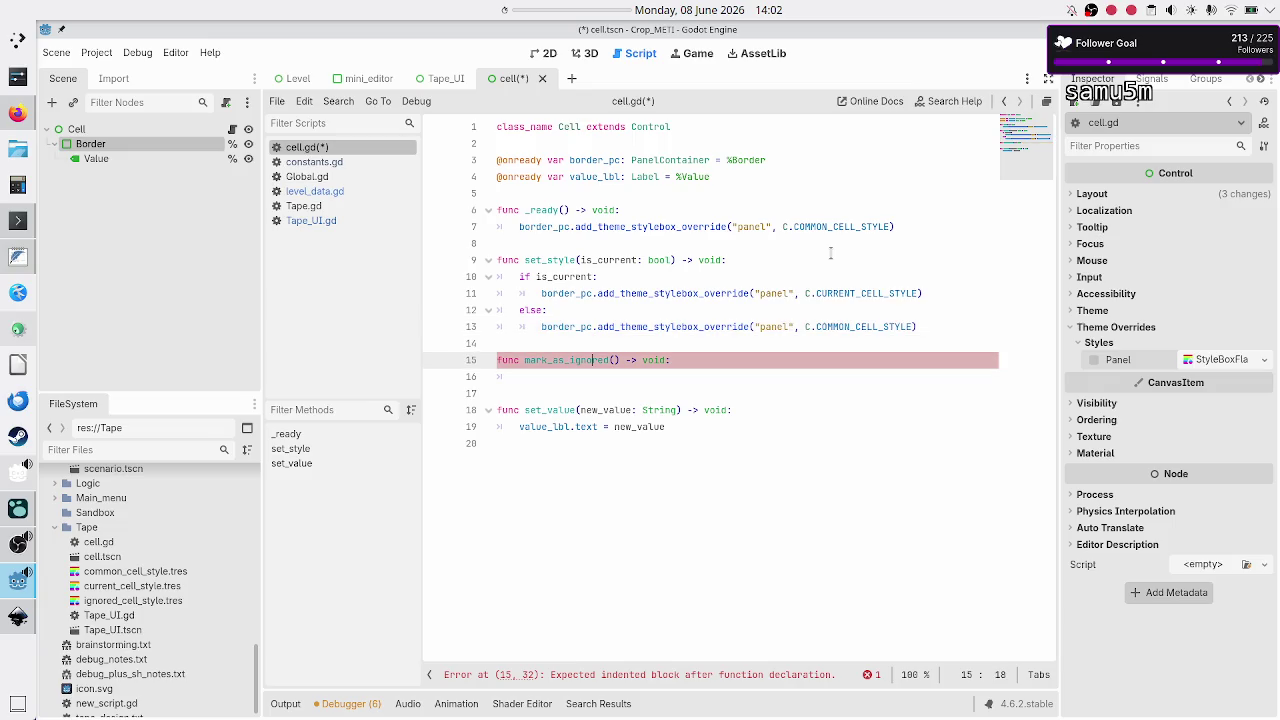
{"action": "key", "text": "Up"}
{"action": "key", "text": "Up"}
{"action": "key", "text": "Up"}
{"action": "key", "text": "Up"}
{"action": "key", "text": "Up"}
{"action": "key", "text": "Up"}
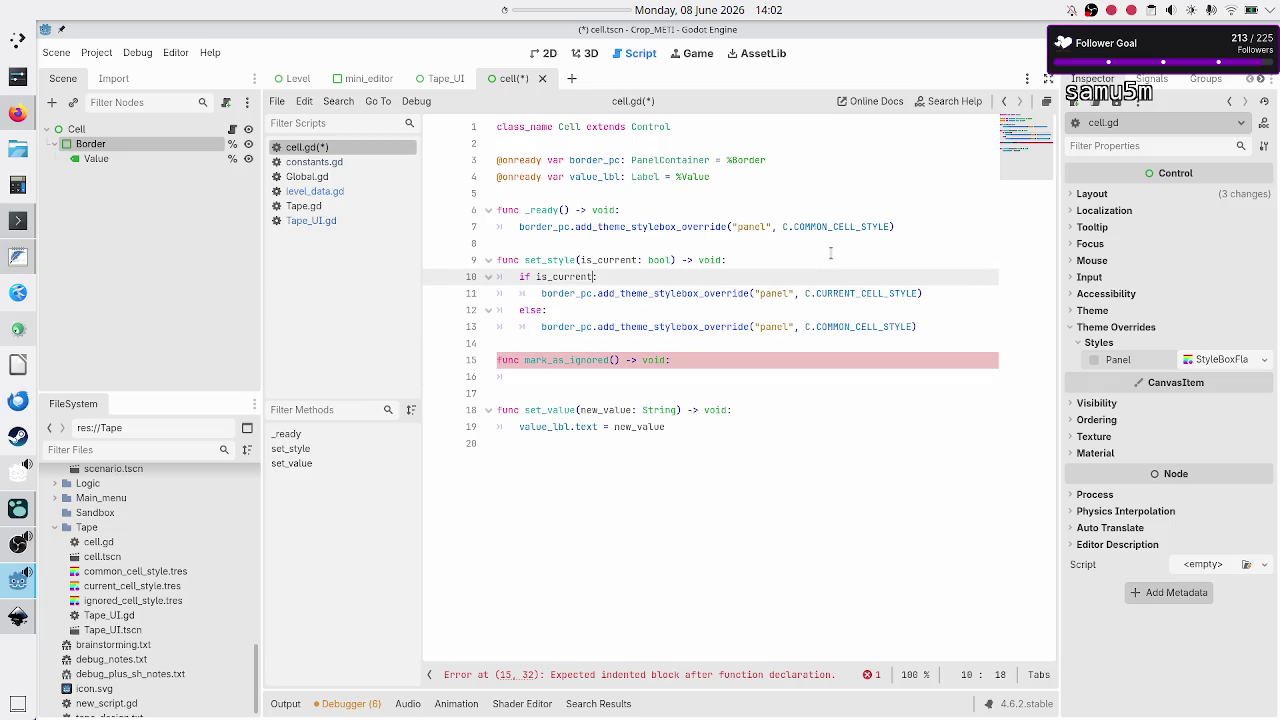
{"action": "key", "text": "Down"}
{"action": "key", "text": "Down"}
{"action": "left_click", "coordinate": [308, 176]}
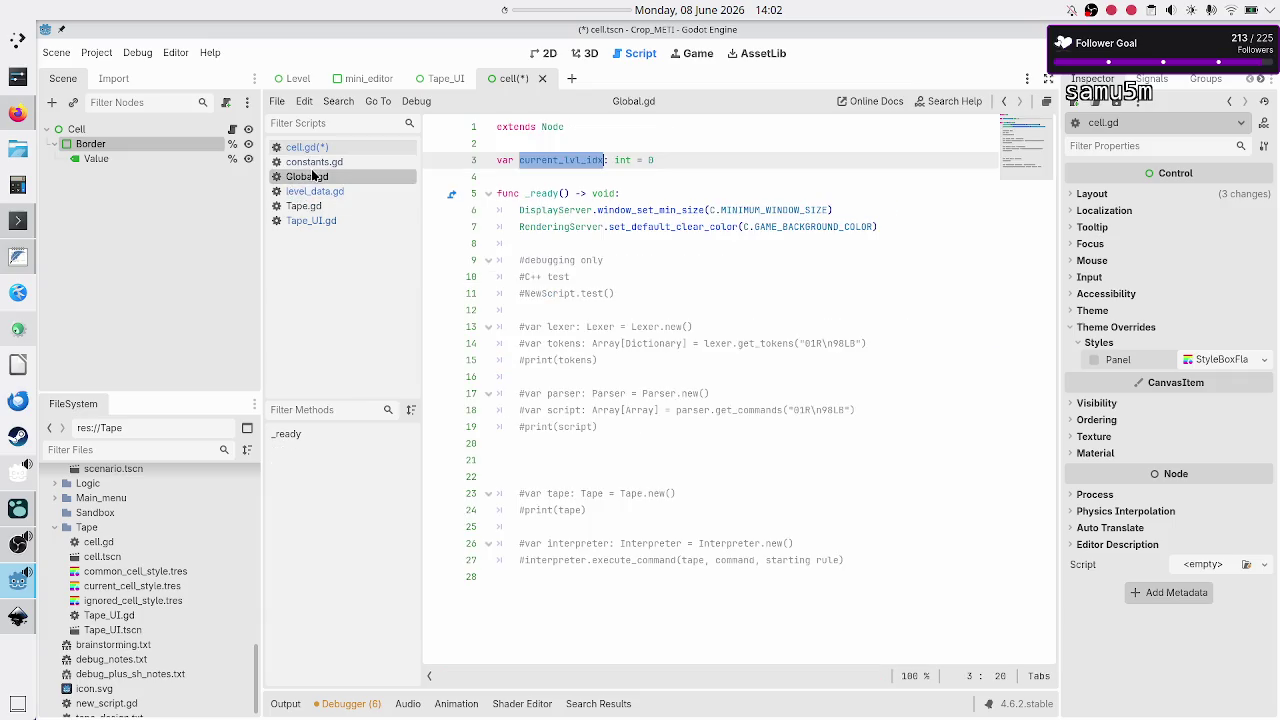
- In constants.gd, declare IGNORED_CELL_STYLE of type StyleBoxFlat below CURRENT_CELL_STYLE
{"action": "left_click", "coordinate": [320, 162]}
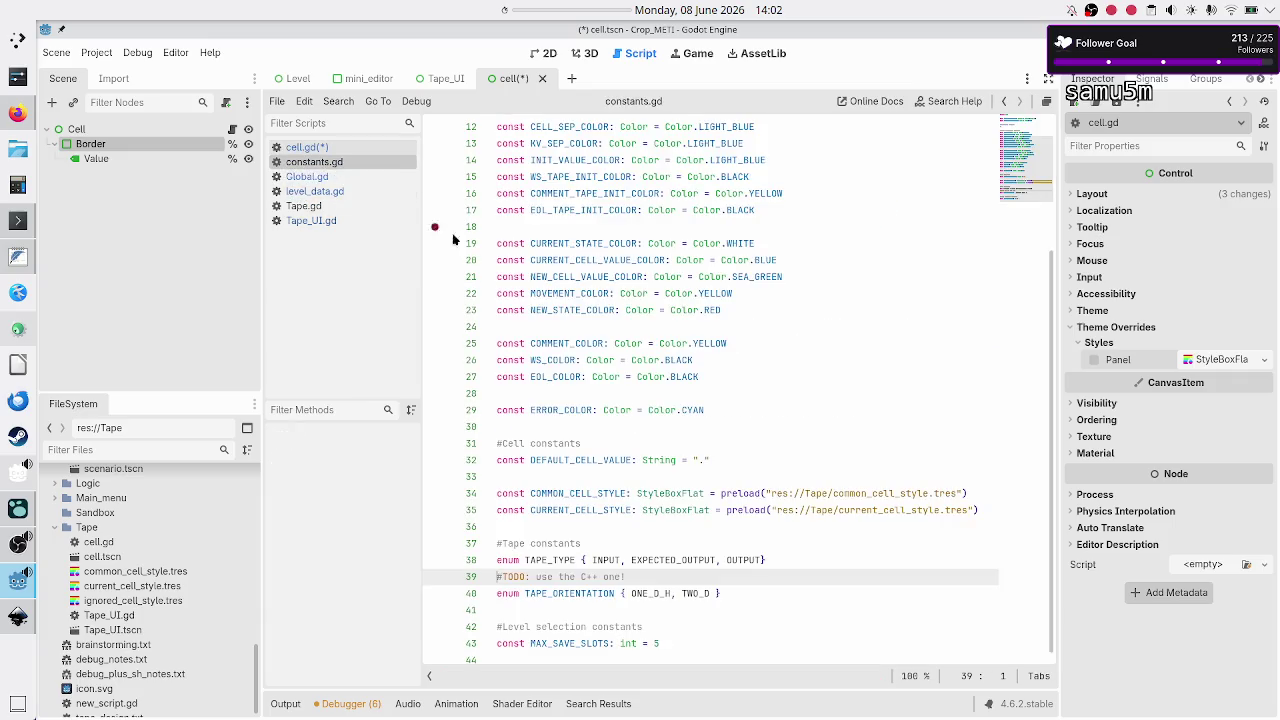
{"action": "left_click", "coordinate": [764, 483]}
{"action": "key", "text": "Down"}
{"action": "key", "text": "Down"}
{"action": "key", "text": "End"}
{"action": "key", "text": "Return"}
{"action": "type", "text": "const IGNORED_CELL_STYLE: Sty"}
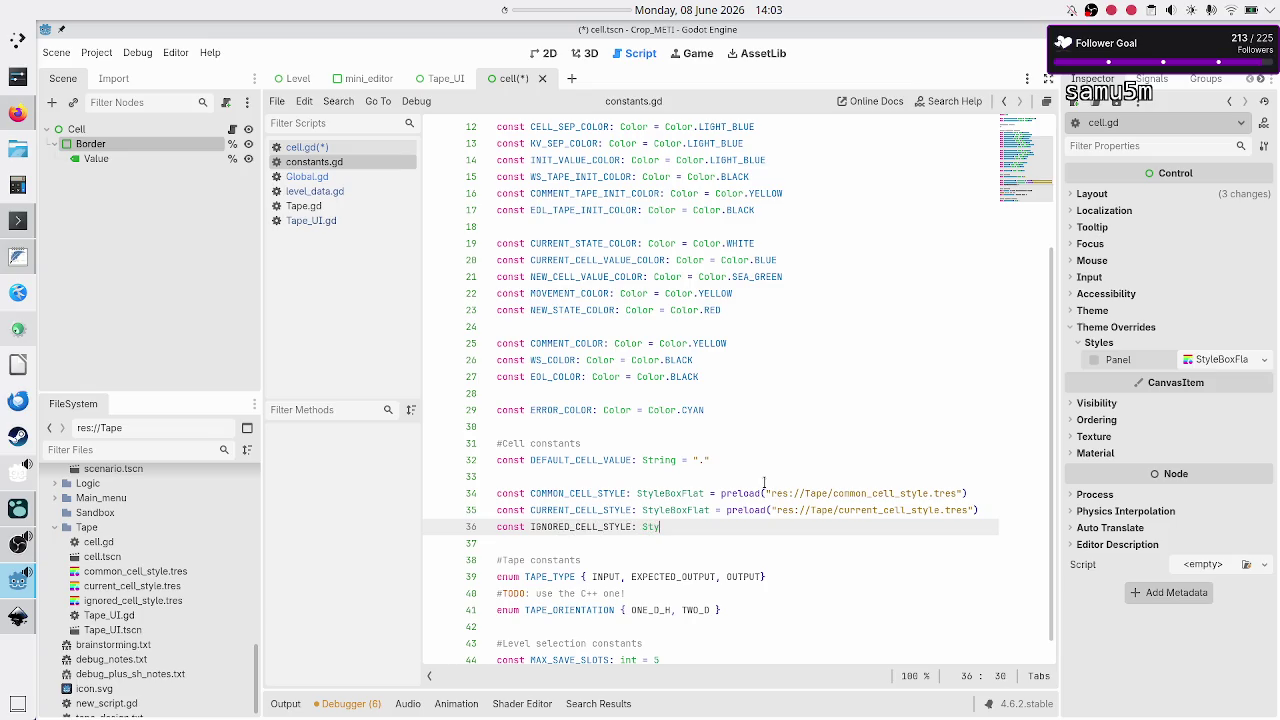
{"action": "type", "text": "e"}
{"action": "key", "text": "Down"}
{"action": "key", "text": "Down"}
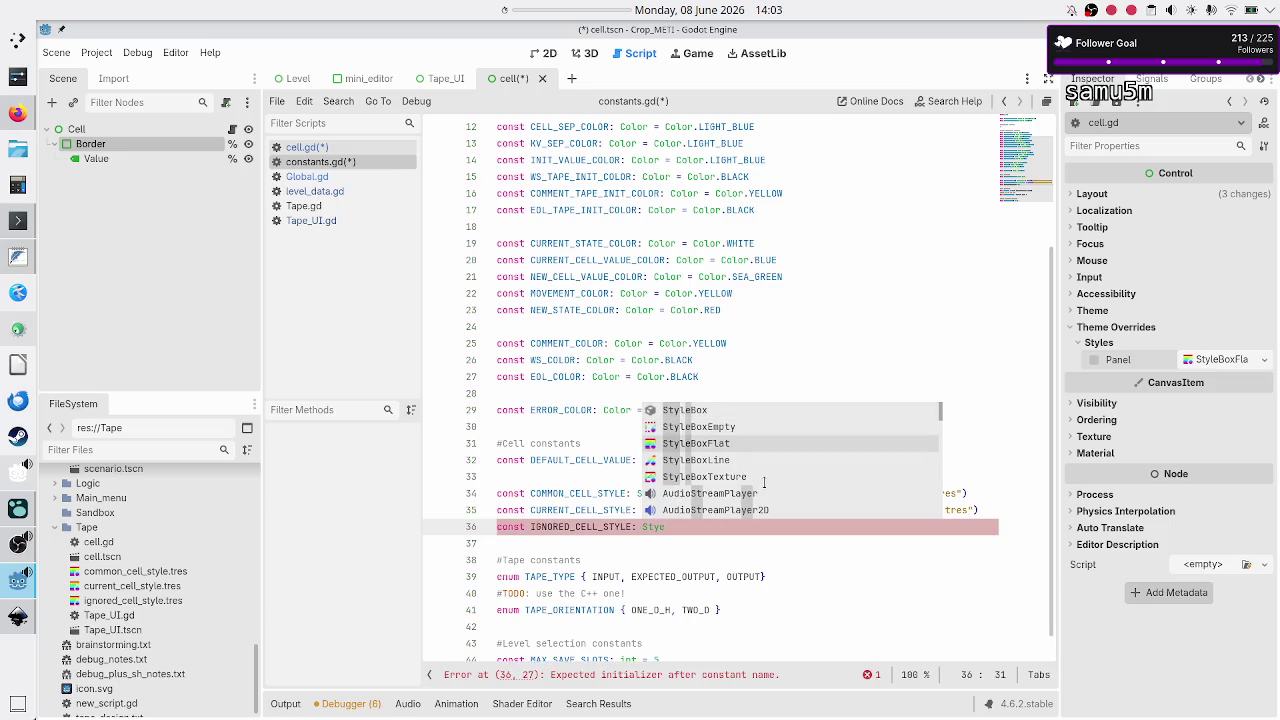
{"action": "key", "text": "Return"}
- Assign it preload("res://Tape/ignored_cell_style.tres") and save all changes
{"action": "type", "text": "= prel"}
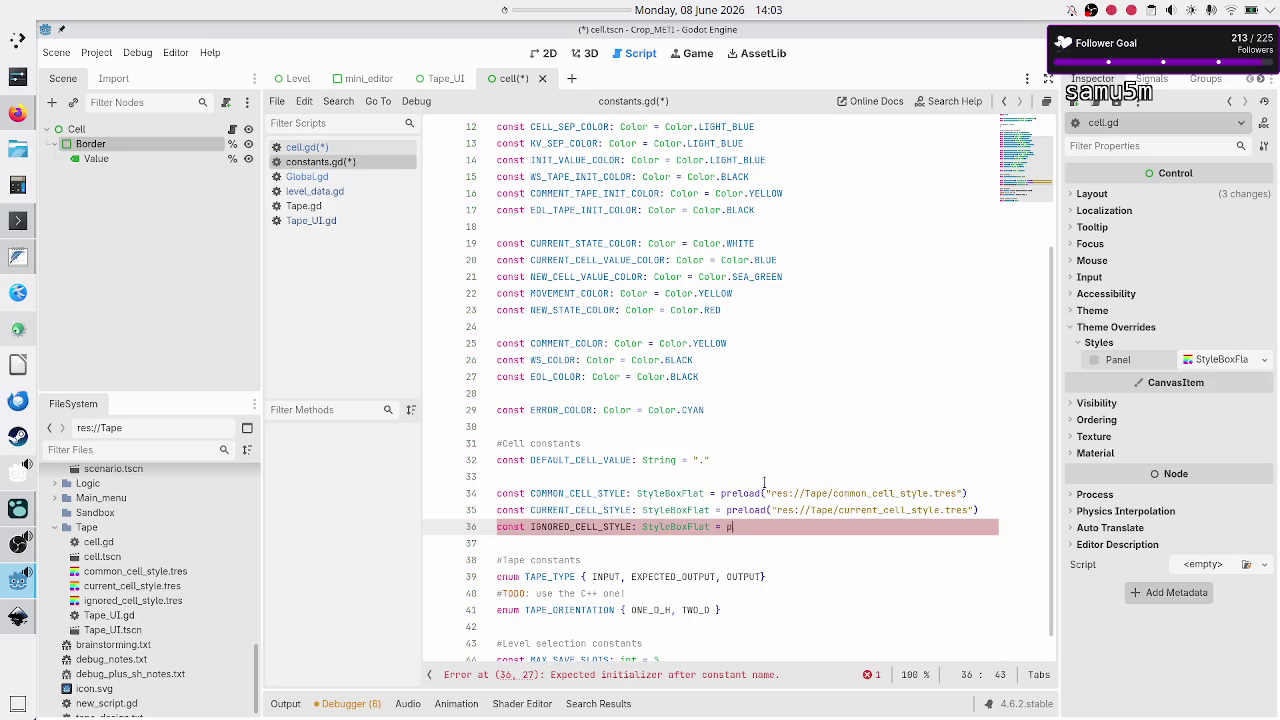
{"action": "type", "text": "oad("}
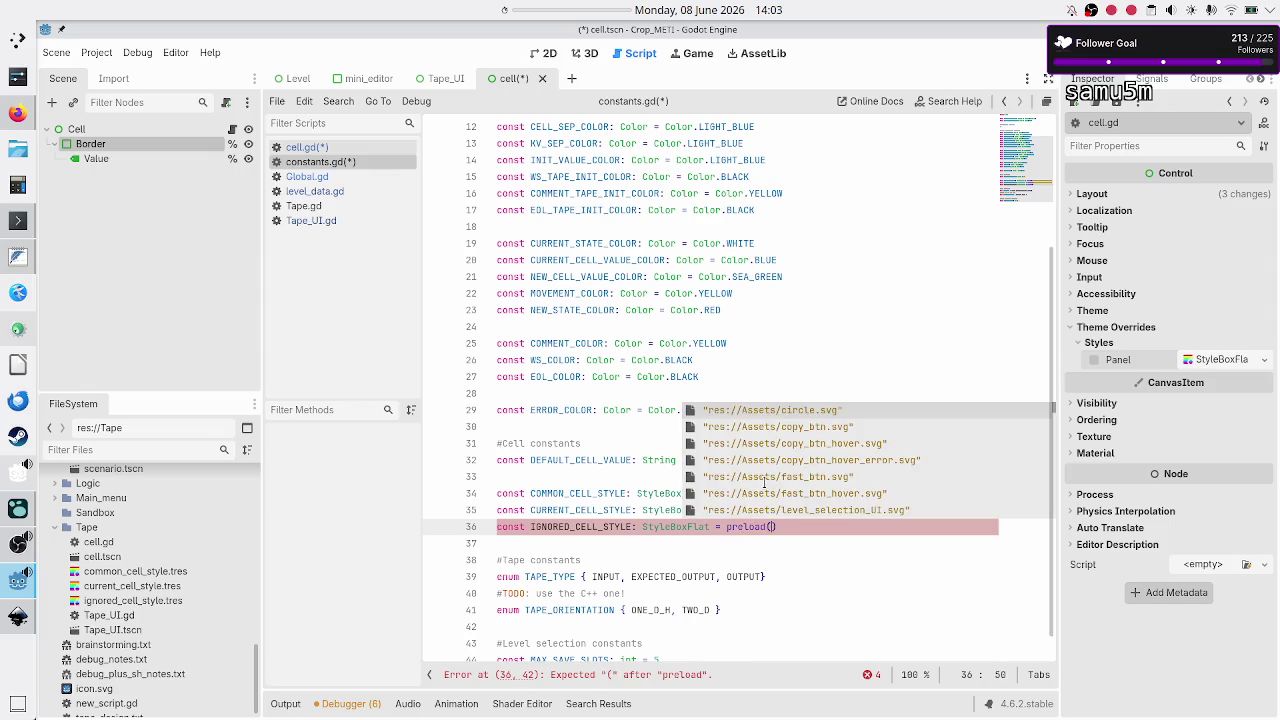
{"action": "type", "text": "i"}
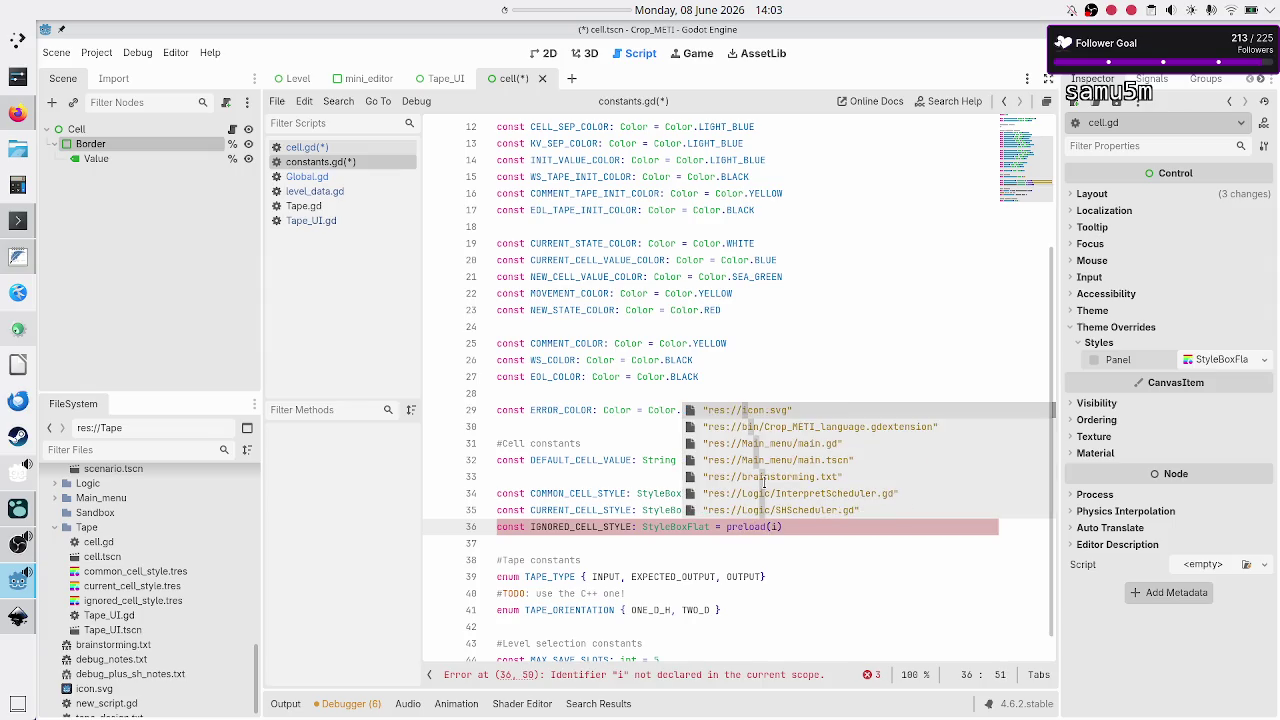
{"action": "key", "text": "Down"}
{"action": "key", "text": "Down"}
{"action": "key", "text": "Down"}
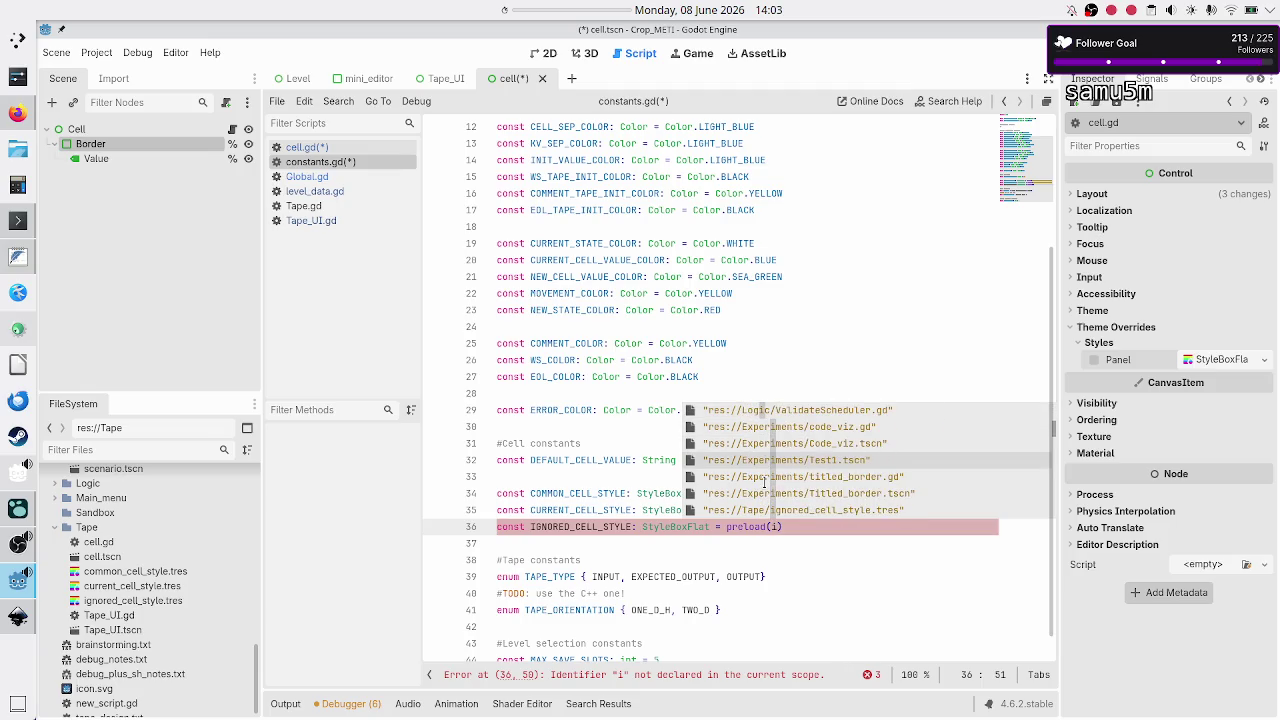
{"action": "type", "text": "g"}
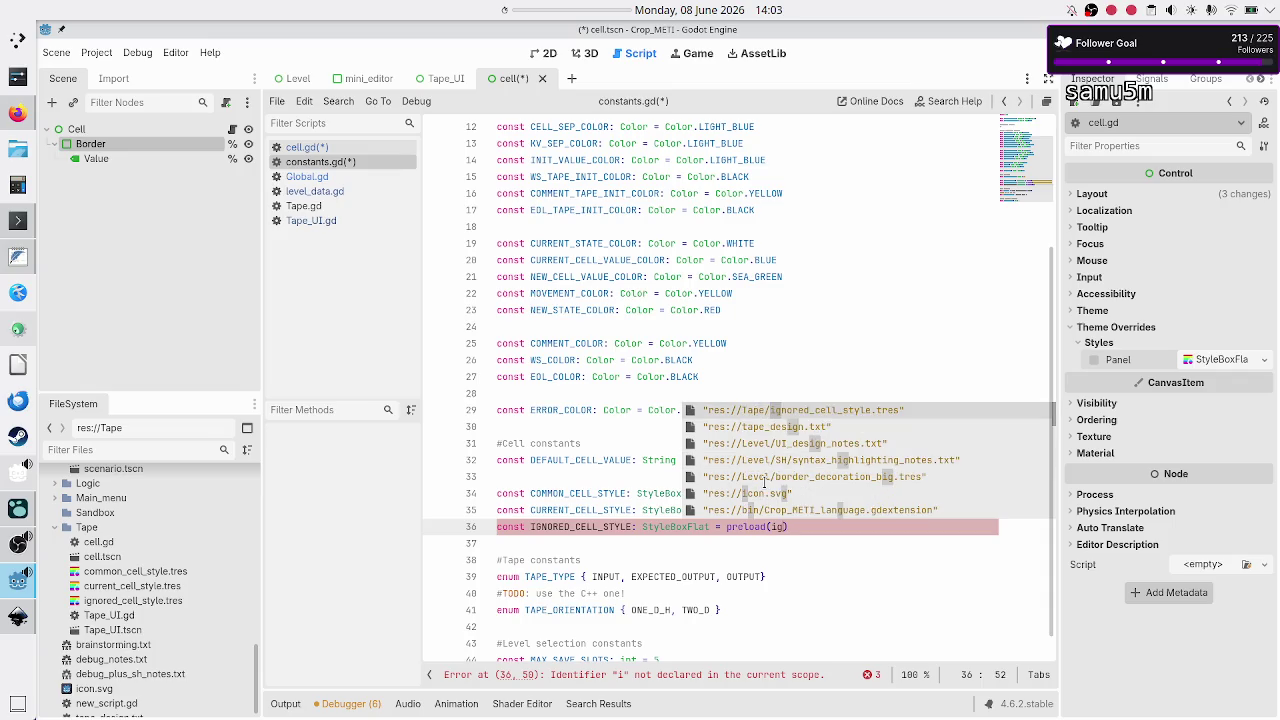
{"action": "key", "text": "Return"}
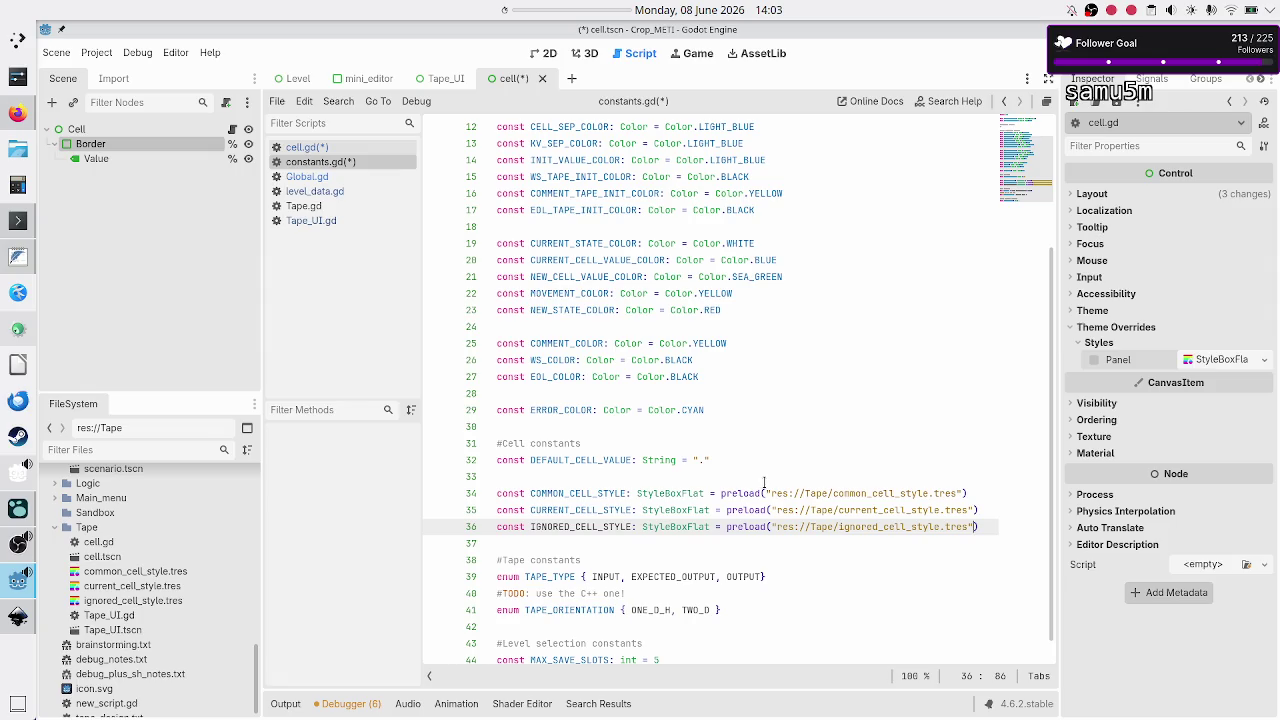
{"action": "key", "text": "Down"}
{"action": "key", "text": "ctrl+s"}
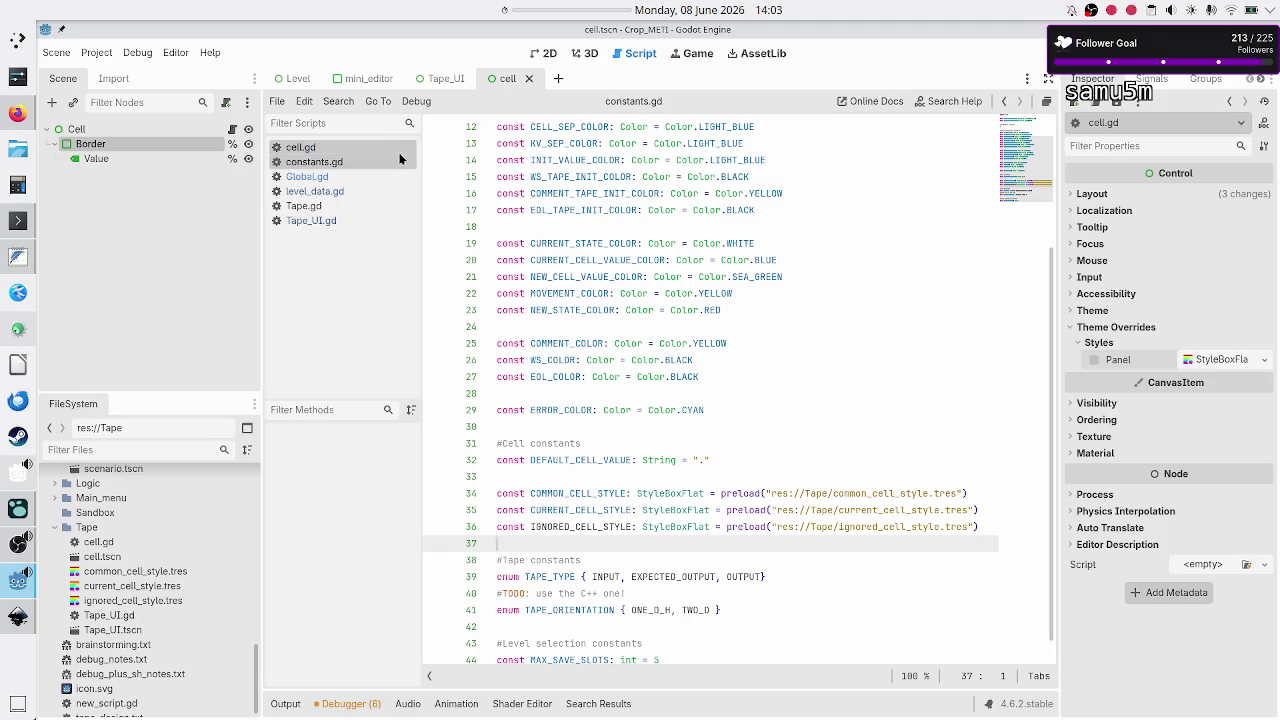
- In cell.gd, copy line 11's add_theme_stylebox_override call using CURRENT_CELL_STYLE
{"action": "left_click", "coordinate": [322, 193]}
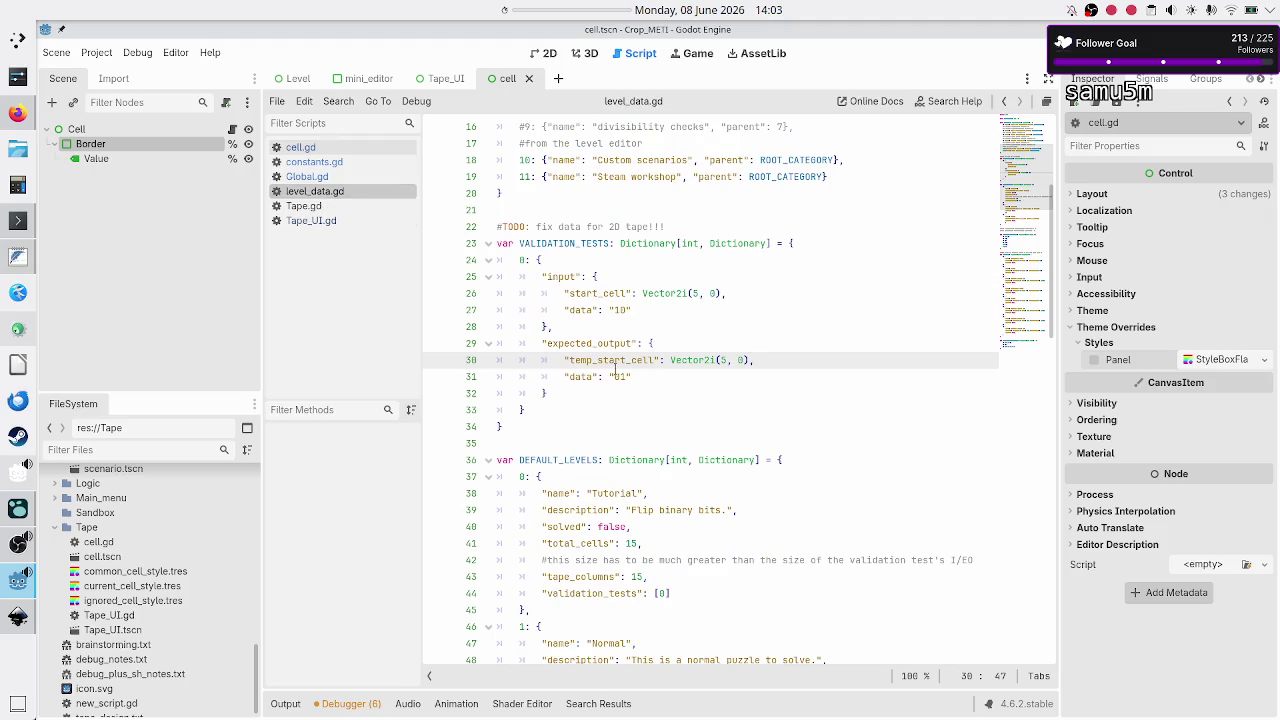
{"action": "left_click", "coordinate": [388, 222]}
{"action": "left_click", "coordinate": [343, 147]}
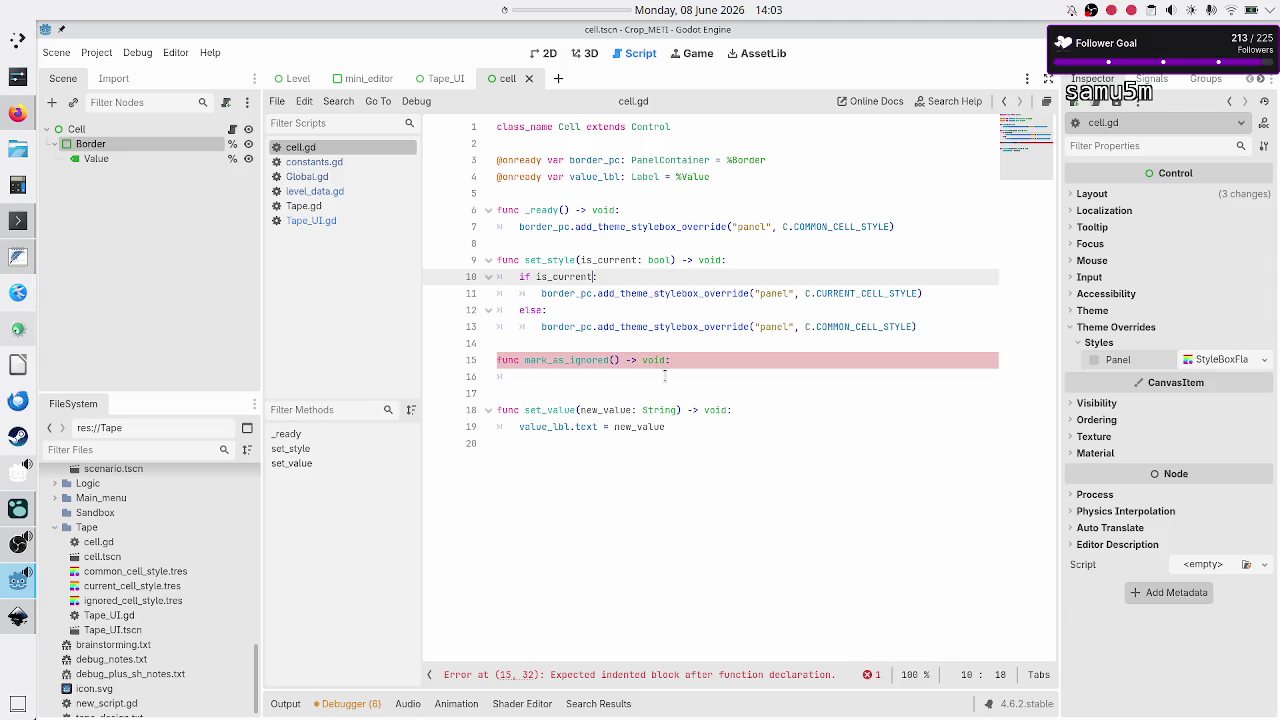
{"action": "key", "text": "Up"}
{"action": "key", "text": "Up"}
{"action": "key", "text": "Down"}
{"action": "key", "text": "Down"}
{"action": "key", "text": "Down"}
{"action": "key", "text": "Home"}
{"action": "key", "text": "shift+Down"}
{"action": "key", "text": "shift+Left"}
{"action": "key", "text": "shift+Left"}
{"action": "key", "text": "shift+Left"}
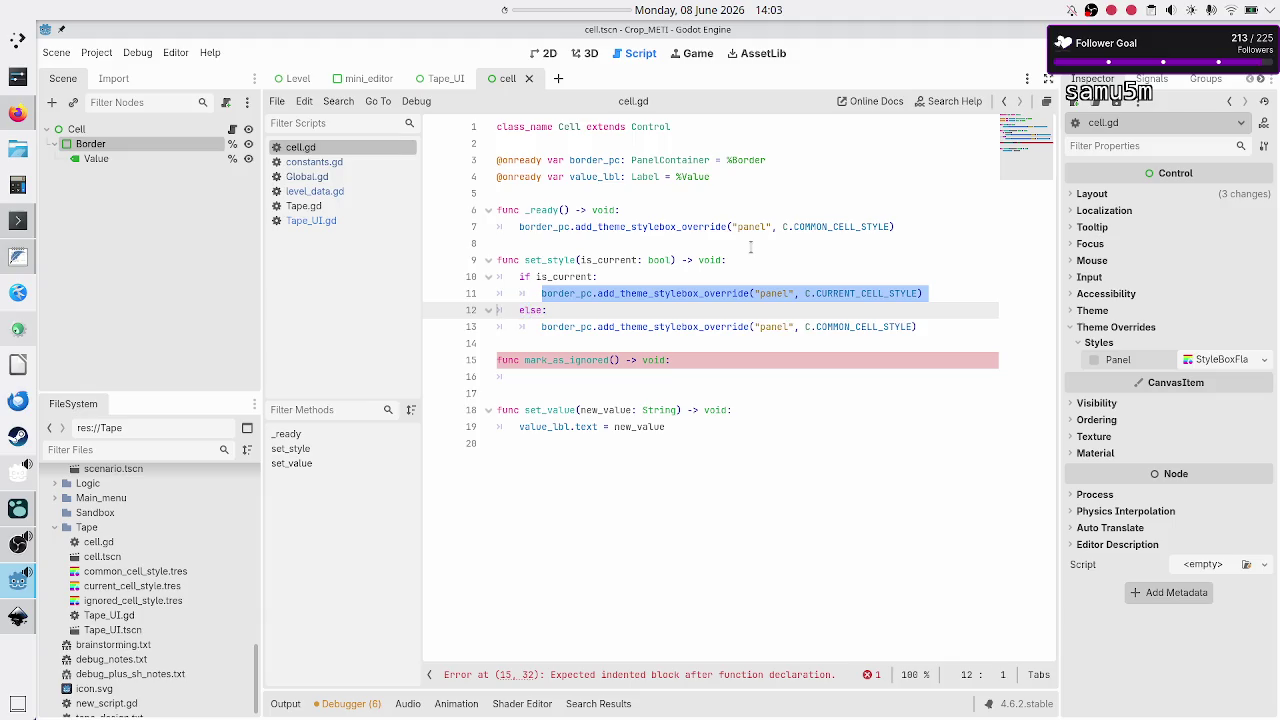
{"action": "key", "text": "ctrl+c"}
- Paste it into mark_as_ignored with IGNORED_CELL_STYLE instead, save, and open Tape_UI.gd
{"action": "key", "text": "Down"}
{"action": "key", "text": "Down"}
{"action": "key", "text": "Down"}
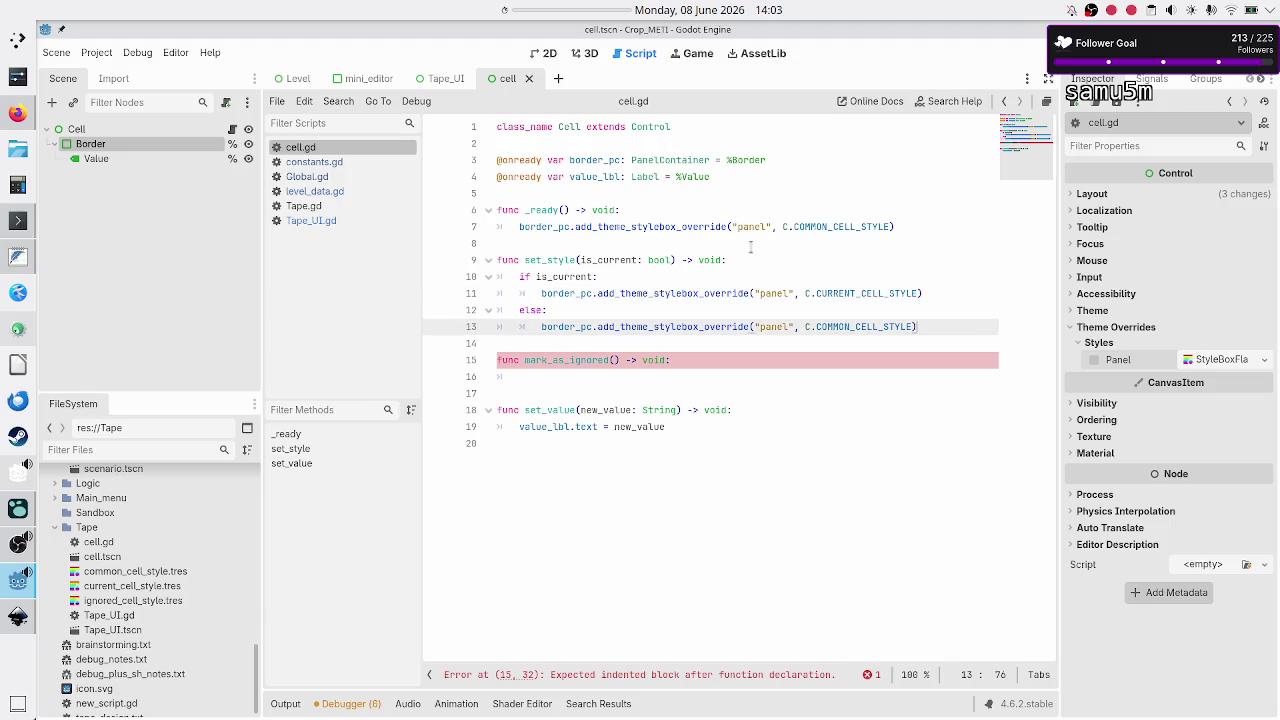
{"action": "key", "text": "ctrl+v"}
{"action": "key", "text": "BackSpace"}
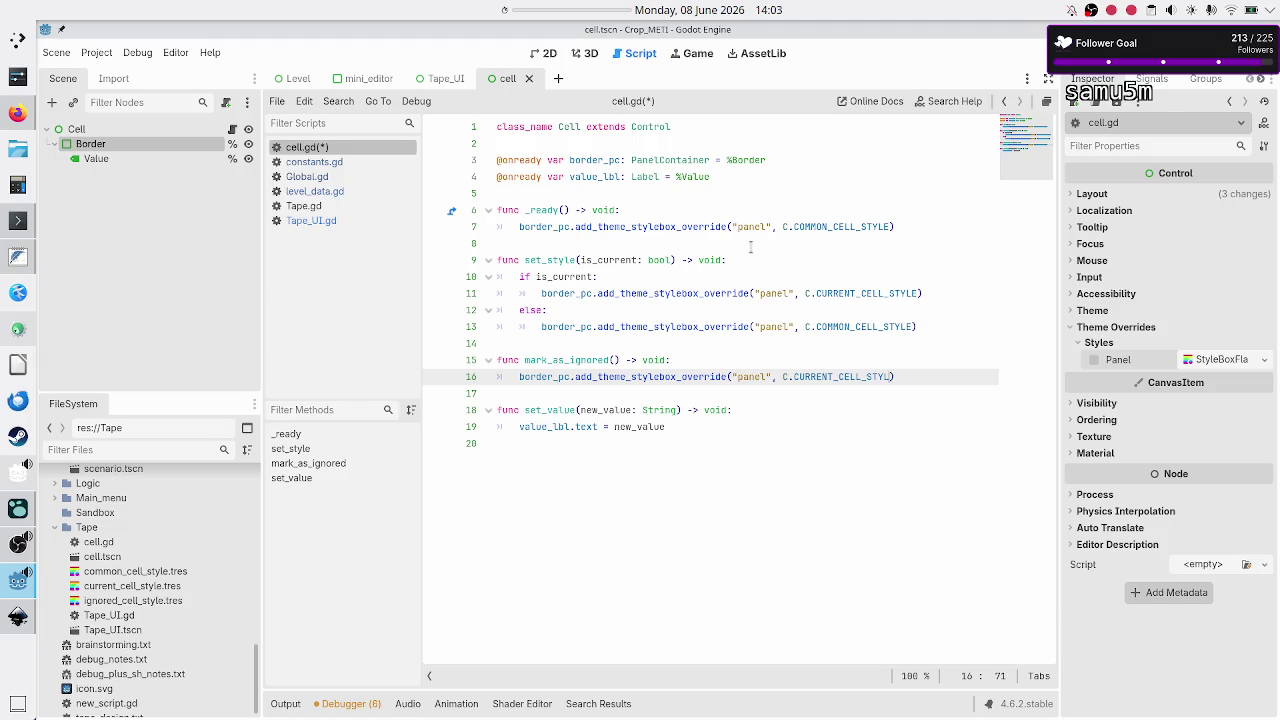
{"action": "key", "text": "BackSpace"}
{"action": "key", "text": "BackSpace"}
{"action": "key", "text": "BackSpace"}
{"action": "type", "text": "I"}
{"action": "key", "text": "Return"}
{"action": "key", "text": "Down"}
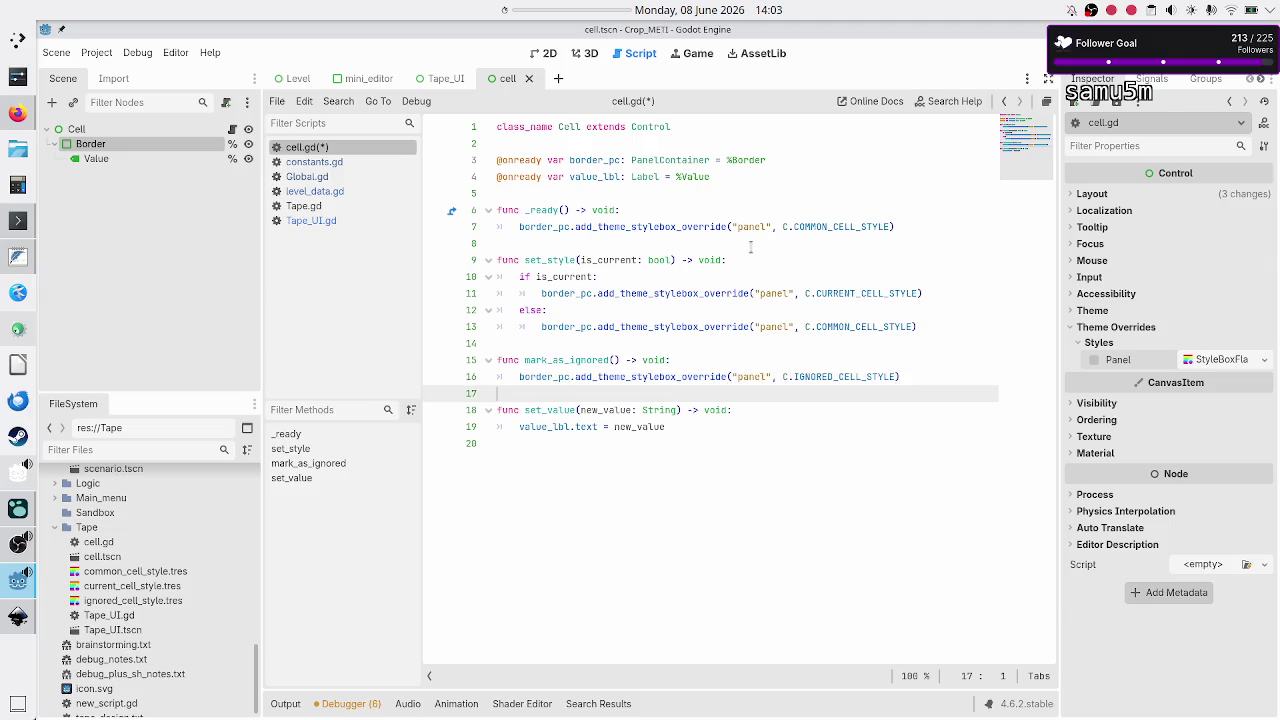
{"action": "key", "text": "ctrl+s"}
{"action": "left_click", "coordinate": [338, 222]}
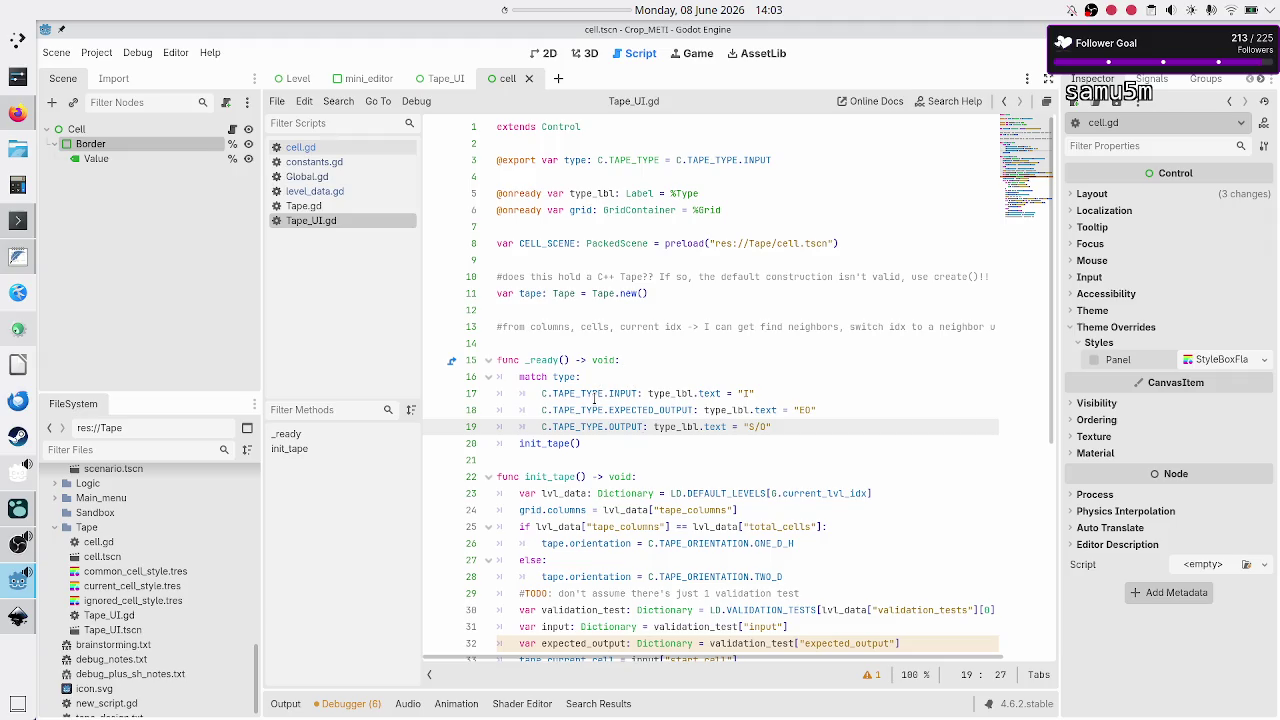
{"action": "mouse_move", "coordinate": [594, 398]}
{"action": "left_click", "coordinate": [582, 443]}
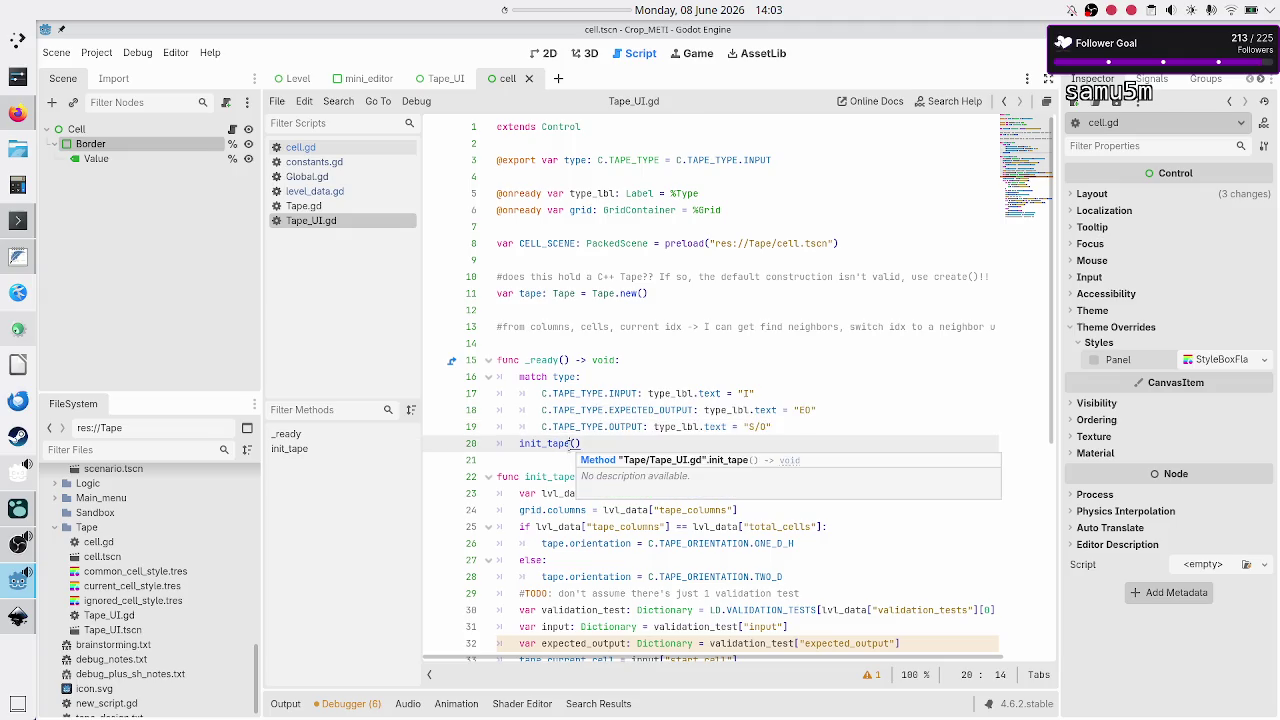
{"action": "scroll", "coordinate": [608, 515], "scroll_direction": "down", "scroll_amount": 4}
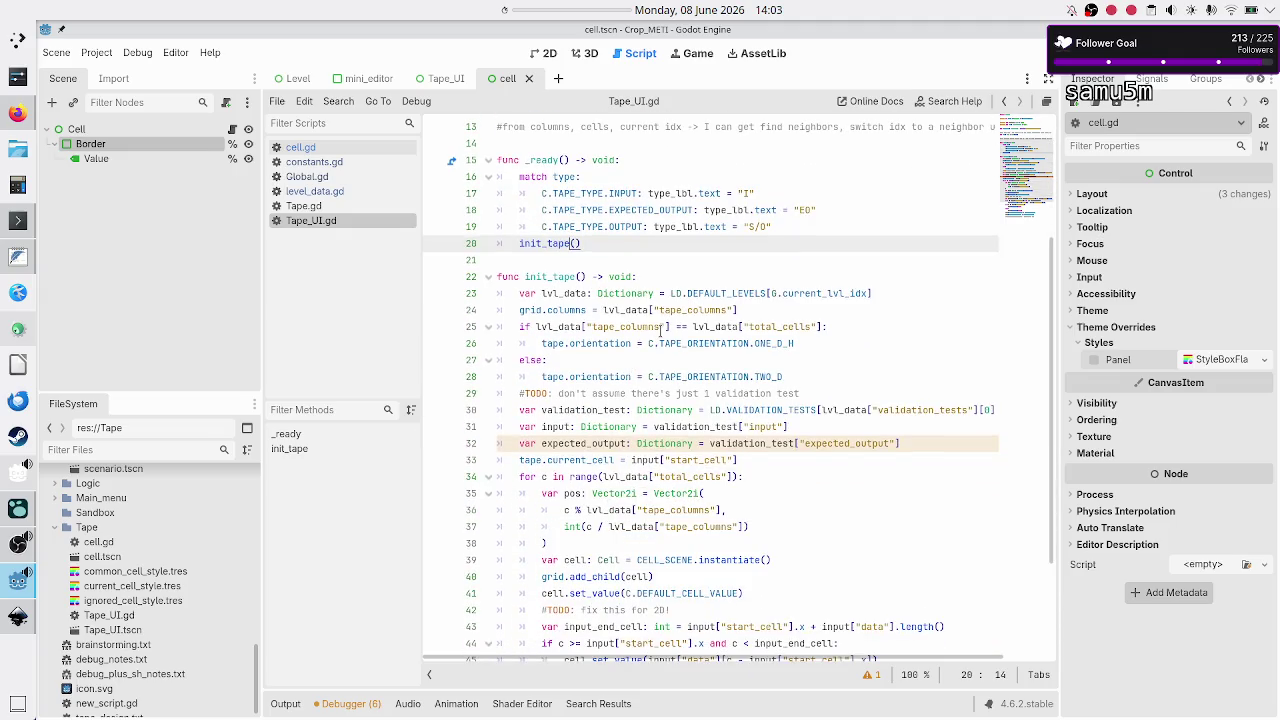
{"action": "left_click", "coordinate": [558, 276]}
{"action": "double_click", "coordinate": [558, 276]}
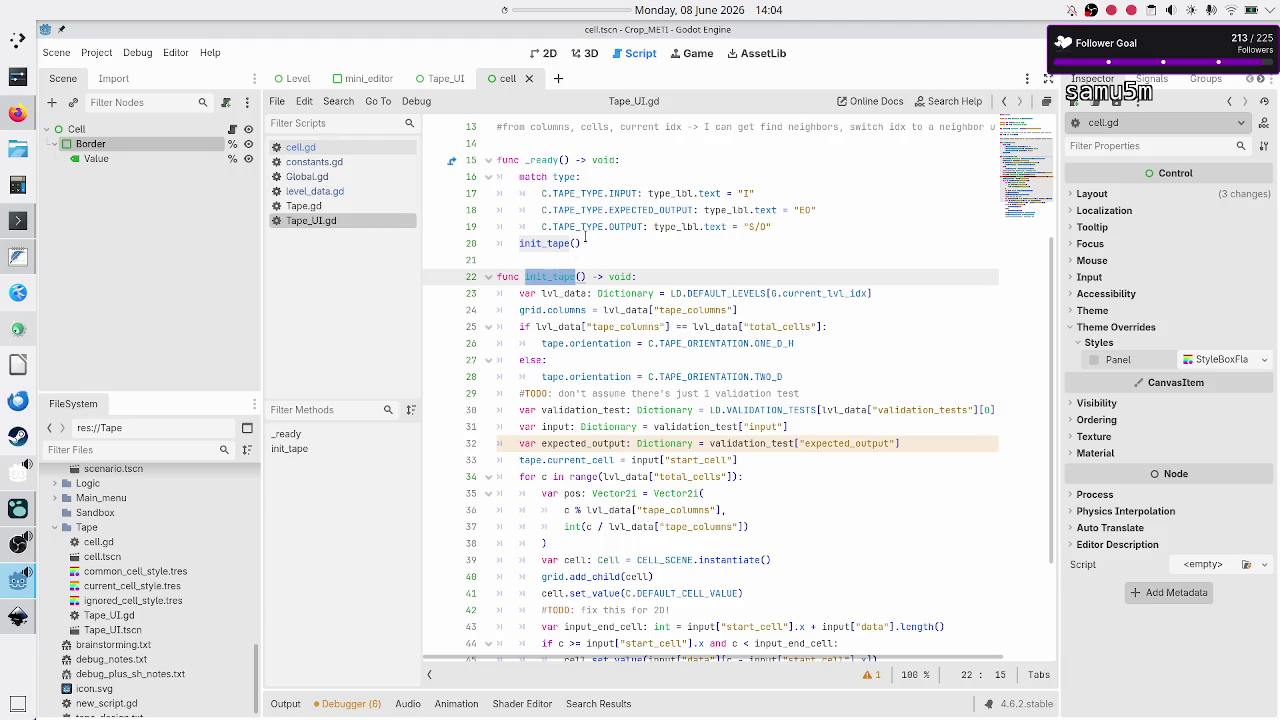
{"action": "double_click", "coordinate": [637, 210]}
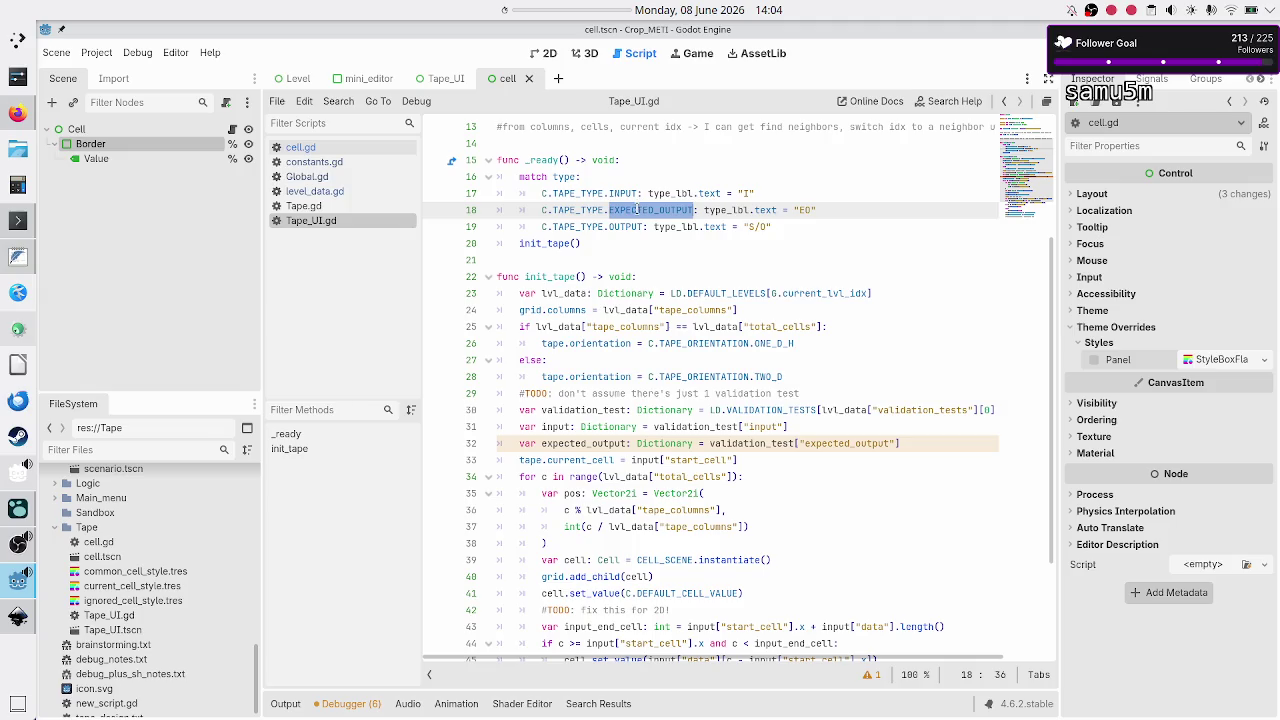
{"action": "scroll", "coordinate": [630, 270], "scroll_direction": "down", "scroll_amount": 3}
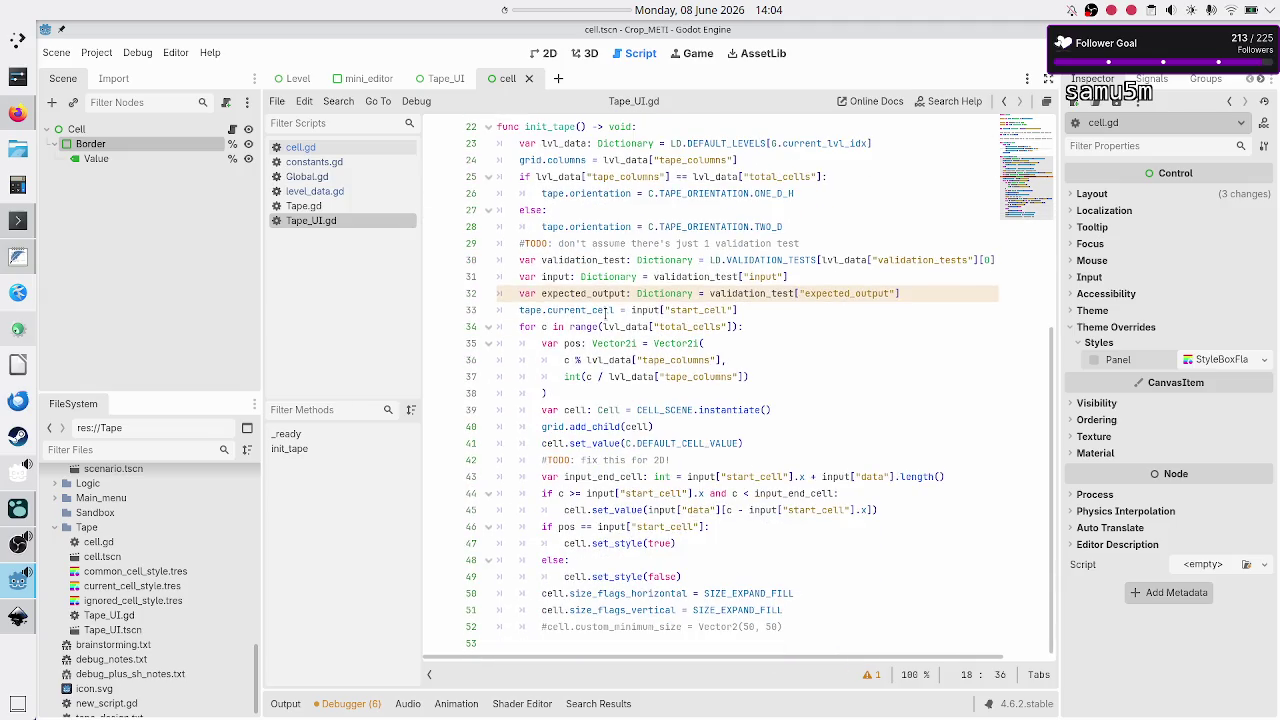
{"action": "mouse_move", "coordinate": [580, 321]}
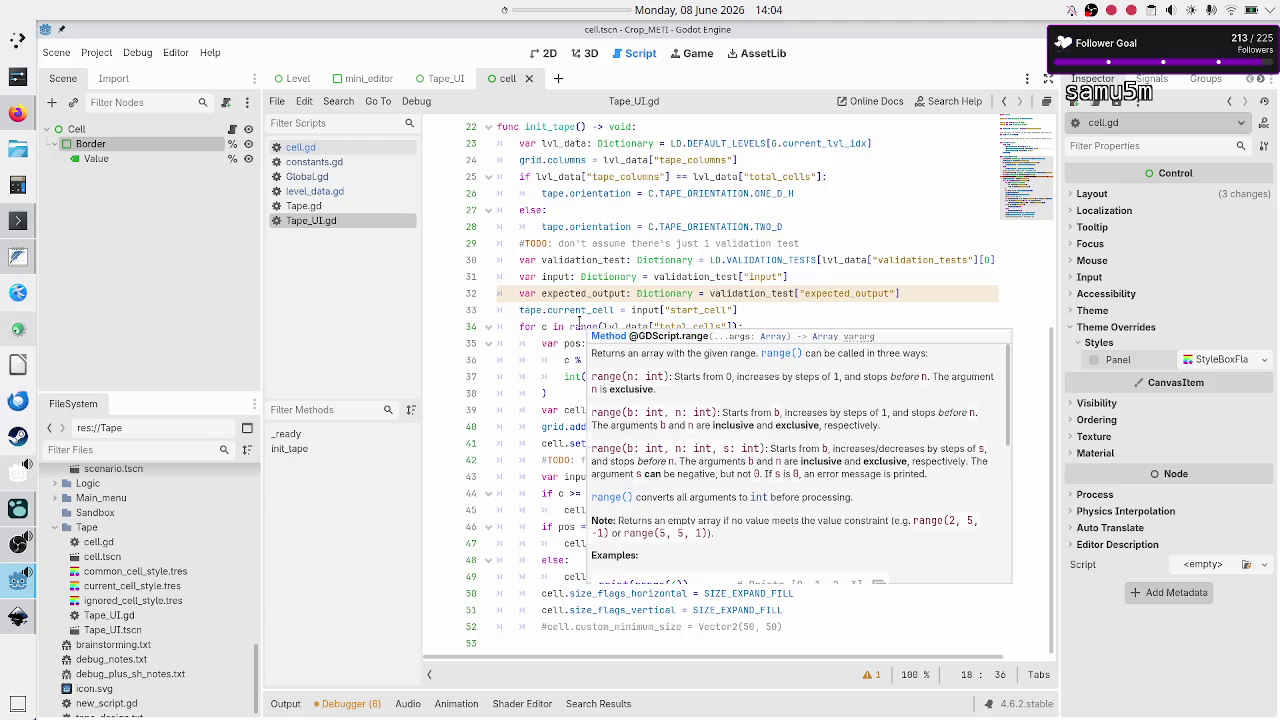
{"action": "left_click", "coordinate": [315, 191]}
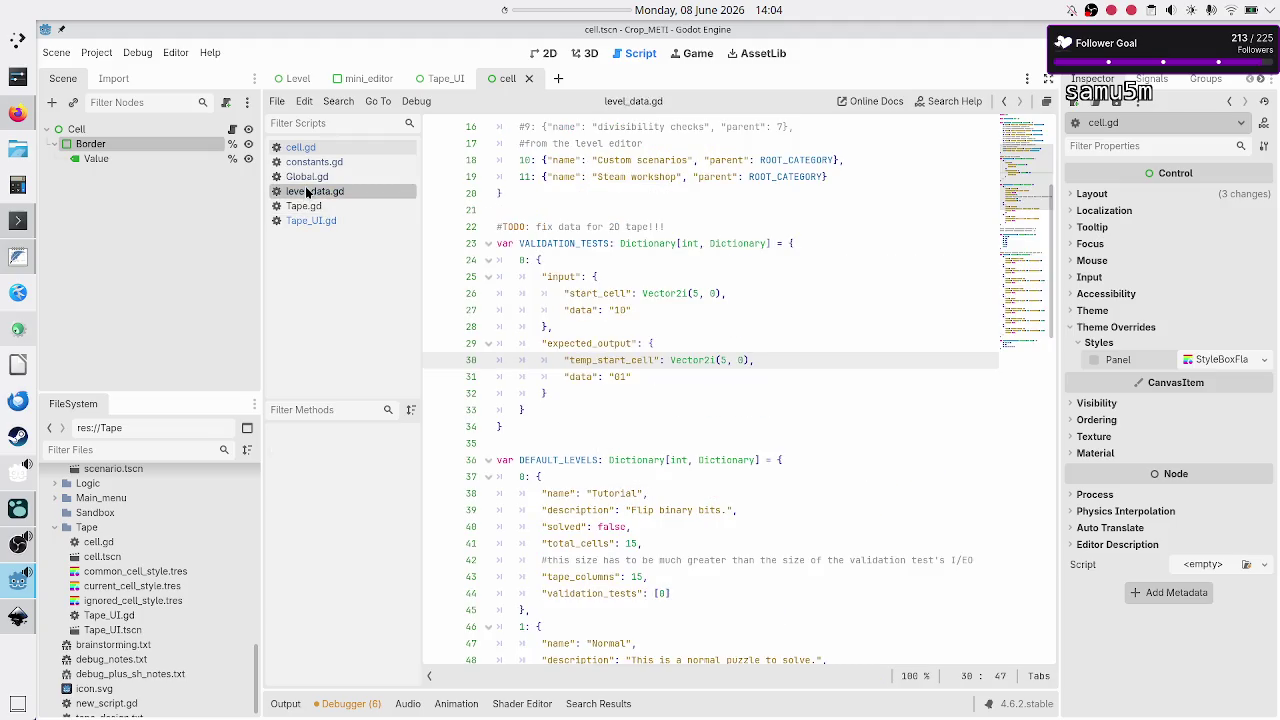
{"action": "double_click", "coordinate": [599, 343]}
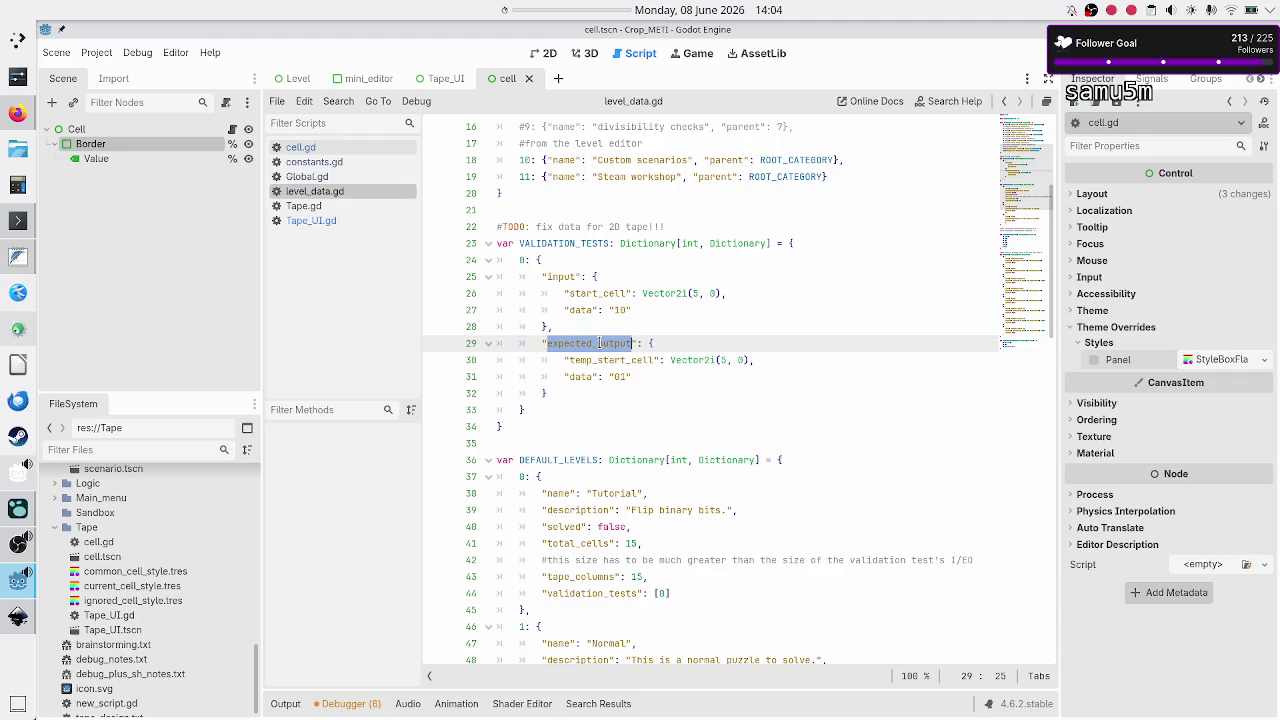
{"action": "double_click", "coordinate": [607, 291]}
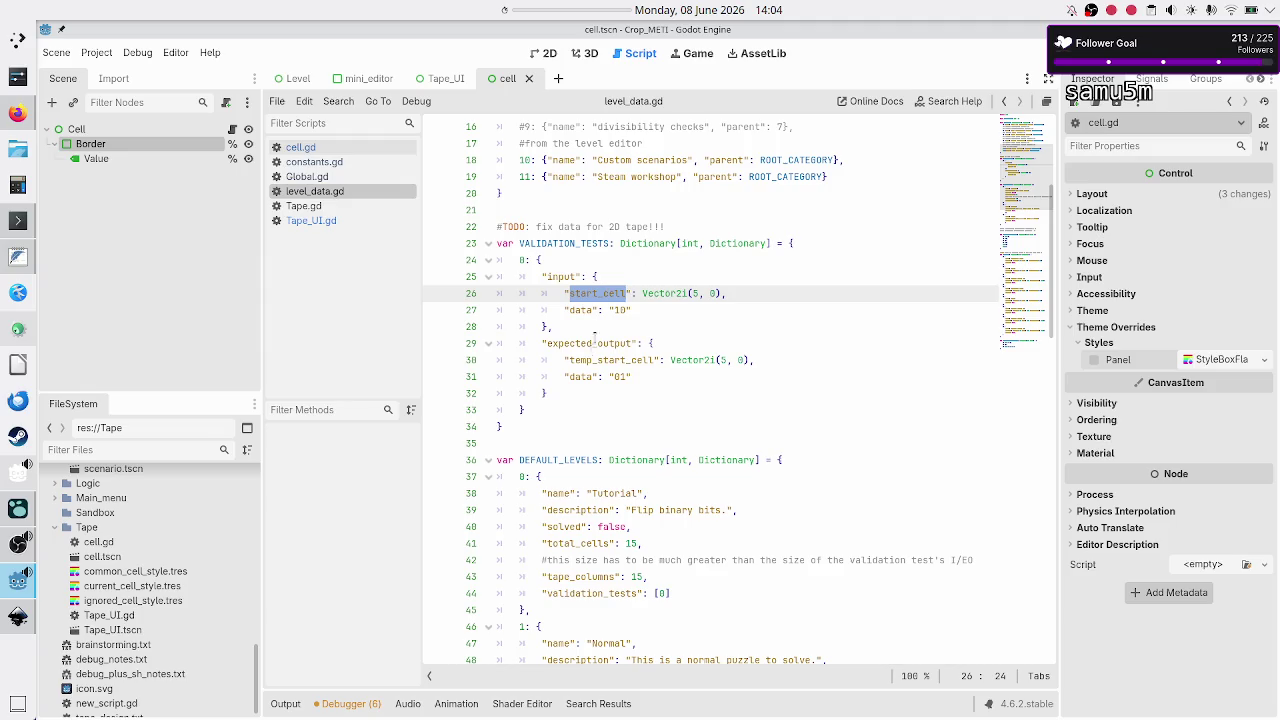
{"action": "double_click", "coordinate": [583, 377]}
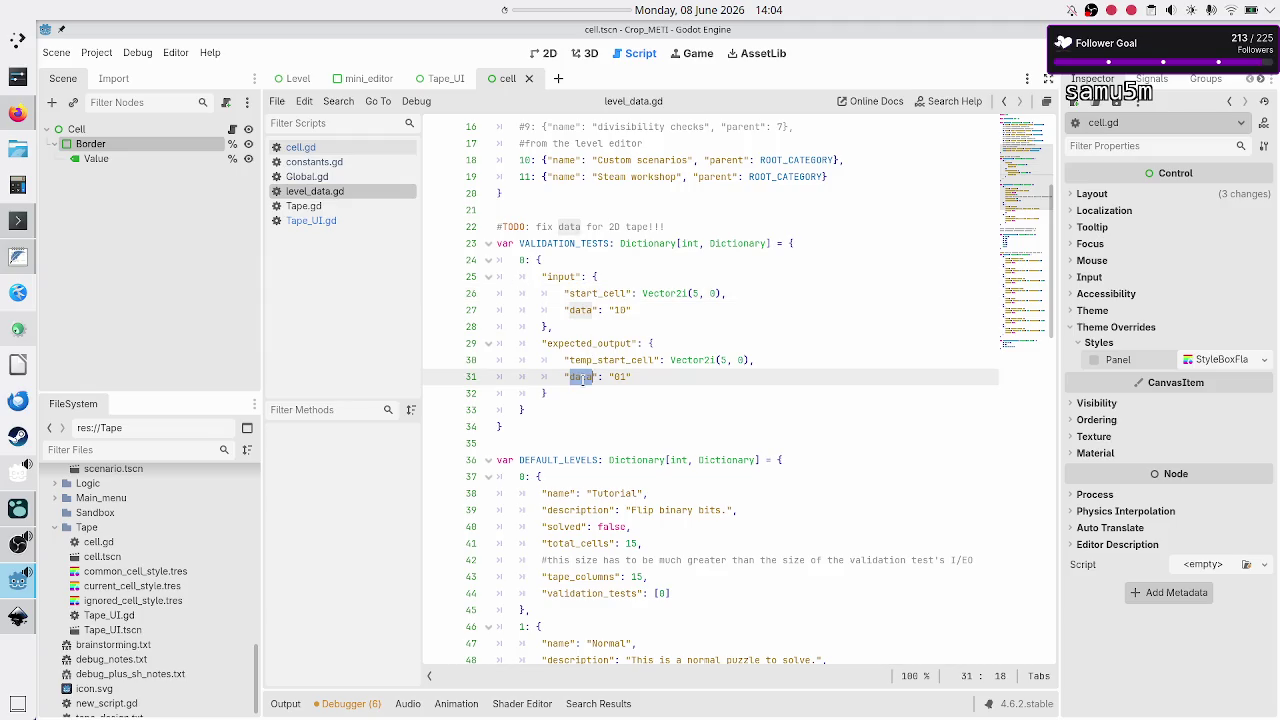
{"action": "left_click", "coordinate": [352, 225]}
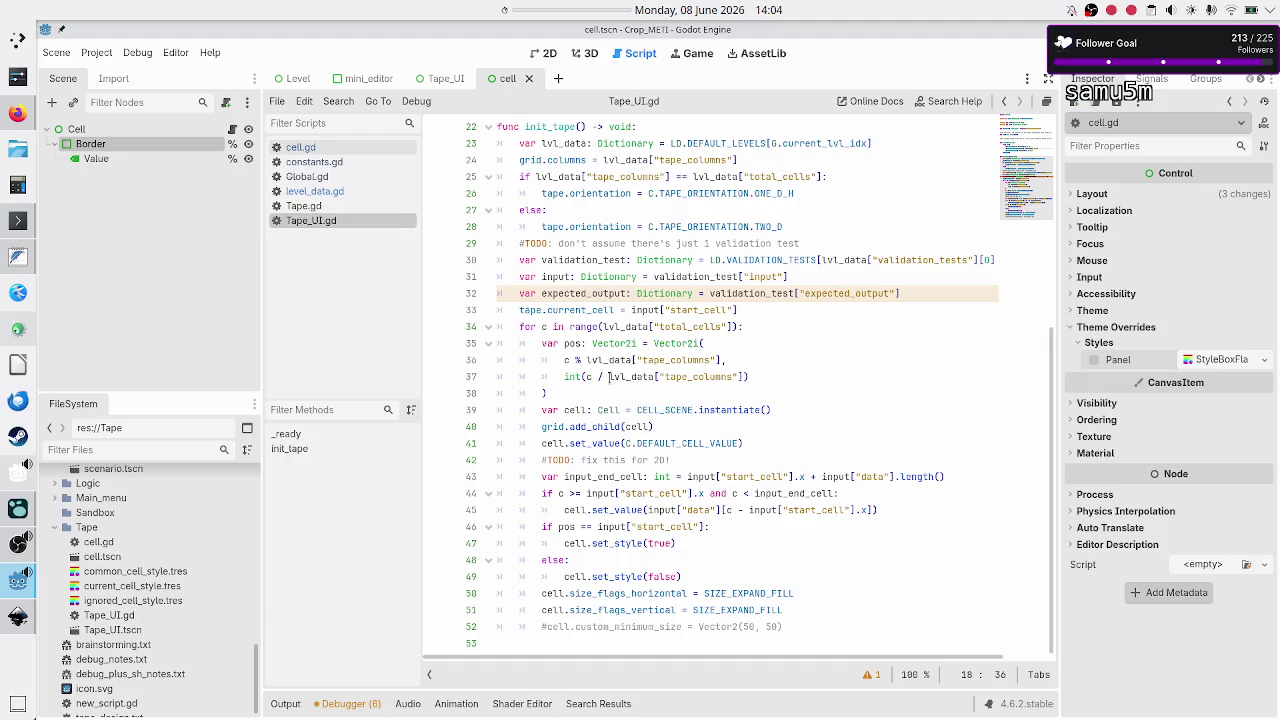
{"action": "mouse_move", "coordinate": [617, 343]}
{"action": "left_click", "coordinate": [585, 443]}
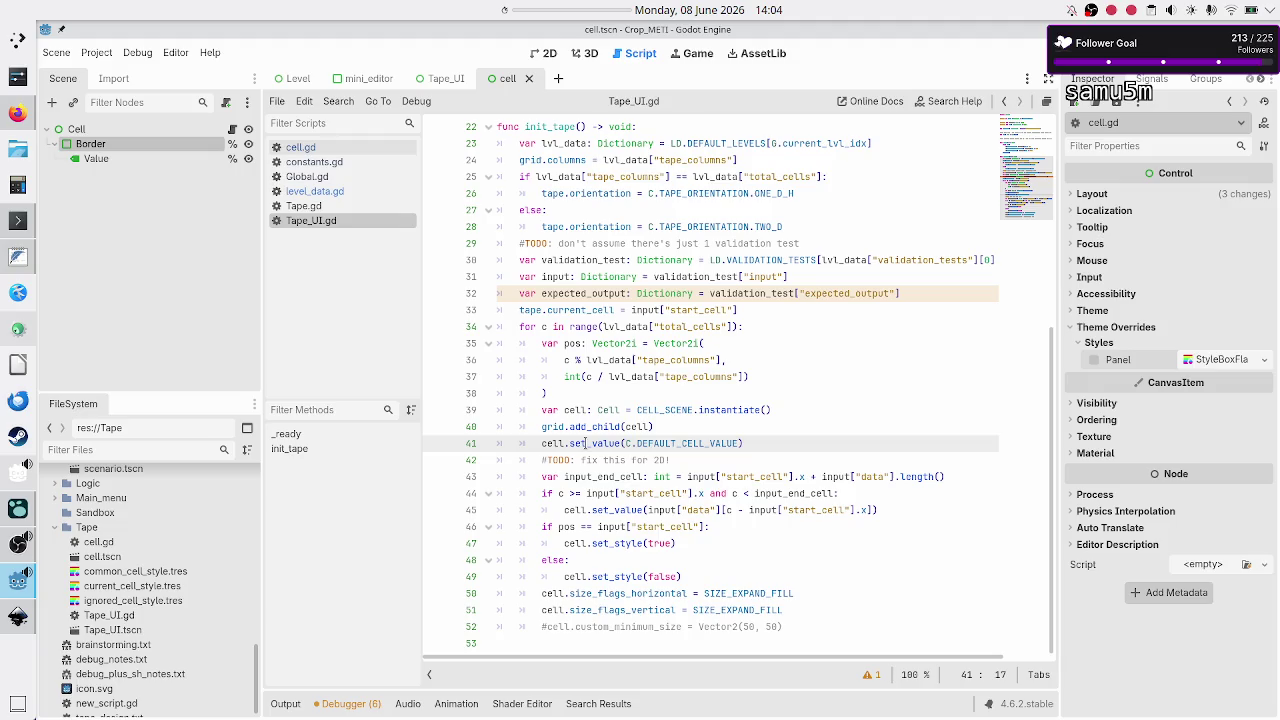
{"action": "double_click", "coordinate": [585, 443]}
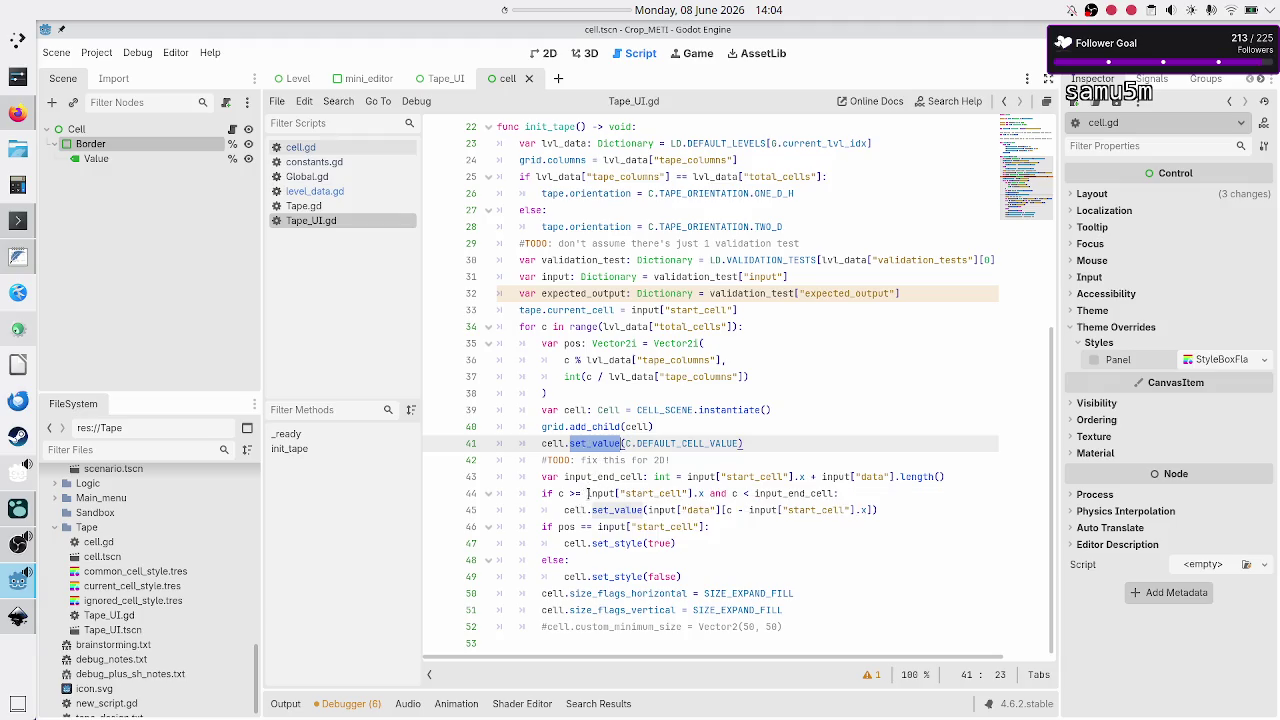
{"action": "mouse_move", "coordinate": [623, 510]}
{"action": "double_click", "coordinate": [632, 510]}
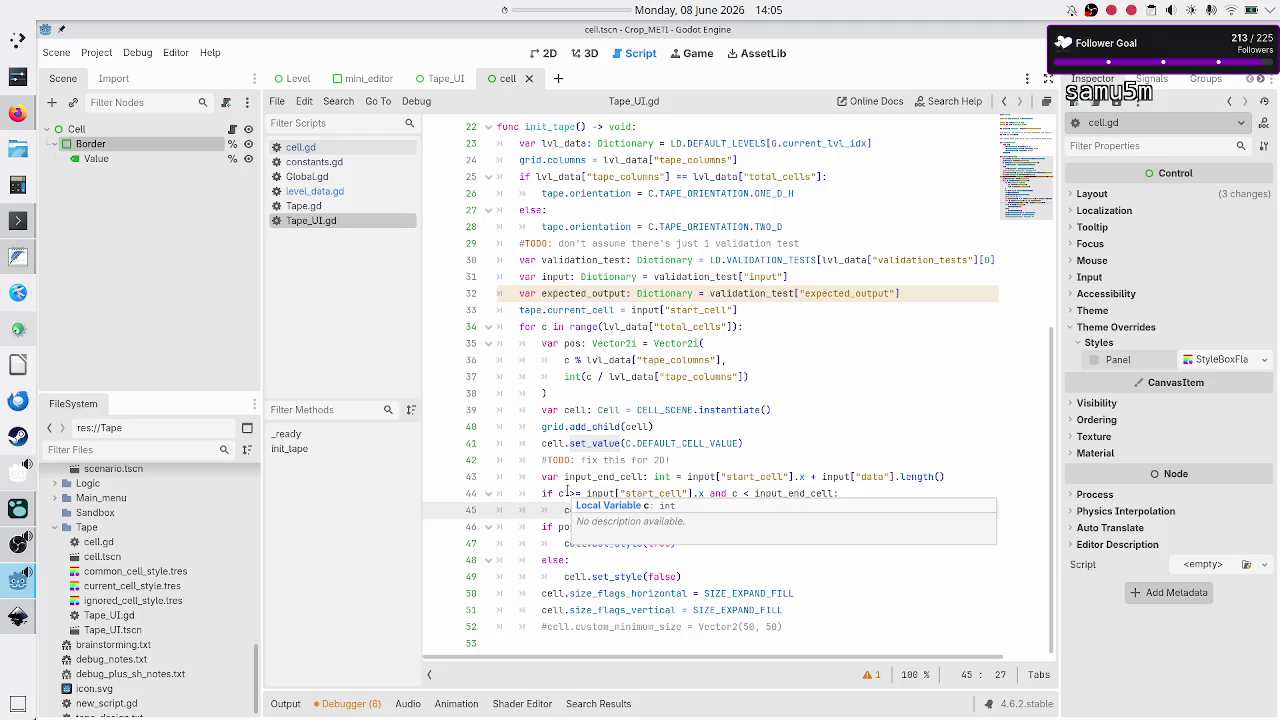
{"action": "left_click", "coordinate": [586, 493]}
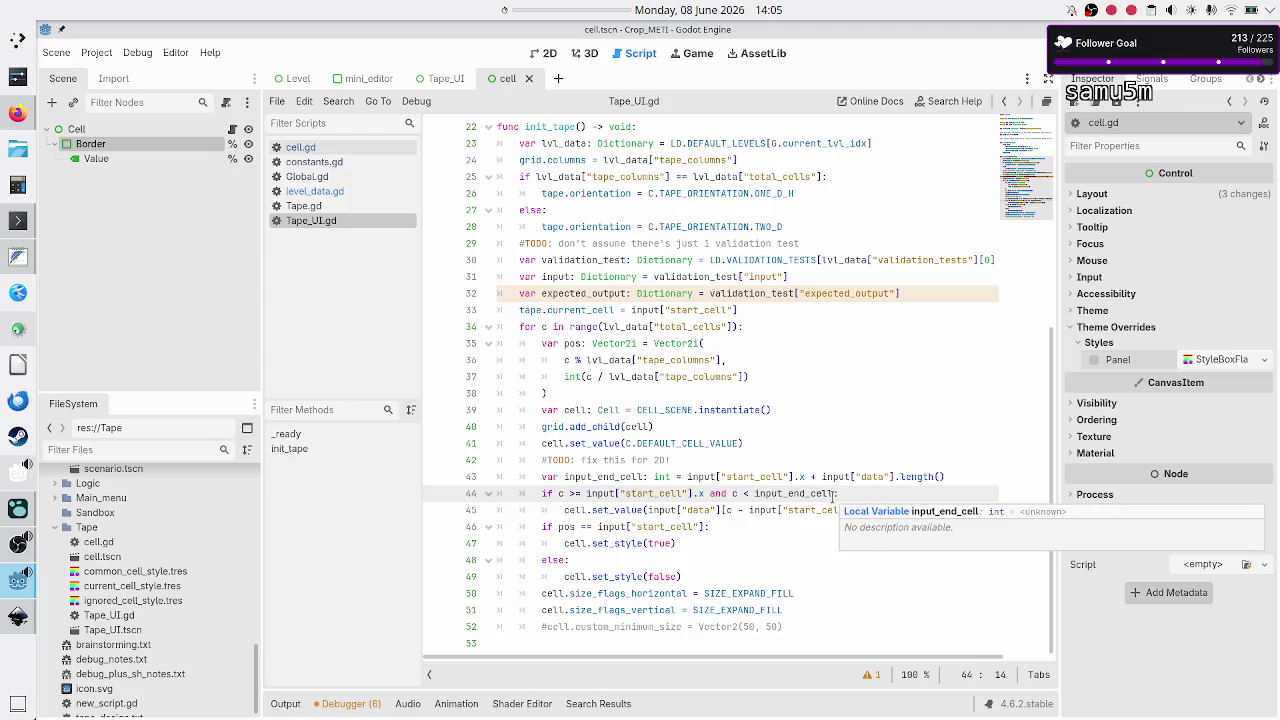
{"action": "left_click_drag", "start_coordinate": [562, 511], "coordinate": [730, 511]}
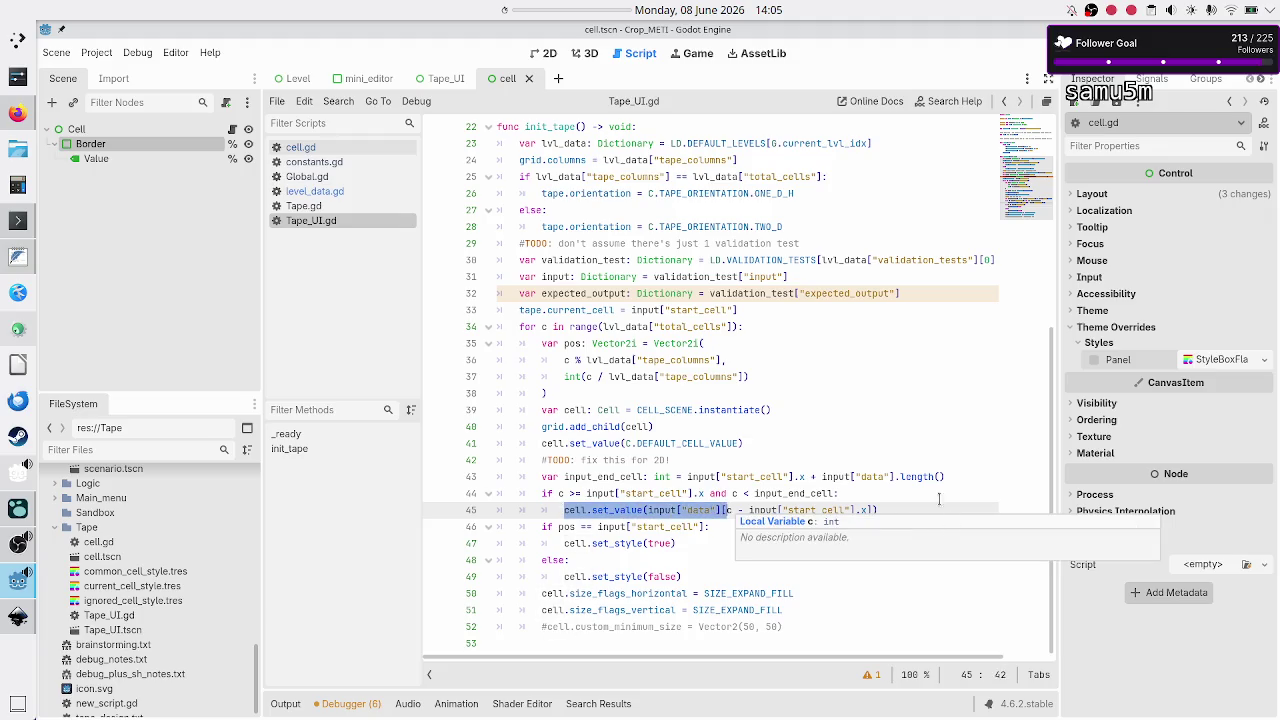
{"action": "left_click", "coordinate": [900, 510]}
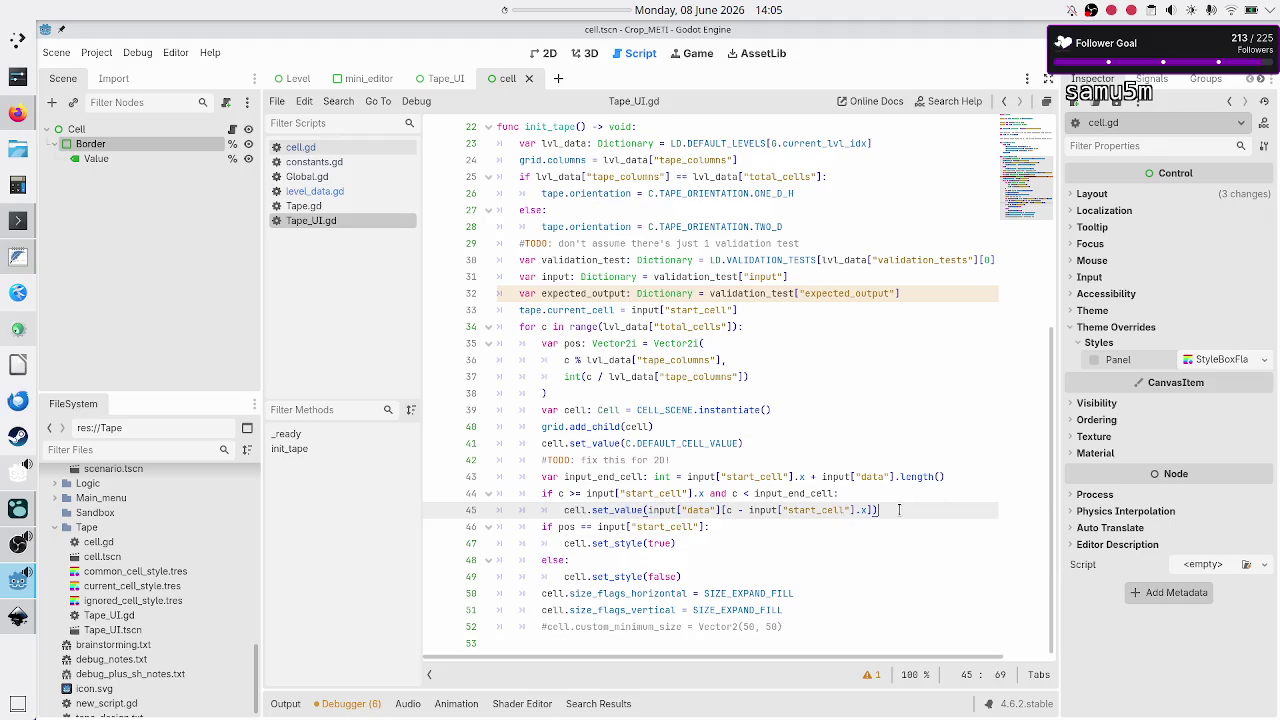
- After line 45, add 'else:' calling cell.mark_as_ignored(), then run the project with F5
{"action": "key", "text": "Return"}
{"action": "key", "text": "BackSpace"}
{"action": "type", "text": "else:"}
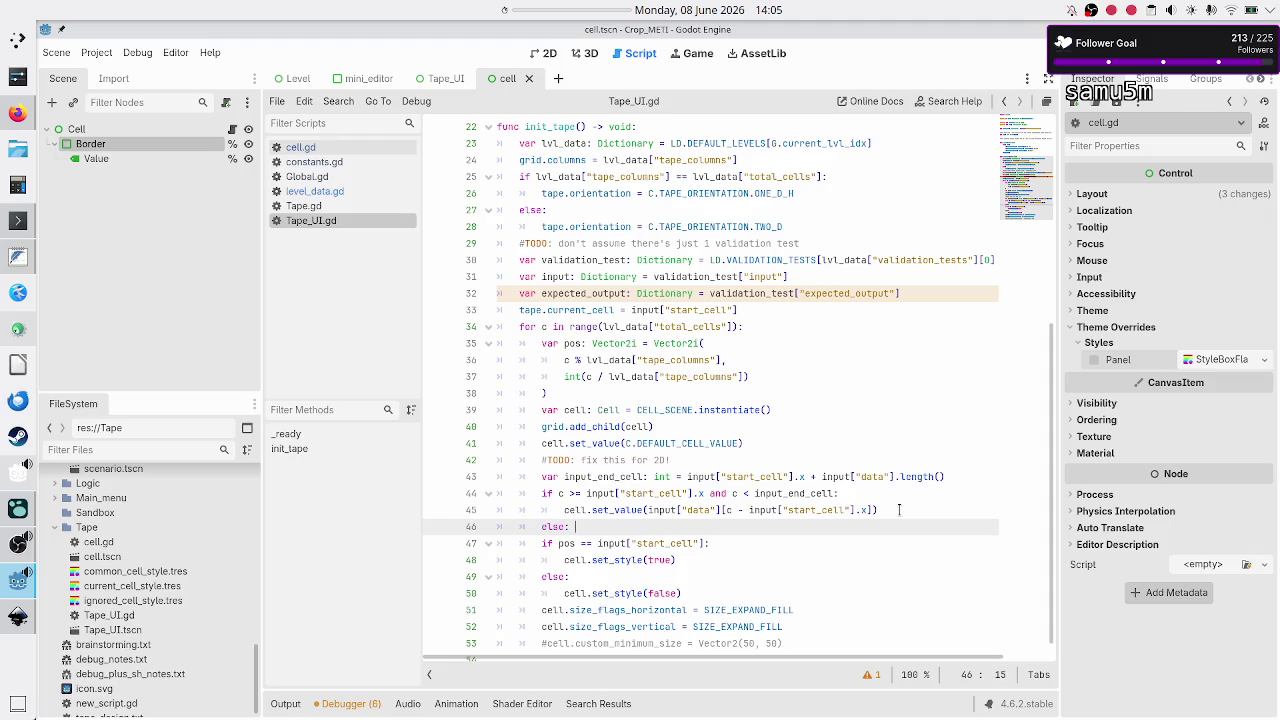
{"action": "key", "text": "Return"}
{"action": "type", "text": "cell.mar"}
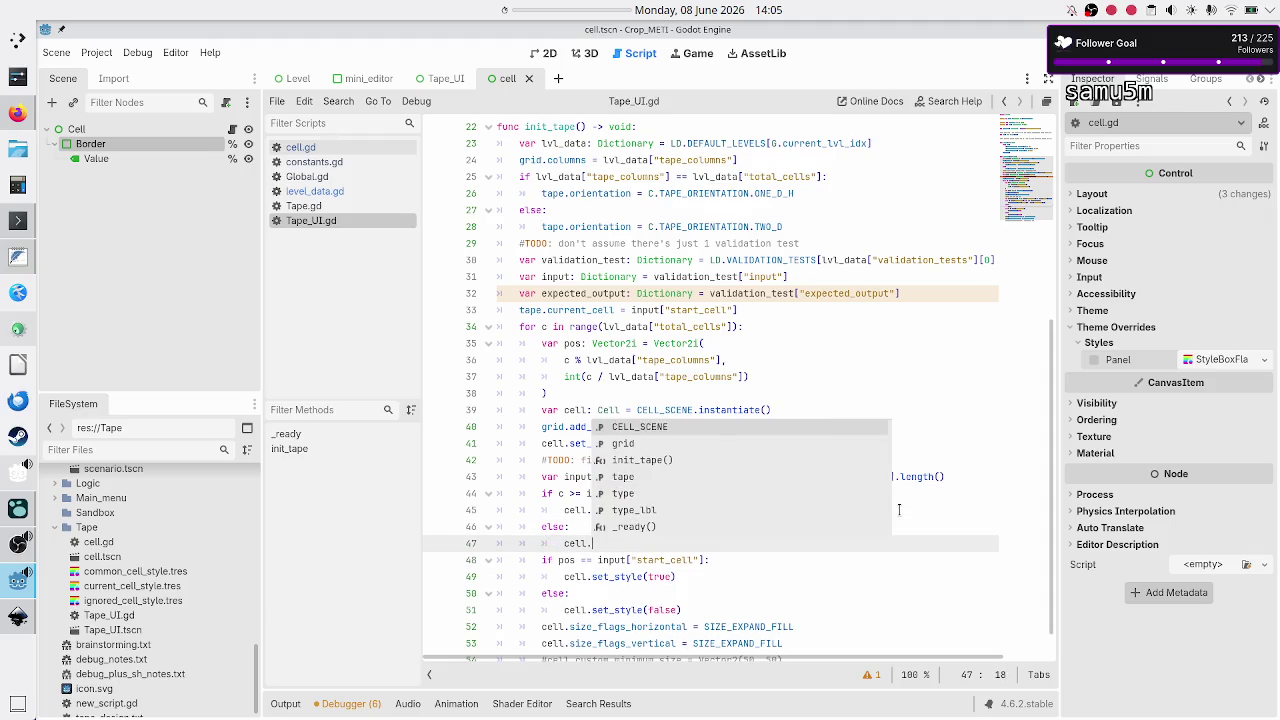
{"action": "key", "text": "Return"}
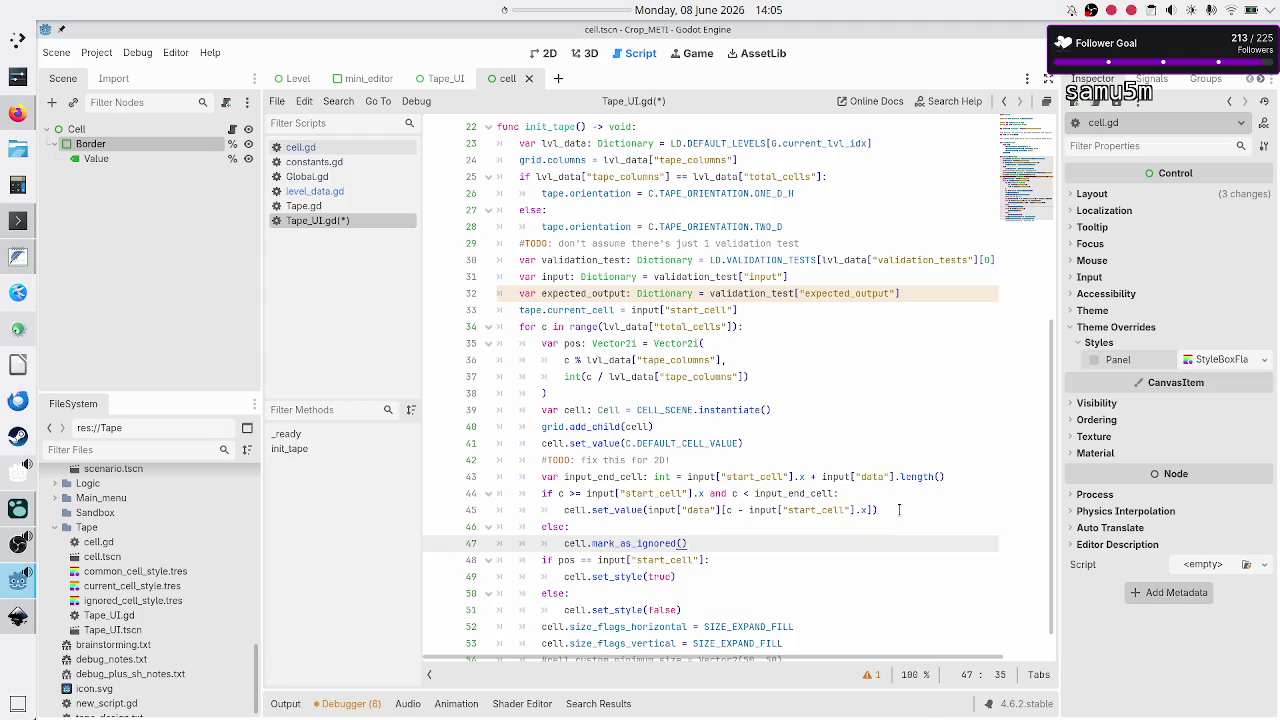
{"action": "key", "text": "F5"}
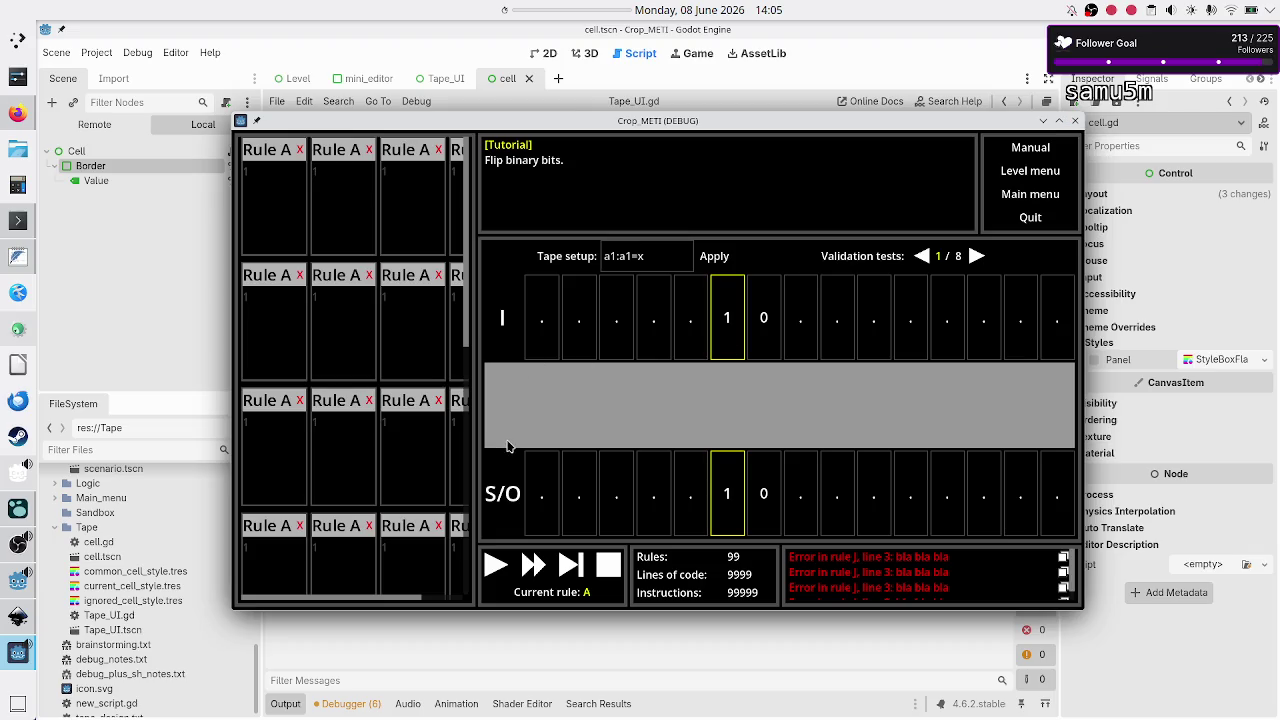
- Close the test game and show Level.tscn in the 2D workspace
{"action": "left_click", "coordinate": [1075, 121]}
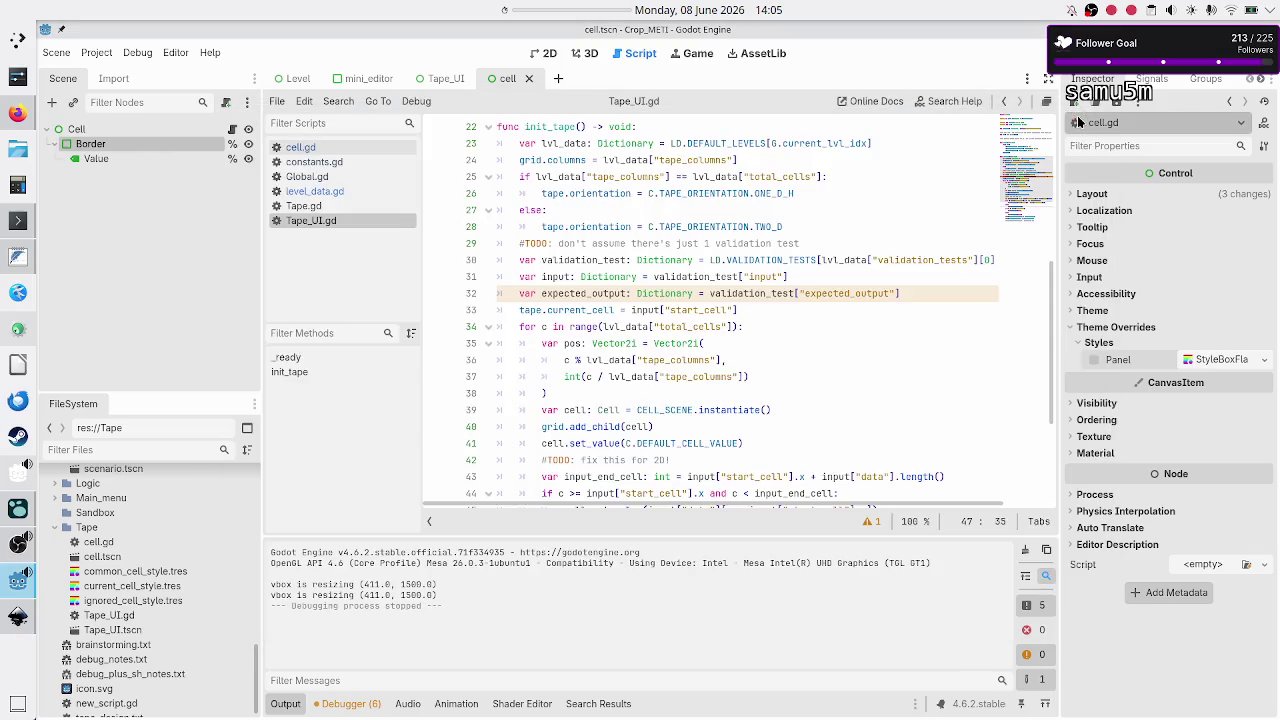
{"action": "left_click", "coordinate": [285, 82]}
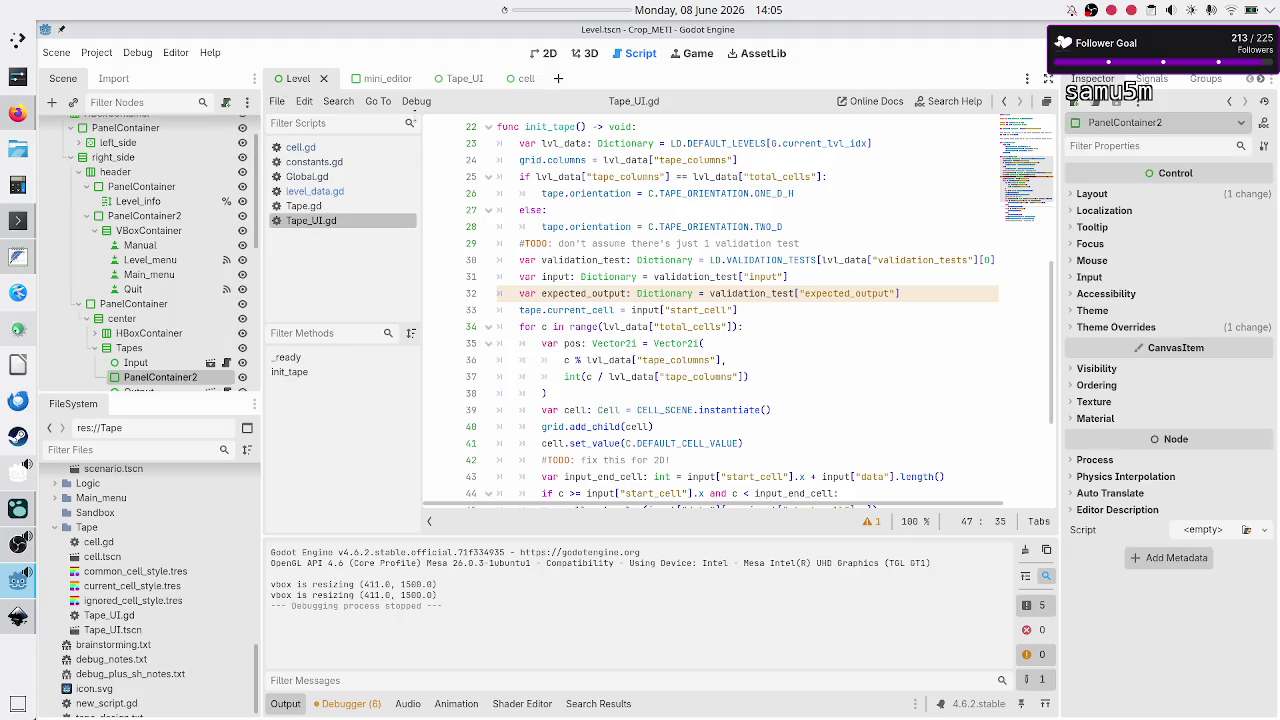
{"action": "left_click", "coordinate": [531, 55]}
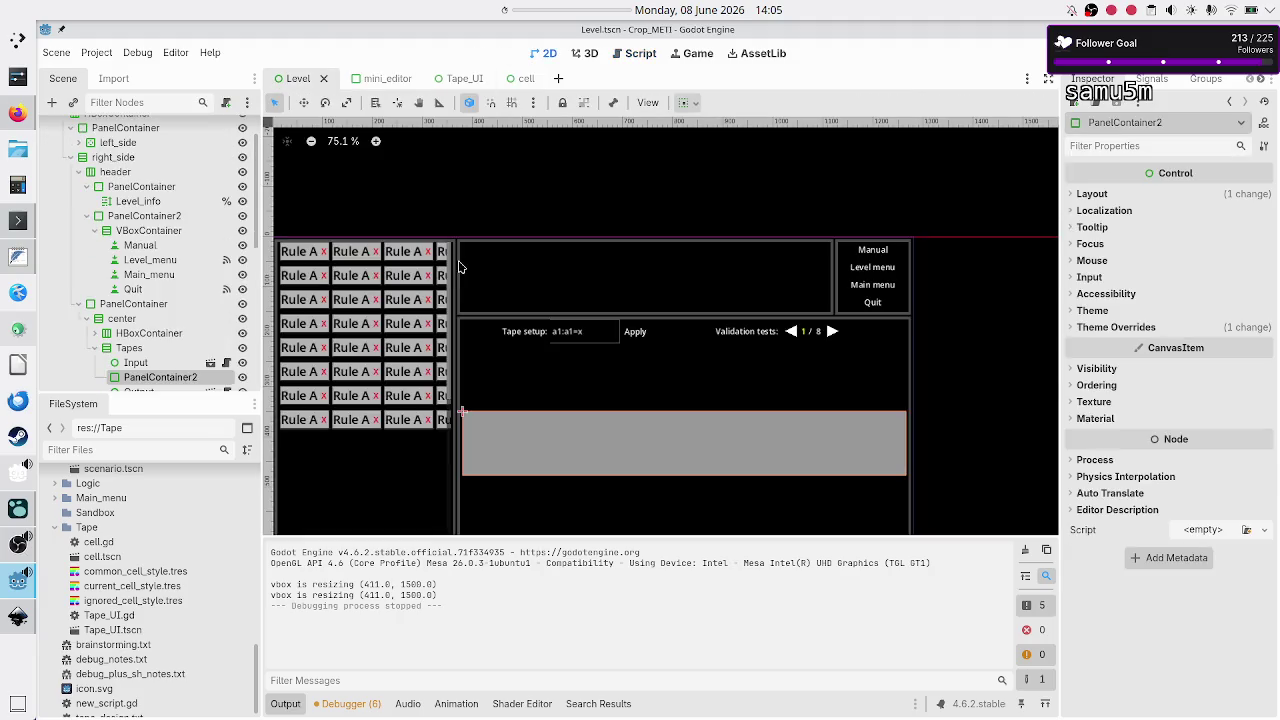
{"action": "scroll", "coordinate": [150, 334], "scroll_direction": "down", "scroll_amount": 2}
{"action": "scroll", "coordinate": [150, 334], "scroll_direction": "down", "scroll_amount": 1}
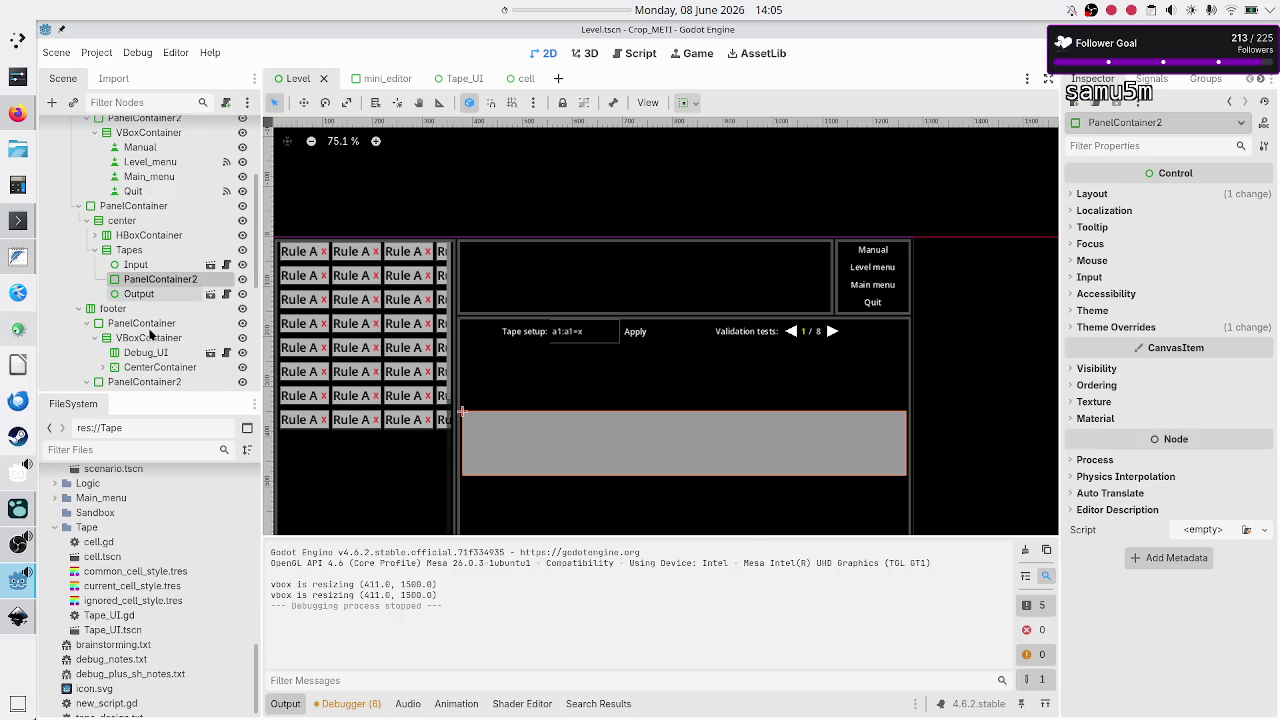
- Delete the PanelContainer2 node under Tapes
{"action": "left_click", "coordinate": [145, 266]}
{"action": "left_click", "coordinate": [155, 280]}
{"action": "key", "text": "Delete"}
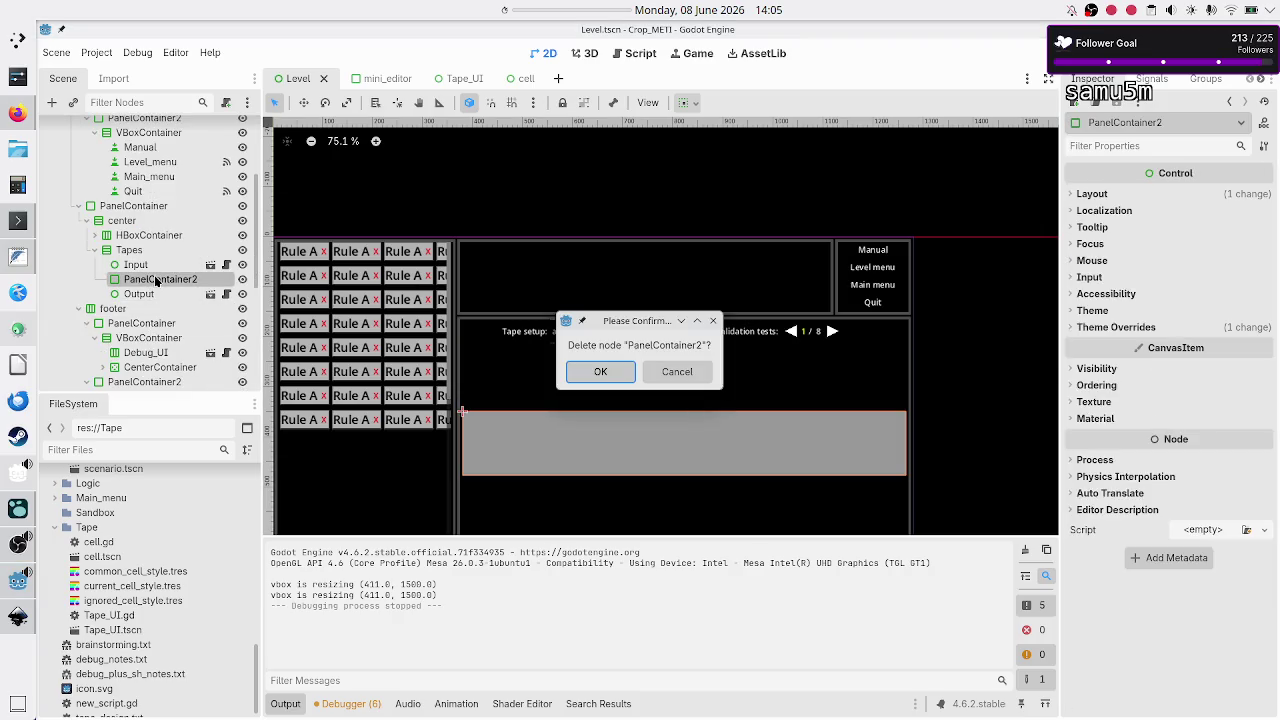
{"action": "key", "text": "Return"}
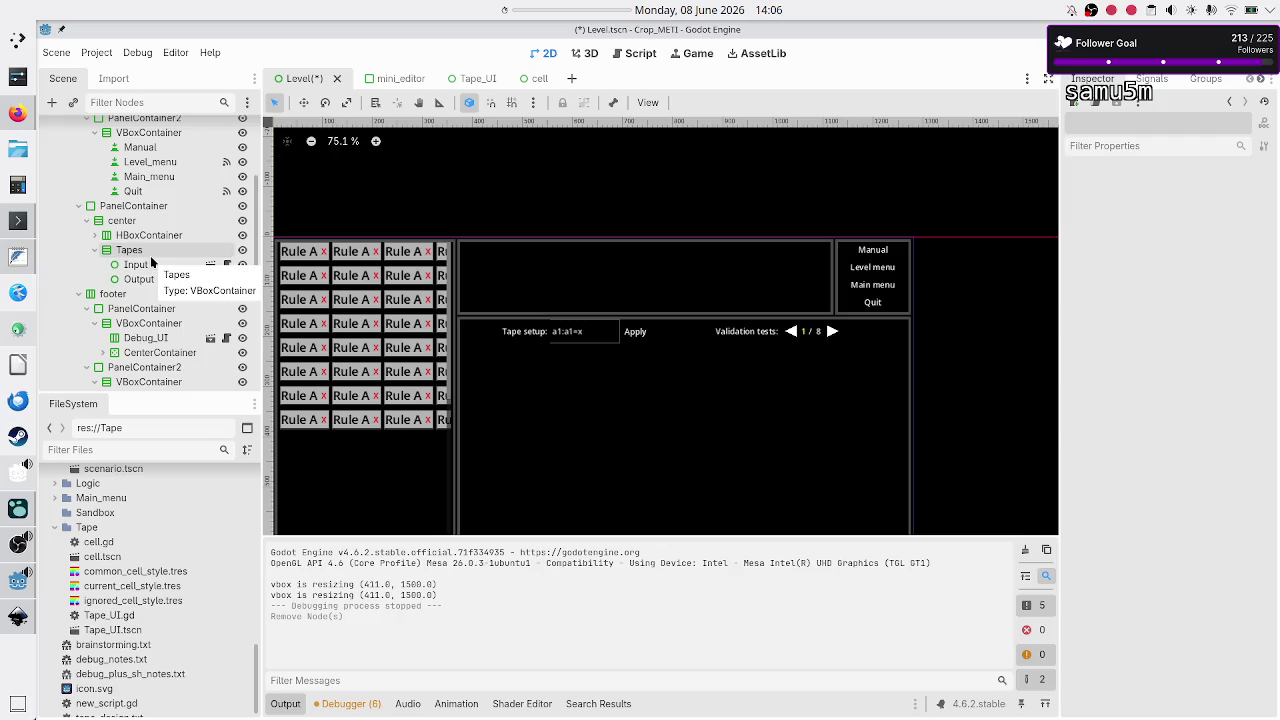
- Instance the Tape_UI scene under Tapes, placed between the Input and Output nodes
{"action": "left_click", "coordinate": [151, 256]}
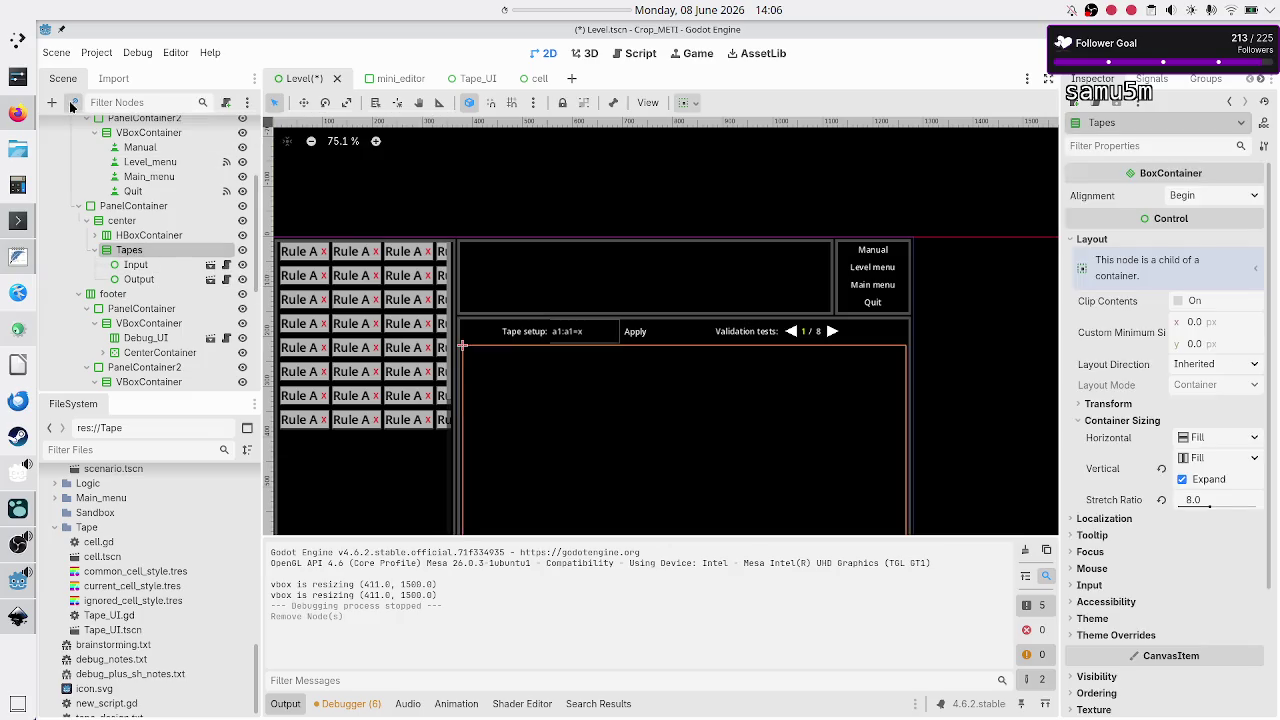
{"action": "left_click", "coordinate": [73, 103]}
{"action": "type", "text": "tape"}
{"action": "key", "text": "Return"}
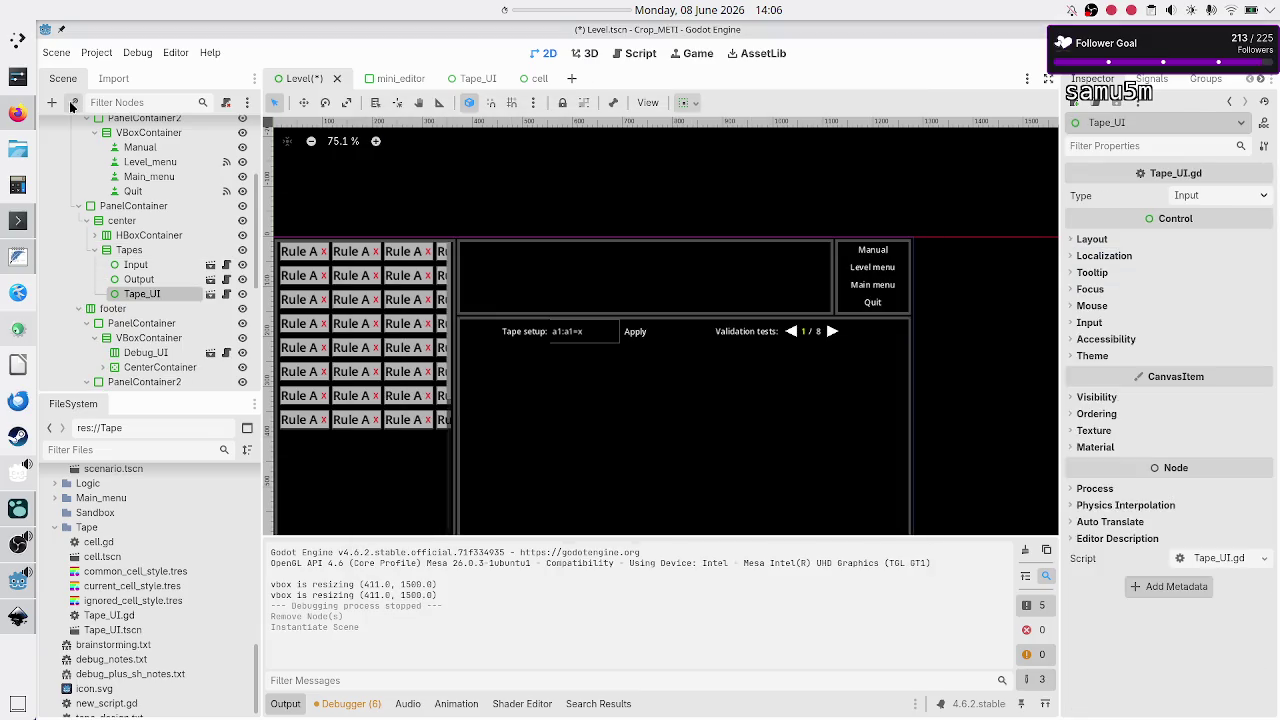
{"action": "left_click_drag", "start_coordinate": [138, 293], "coordinate": [140, 272]}
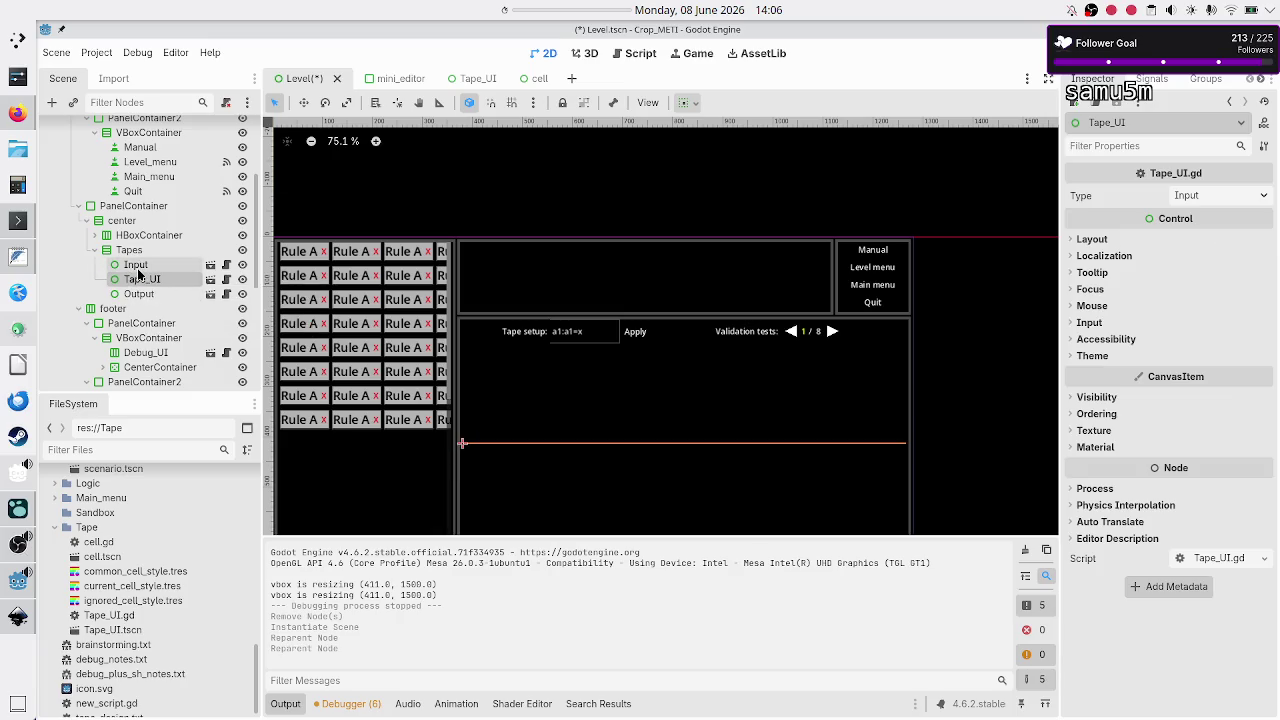
- Rename the new node Expected_output, set its Type to Expected Output, and run the scene
{"action": "key", "text": "Down"}
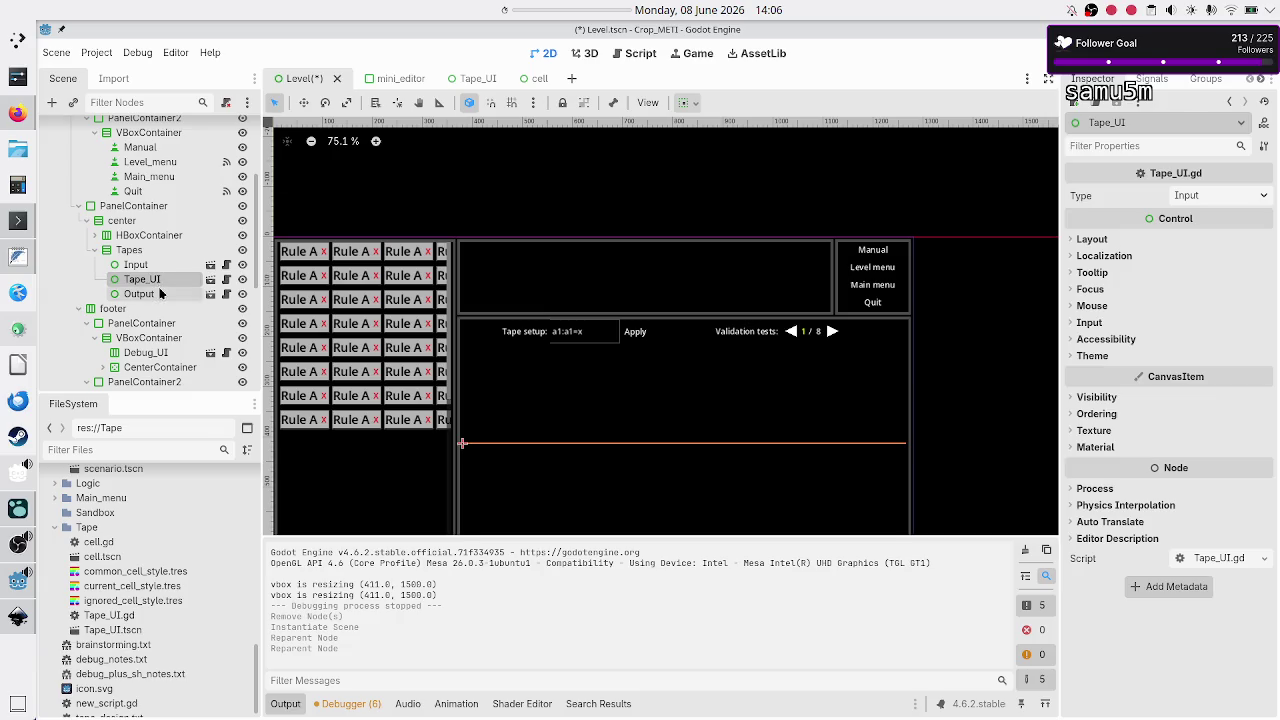
{"action": "left_click", "coordinate": [173, 282]}
{"action": "key", "text": "F2"}
{"action": "type", "text": "Expecte"}
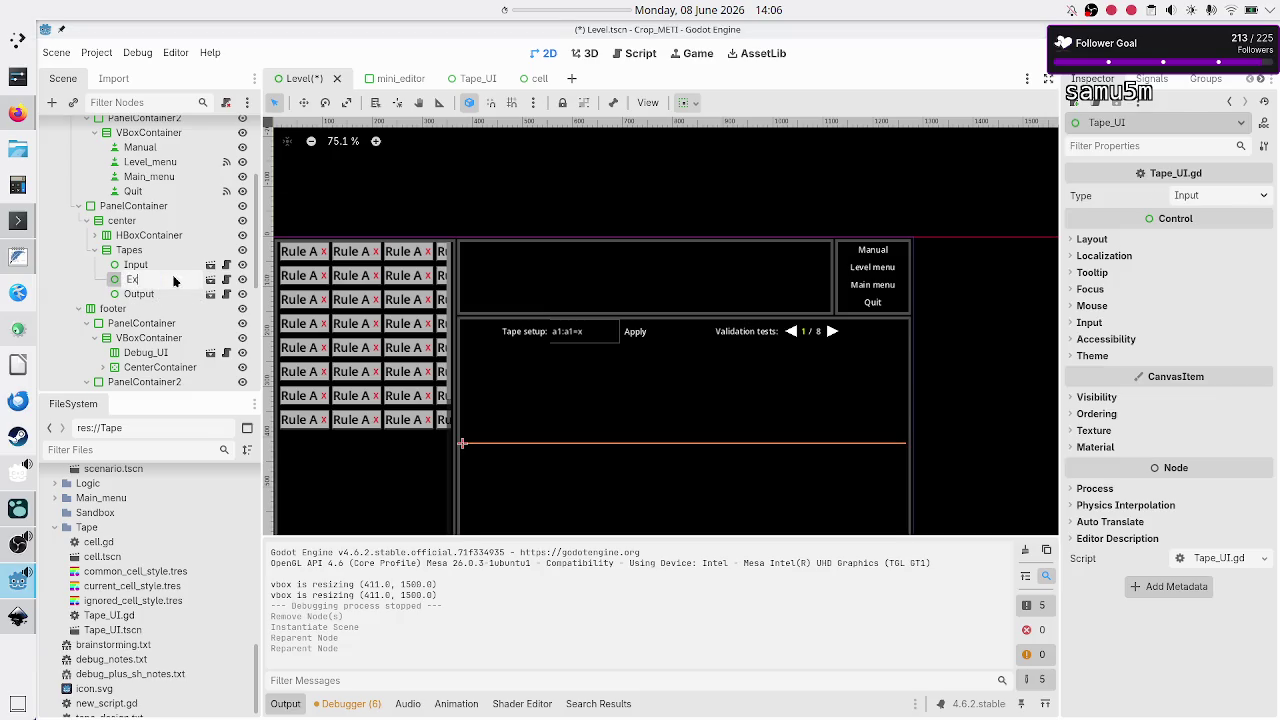
{"action": "type", "text": "d_output"}
{"action": "key", "text": "Return"}
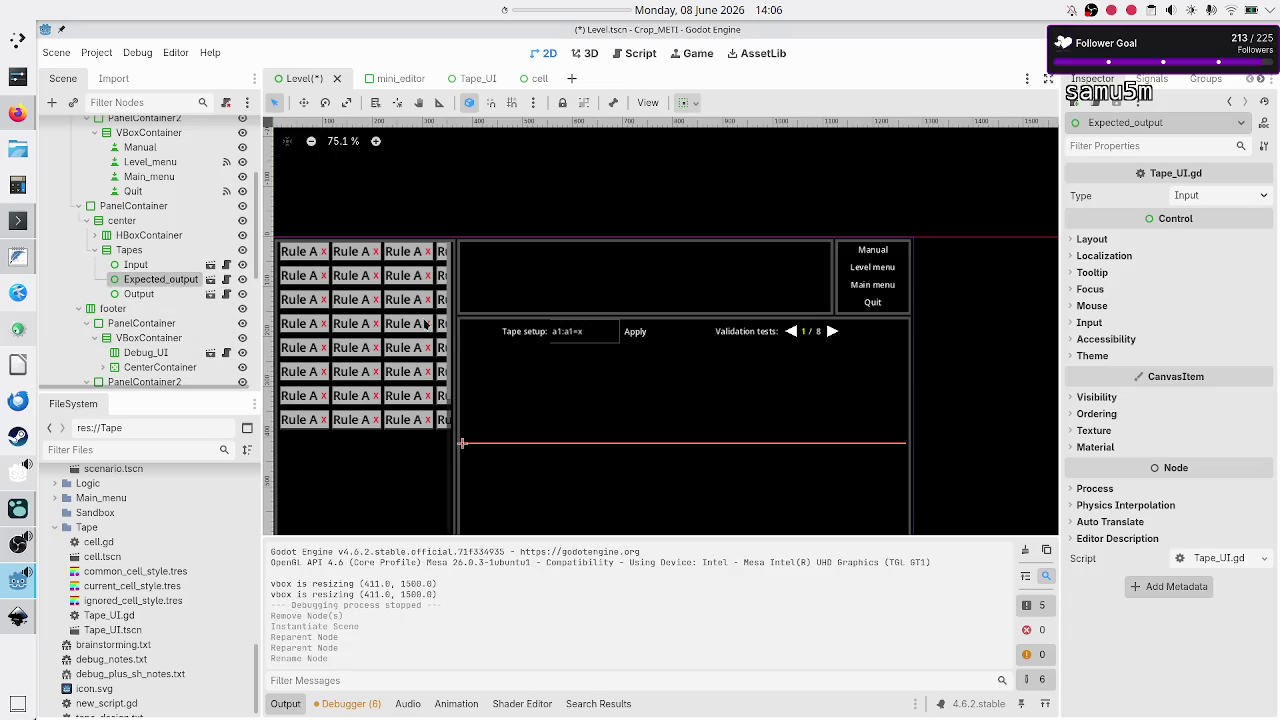
{"action": "left_click", "coordinate": [1238, 195]}
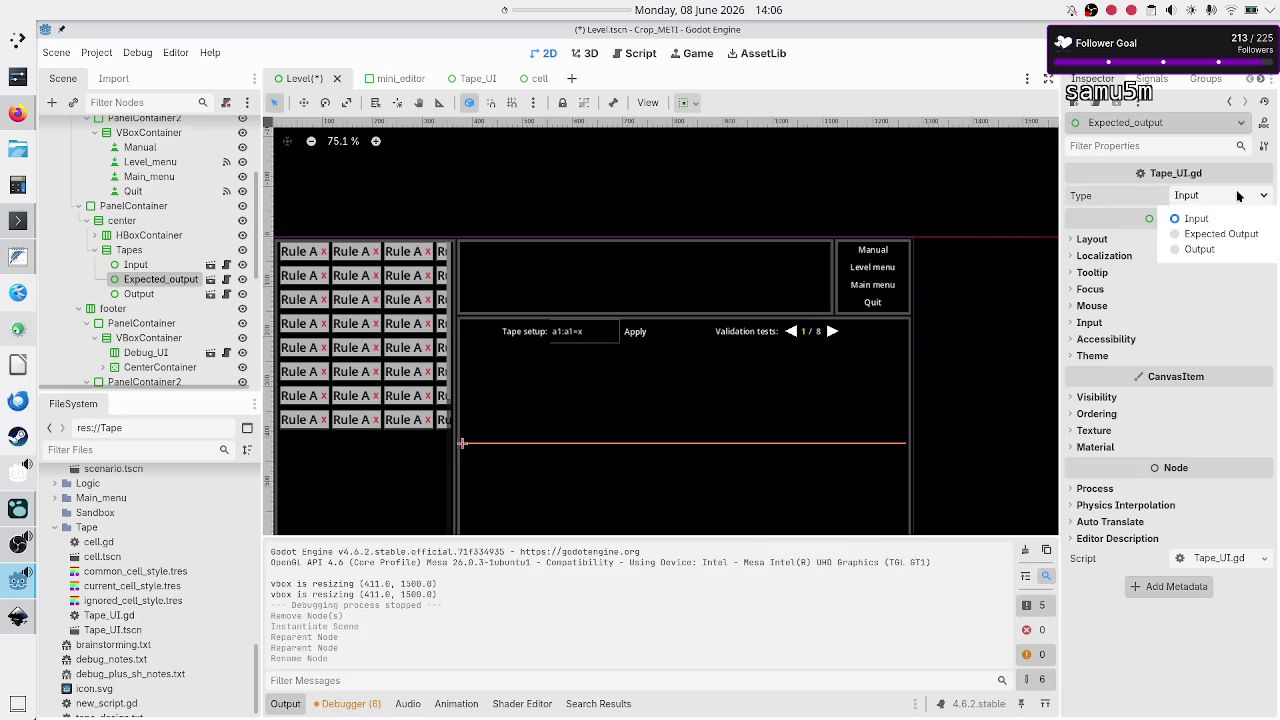
{"action": "left_click", "coordinate": [1205, 233]}
{"action": "key", "text": "F6"}
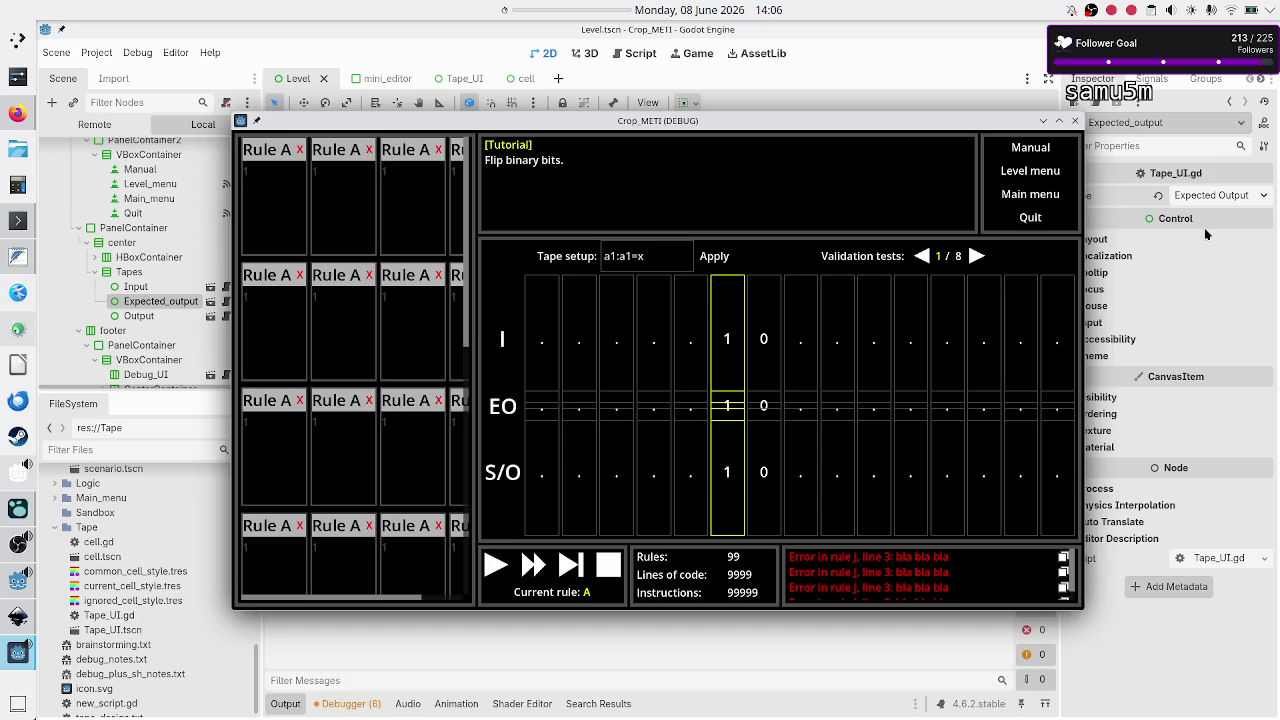
- Check Vertical Expand under Layout > Container Sizing for Expected_output, then rerun and close the game
{"action": "left_click", "coordinate": [1075, 120]}
{"action": "left_click", "coordinate": [1090, 240]}
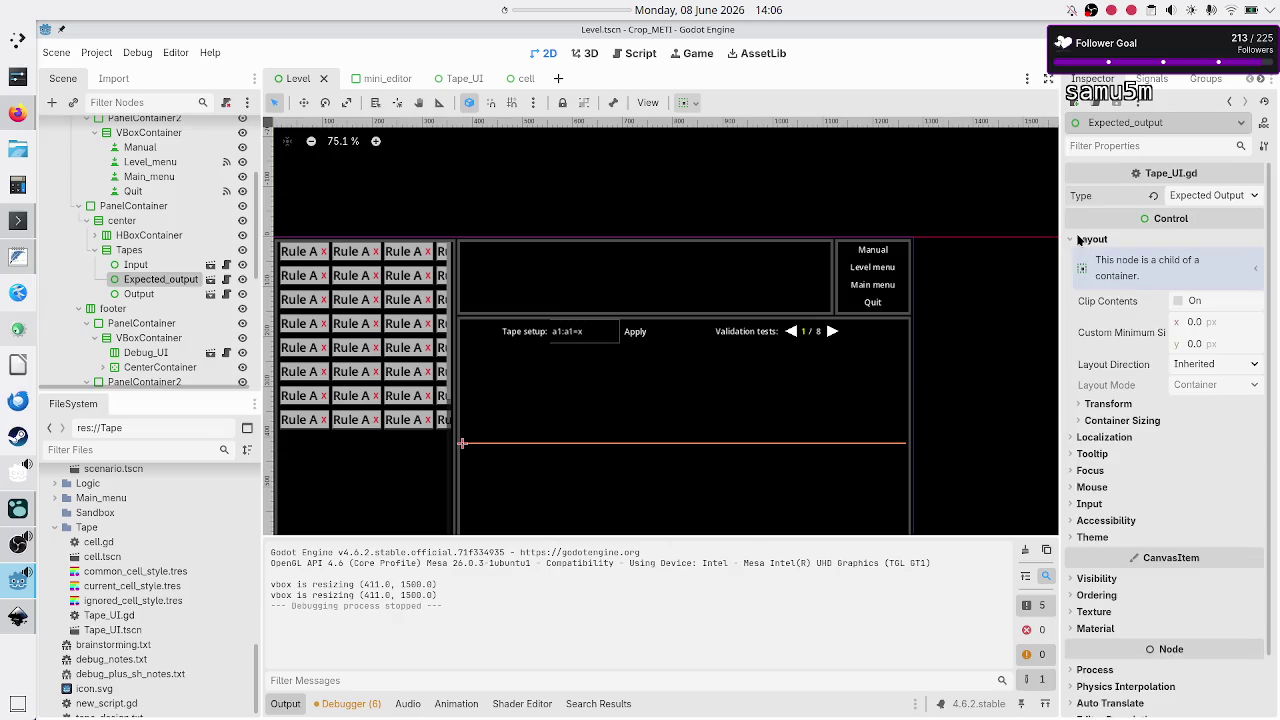
{"action": "left_click", "coordinate": [1166, 424]}
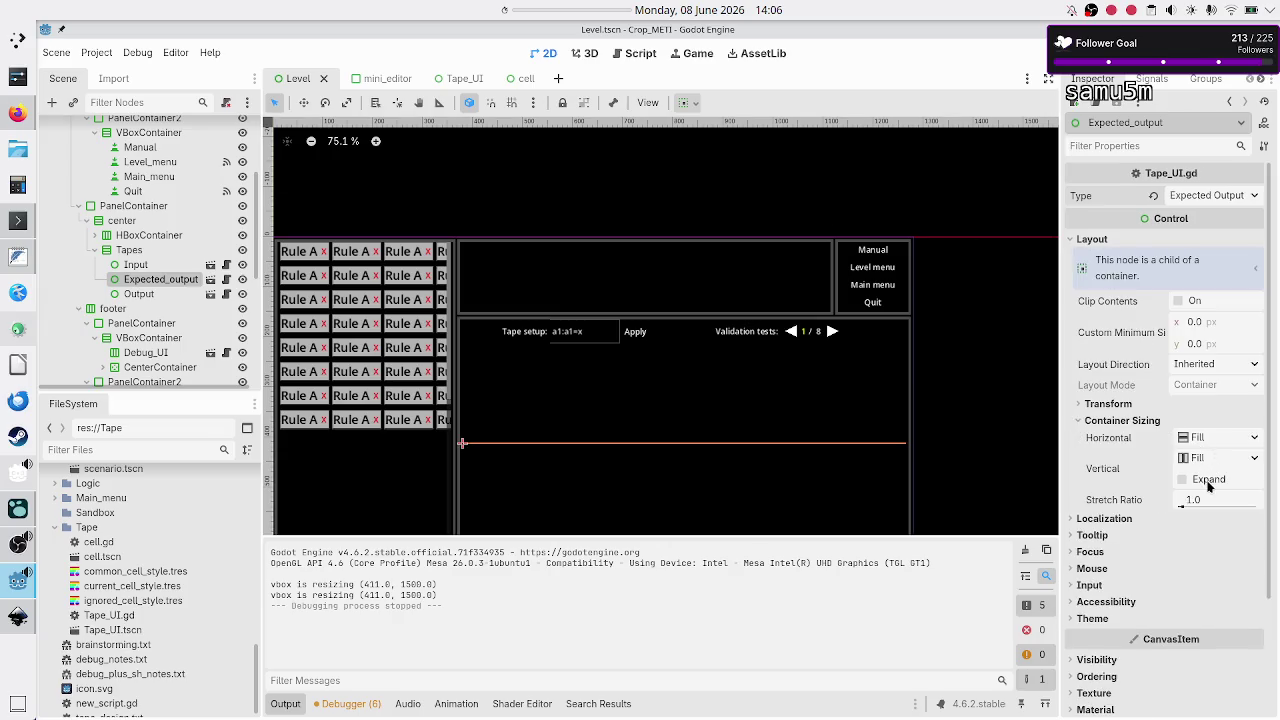
{"action": "left_click", "coordinate": [1210, 485]}
{"action": "key", "text": "F6"}
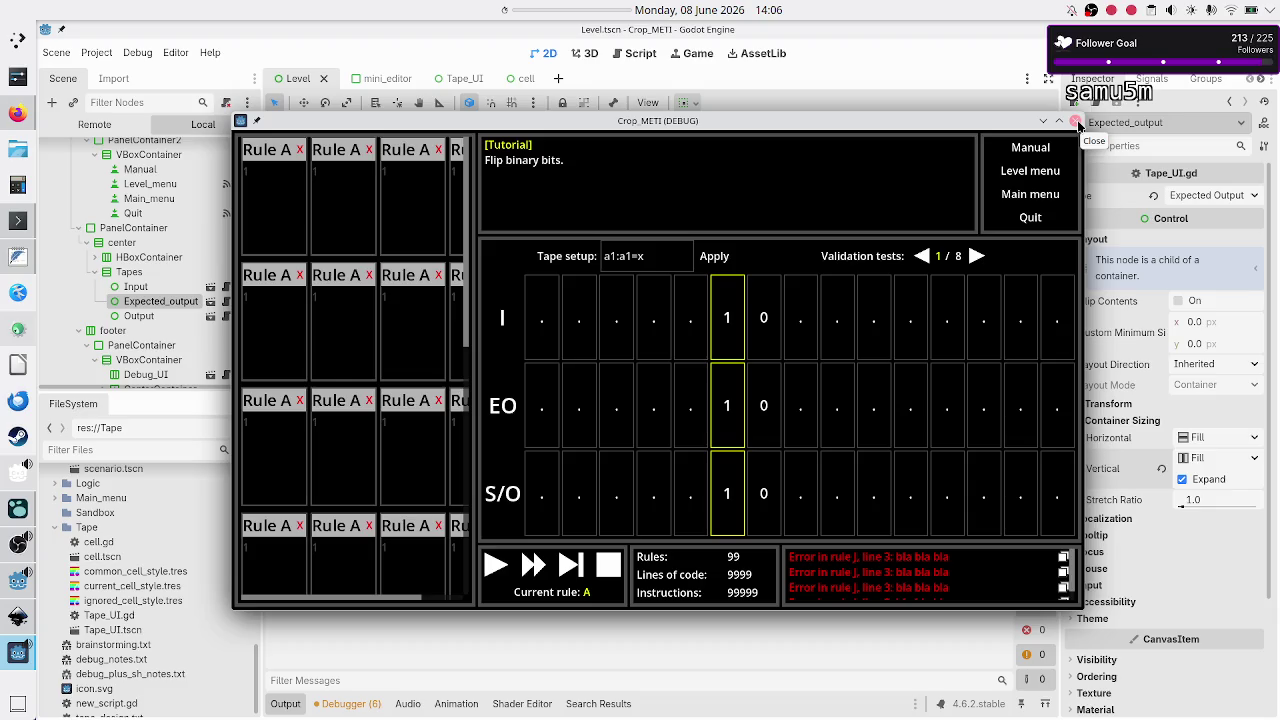
{"action": "left_click", "coordinate": [1077, 124]}
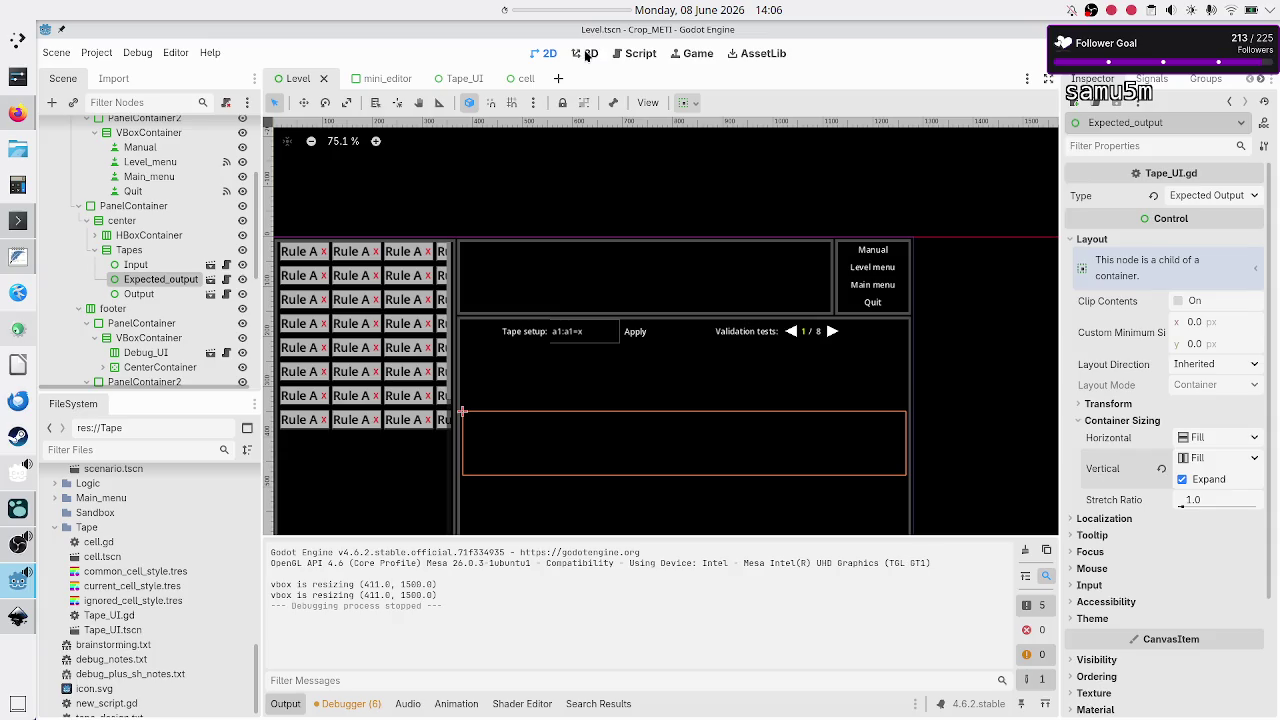
- Open cell.tscn, select its Value node, and bring up Tape_UI.gd via the Cell script icon
{"action": "left_click", "coordinate": [638, 55]}
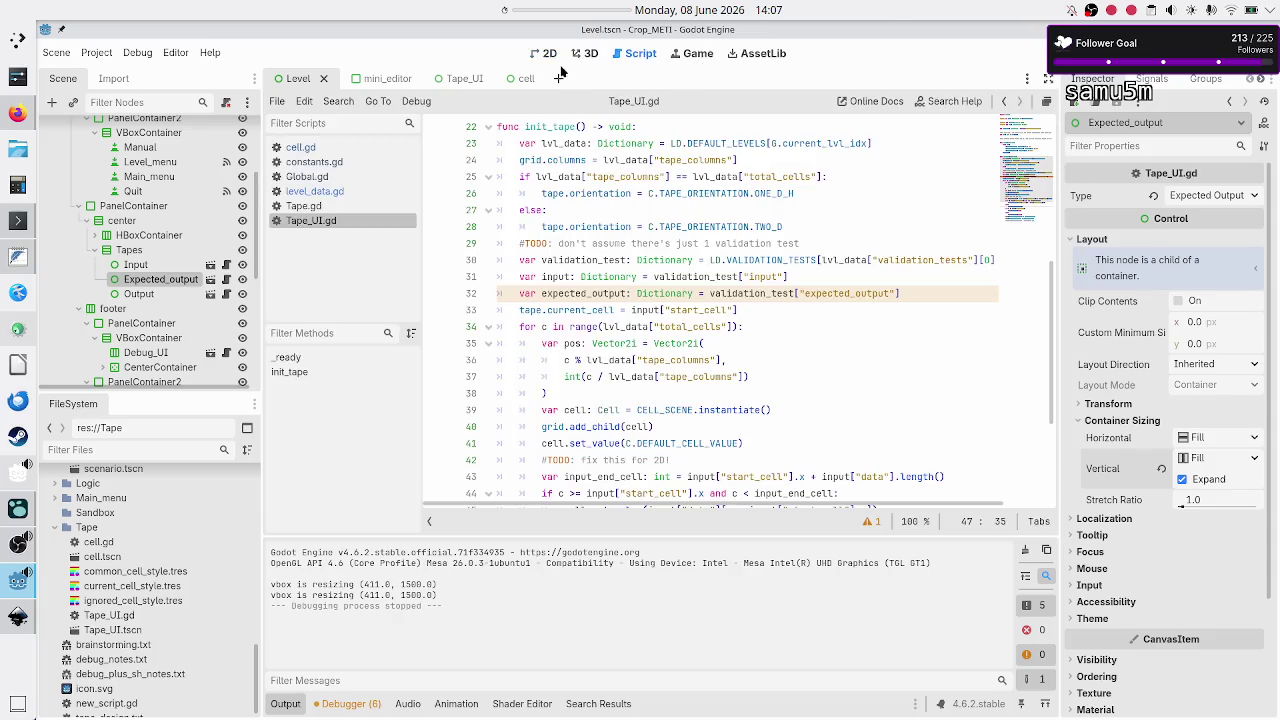
{"action": "left_click", "coordinate": [323, 150]}
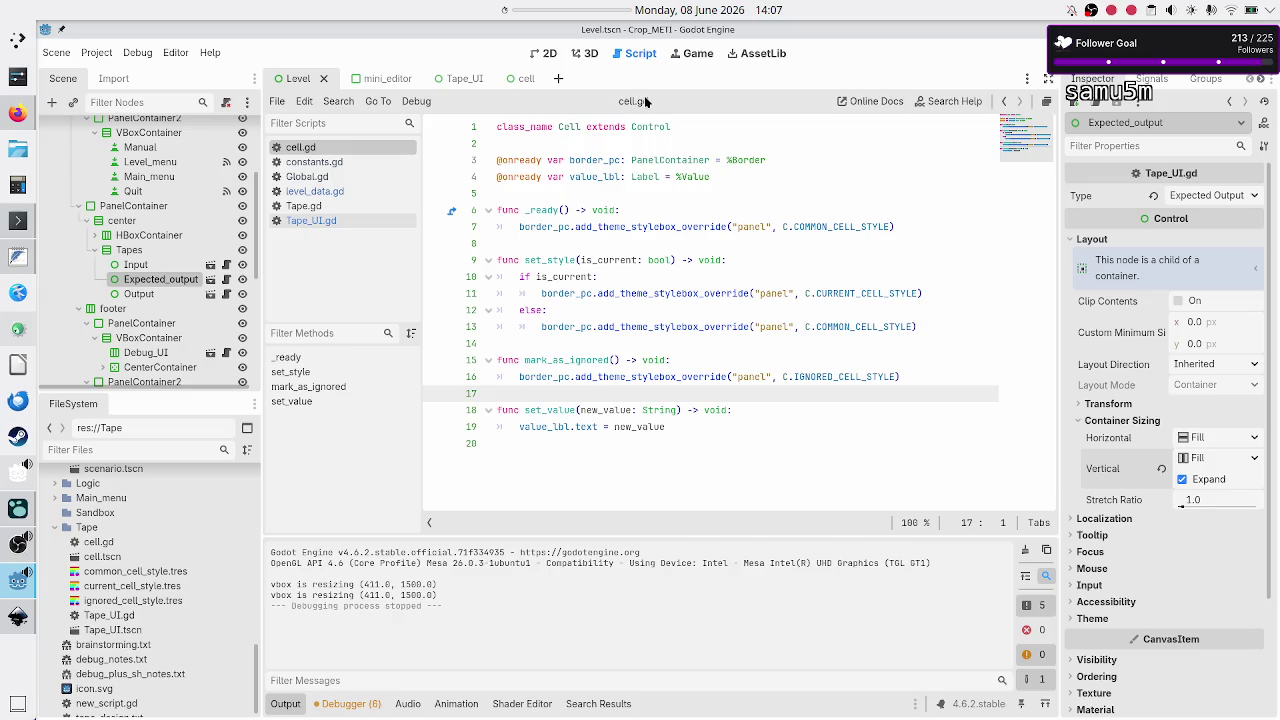
{"action": "left_click", "coordinate": [545, 58]}
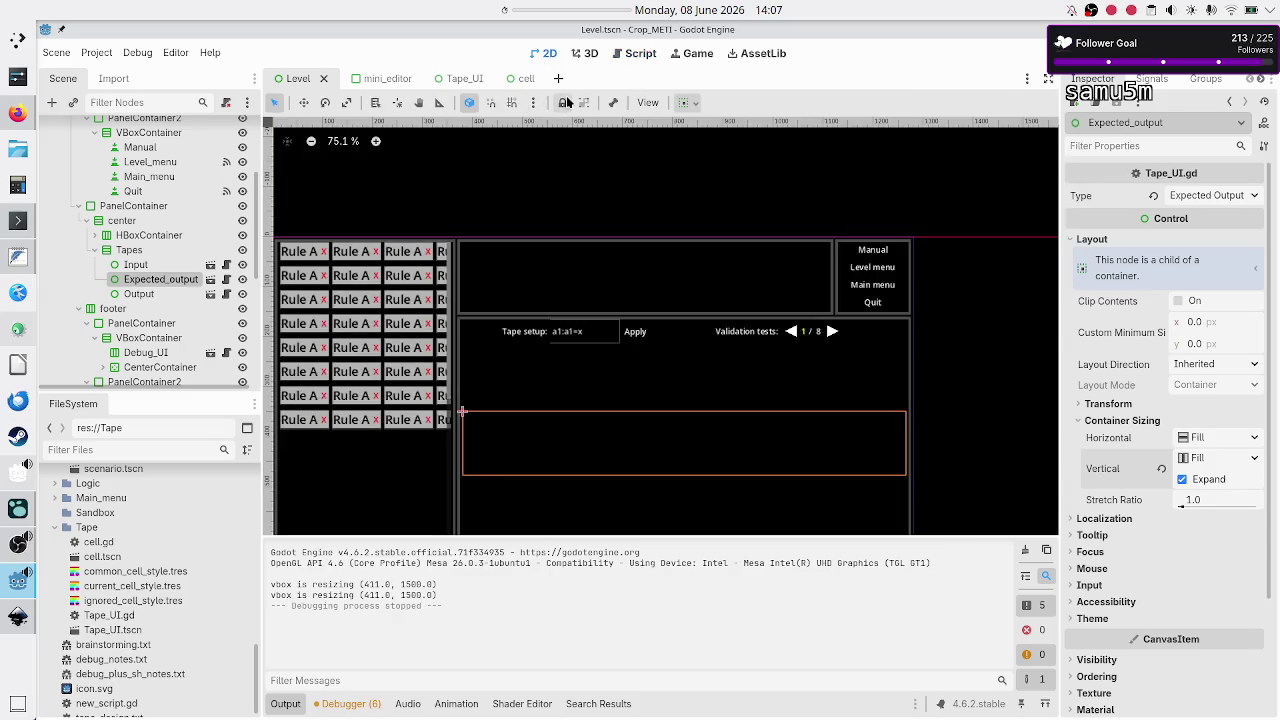
{"action": "left_click", "coordinate": [509, 79]}
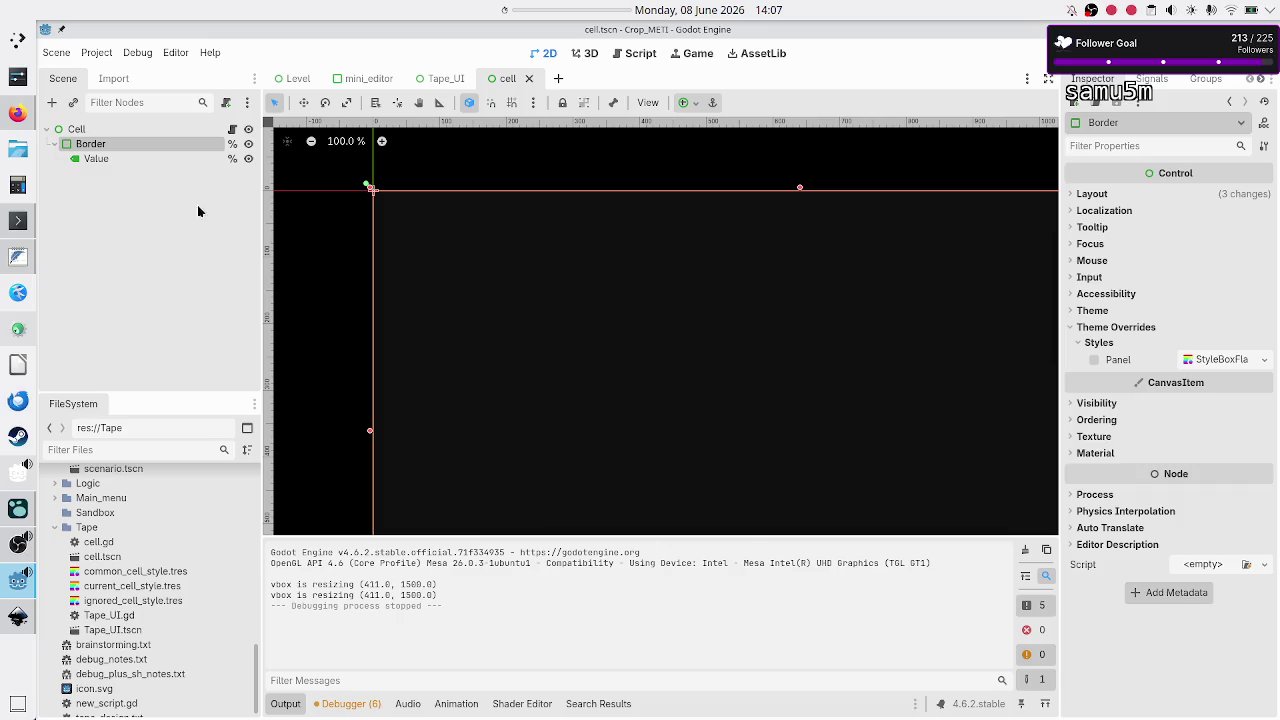
{"action": "left_click", "coordinate": [116, 158]}
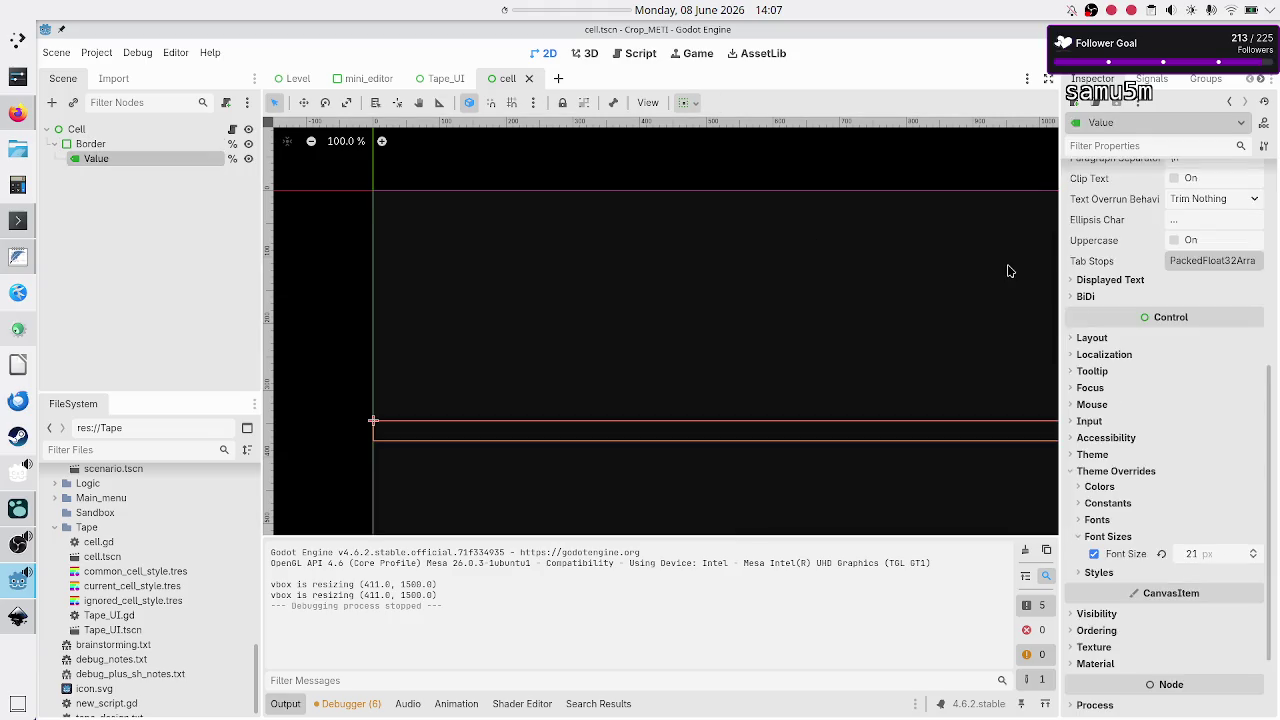
{"action": "scroll", "coordinate": [1080, 275], "scroll_direction": "up", "scroll_amount": 5}
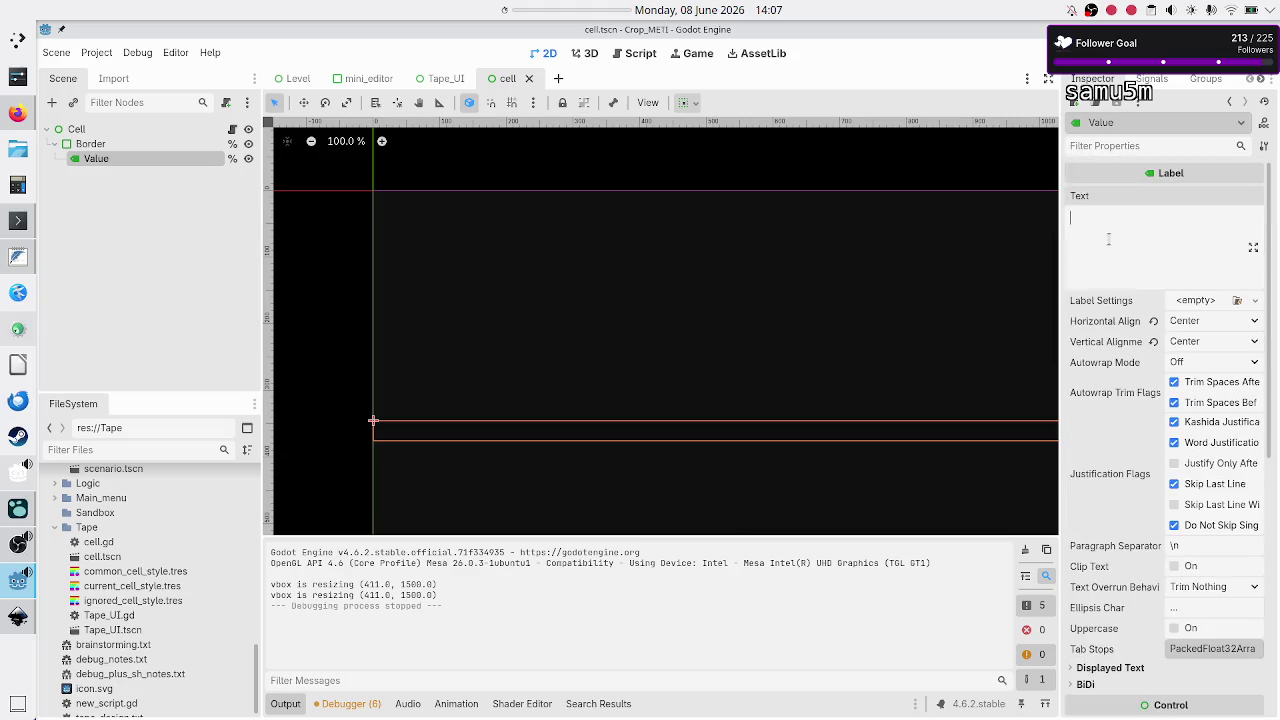
{"action": "left_click", "coordinate": [233, 130]}
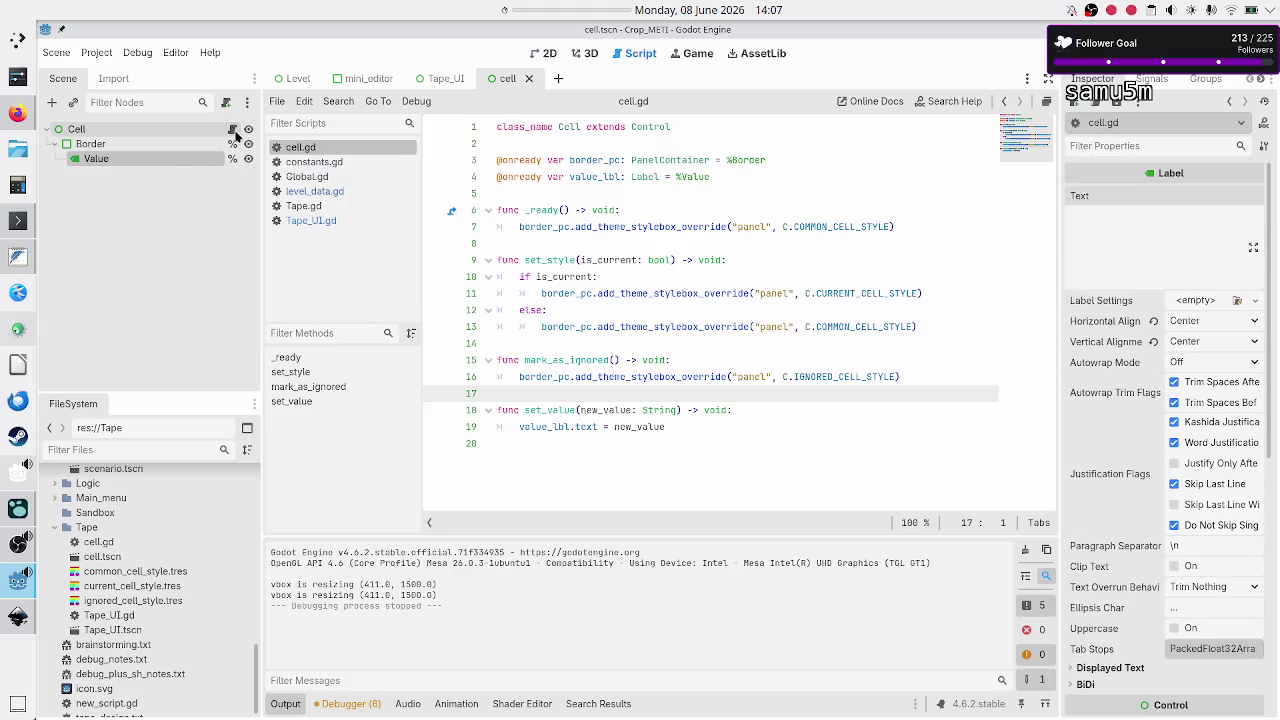
{"action": "left_click", "coordinate": [330, 220]}
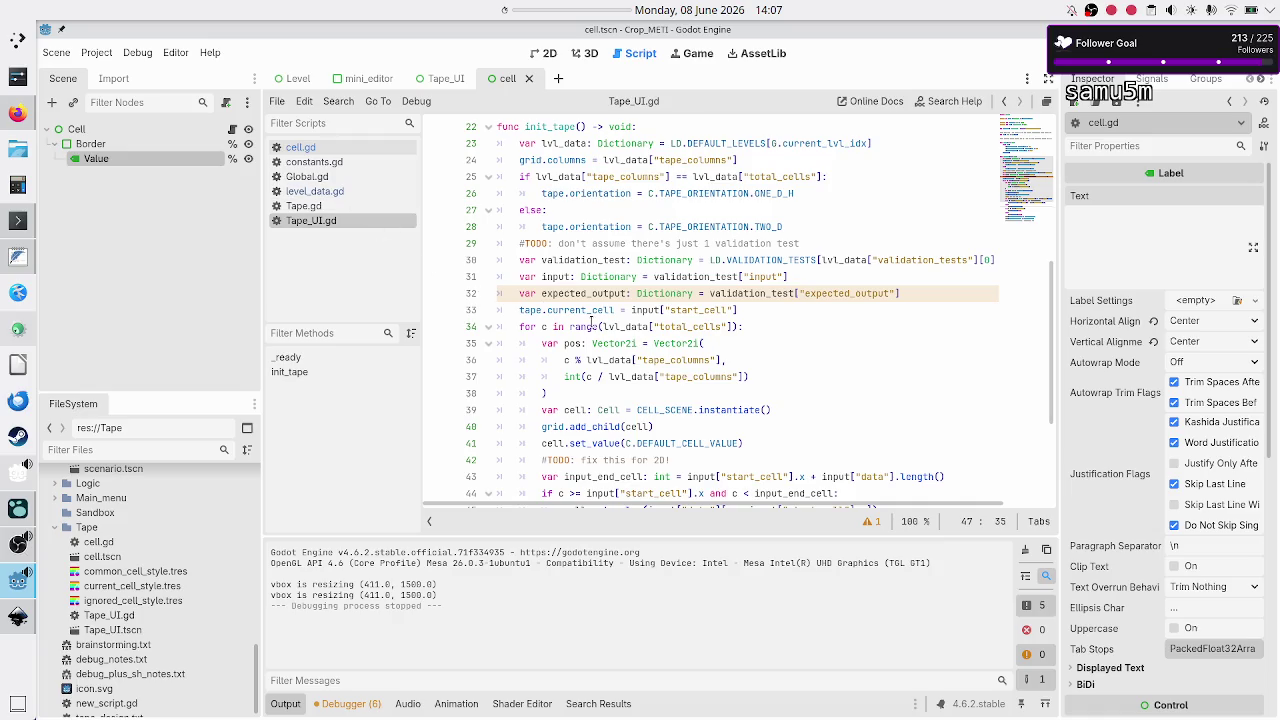
- Move cell.set_value(C.DEFAULT_CELL_VALUE) from line 41 into the else branch above mark_as_ignored()
{"action": "scroll", "coordinate": [655, 373], "scroll_direction": "down", "scroll_amount": 4}
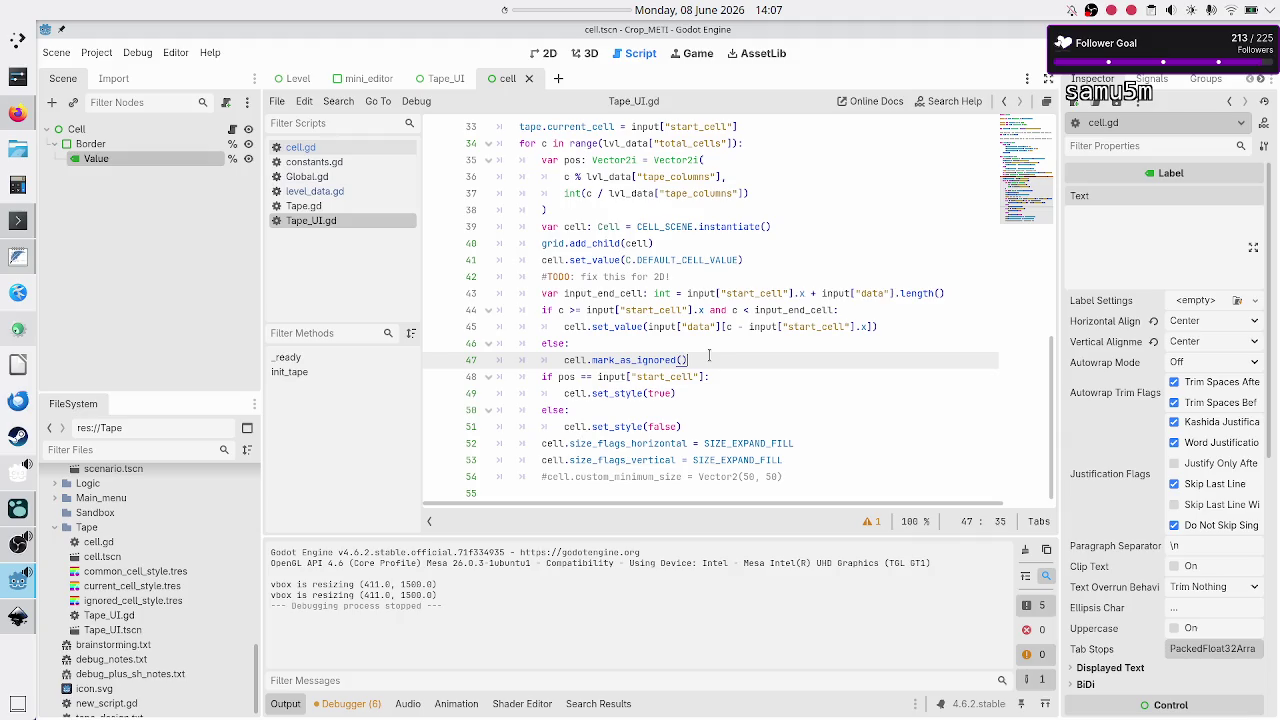
{"action": "key", "text": "Up"}
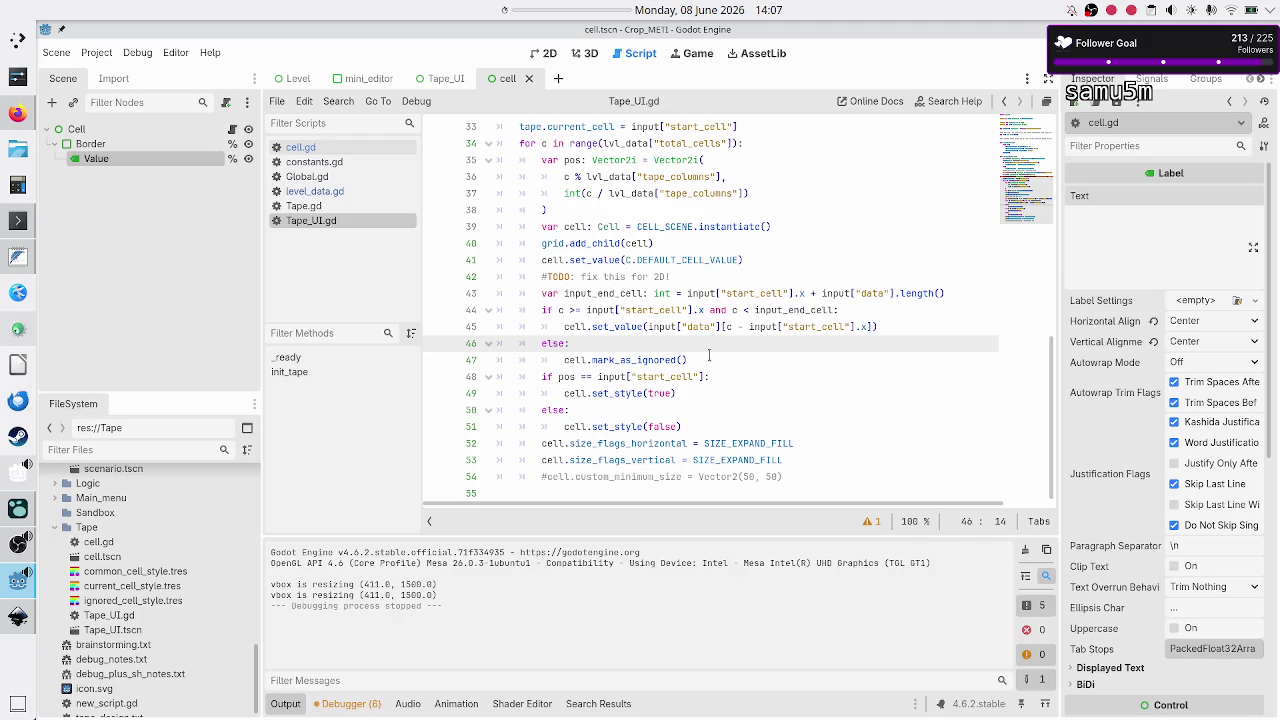
{"action": "key", "text": "Up"}
{"action": "key", "text": "Up"}
{"action": "key", "text": "Up"}
{"action": "key", "text": "Home"}
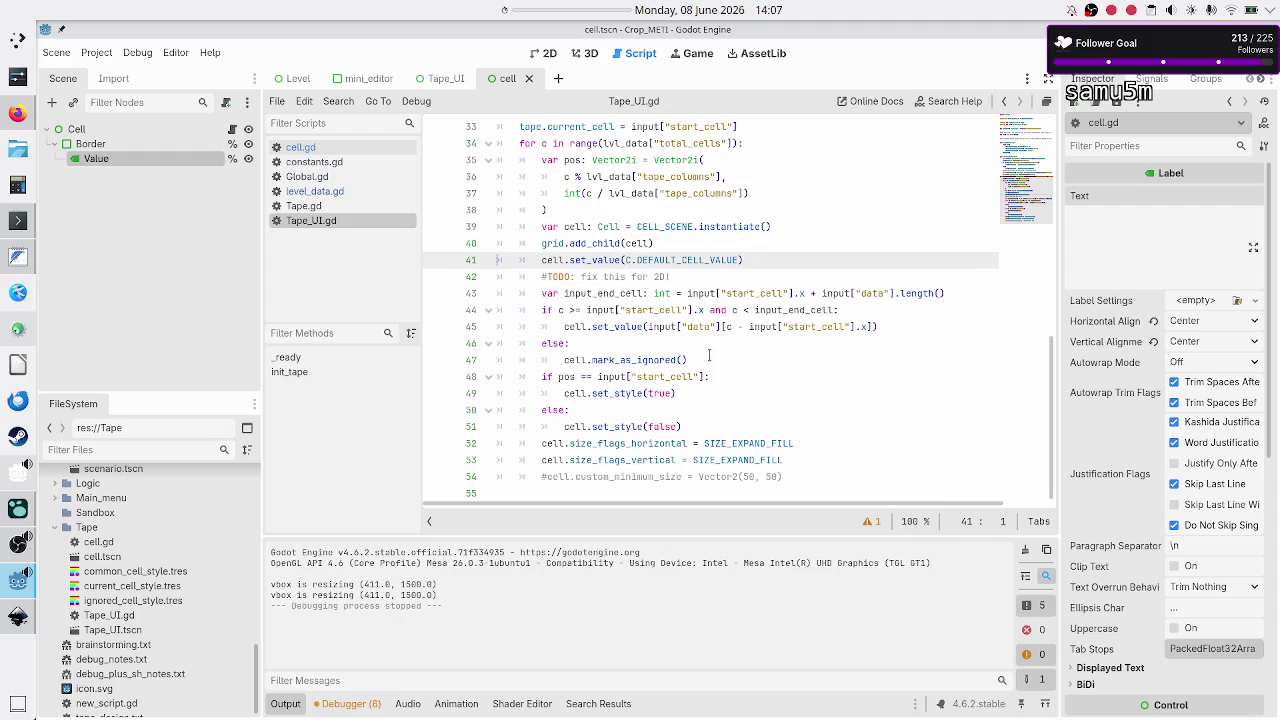
{"action": "key", "text": "shift+End"}
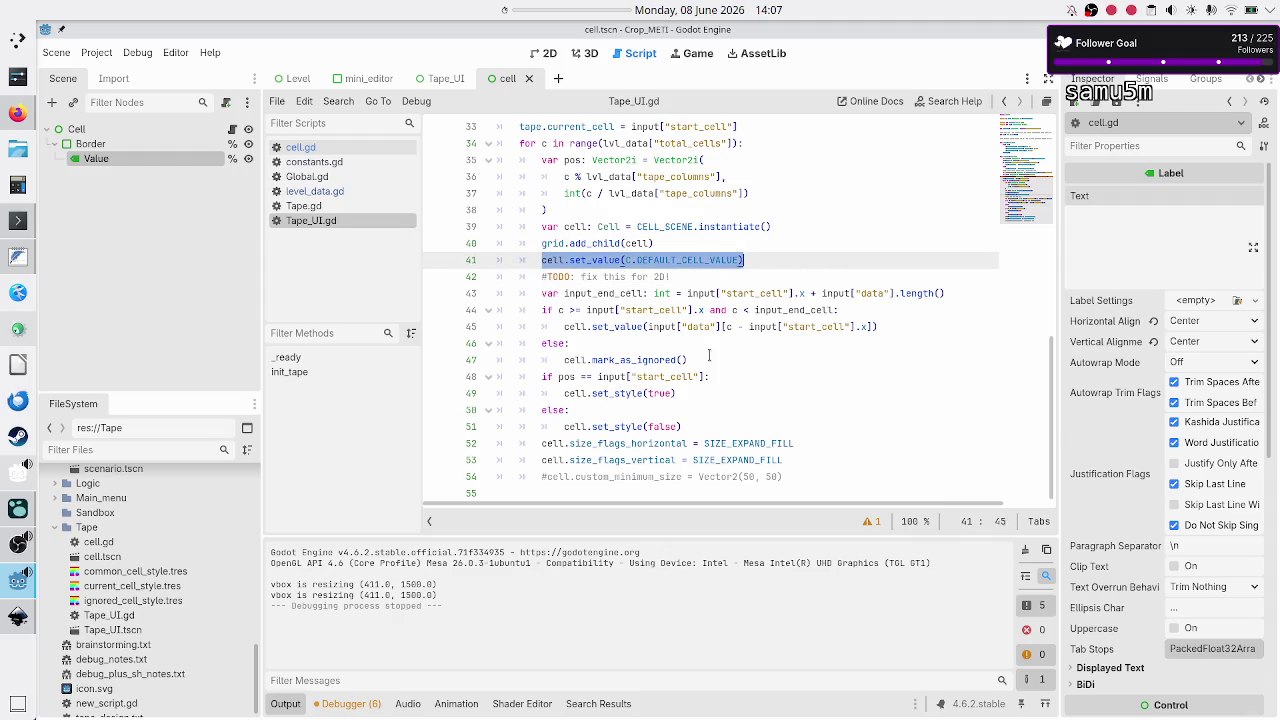
{"action": "key", "text": "BackSpace"}
{"action": "key", "text": "BackSpace"}
{"action": "key", "text": "BackSpace"}
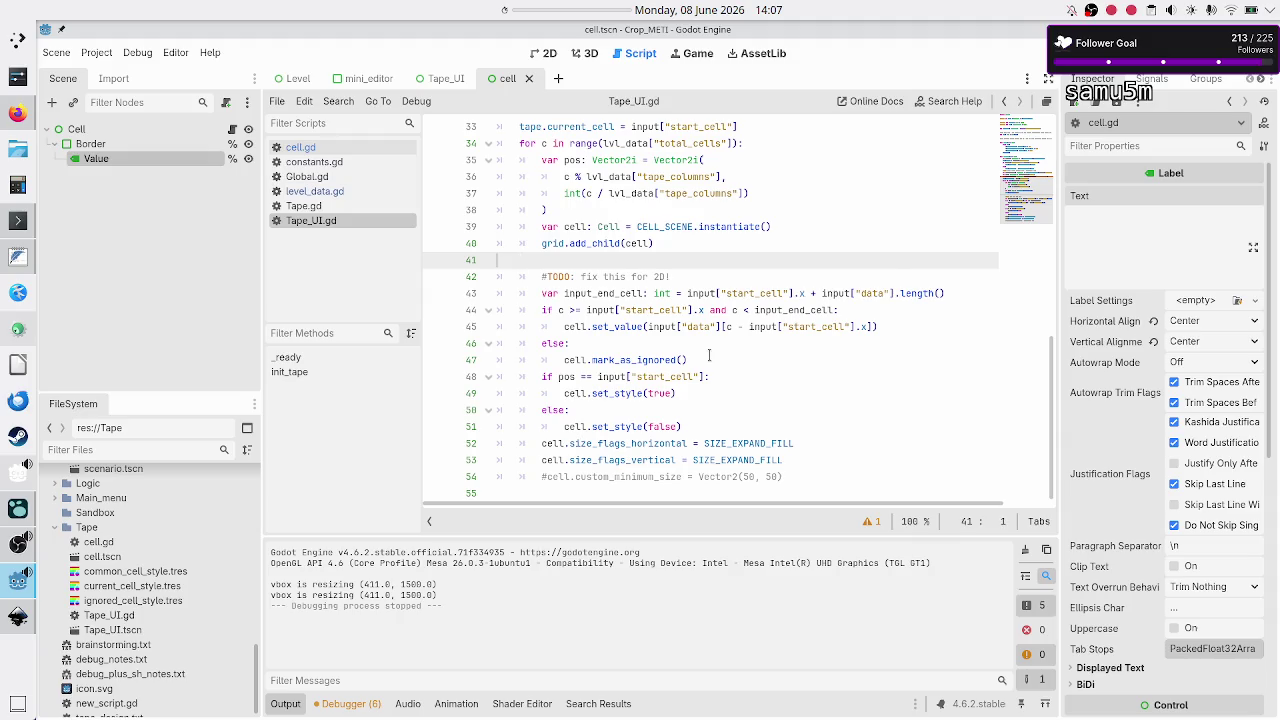
{"action": "key", "text": "Home"}
{"action": "key", "text": "Down"}
{"action": "key", "text": "Down"}
{"action": "key", "text": "Down"}
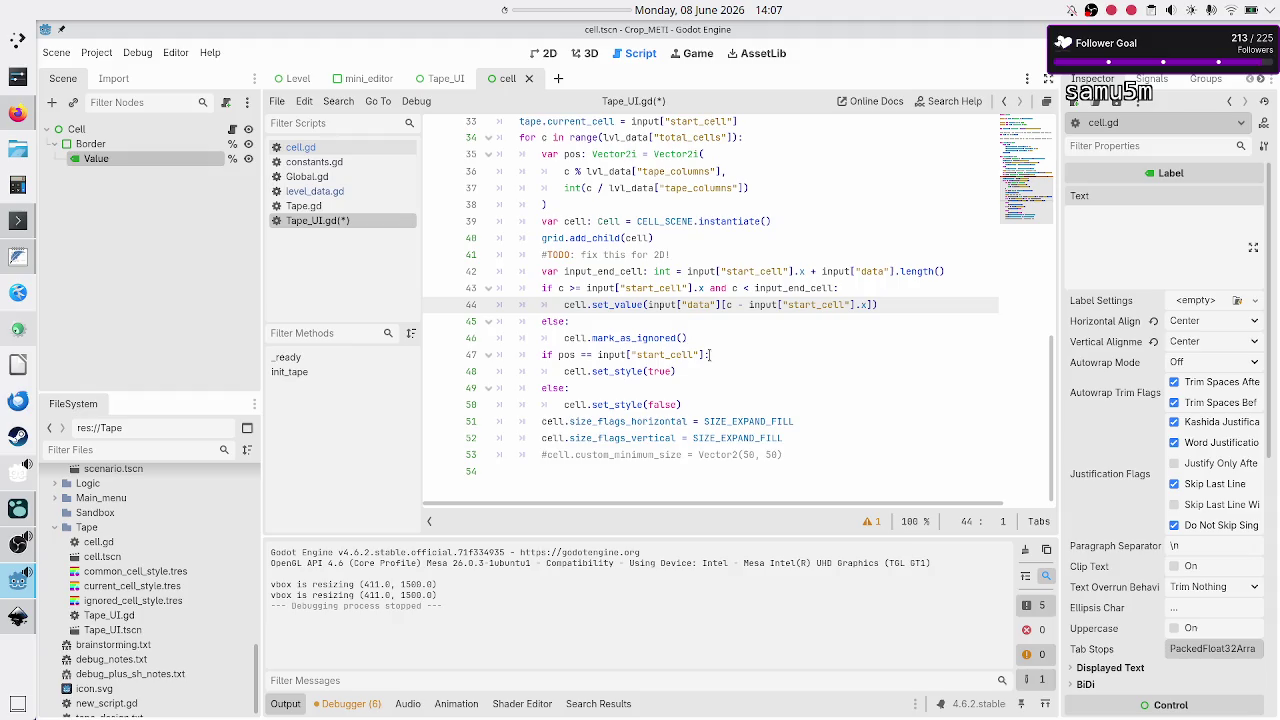
{"action": "key", "text": "Down"}
{"action": "key", "text": "Down"}
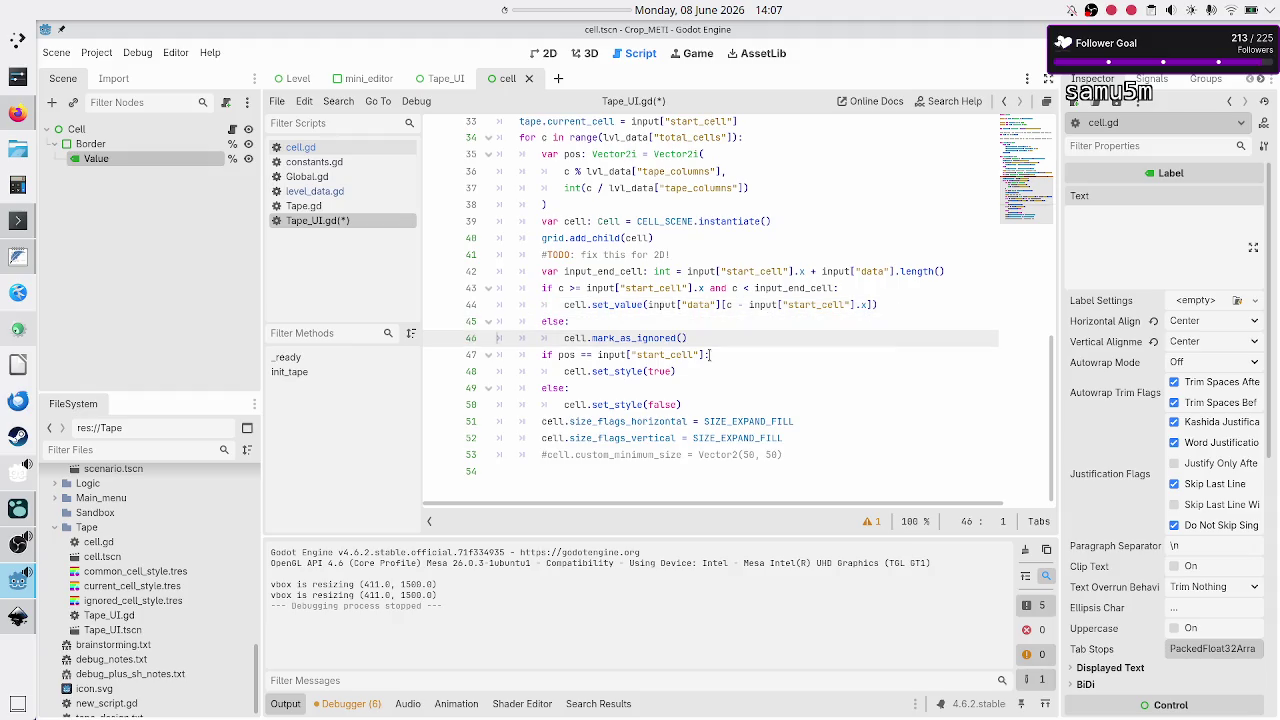
{"action": "key", "text": "ctrl+shift+Return"}
{"action": "type", "text": "cell.set_value(C.DEFAULT_CELL_VALUE)"}
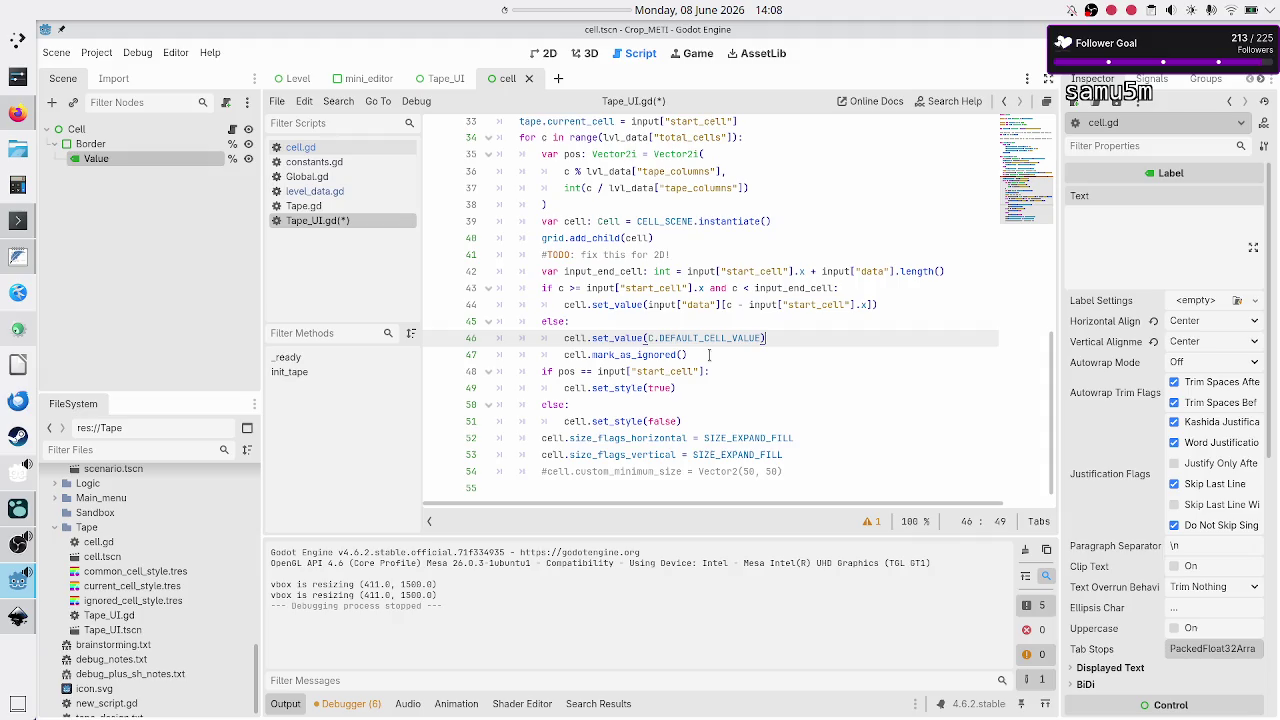
- Wrap mark_as_ignored() in an 'if type = C.TAPE_TYPE.EXPECTED_OUTPUT:' condition
{"action": "key", "text": "Return"}
{"action": "type", "text": "if tp"}
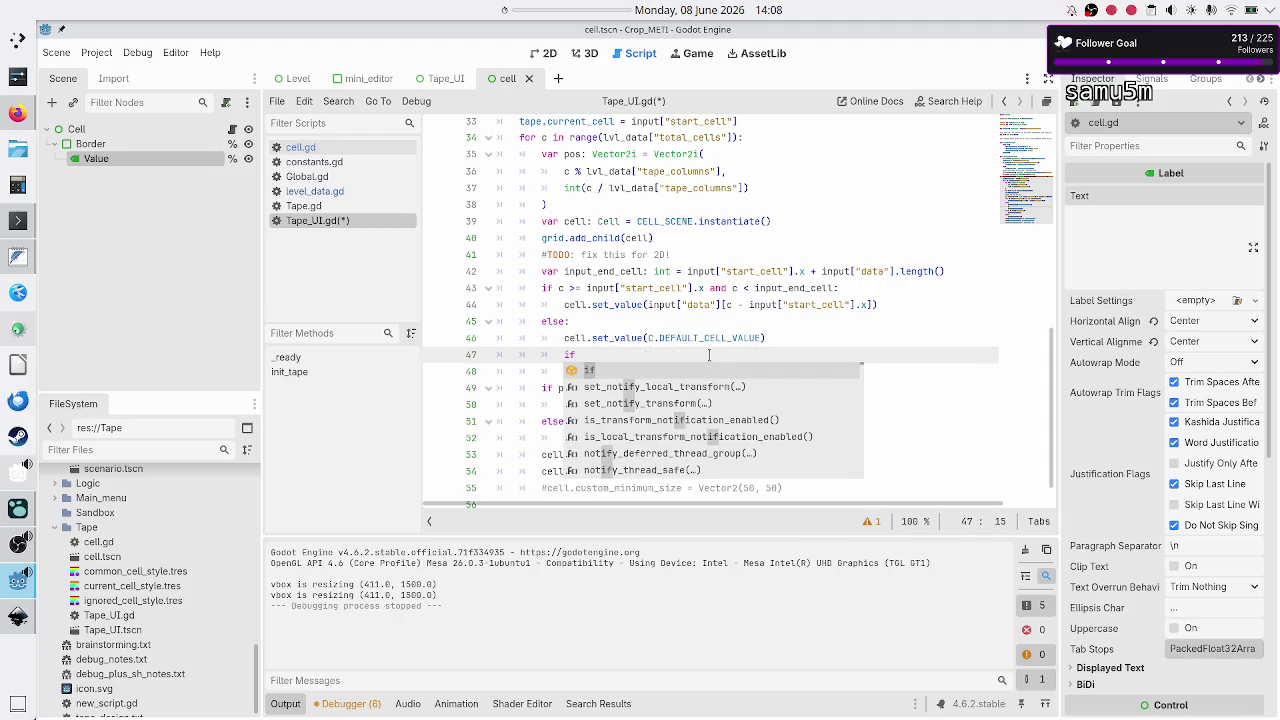
{"action": "key", "text": "BackSpace"}
{"action": "type", "text": "ype = "}
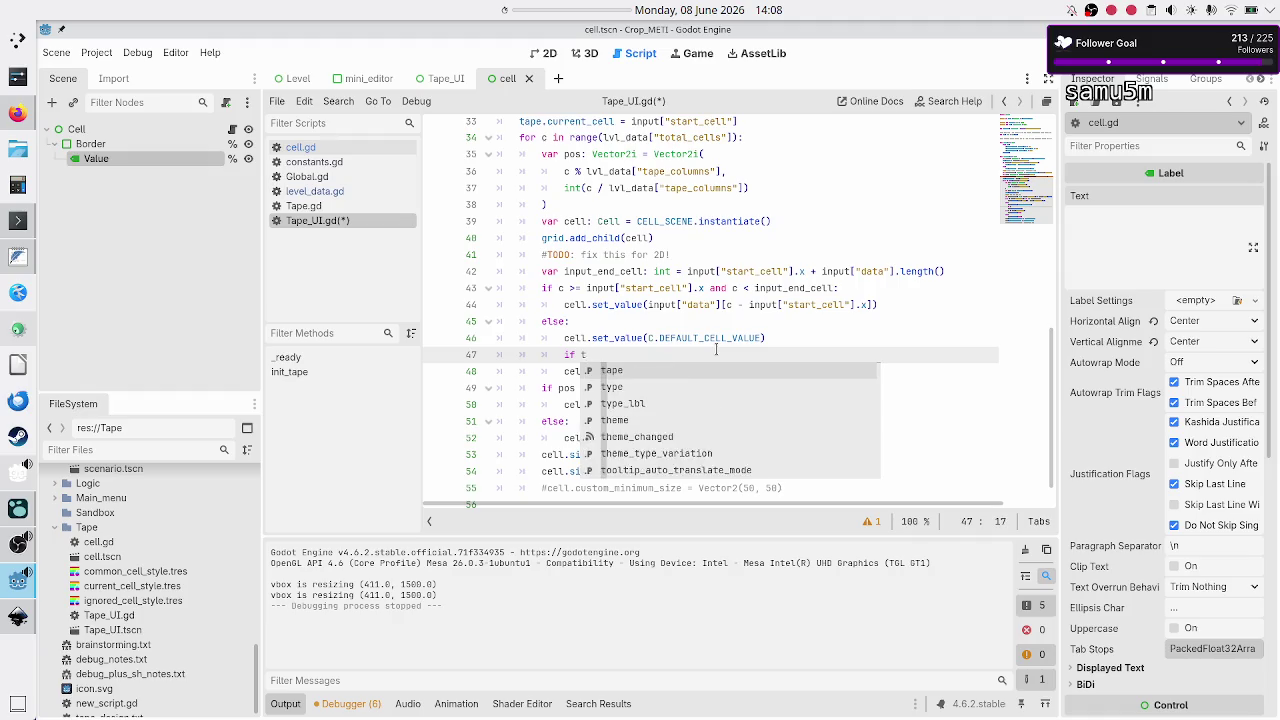
{"action": "type", "text": "C"}
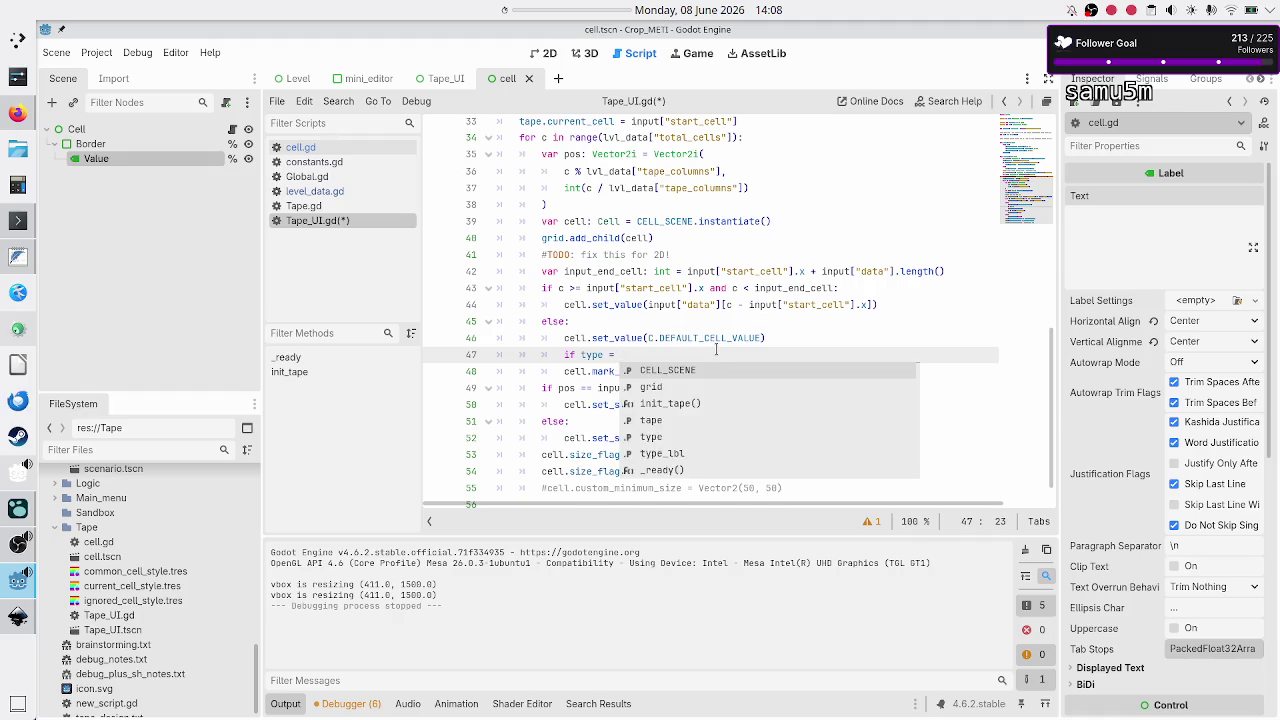
{"action": "type", "text": ".TA"}
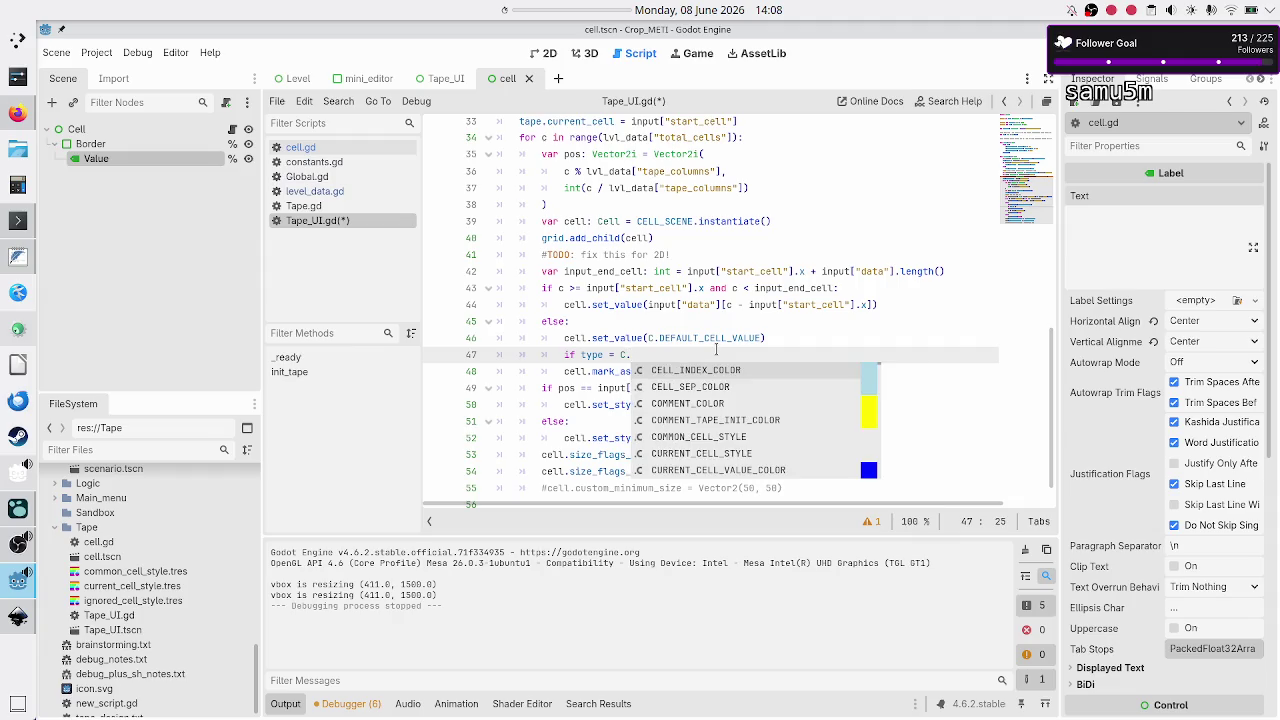
{"action": "key", "text": "Down"}
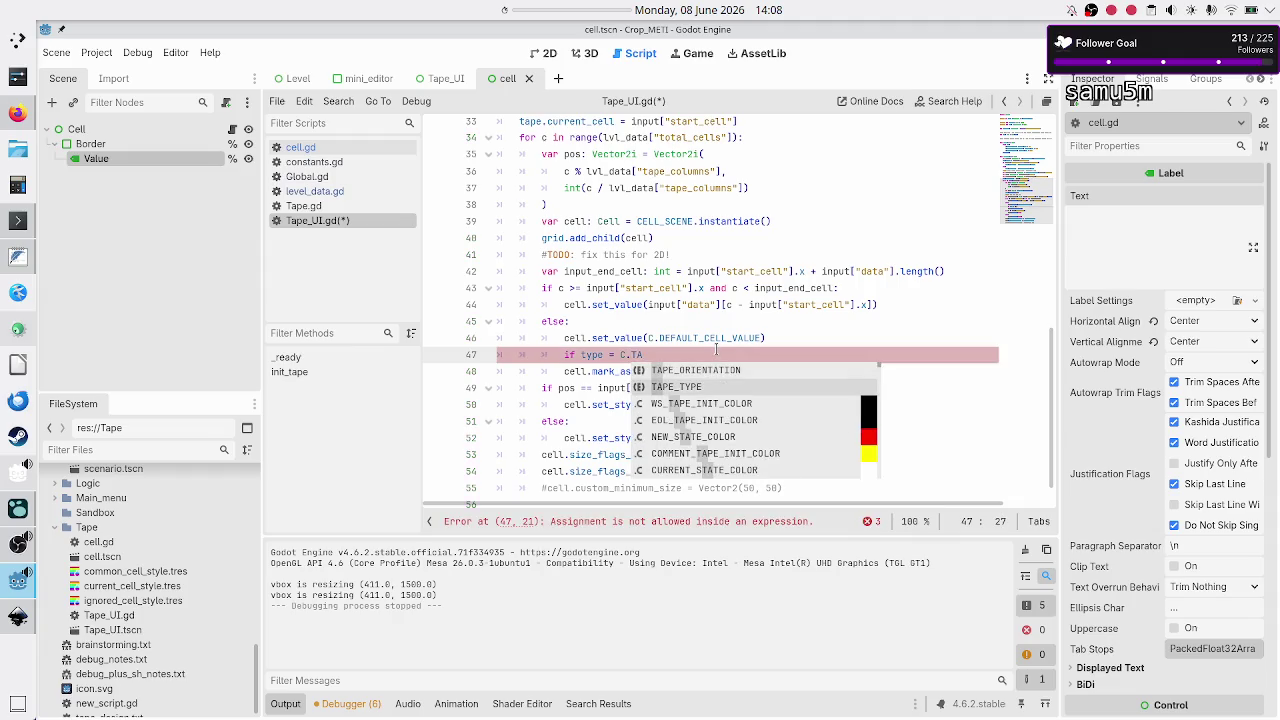
{"action": "key", "text": "Return"}
{"action": "type", "text": ".E"}
{"action": "key", "text": "Return"}
{"action": "type", "text": ":"}
{"action": "key", "text": "Down"}
{"action": "key", "text": "Home"}
{"action": "key", "text": "Tab"}
- Fix the condition's '=' to '==' so it compares the tape type
{"action": "key", "text": "Up"}
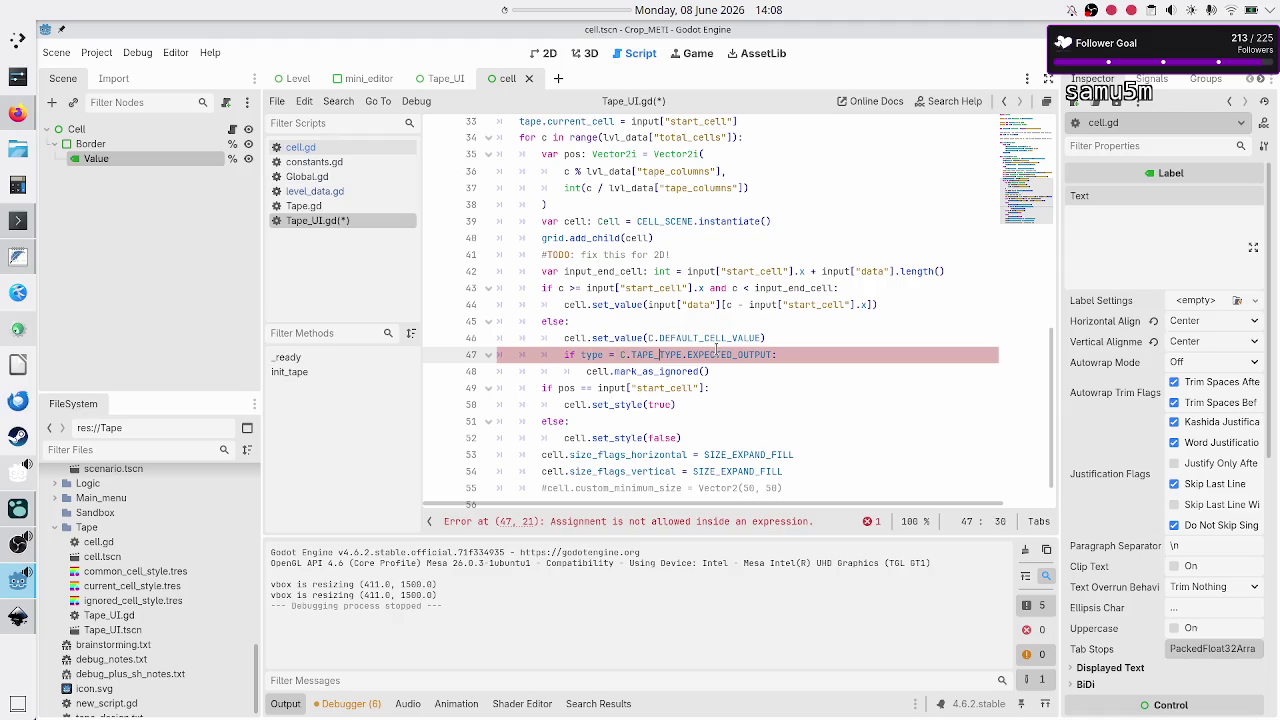
{"action": "key", "text": "Down"}
{"action": "key", "text": "End"}
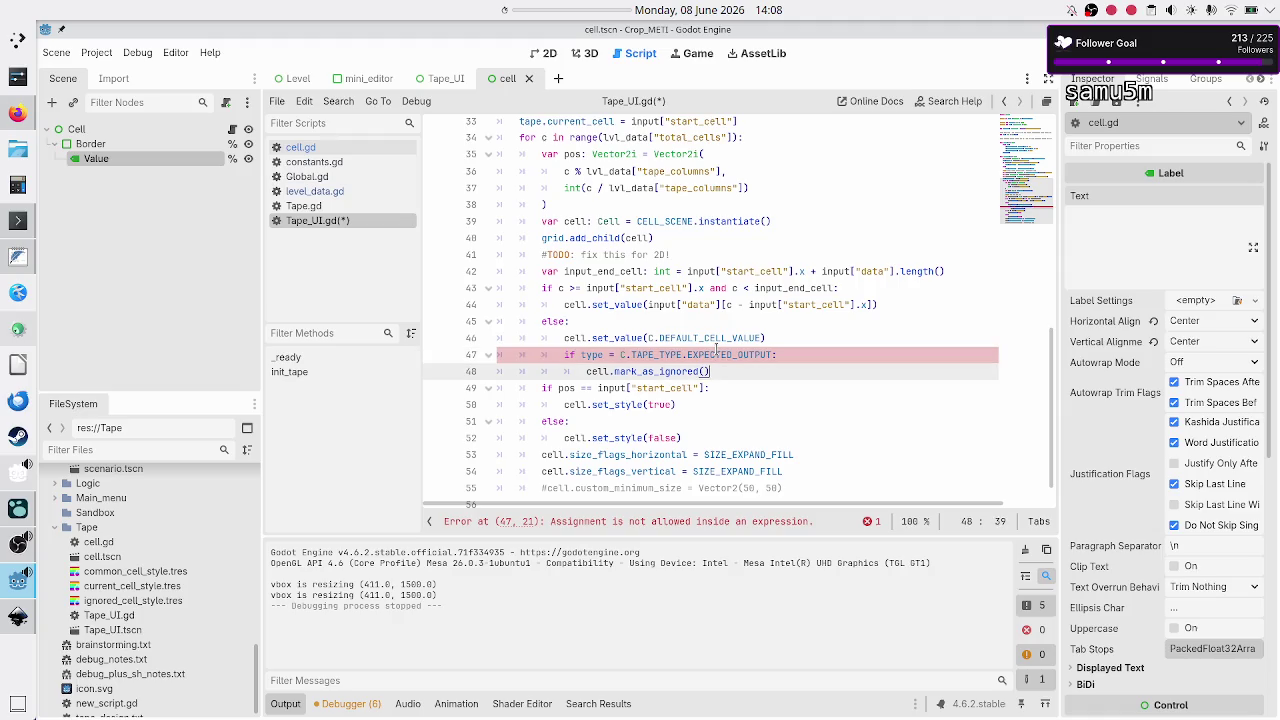
{"action": "key", "text": "Up"}
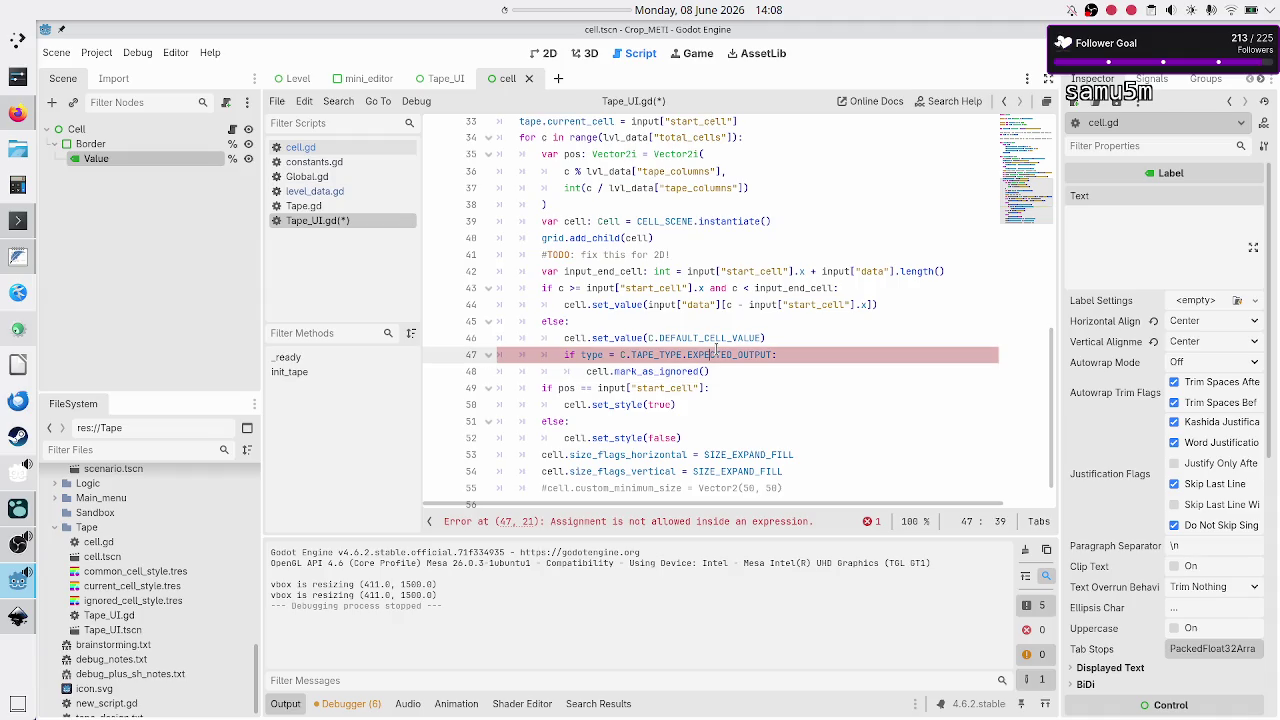
{"action": "key", "text": "ctrl+Left"}
{"action": "key", "text": "ctrl+Left"}
{"action": "key", "text": "ctrl+Left"}
{"action": "type", "text": "="}
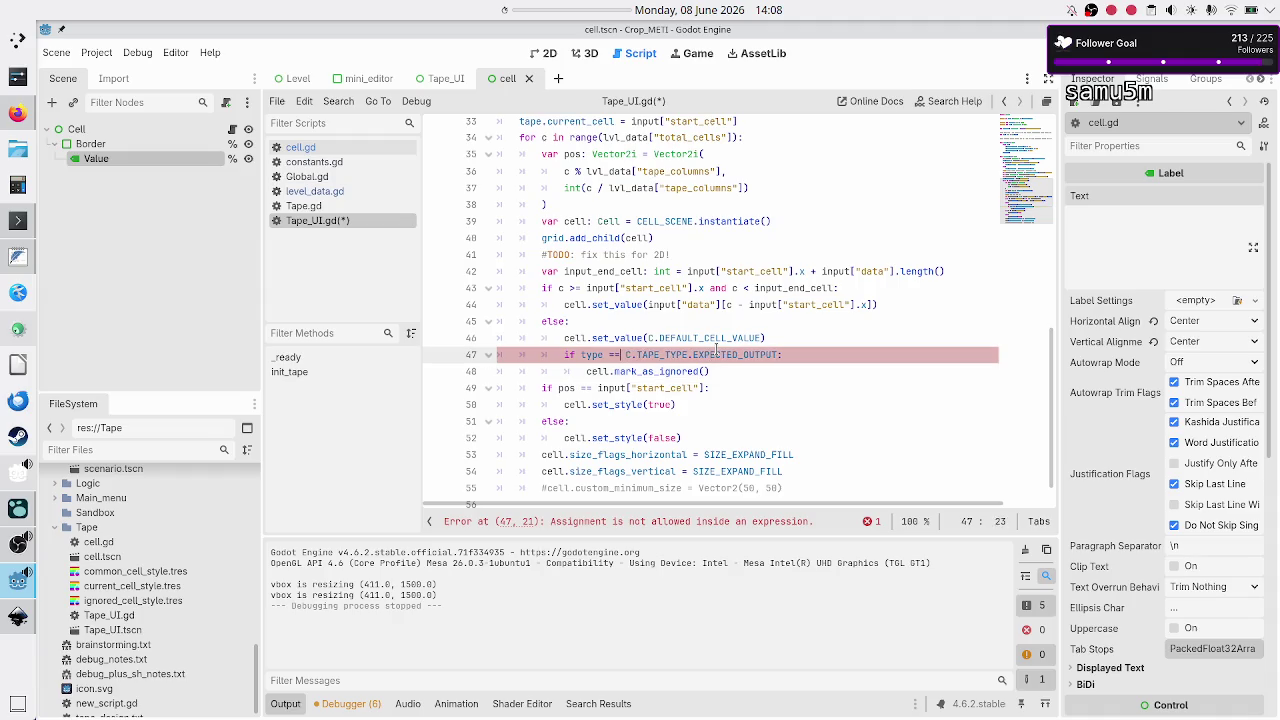
{"action": "key", "text": "Escape"}
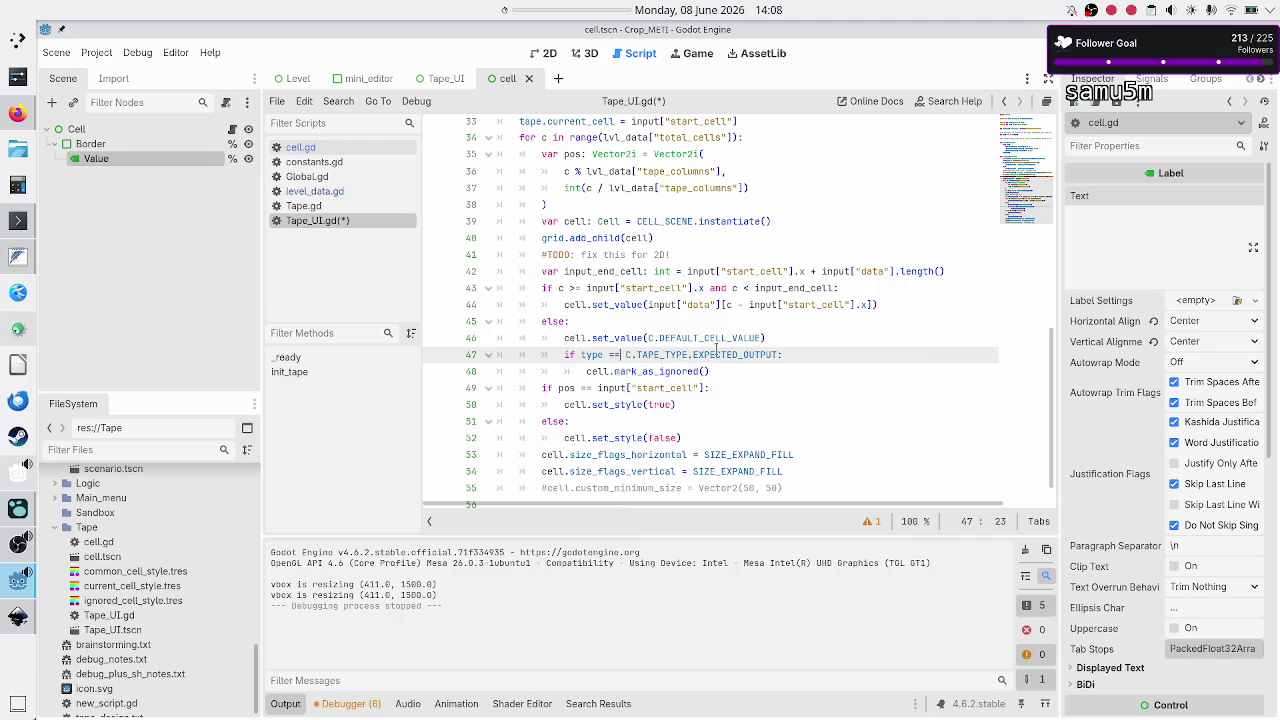
- Add cell.set_value("") after mark_as_ignored() and run the game with F5
{"action": "key", "text": "End"}
{"action": "key", "text": "Down"}
{"action": "key", "text": "Return"}
{"action": "type", "text": "cell.set_val"}
{"action": "key", "text": "Return"}
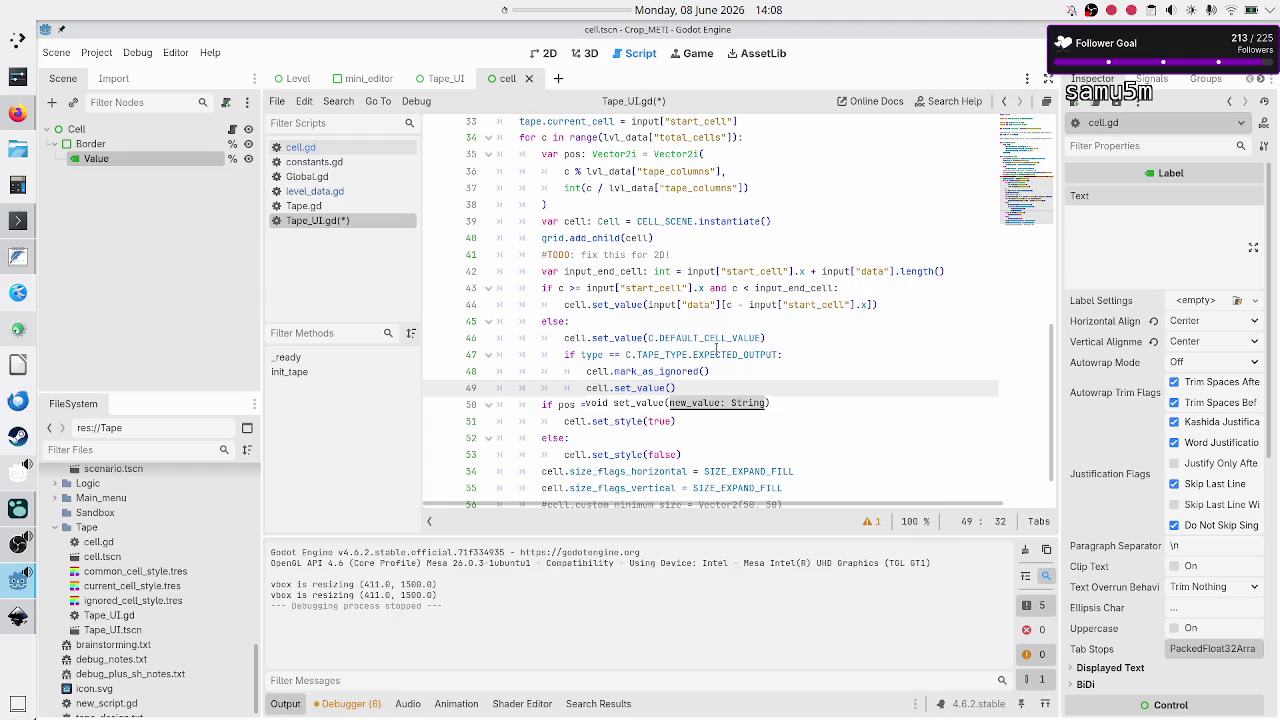
{"action": "type", "text": "\"\")"}
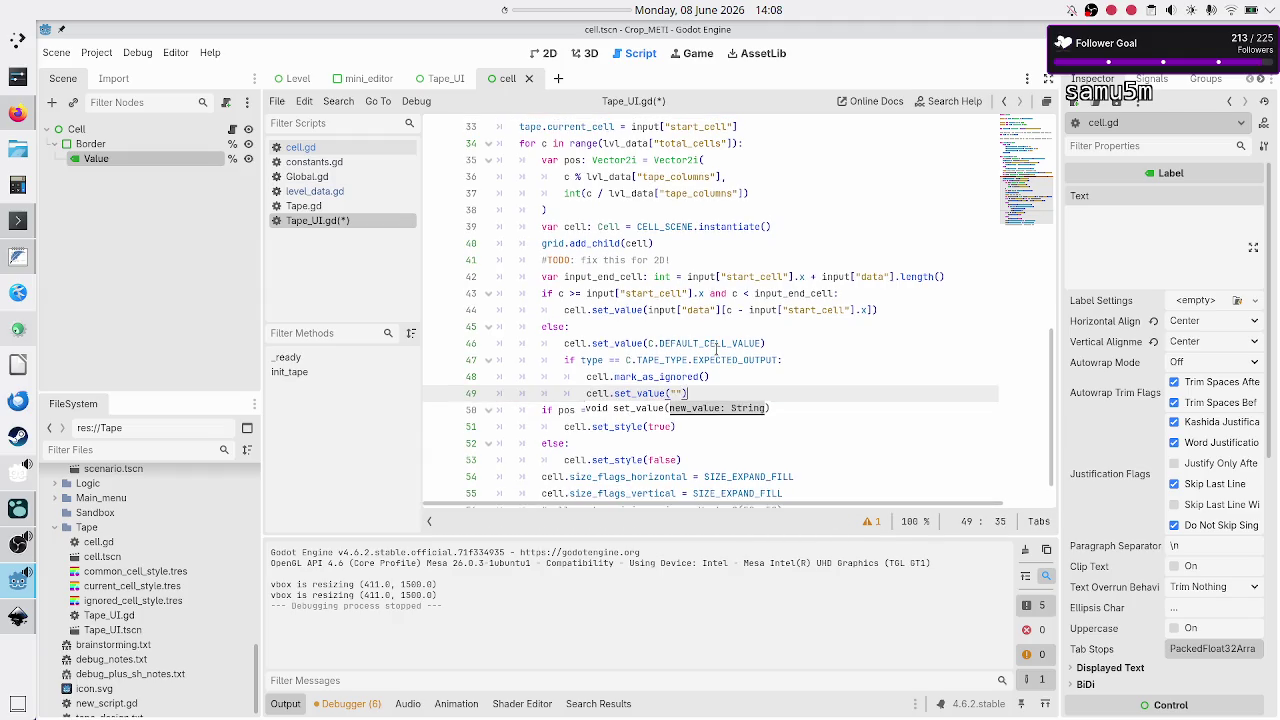
{"action": "key", "text": "F5"}
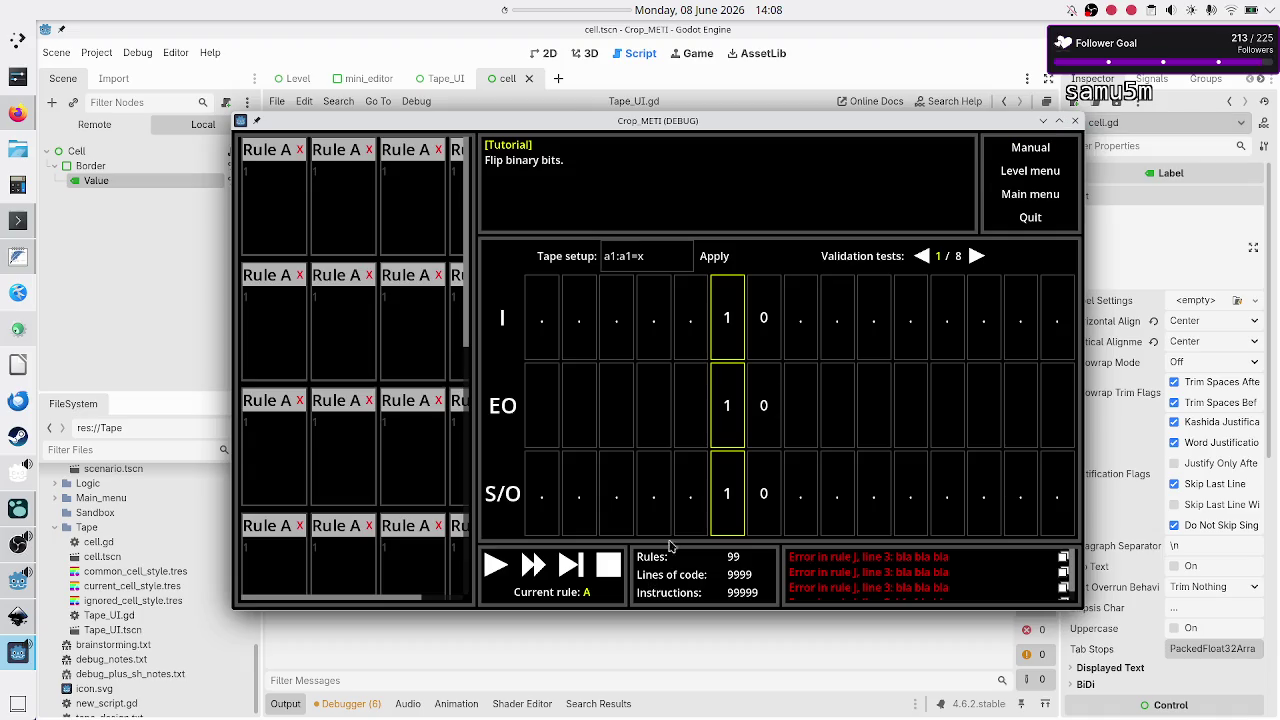
- End the debug run and open constants.gd at the IGNORED_CELL_STYLE preload of ignored_cell_style.tres
{"action": "left_click", "coordinate": [1076, 121]}
{"action": "left_click", "coordinate": [233, 131]}
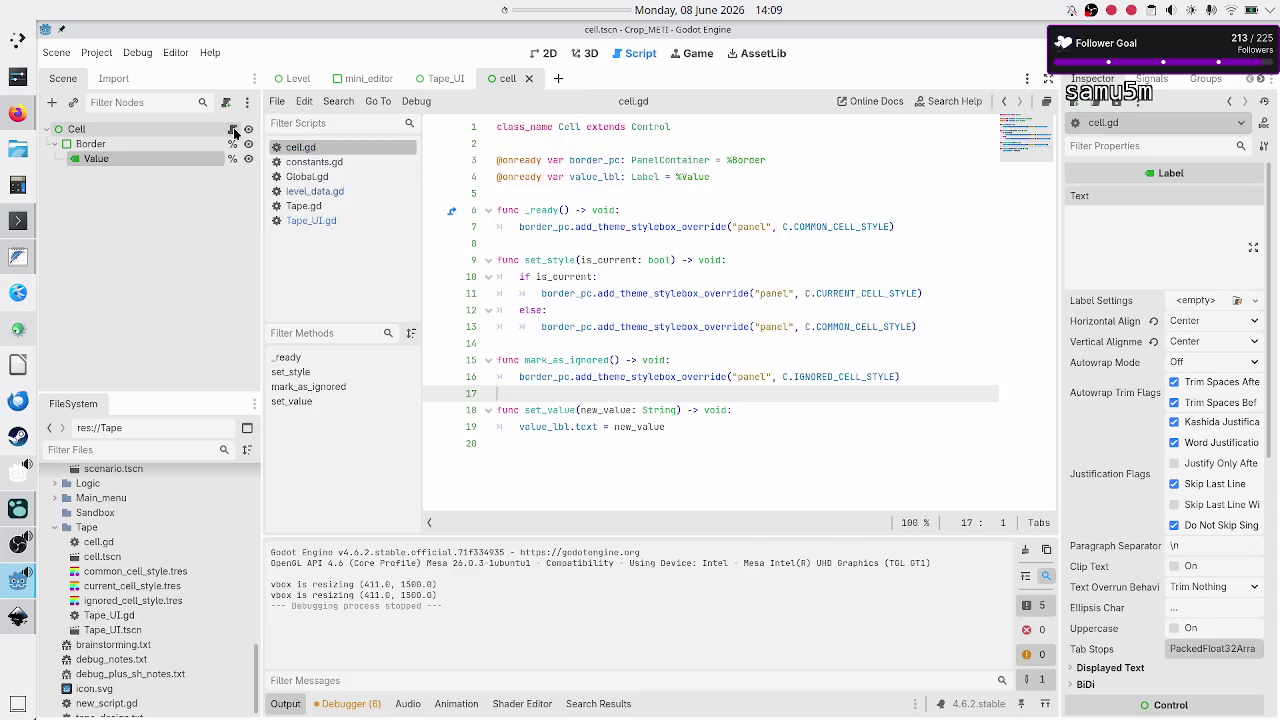
{"action": "left_click", "coordinate": [344, 165]}
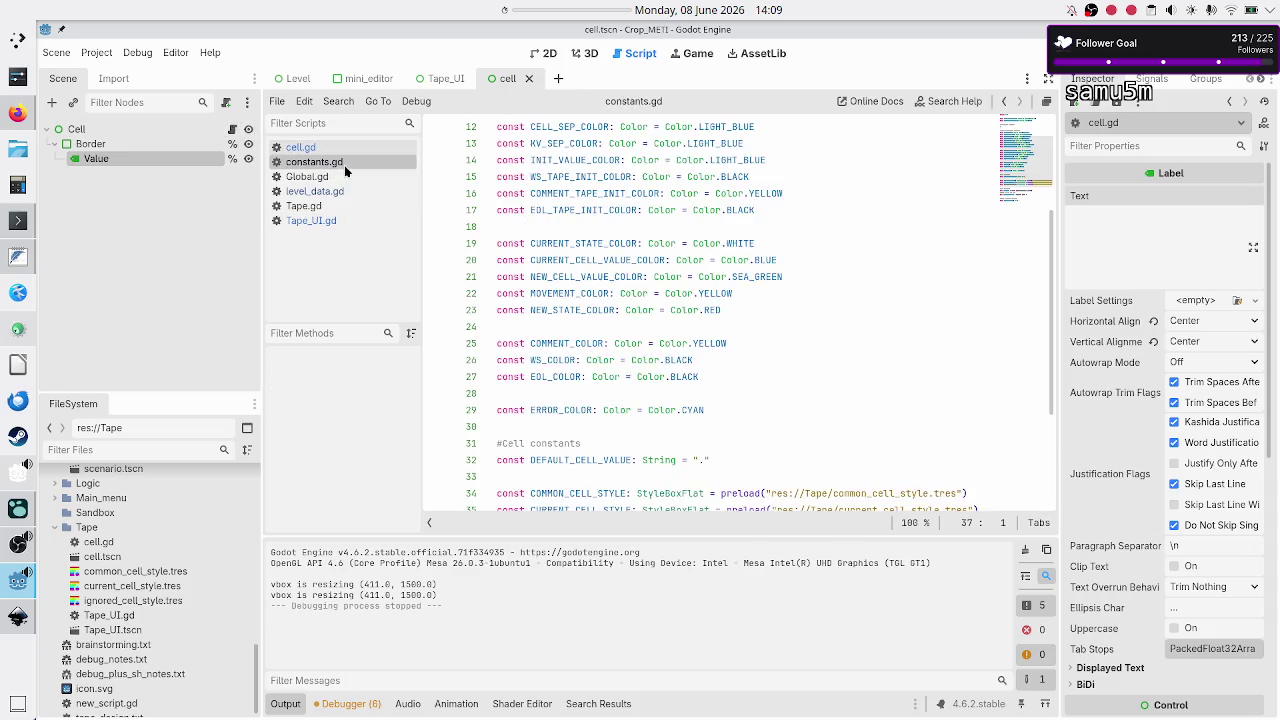
{"action": "scroll", "coordinate": [689, 383], "scroll_direction": "down", "scroll_amount": 3}
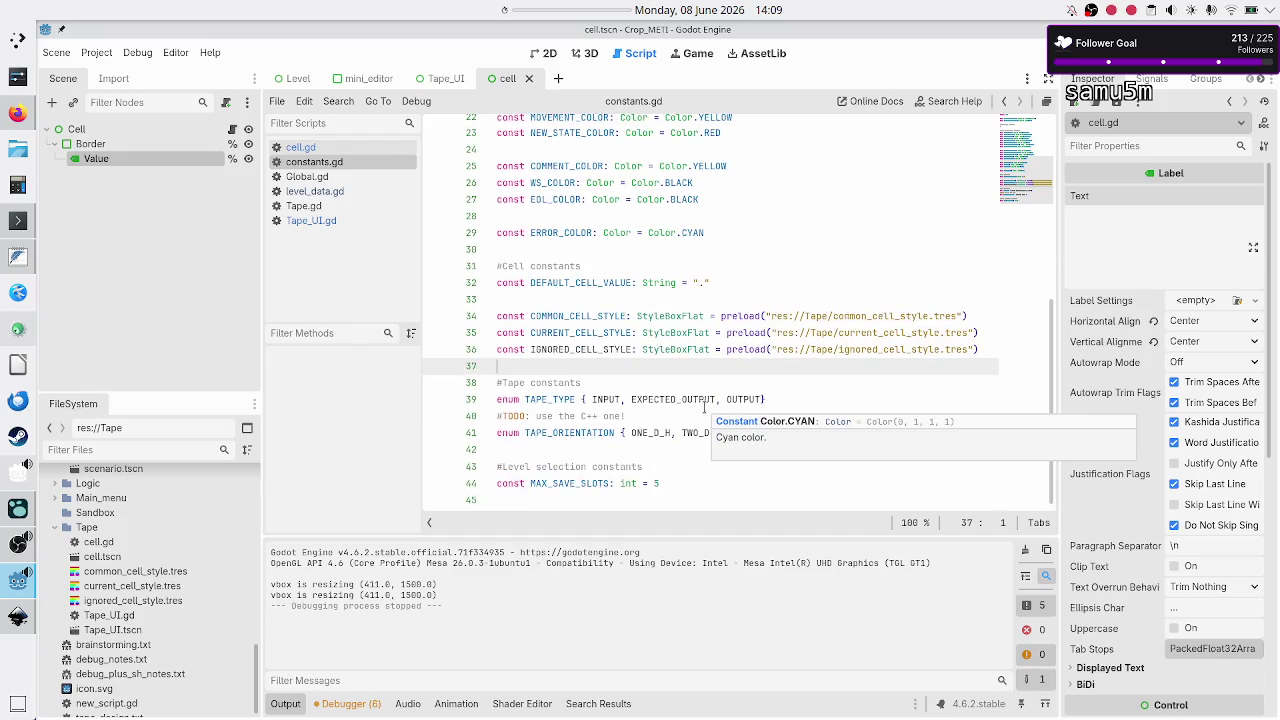
{"action": "double_click", "coordinate": [567, 348]}
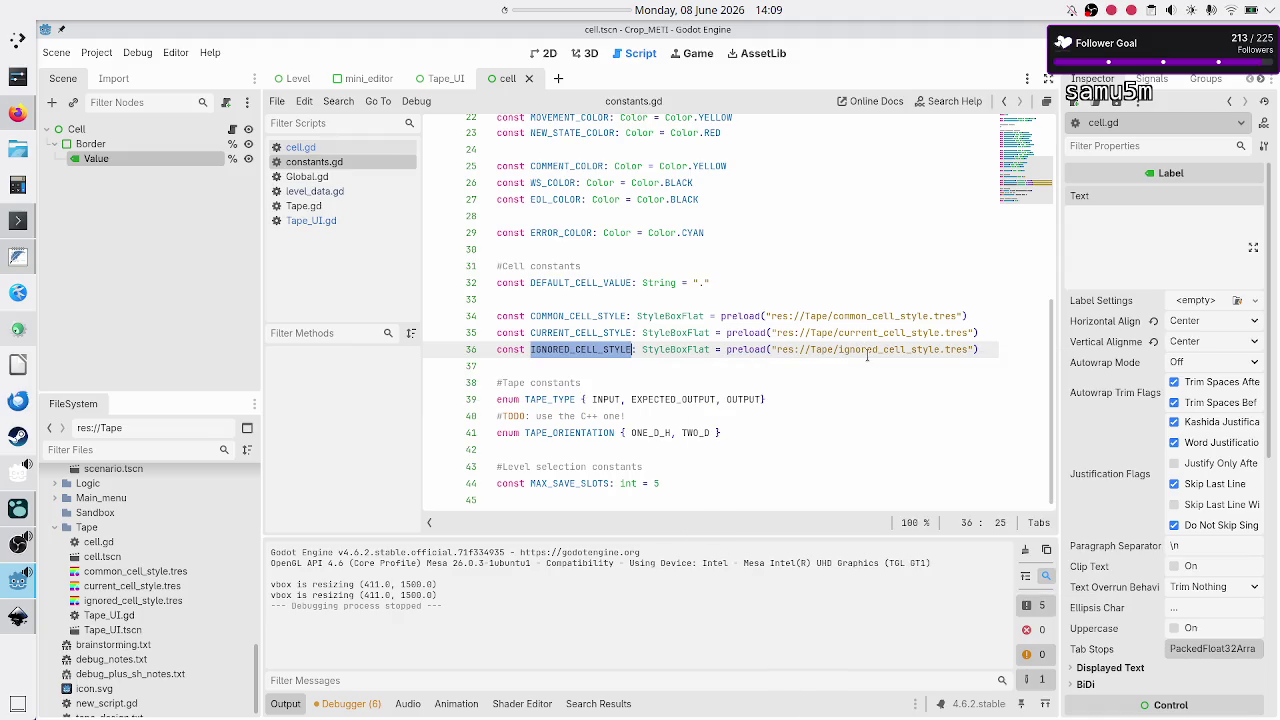
{"action": "mouse_move", "coordinate": [887, 352]}
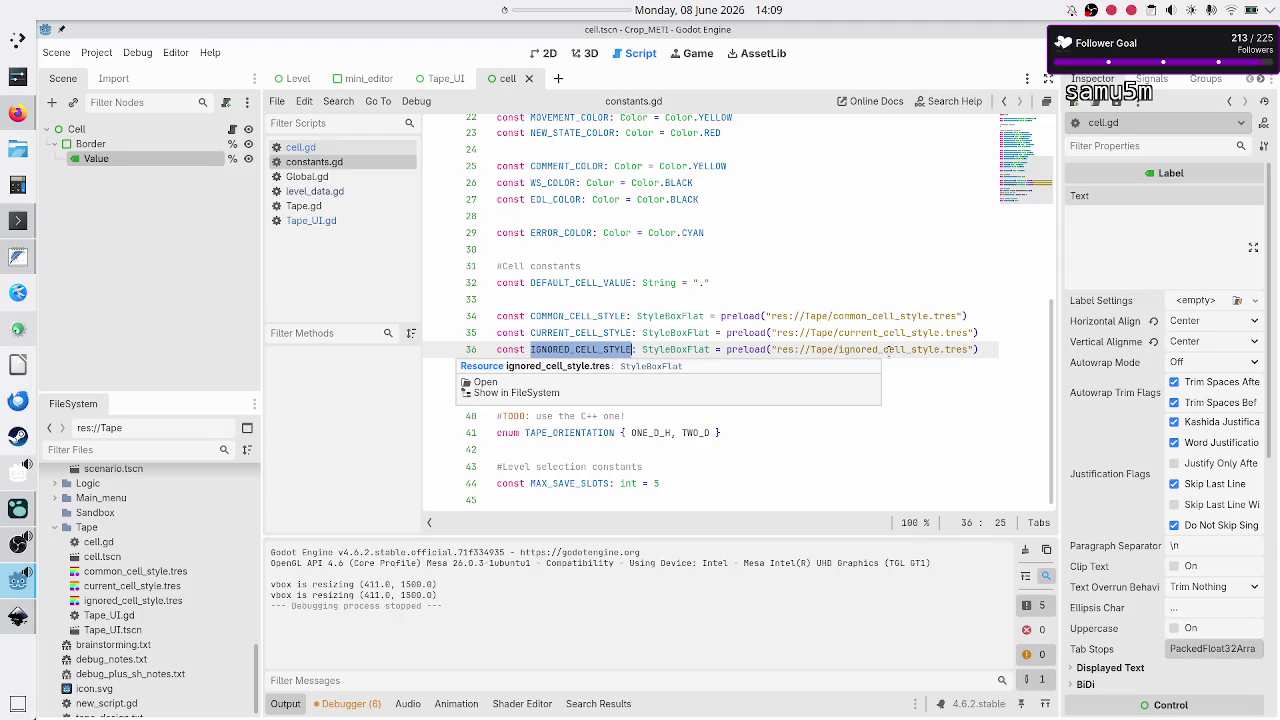
- Review ignored_cell_style.tres's StyleBoxFlat properties in the Inspector, then return to cell.gd
{"action": "left_click", "coordinate": [171, 602]}
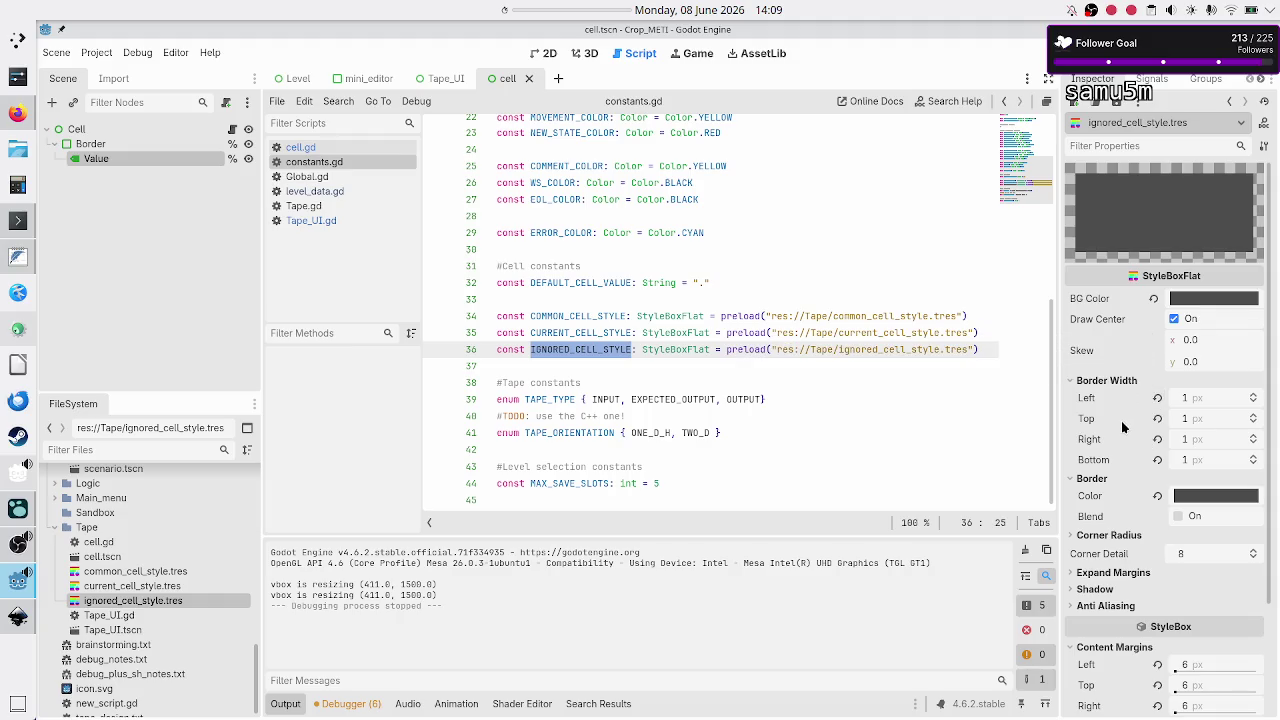
{"action": "scroll", "coordinate": [1145, 505], "scroll_direction": "down", "scroll_amount": 3}
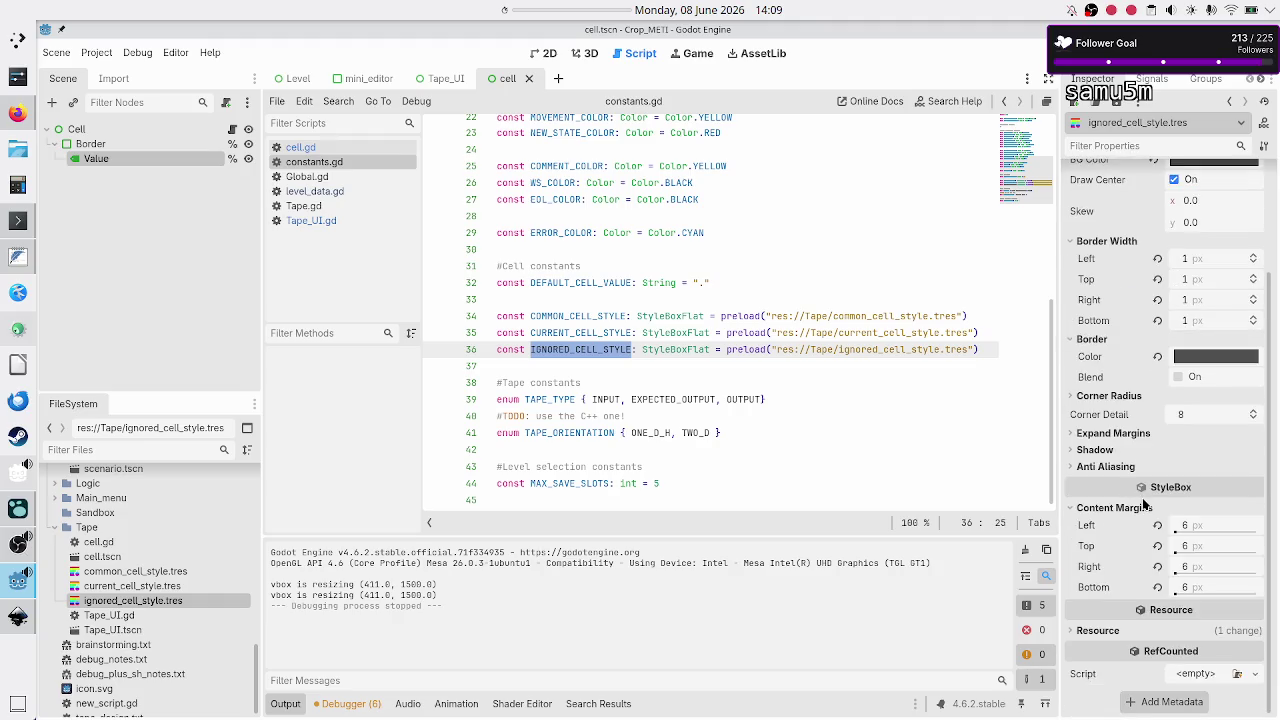
{"action": "scroll", "coordinate": [1138, 478], "scroll_direction": "up", "scroll_amount": 3}
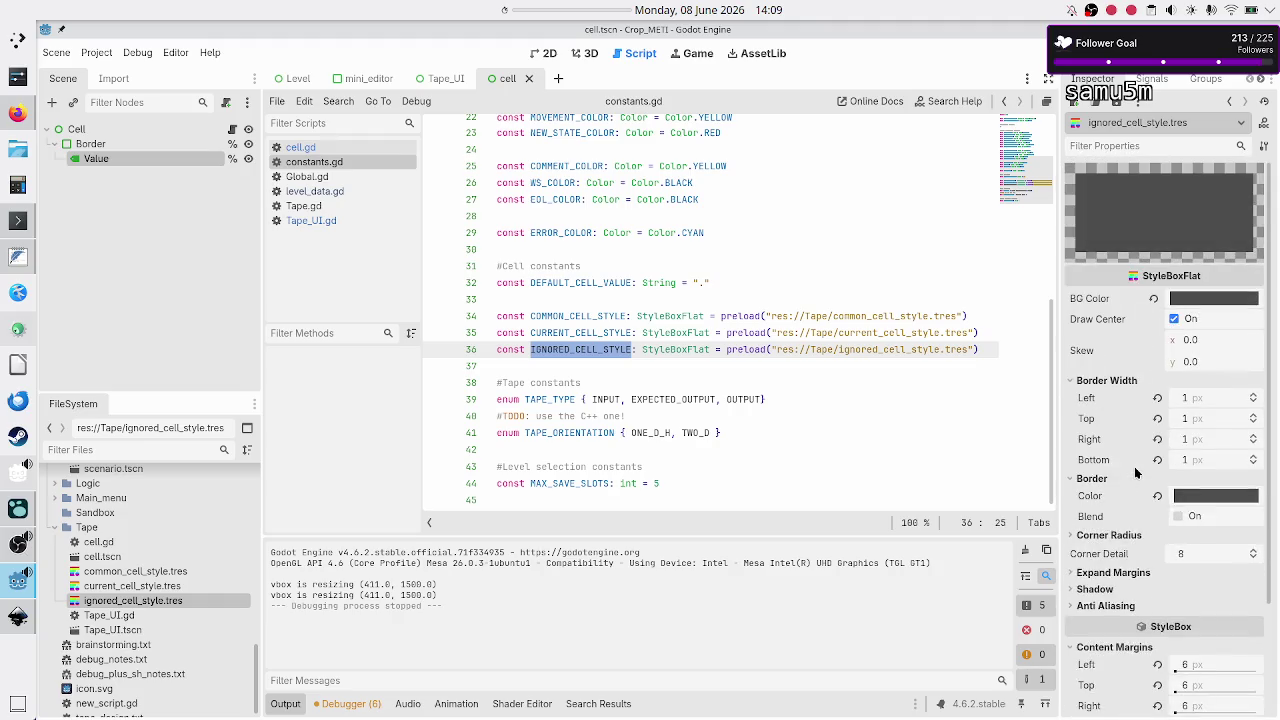
{"action": "left_click", "coordinate": [322, 152]}
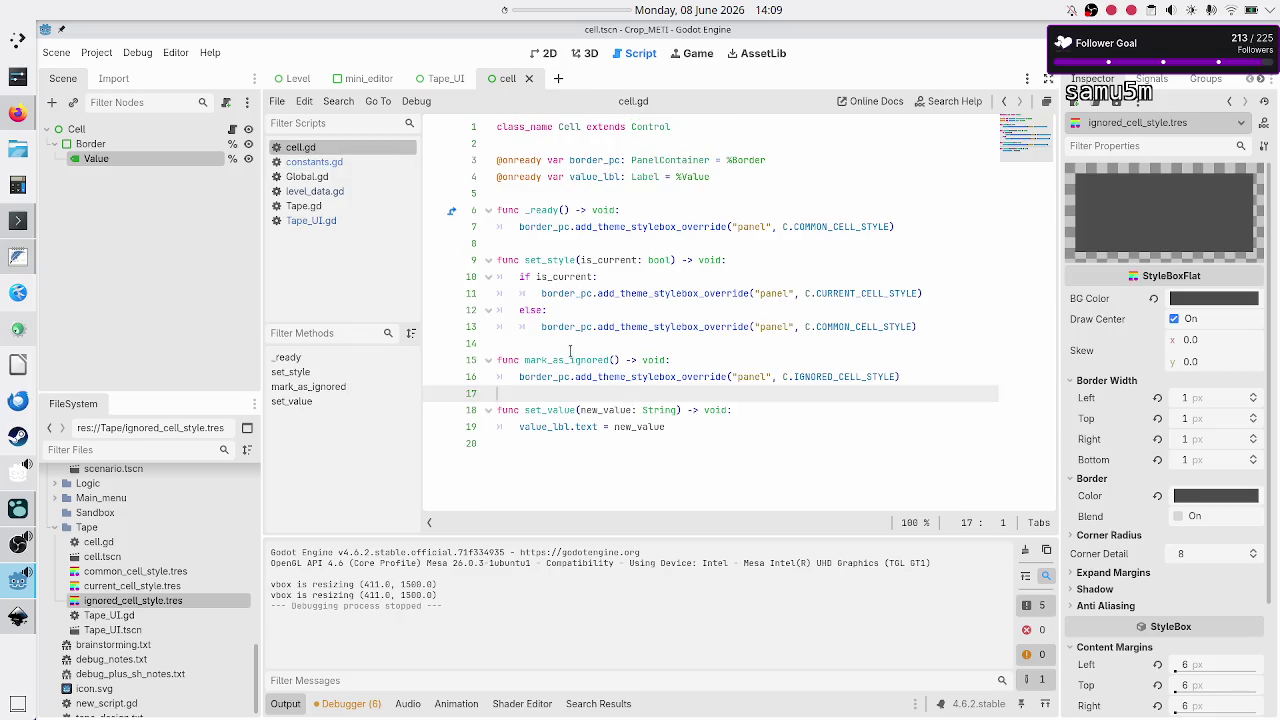
- Open a new first line inside mark_as_ignored() in cell.gd
{"action": "left_click", "coordinate": [567, 360]}
{"action": "double_click", "coordinate": [567, 360]}
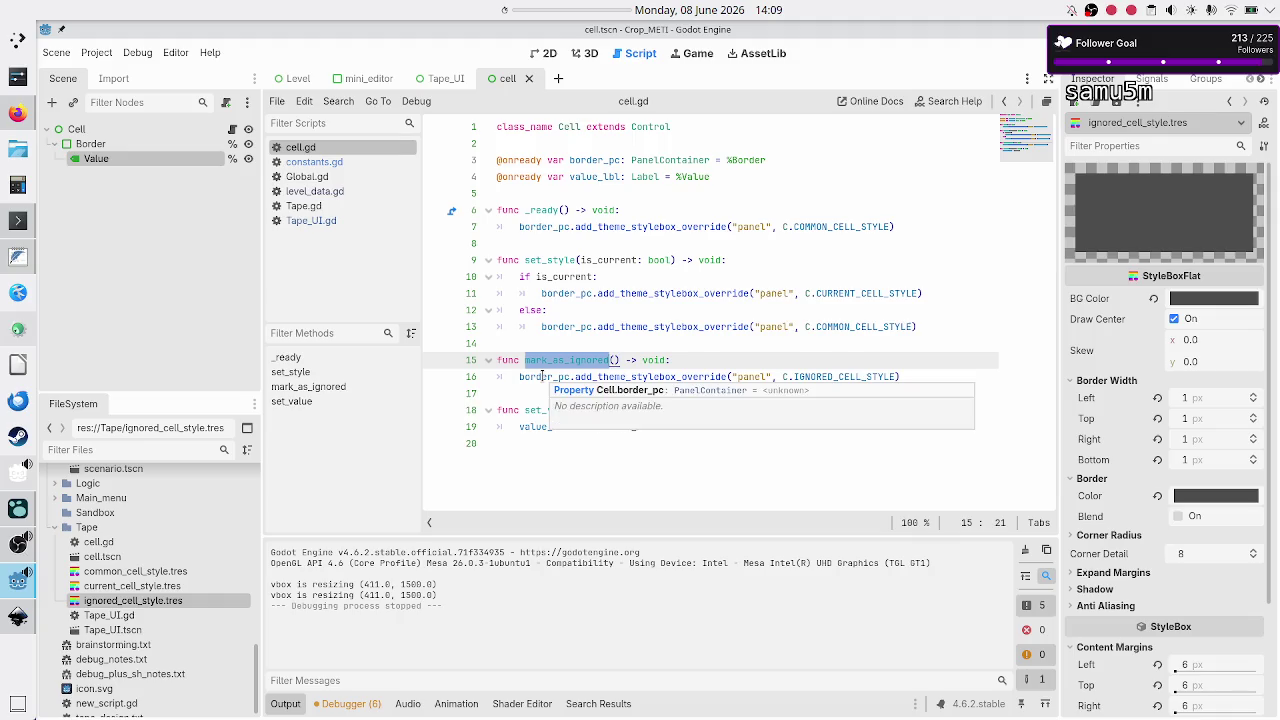
{"action": "left_click", "coordinate": [547, 363]}
{"action": "left_click", "coordinate": [917, 376]}
{"action": "key", "text": "Up"}
{"action": "key", "text": "Return"}
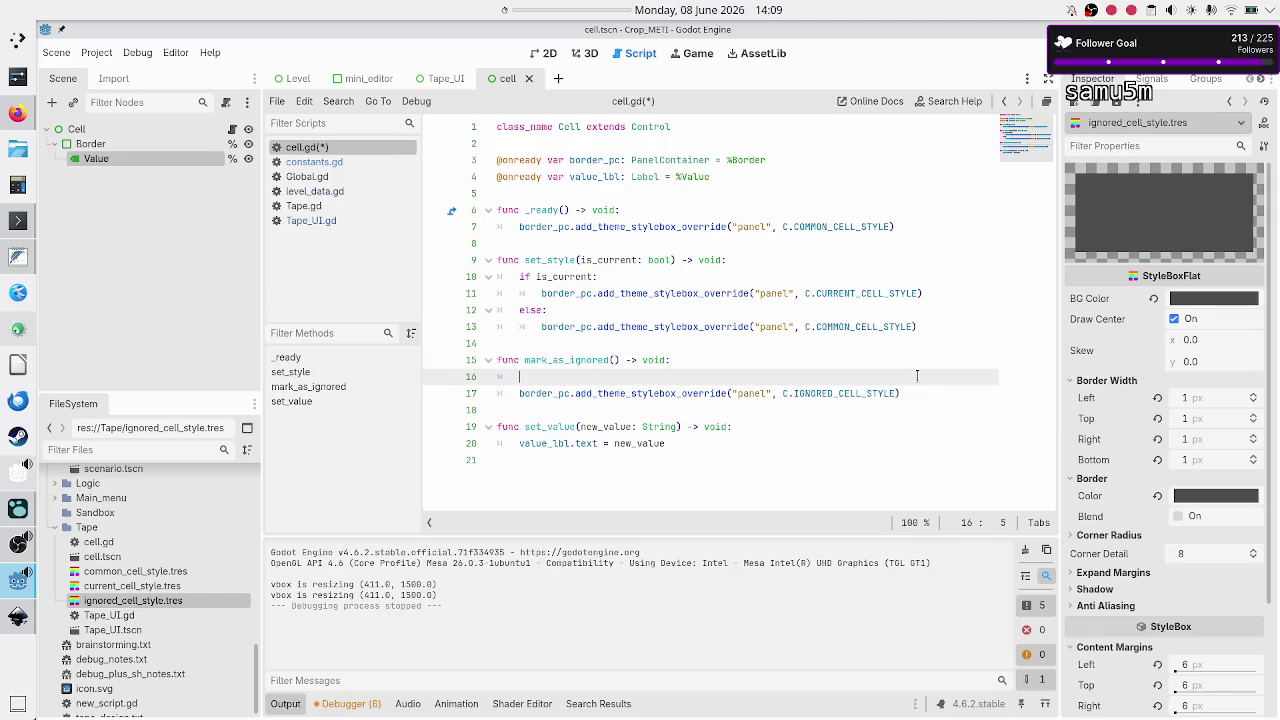
- Write set_value("") there, ahead of the ignored style override, and save cell.gd
{"action": "type", "text": "val"}
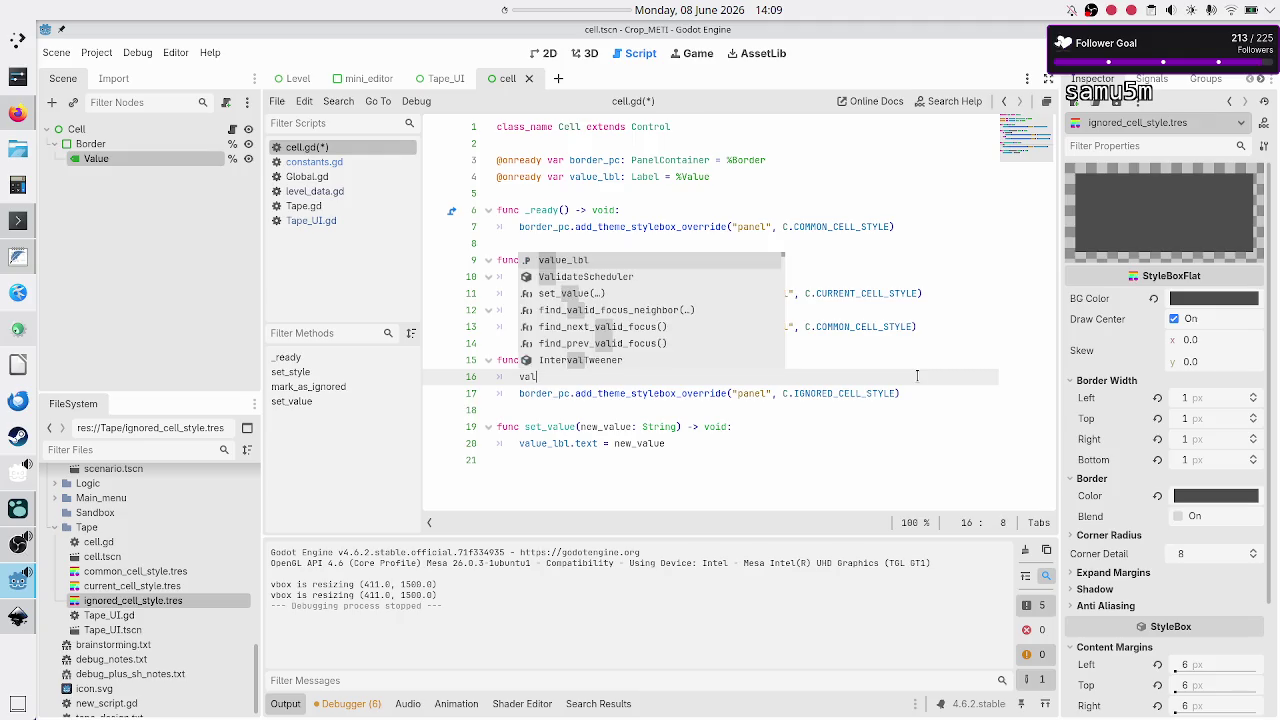
{"action": "key", "text": "Return"}
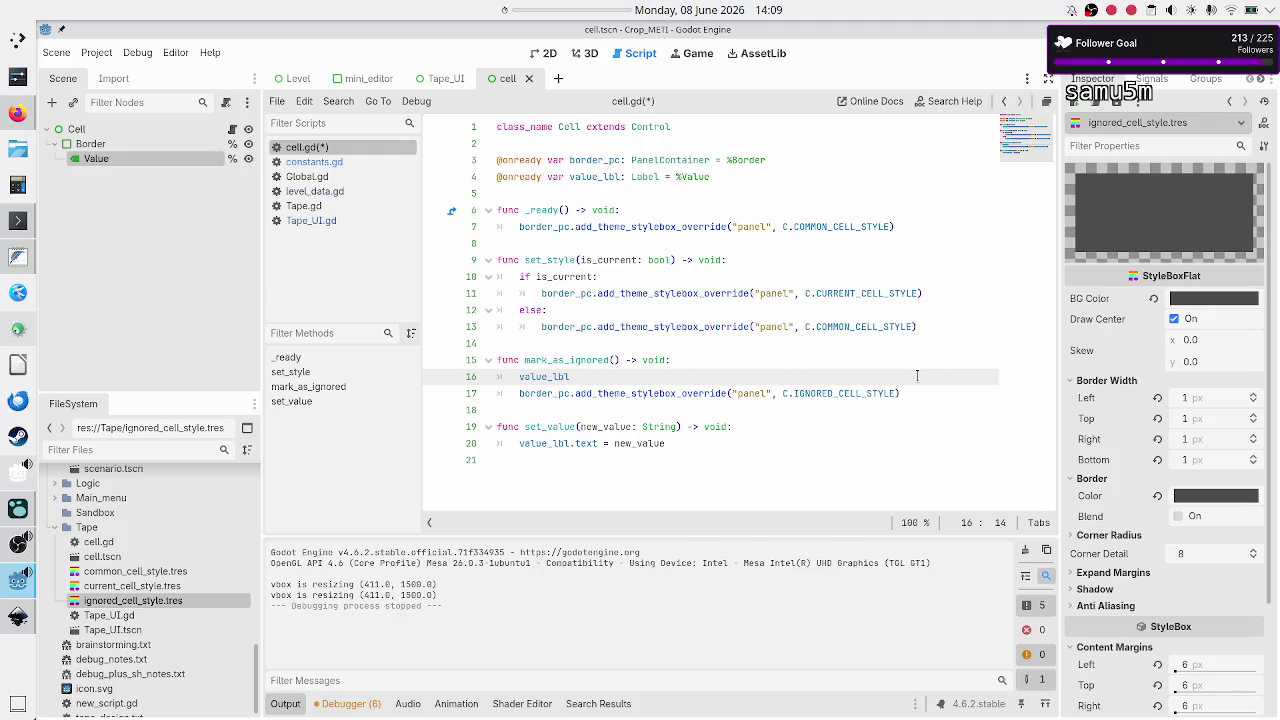
{"action": "key", "text": "BackSpace"}
{"action": "key", "text": "BackSpace"}
{"action": "key", "text": "BackSpace"}
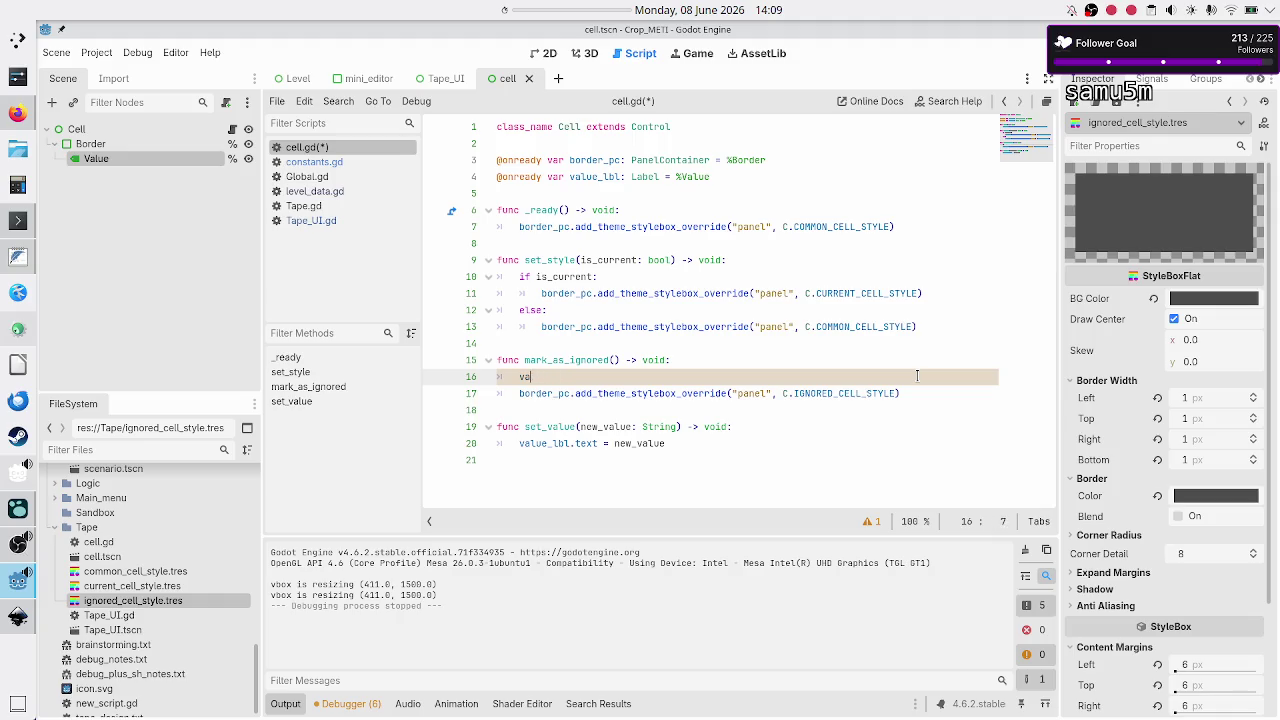
{"action": "type", "text": "set_val"}
{"action": "key", "text": "Return"}
{"action": "type", "text": "\""}
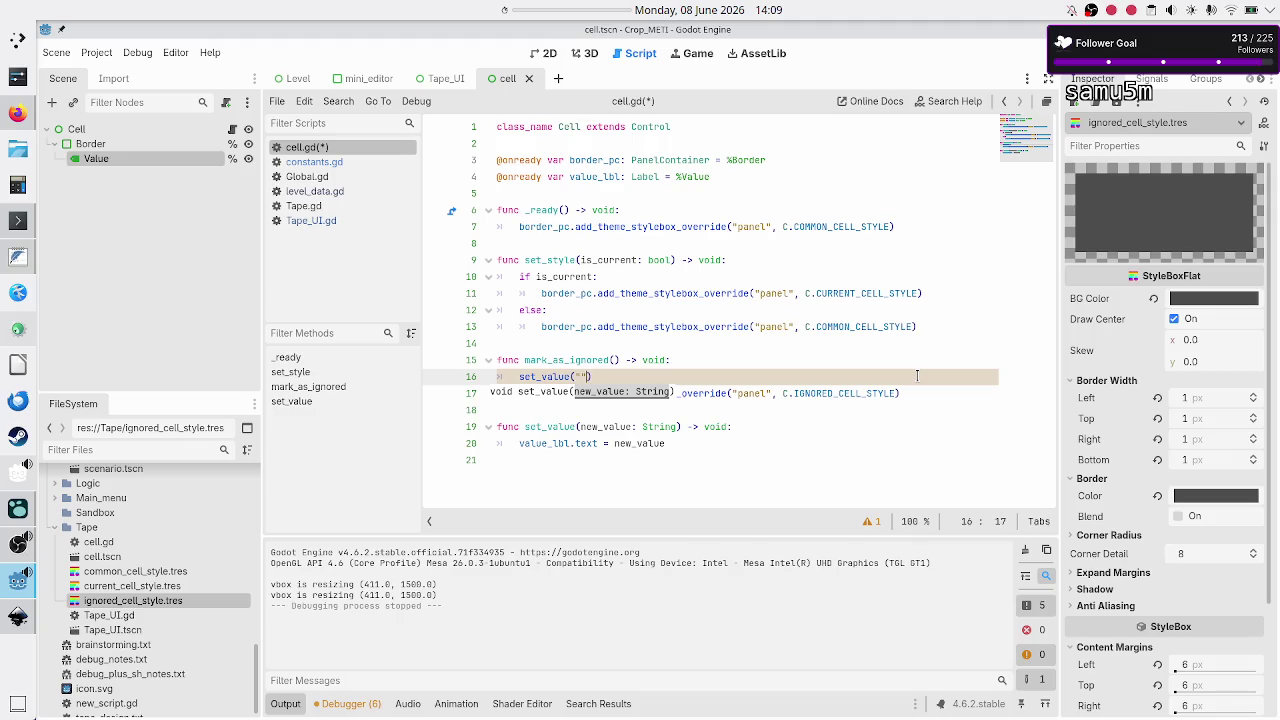
{"action": "key", "text": "Down"}
{"action": "key", "text": "Down"}
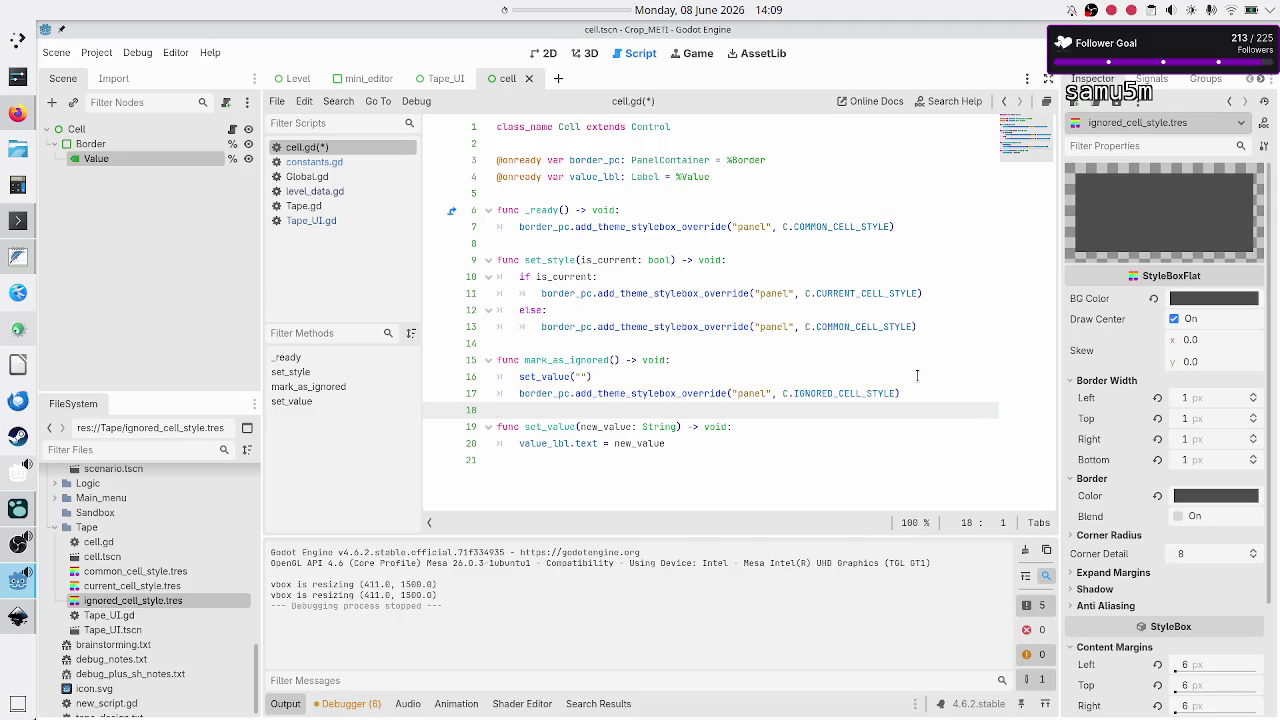
{"action": "key", "text": "Up"}
{"action": "key", "text": "Home"}
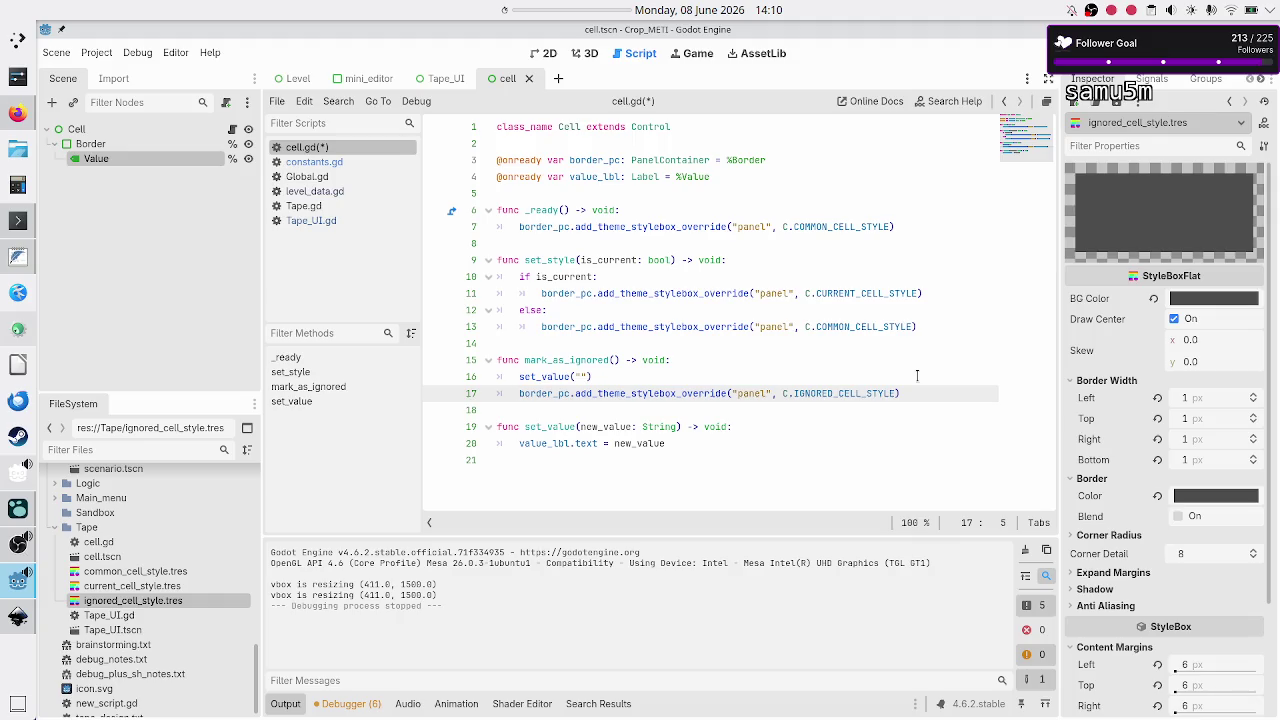
{"action": "key", "text": "Down"}
{"action": "key", "text": "ctrl+s"}
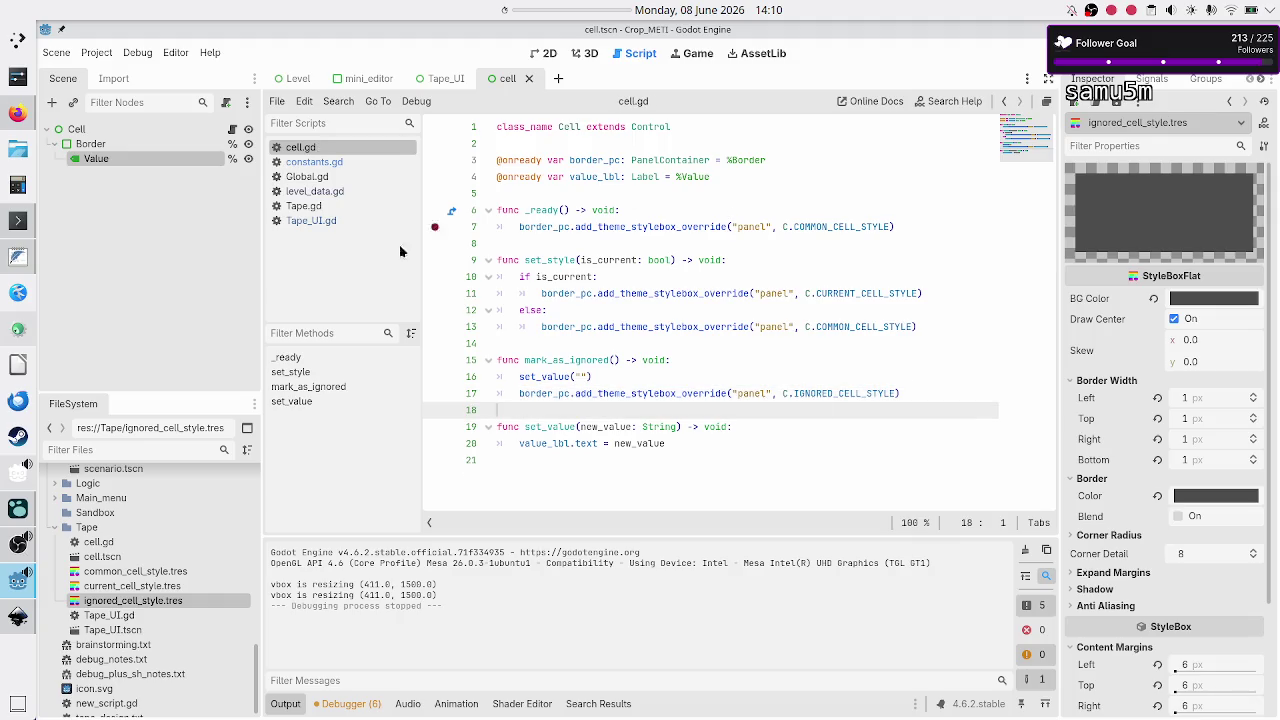
- Delete the redundant cell.set_value("") line after cell.mark_as_ignored() in Tape_UI.gd
{"action": "left_click", "coordinate": [322, 221]}
{"action": "left_click", "coordinate": [768, 377]}
{"action": "key", "text": "Right"}
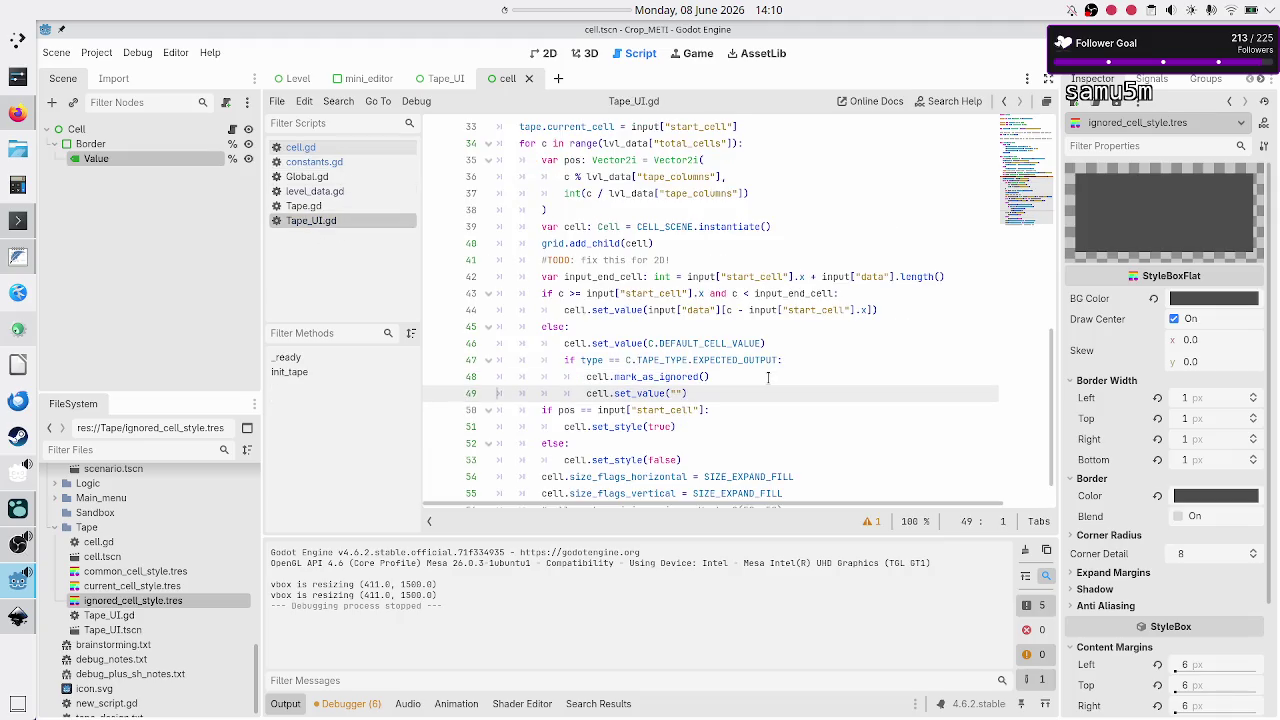
{"action": "key", "text": "shift+End"}
{"action": "key", "text": "BackSpace"}
{"action": "key", "text": "BackSpace"}
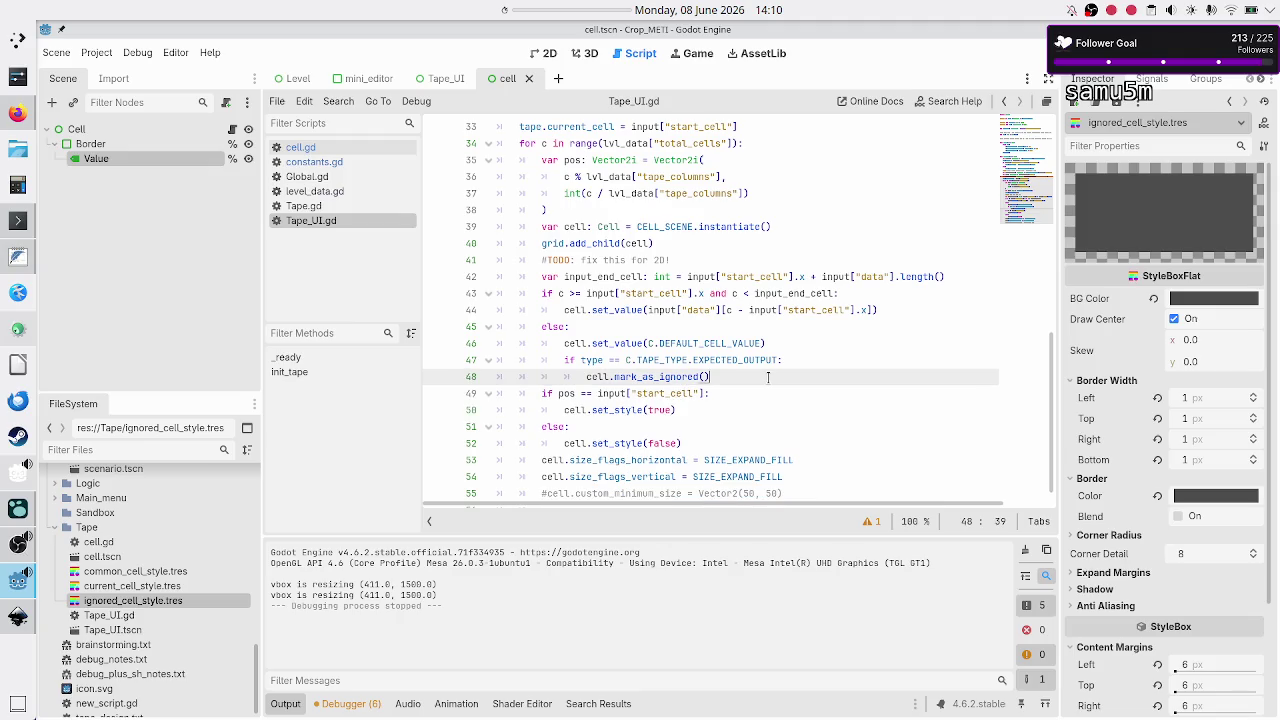
- Save and test-run the game, confirming ignored EO cells are blank, then quit
{"action": "key", "text": "ctrl+s"}
{"action": "key", "text": "F5"}
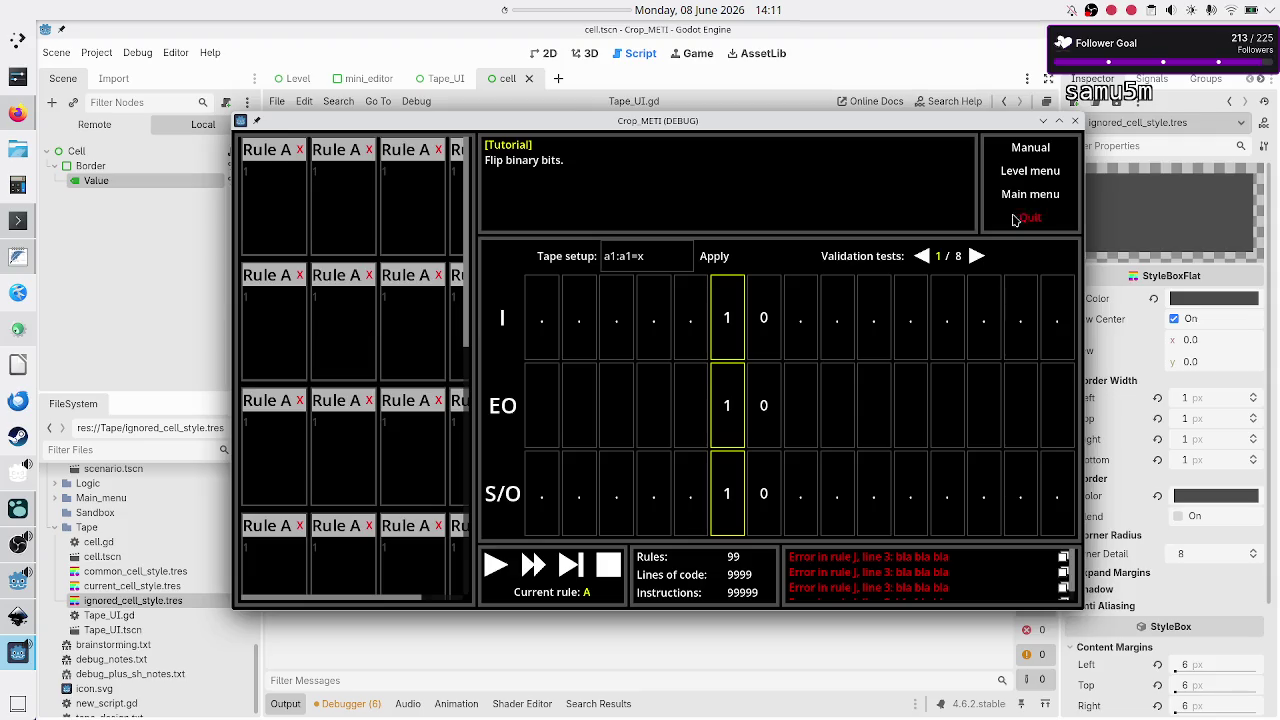
{"action": "left_click", "coordinate": [1076, 121]}
- Inspect the properties of current_cell_style.tres
{"action": "left_click", "coordinate": [127, 587]}
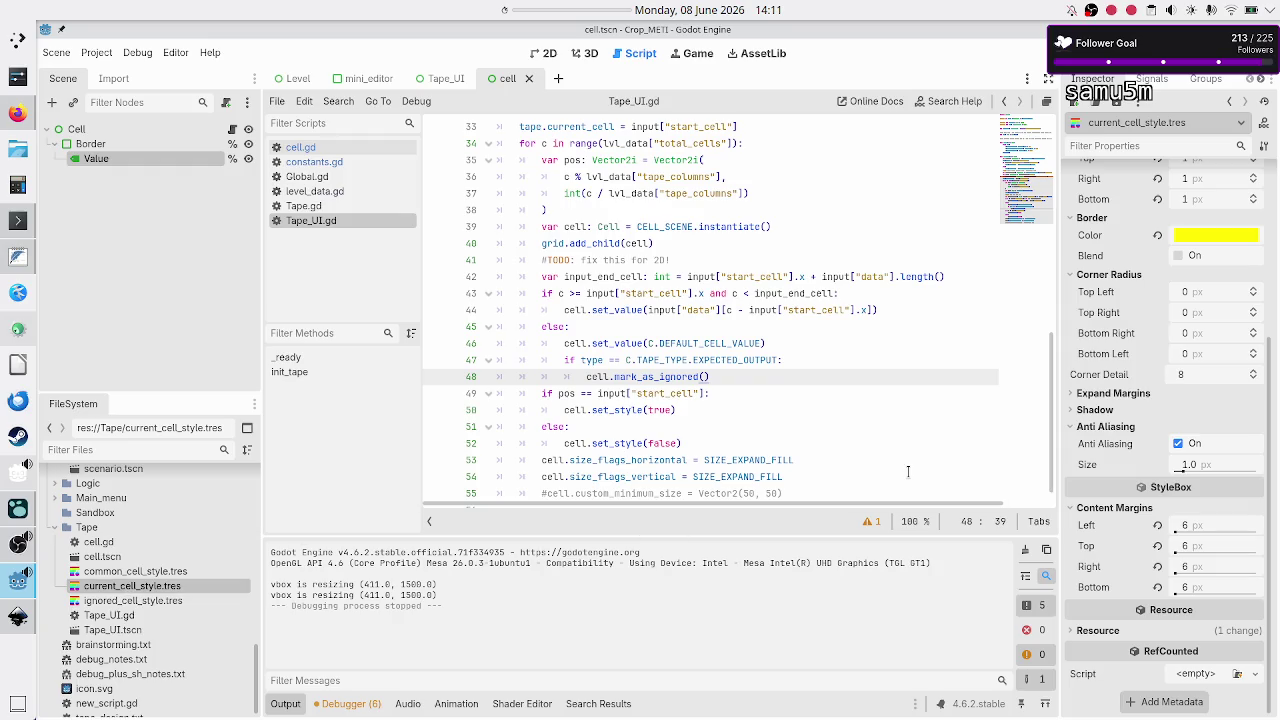
{"action": "scroll", "coordinate": [1155, 358], "scroll_direction": "up", "scroll_amount": 5}
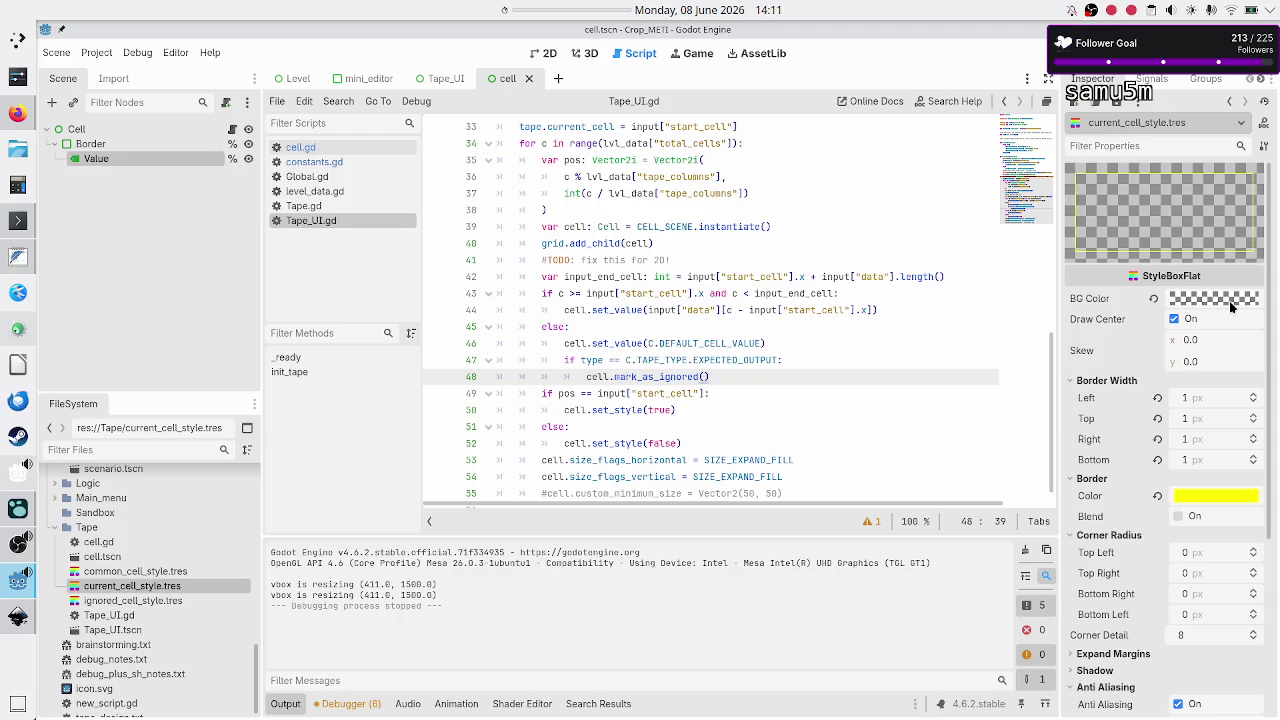
{"action": "mouse_move", "coordinate": [1231, 305]}
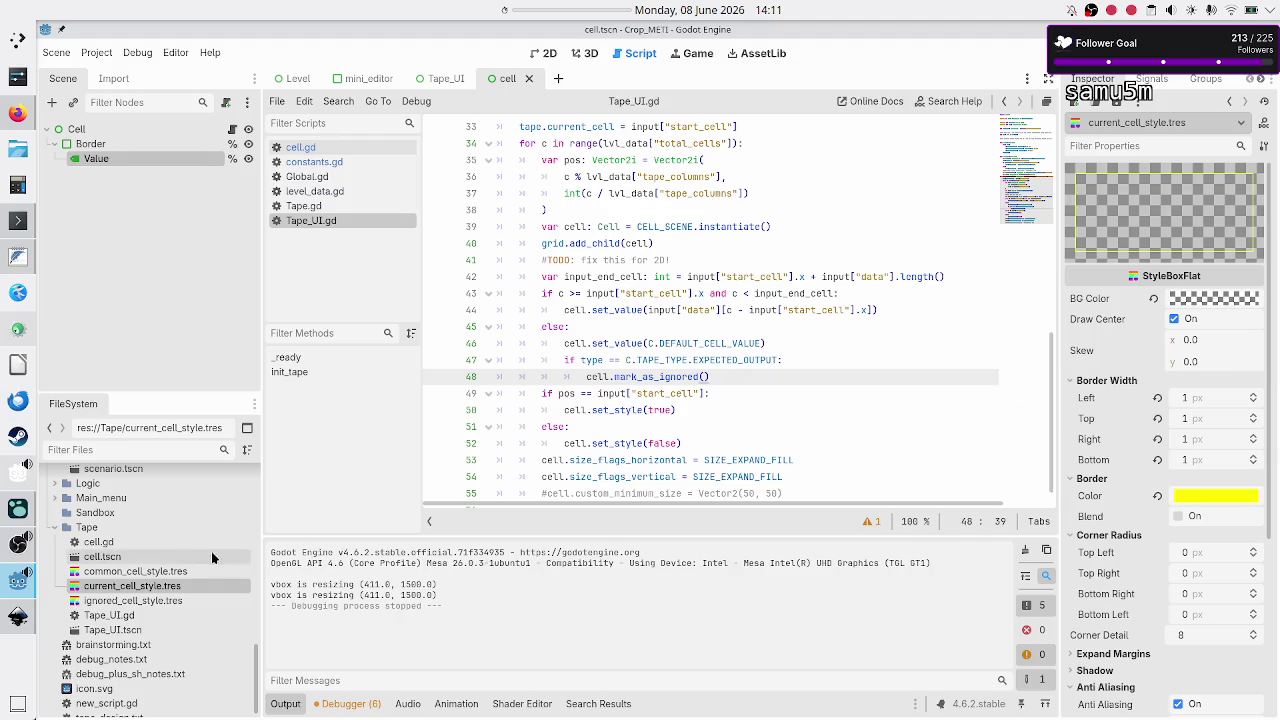
- Check common_cell_style.tres's 1 px grey 4d4d4d border colour, then switch to the 2D view
{"action": "left_click", "coordinate": [136, 577]}
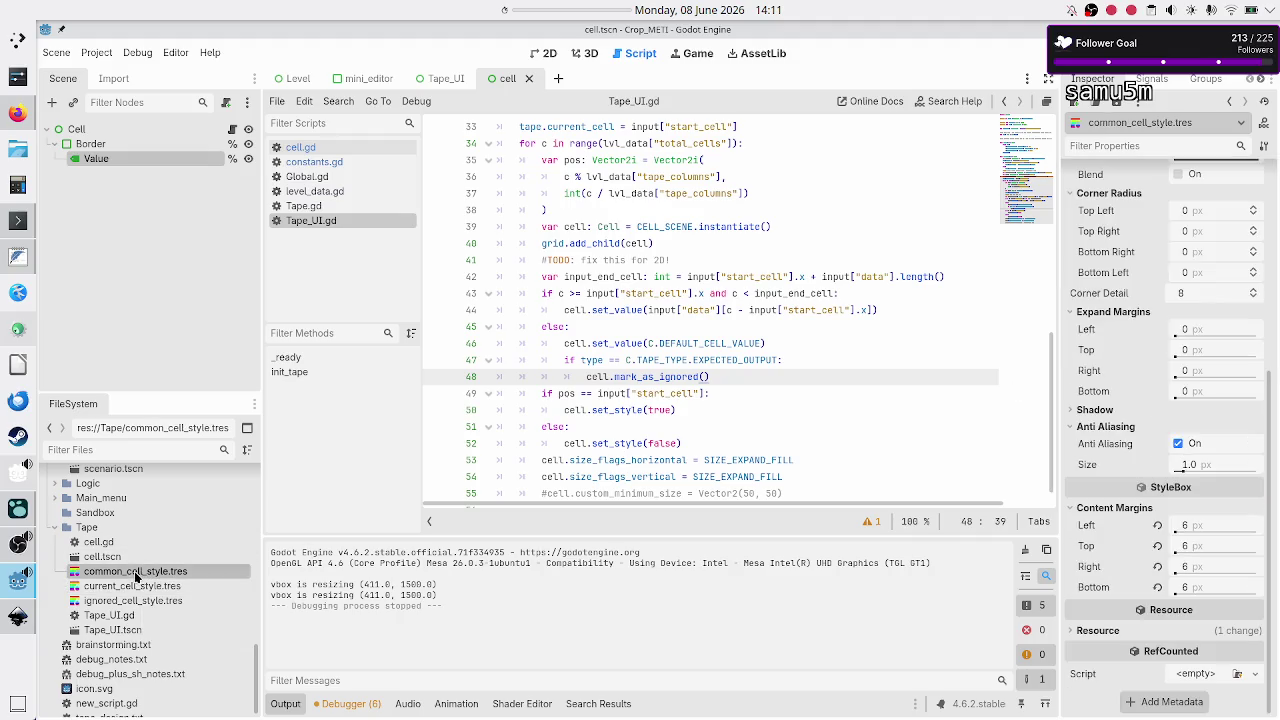
{"action": "scroll", "coordinate": [1140, 343], "scroll_direction": "up", "scroll_amount": 5}
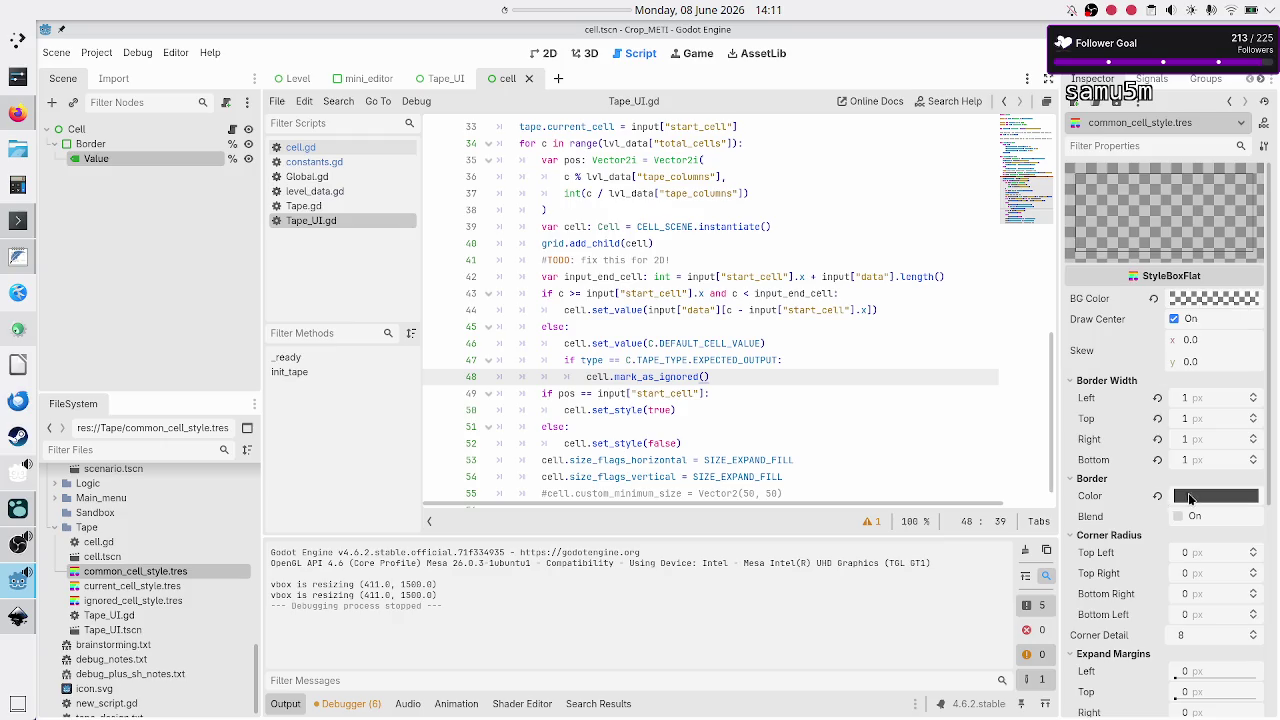
{"action": "left_click", "coordinate": [1193, 498]}
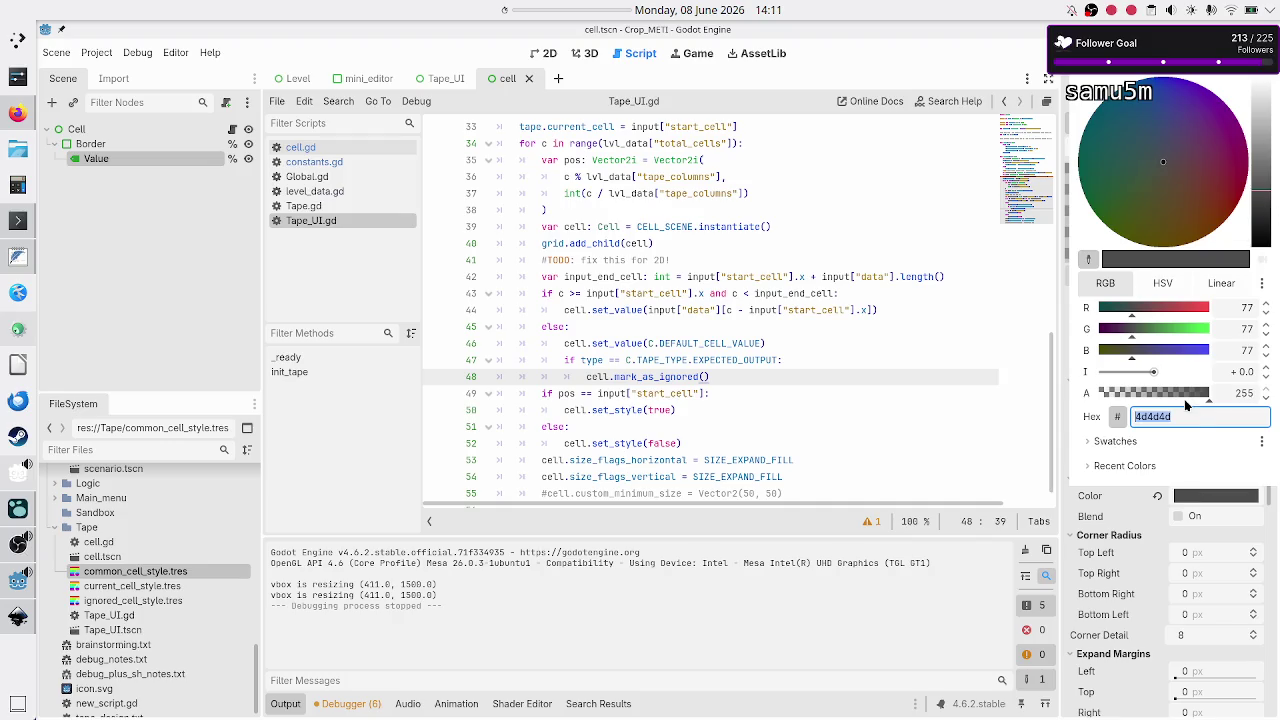
{"action": "left_click", "coordinate": [1125, 522]}
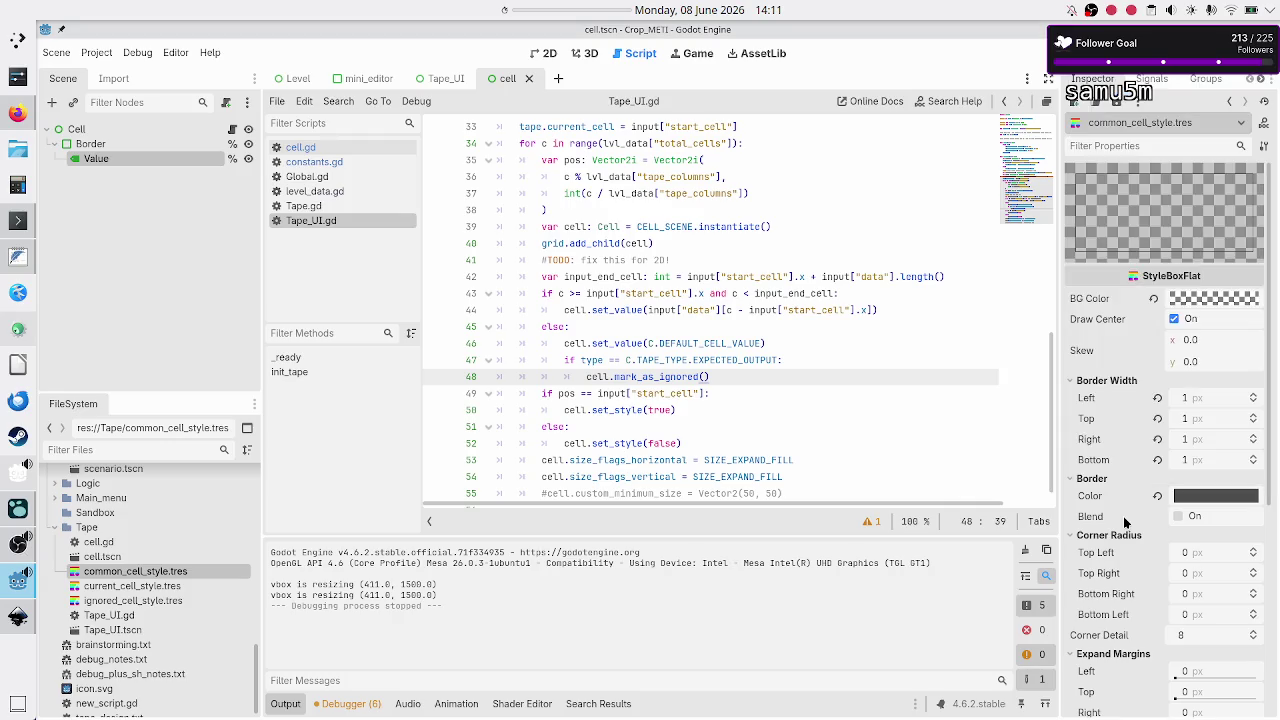
{"action": "left_click", "coordinate": [548, 55]}
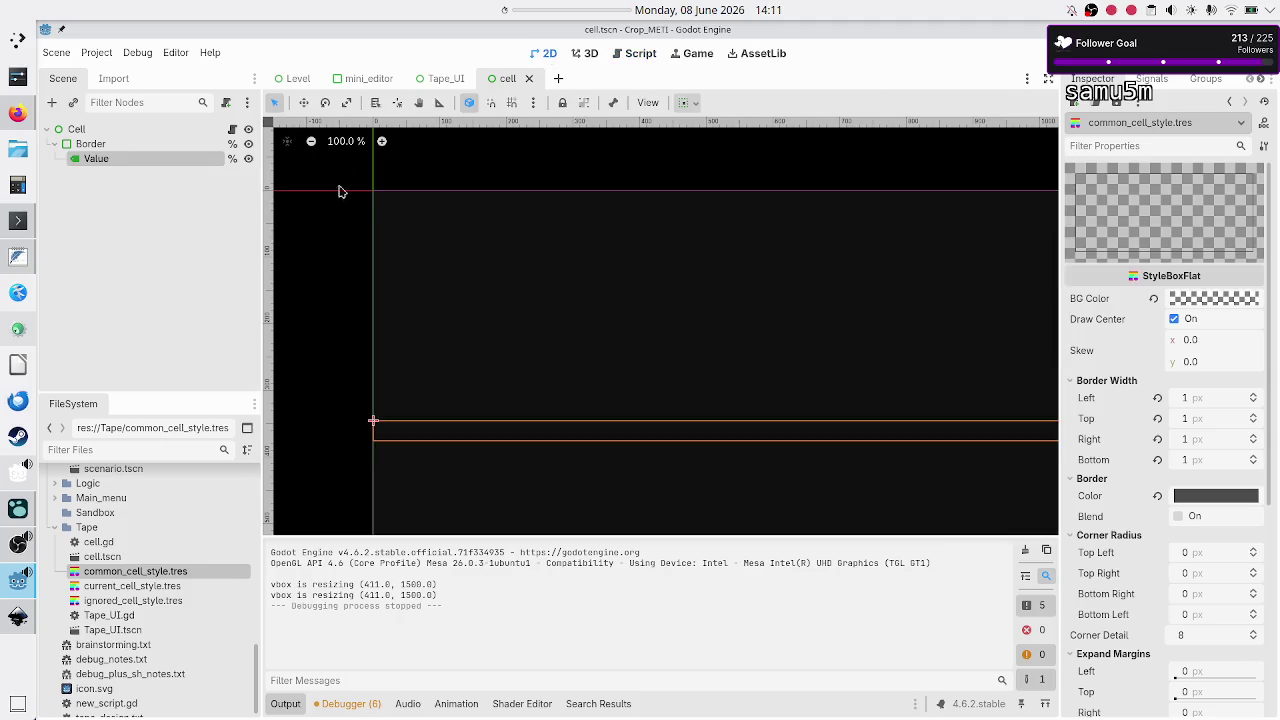
- Test-run the Level scene with F6 to check the tapes, then close the game
{"action": "left_click", "coordinate": [310, 79]}
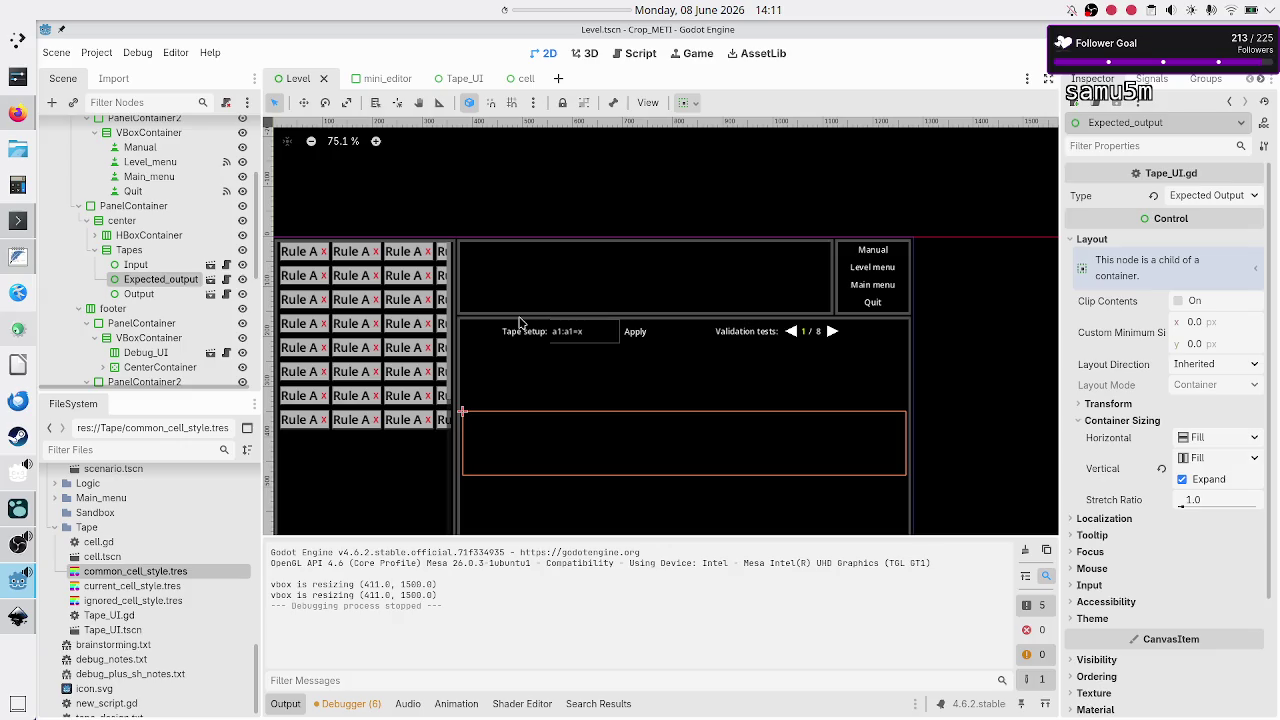
{"action": "key", "text": "F6"}
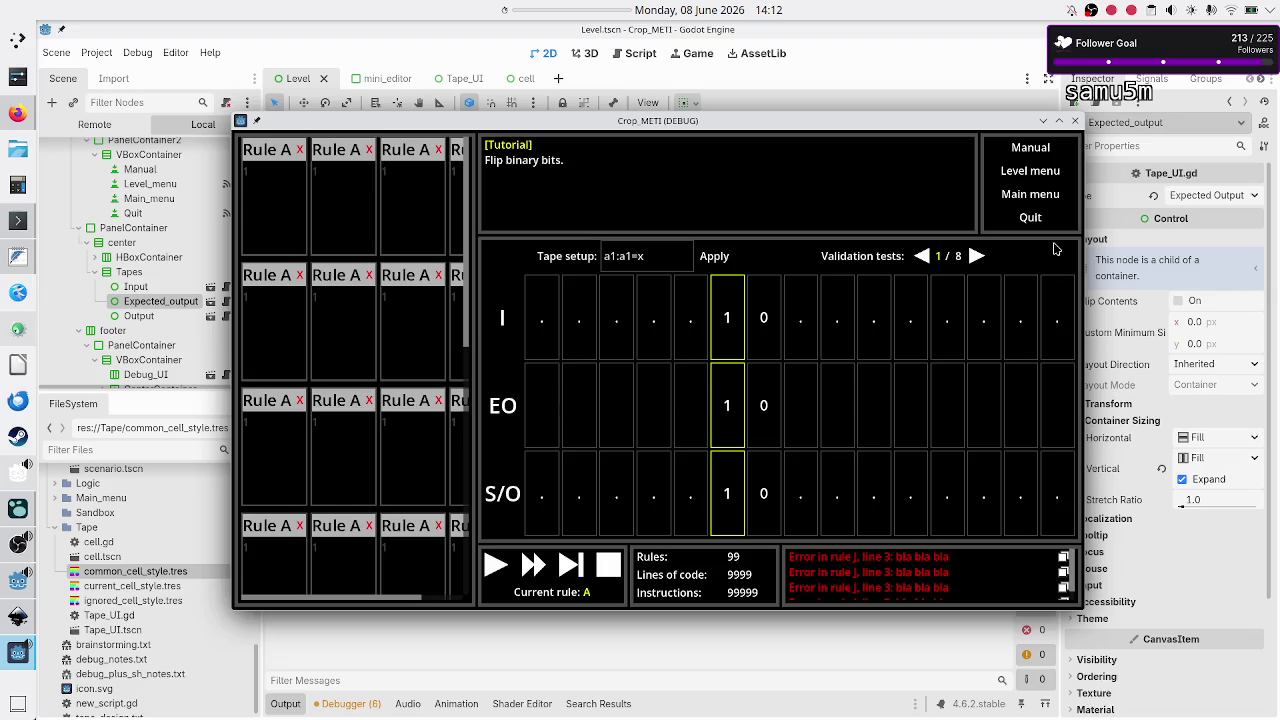
{"action": "left_click", "coordinate": [1075, 121]}
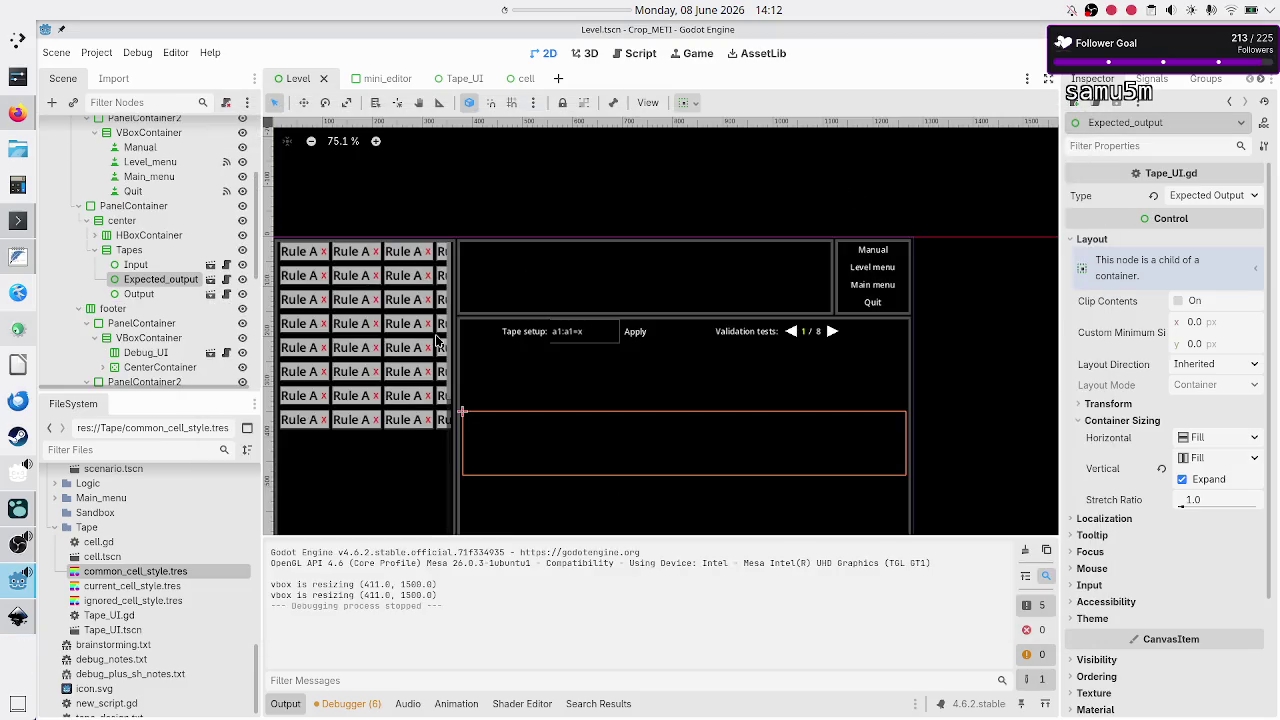
- Return to cell.tscn, select its Border node, and open the cell's script
{"action": "left_click", "coordinate": [511, 76]}
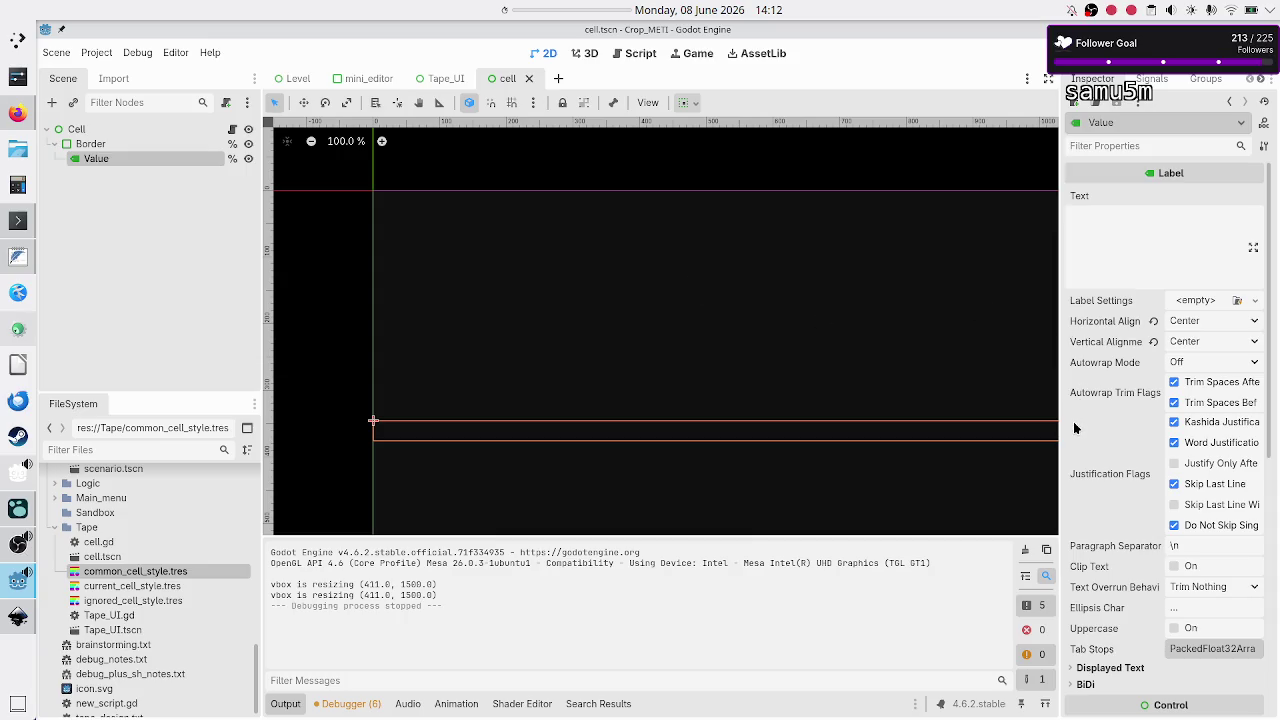
{"action": "scroll", "coordinate": [1075, 425], "scroll_direction": "down", "scroll_amount": 8}
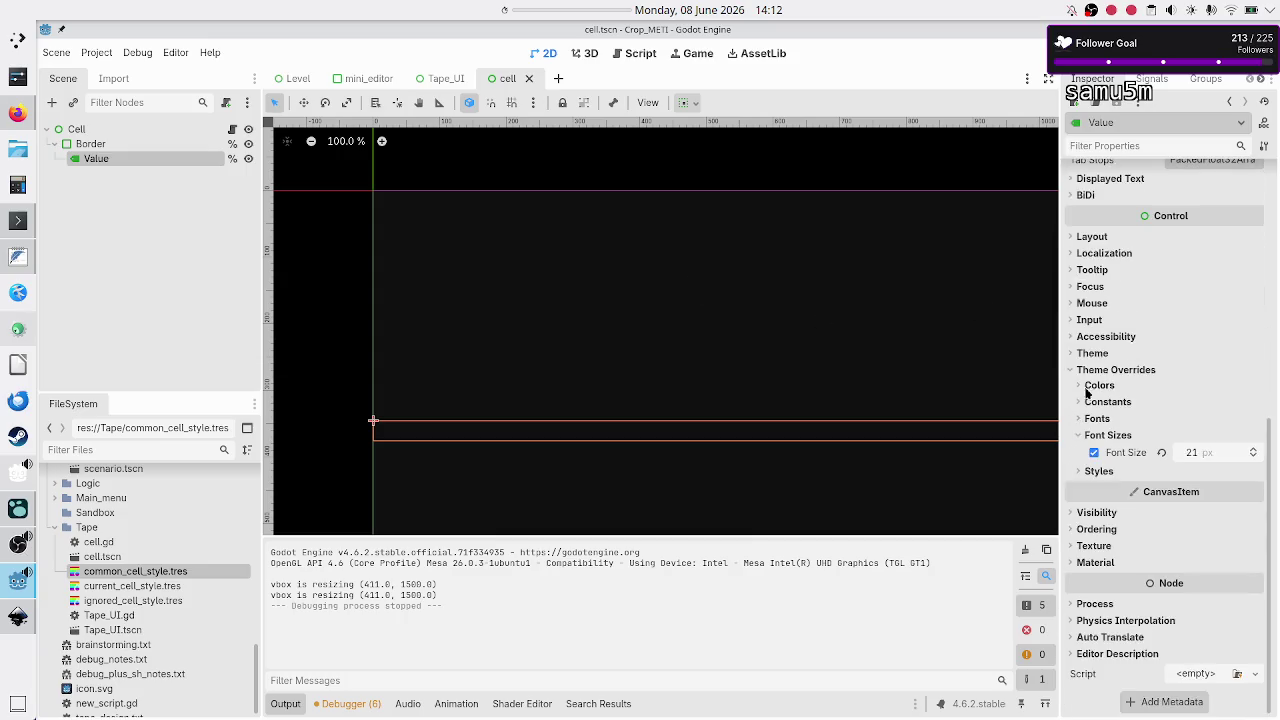
{"action": "left_click", "coordinate": [157, 142]}
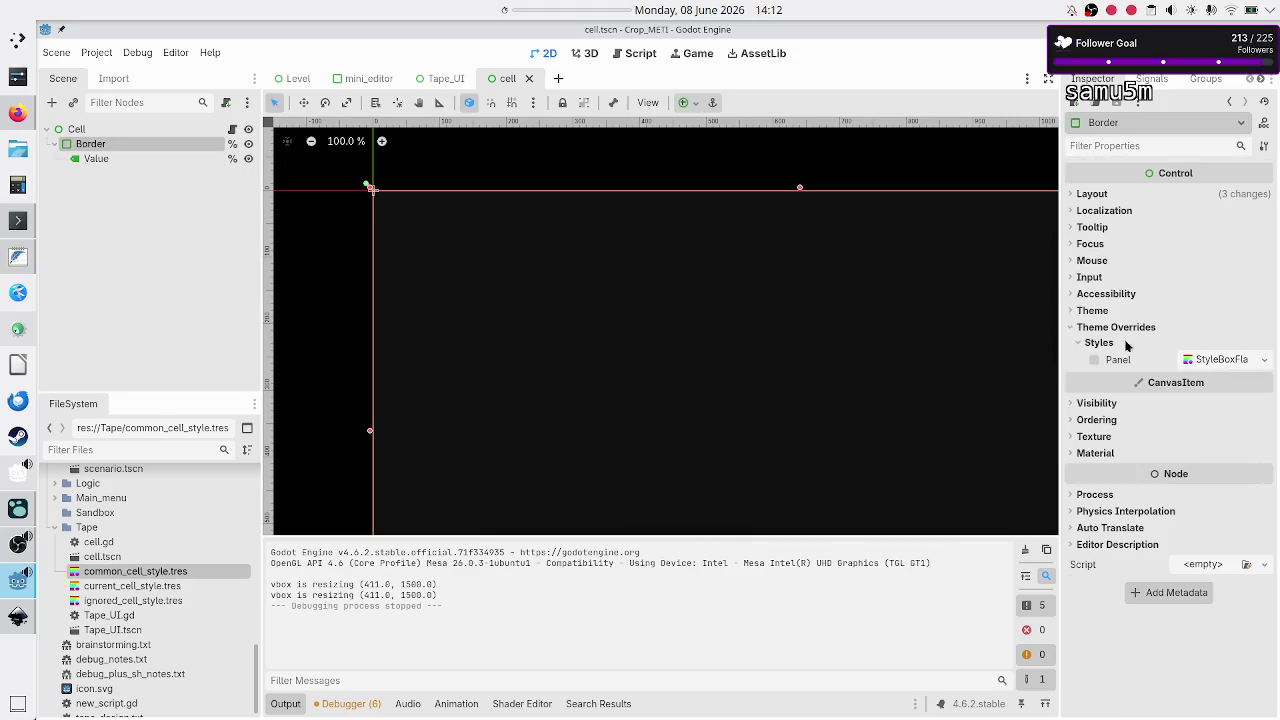
{"action": "left_click", "coordinate": [232, 129]}
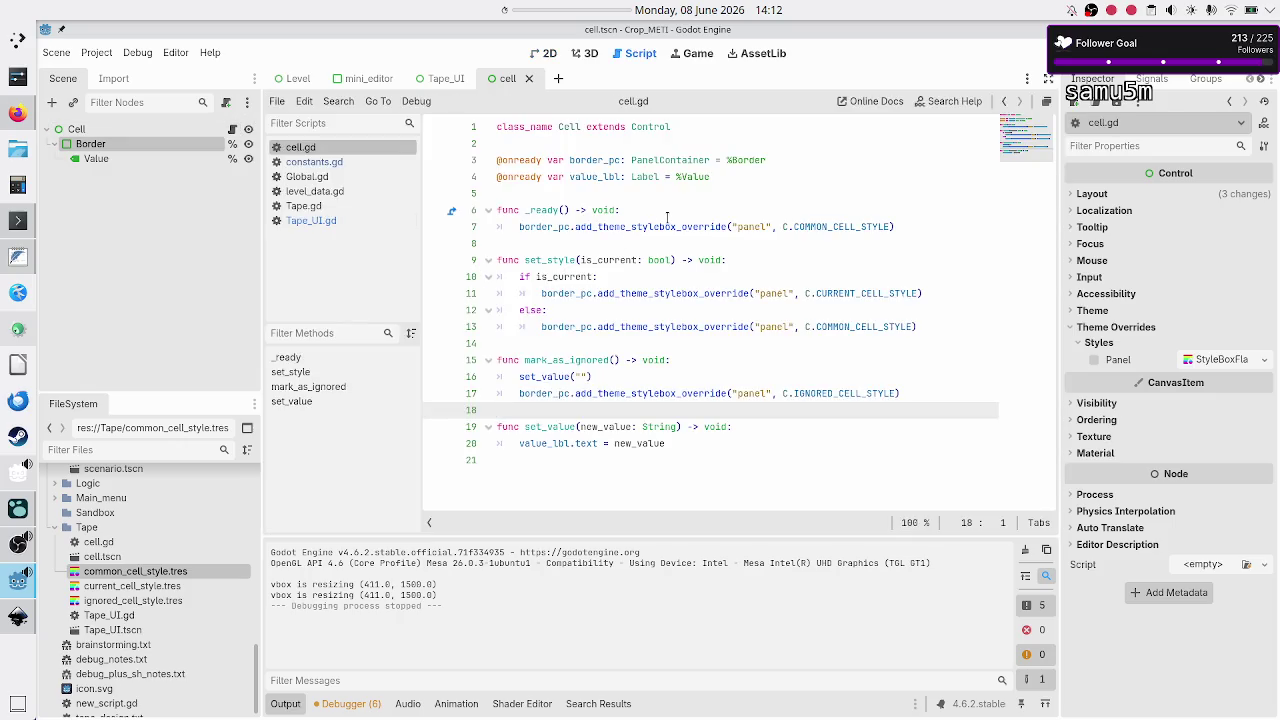
- Compare cell.gd's _ready and border_pc code with the add_child call in Tape_UI.gd
{"action": "double_click", "coordinate": [541, 211]}
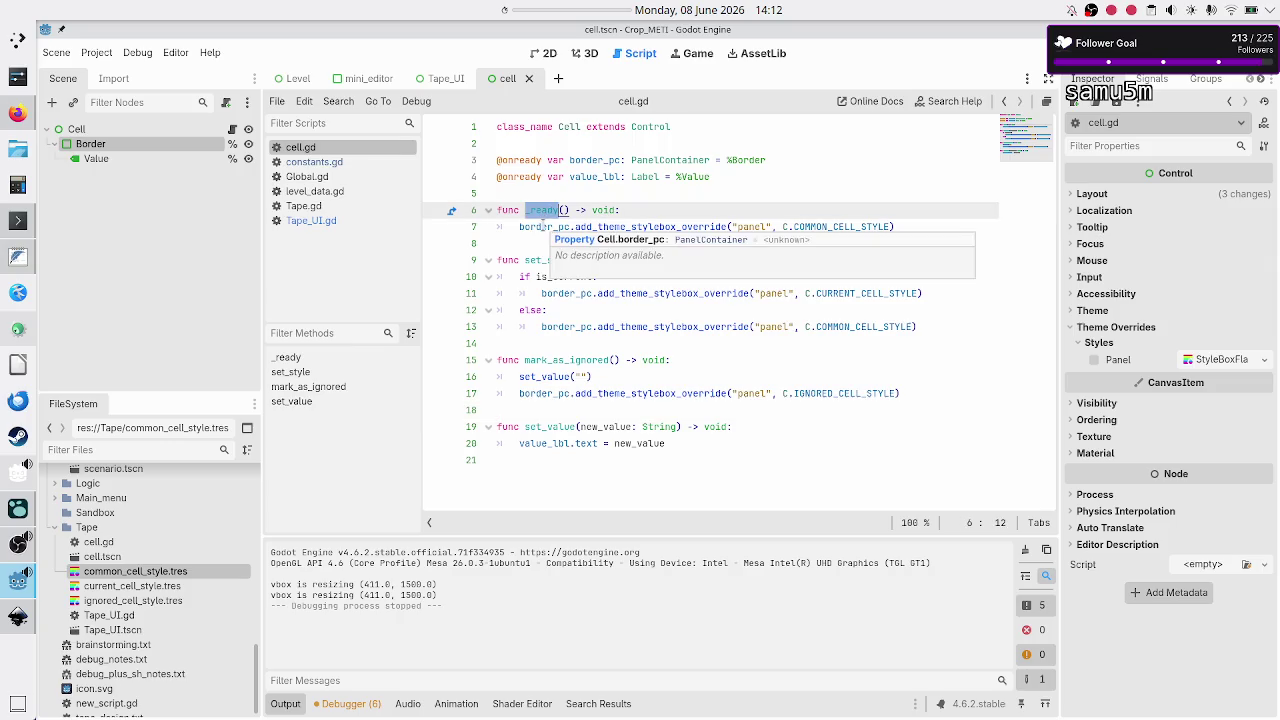
{"action": "double_click", "coordinate": [542, 226]}
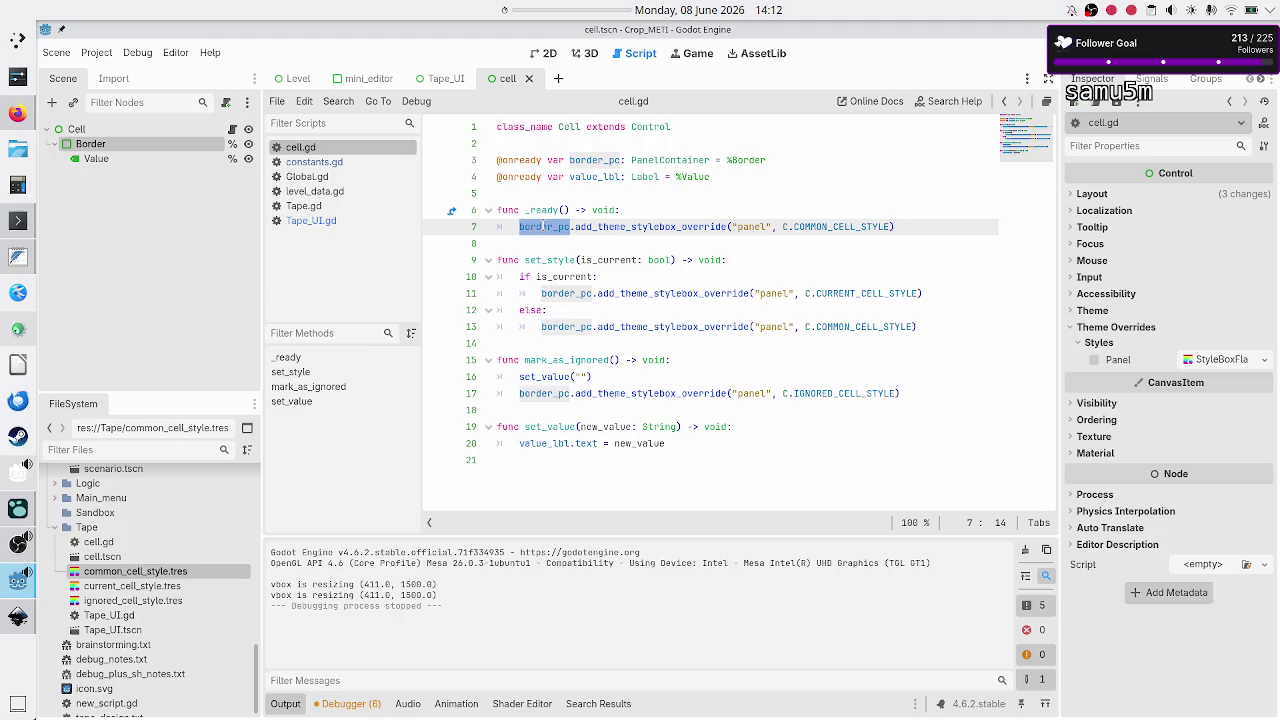
{"action": "left_click", "coordinate": [322, 220]}
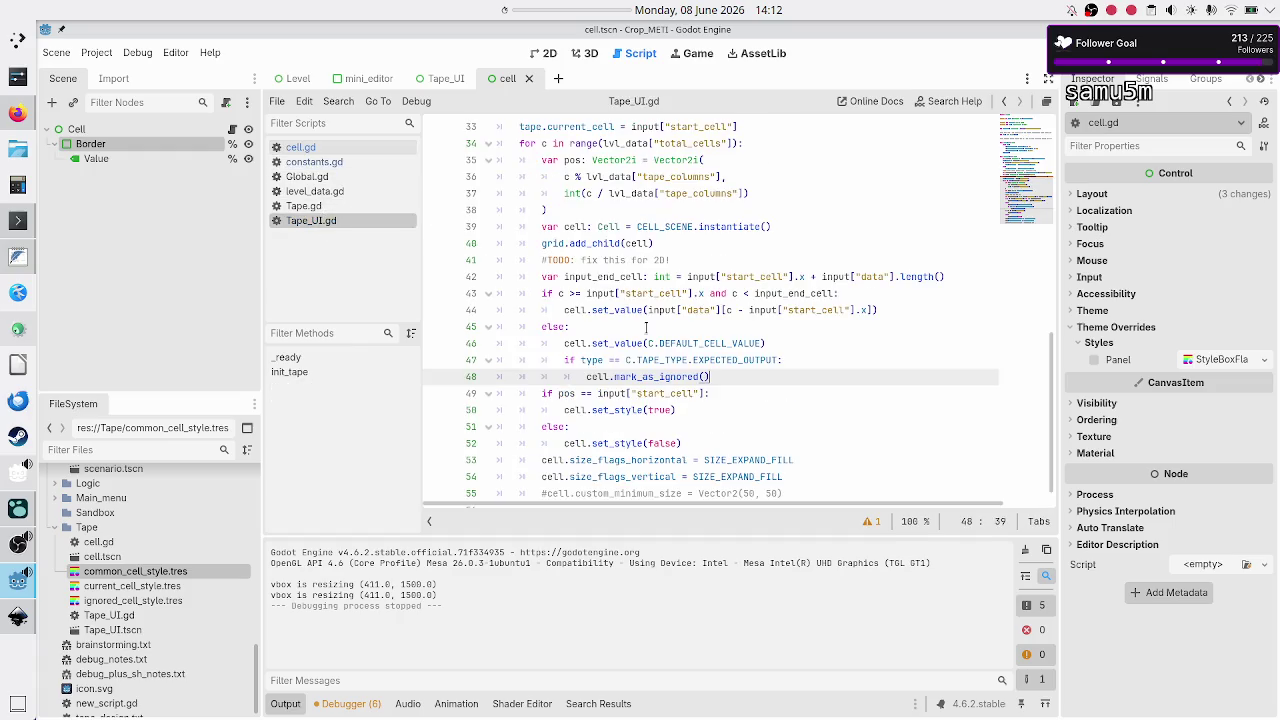
{"action": "double_click", "coordinate": [588, 244]}
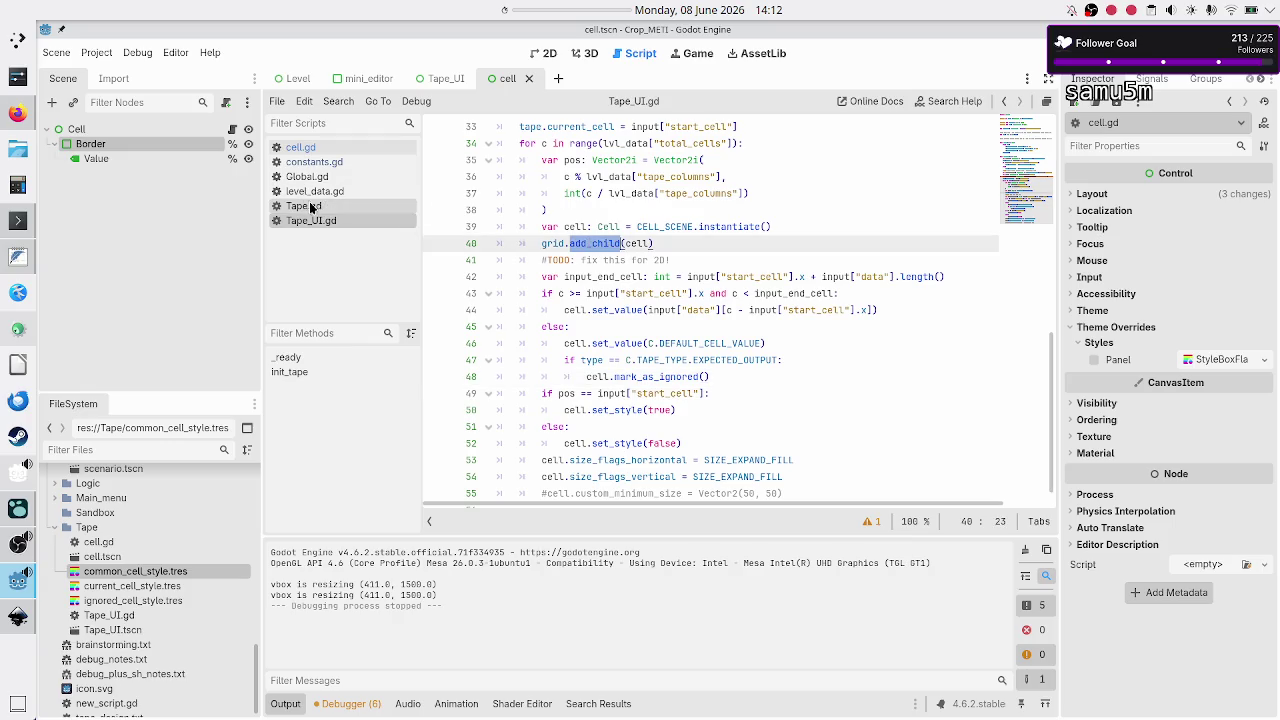
{"action": "left_click", "coordinate": [328, 150]}
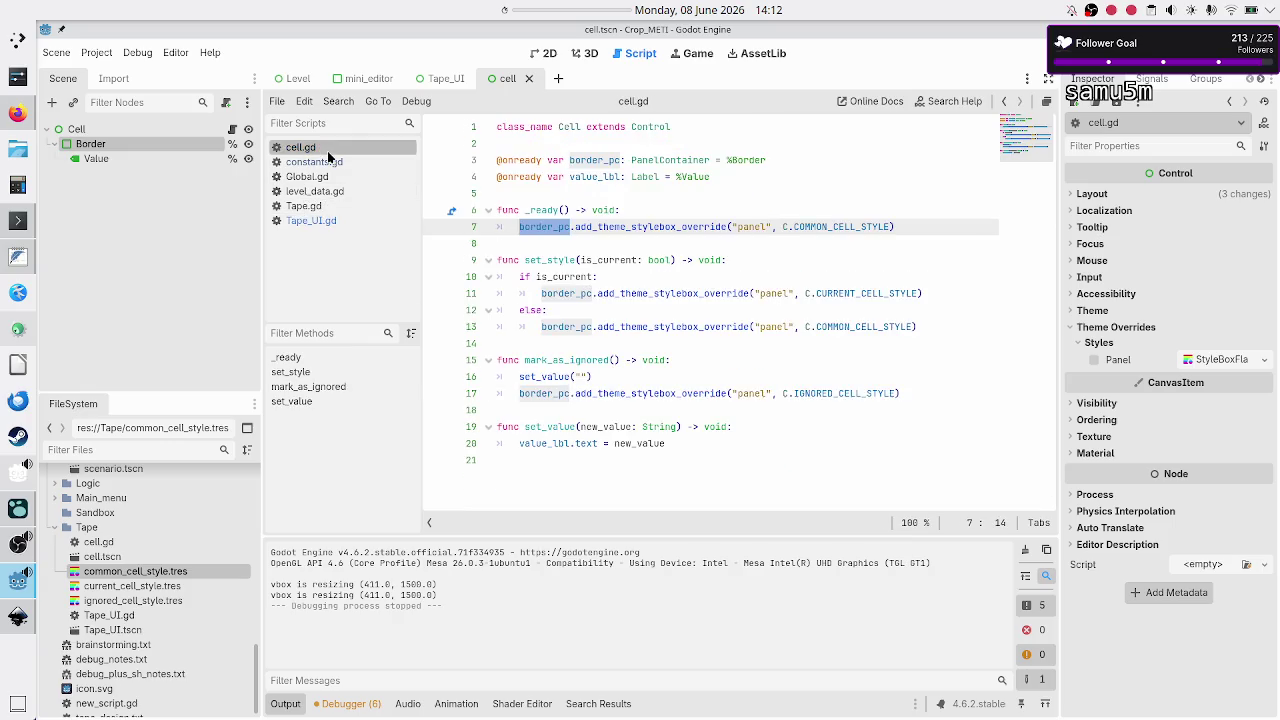
{"action": "double_click", "coordinate": [533, 211]}
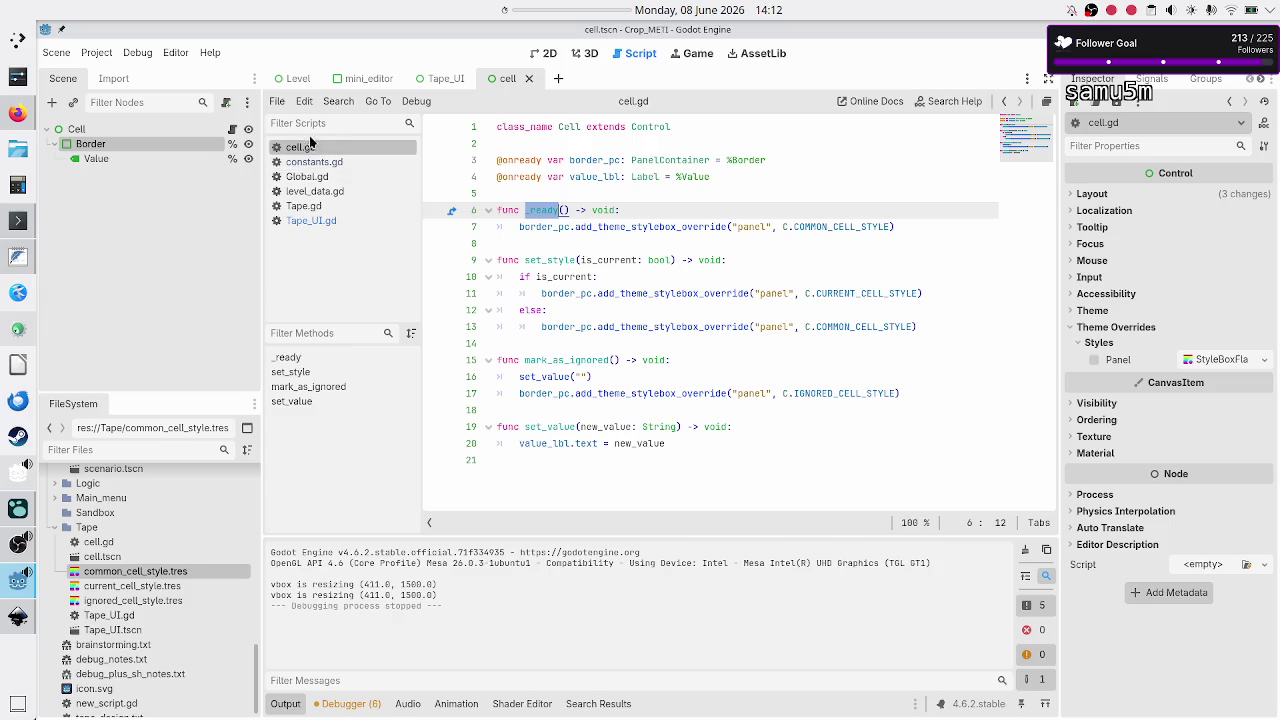
- Check level_data.gd's validation test, then select expected_output in Tape_UI.gd's init_tape
{"action": "left_click", "coordinate": [315, 218]}
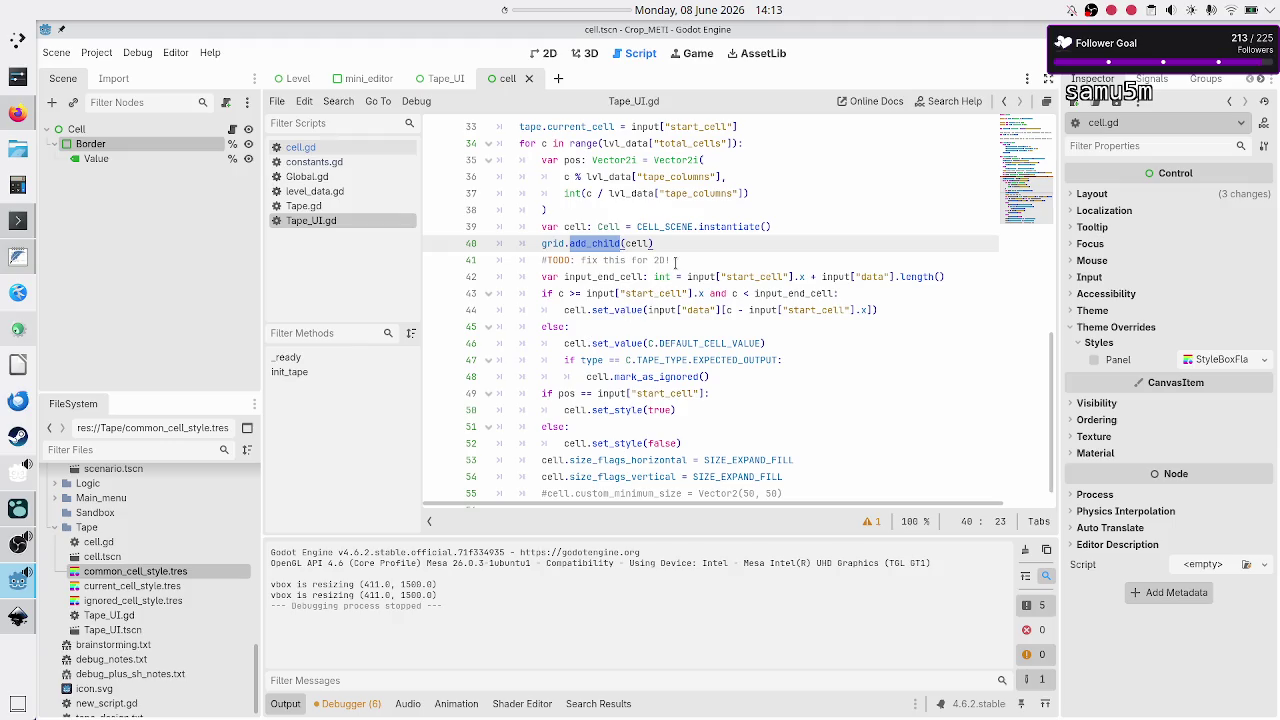
{"action": "scroll", "coordinate": [670, 268], "scroll_direction": "up", "scroll_amount": 2}
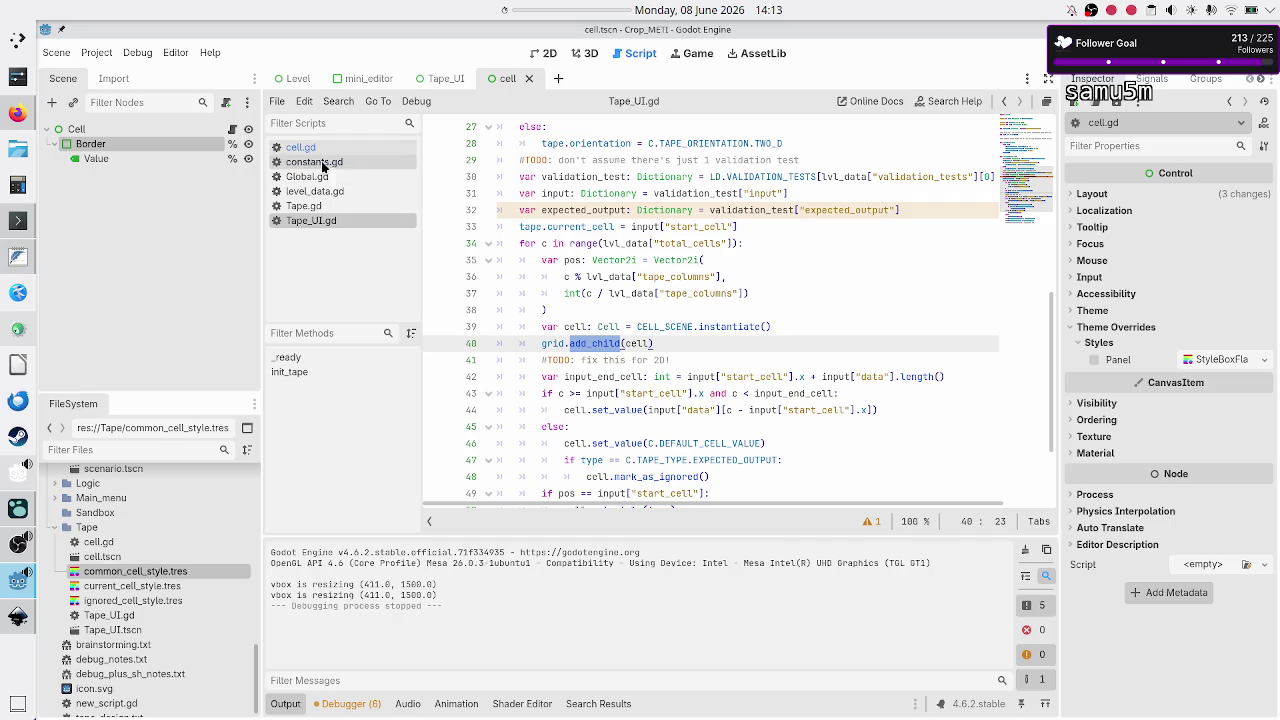
{"action": "left_click", "coordinate": [325, 192]}
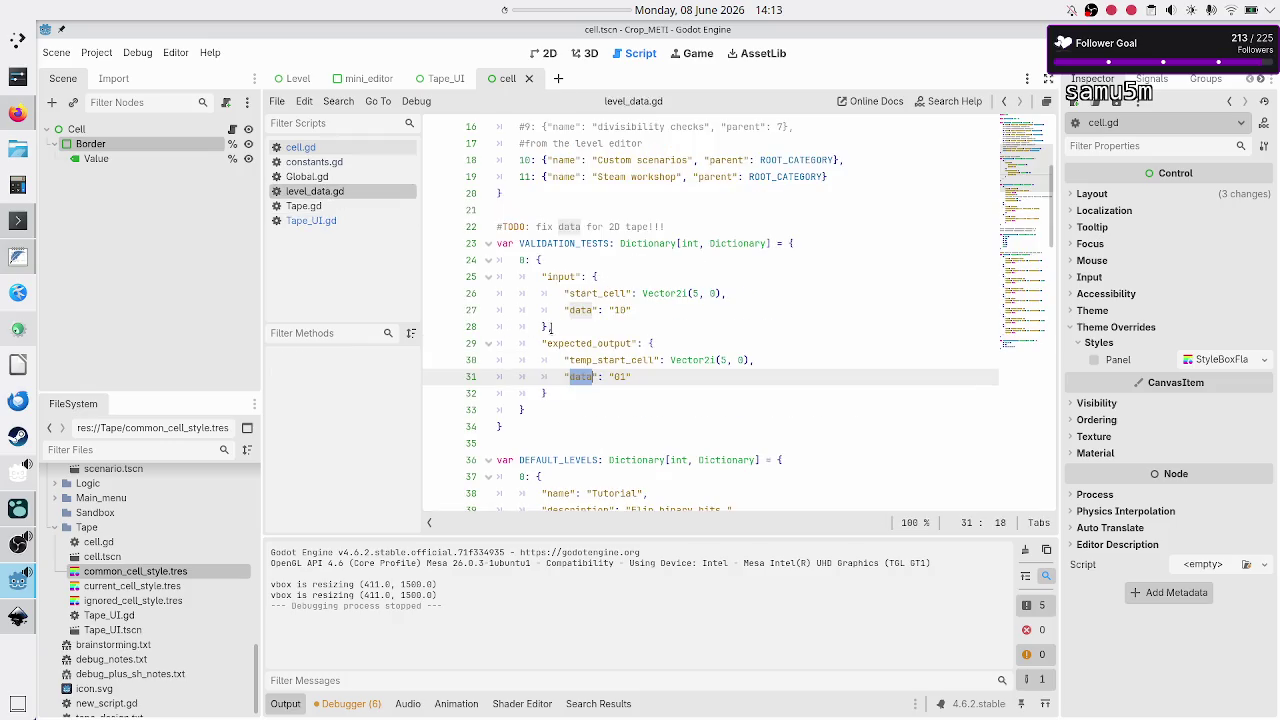
{"action": "left_click", "coordinate": [311, 222]}
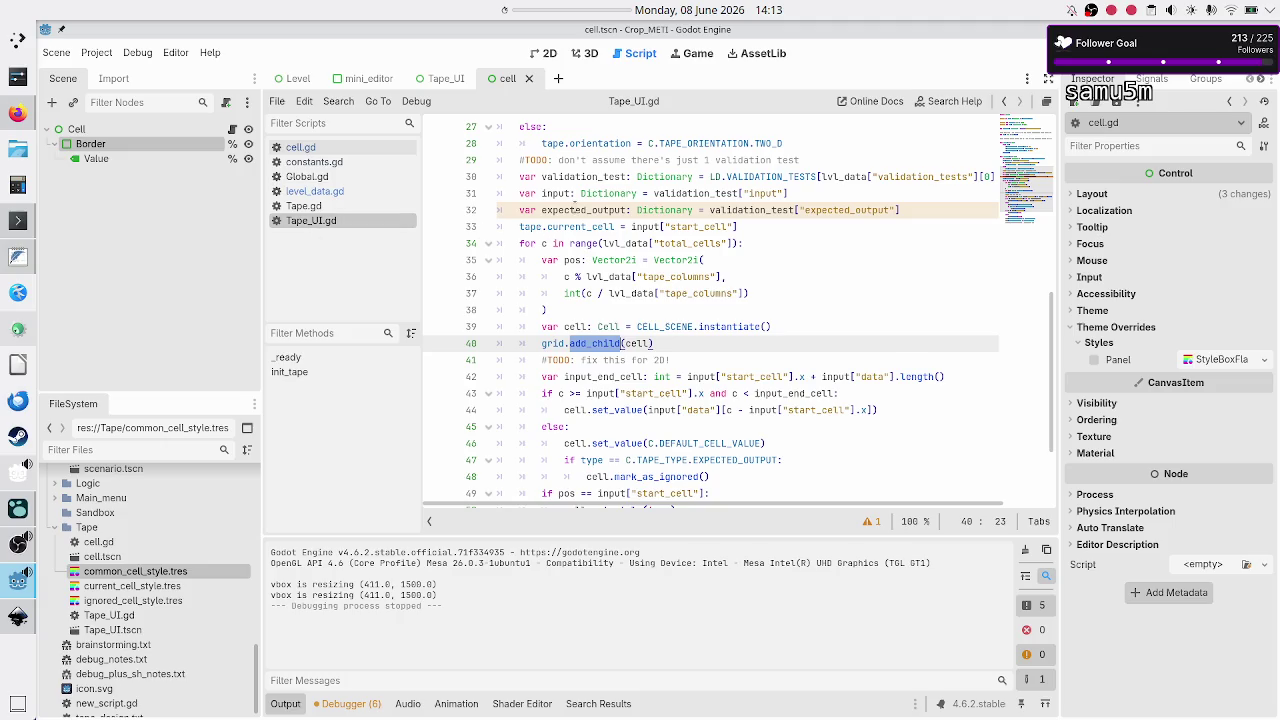
{"action": "left_click", "coordinate": [553, 206]}
{"action": "double_click", "coordinate": [585, 207]}
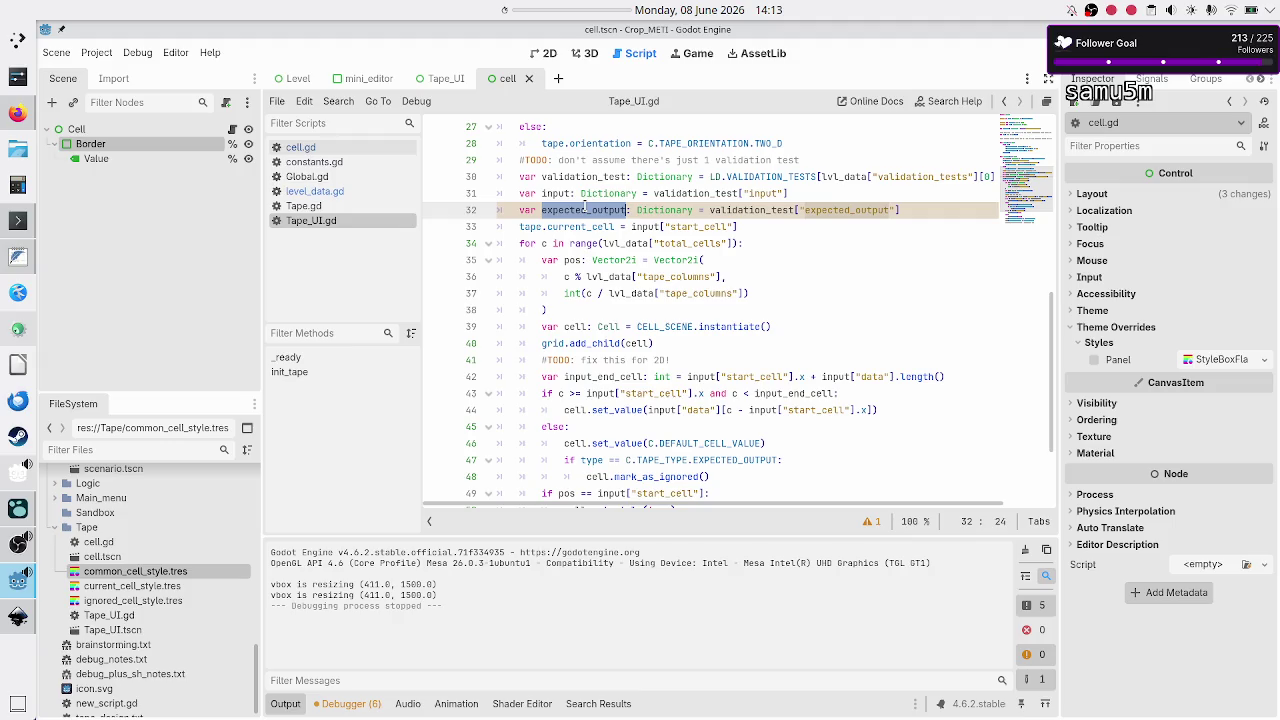
{"action": "scroll", "coordinate": [585, 205], "scroll_direction": "up", "scroll_amount": 4}
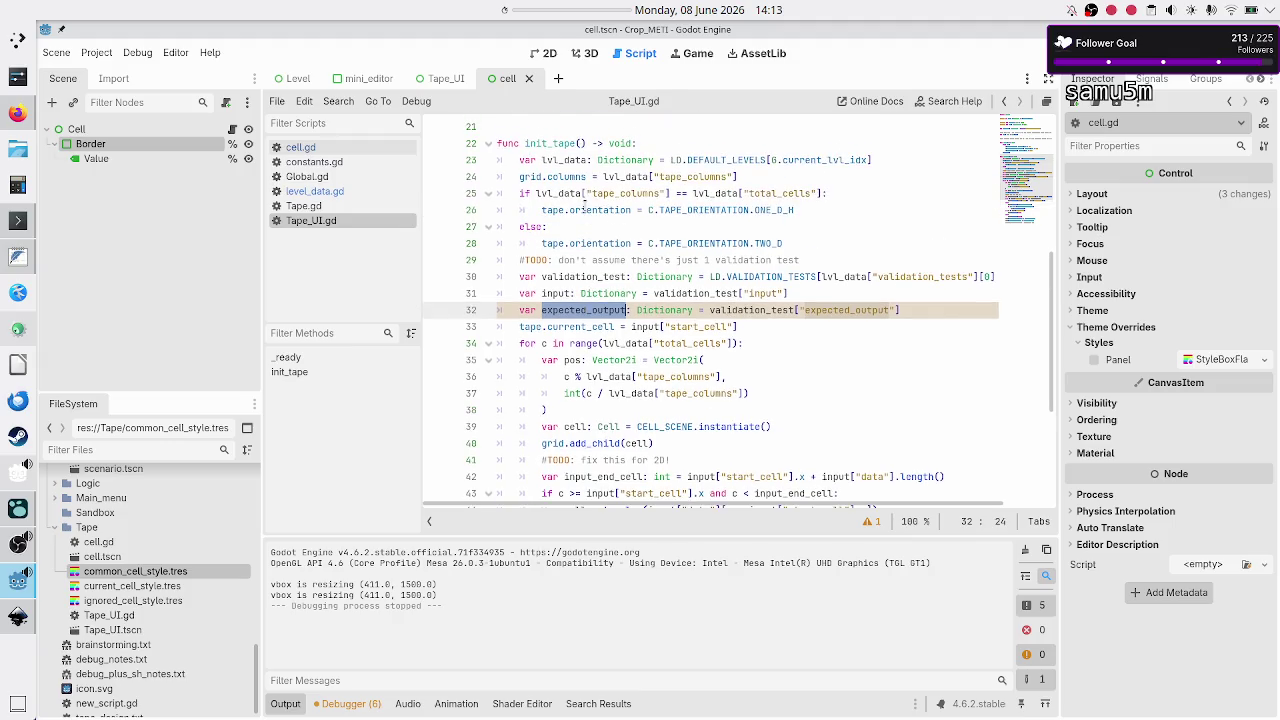